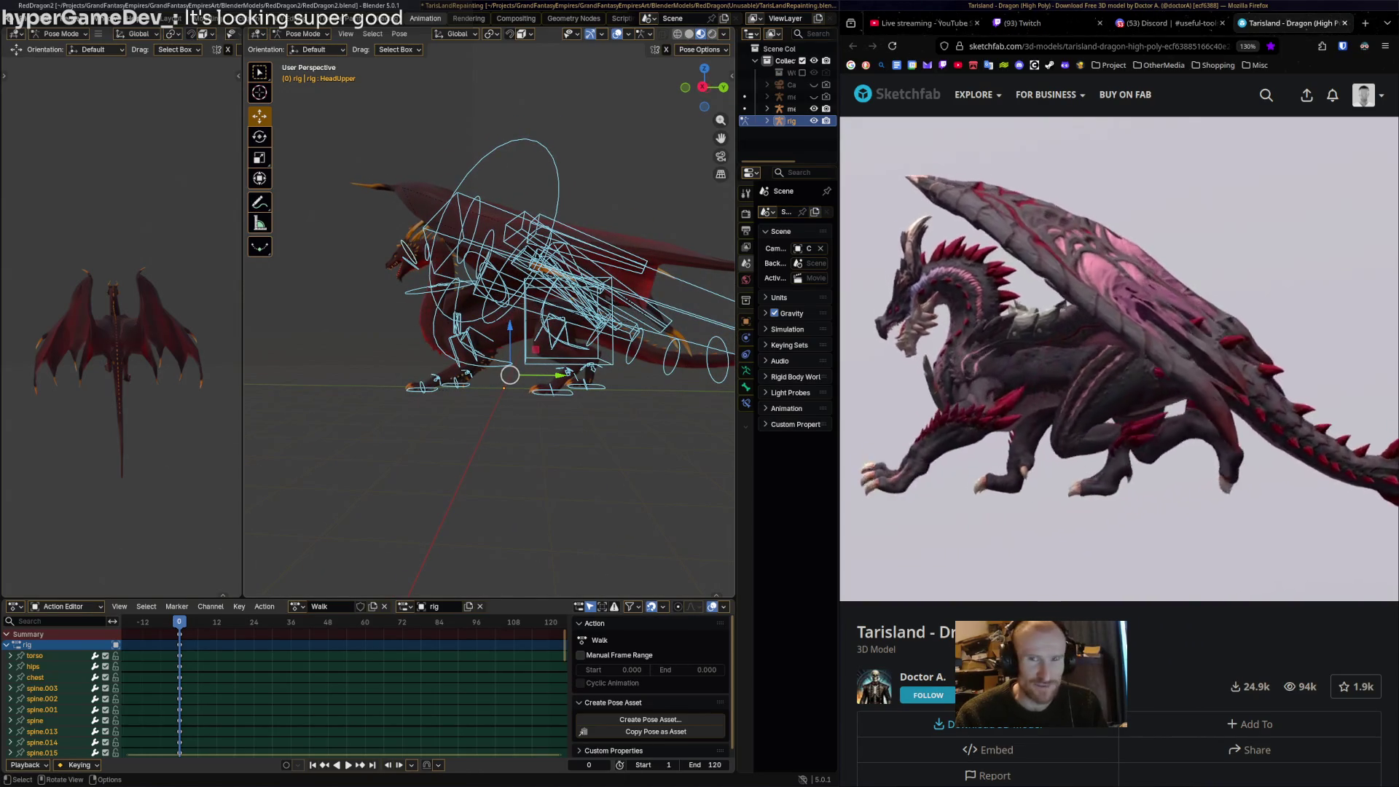
Orbit around the dragon rig and scrub the Walk action to preview its poses.
middle_drag(452, 315, 425, 309)
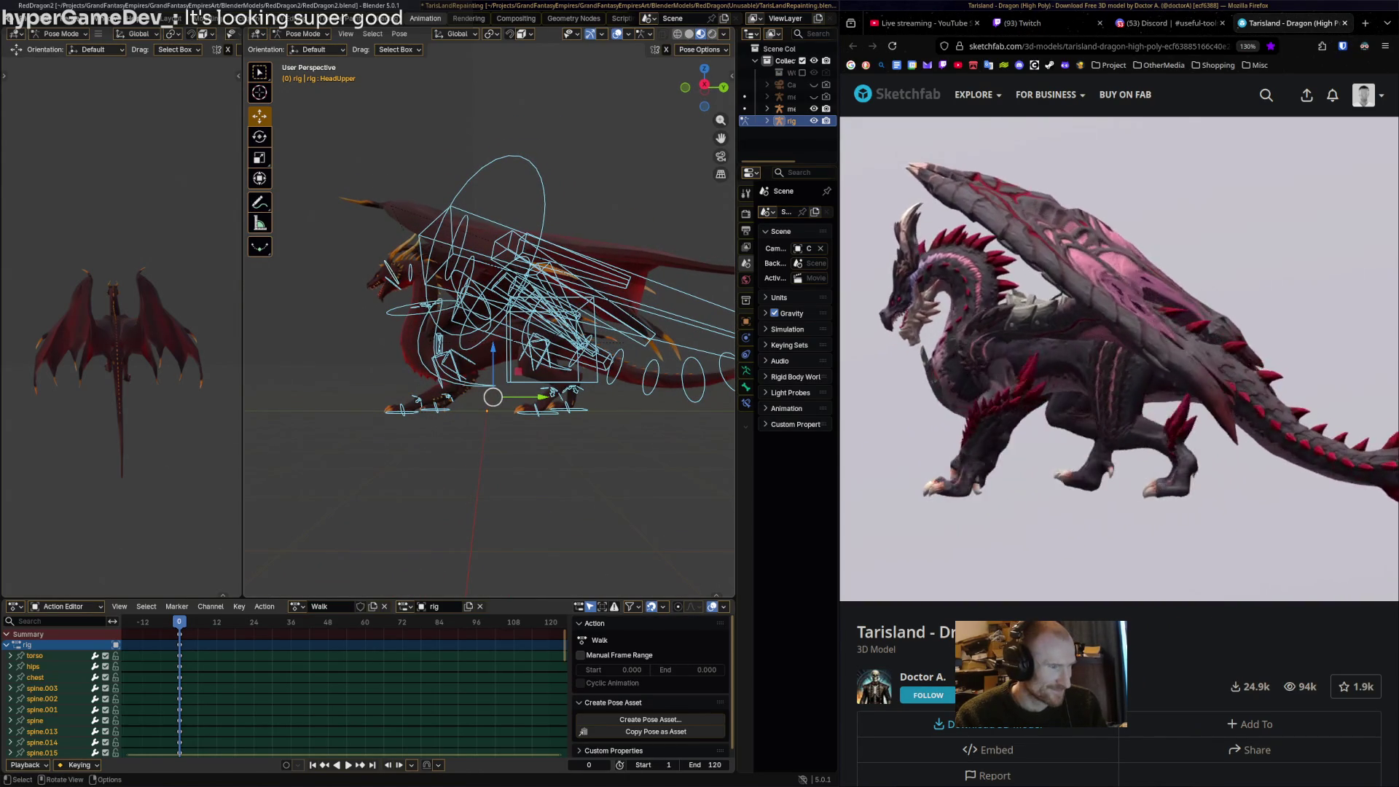
mouse_move(179, 626)
mouse_down()
mouse_move(449, 626)
mouse_move(179, 627)
mouse_up()
middle_drag(510, 474, 449, 486)
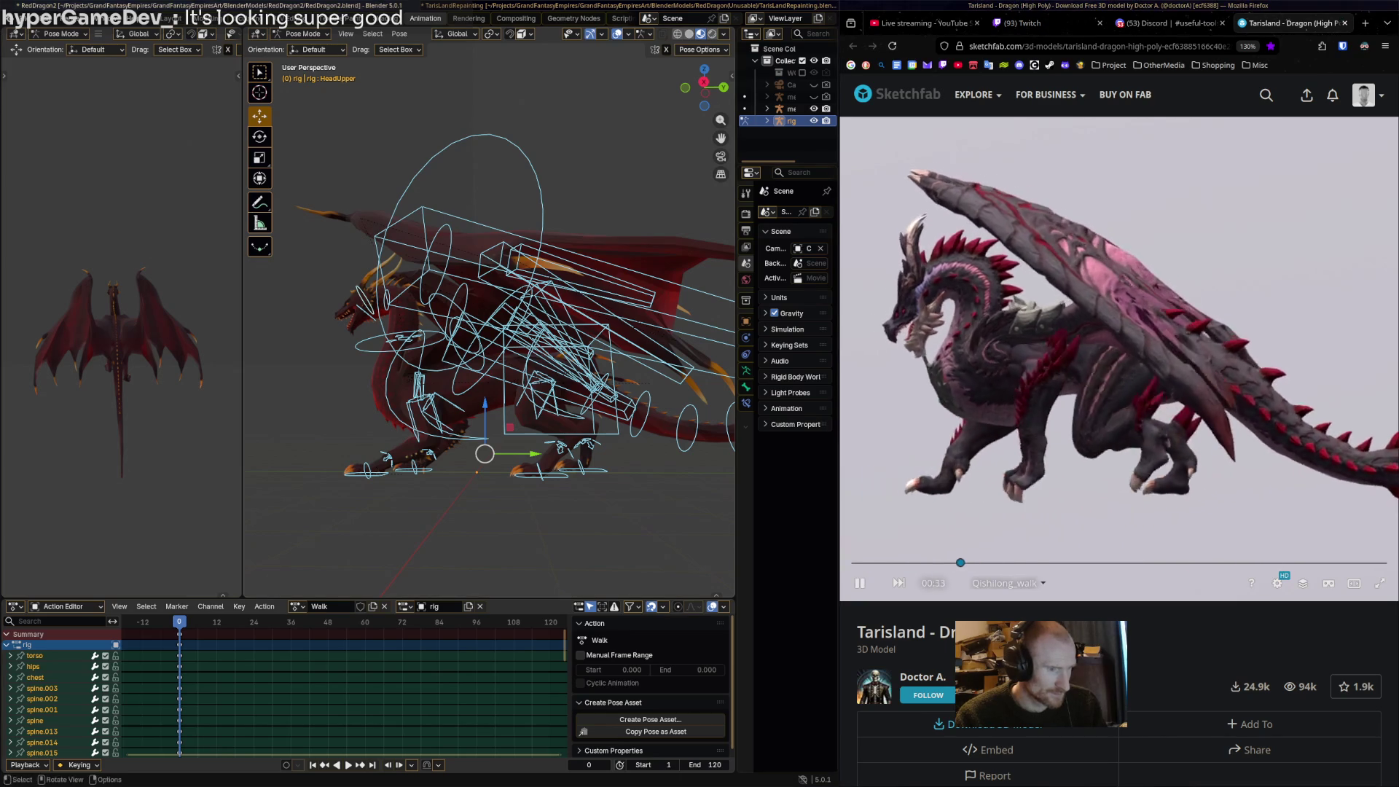
Restart the Sketchfab reference walk at 00:00, re-centre the dragon, and select foot_ik.L.
click(852, 563)
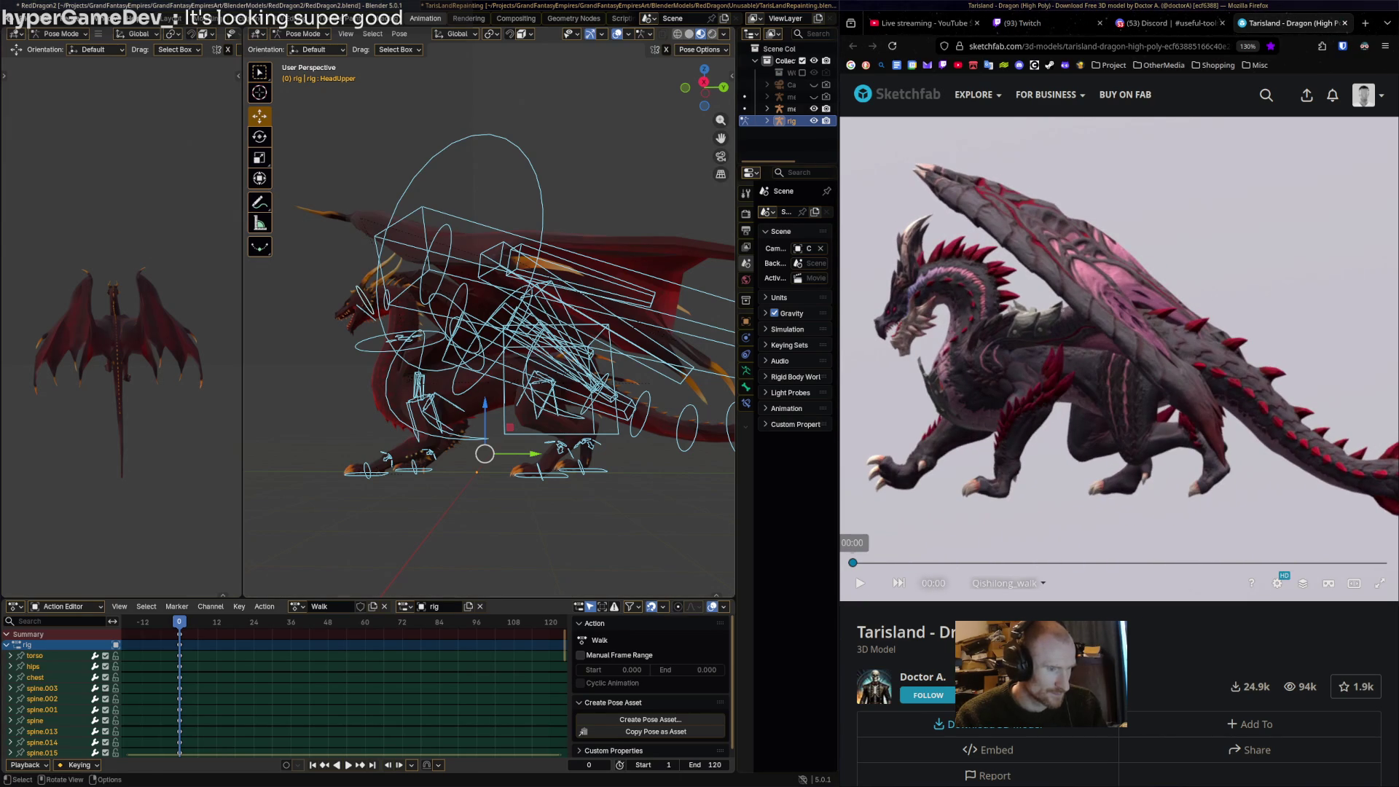
mouse_move(473, 328)
shift+middle_down()
mouse_move(554, 332)
mouse_move(594, 405)
mouse_move(561, 314)
shift+middle_up()
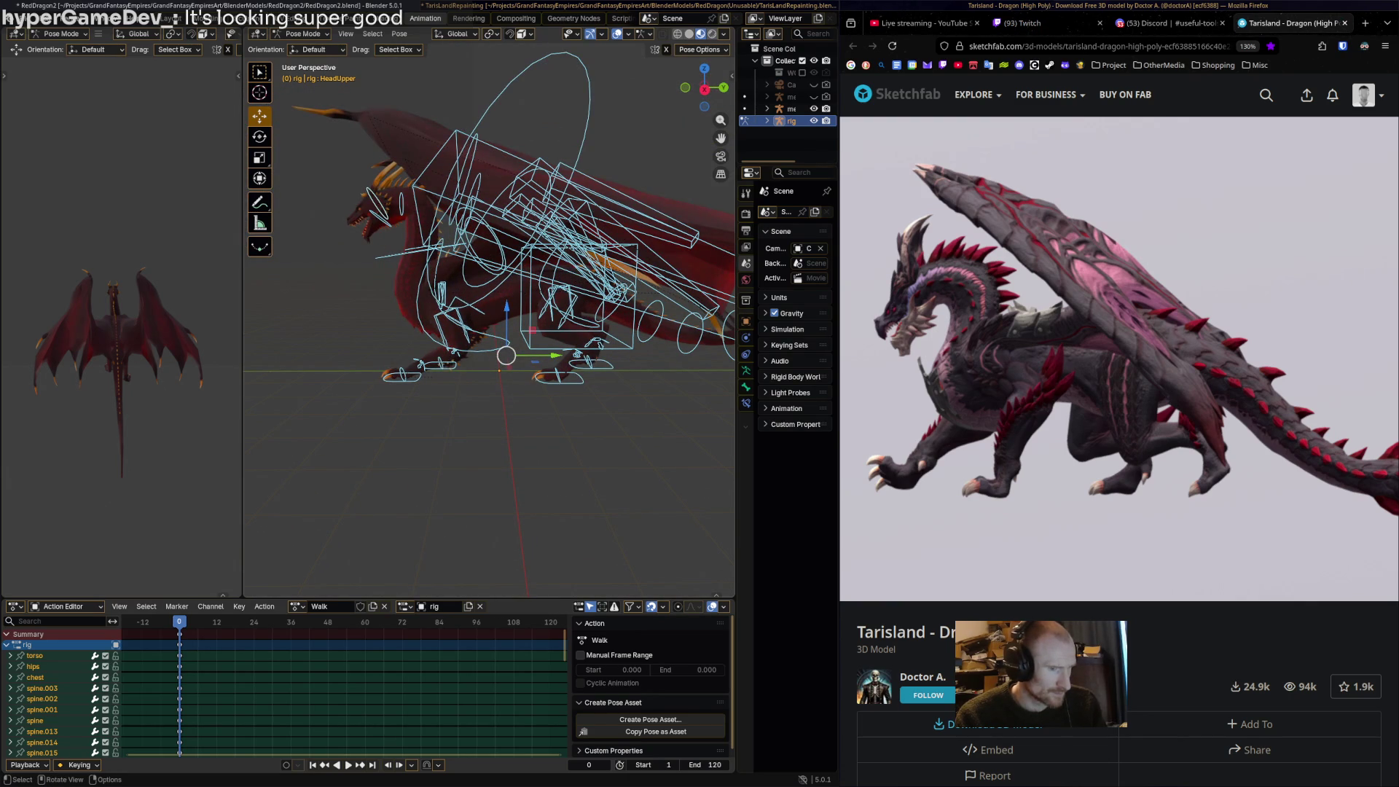
middle_drag(561, 314, 576, 315)
click(553, 380)
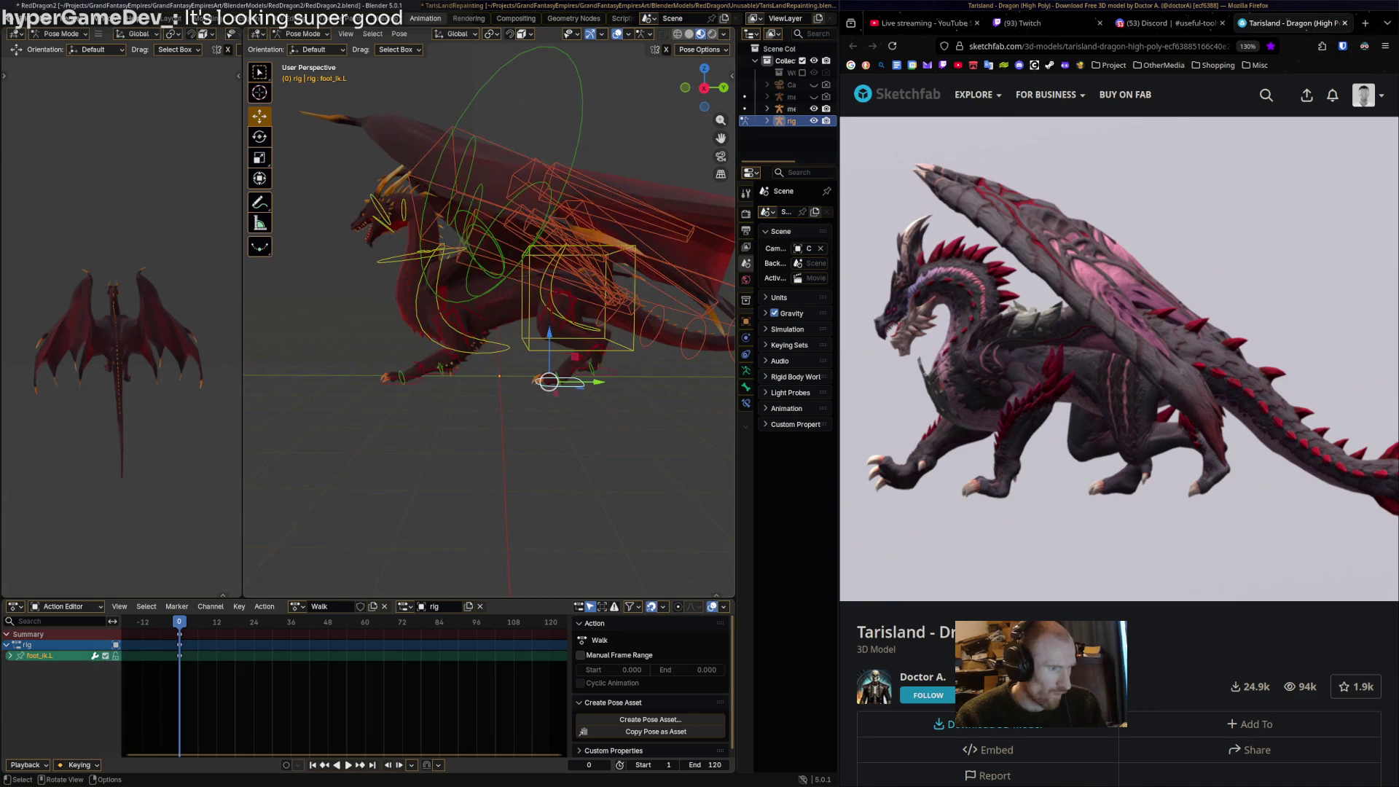
Spread the hind feet apart by sliding foot_ik.L and foot_ik.R along Y.
drag(591, 381, 635, 381)
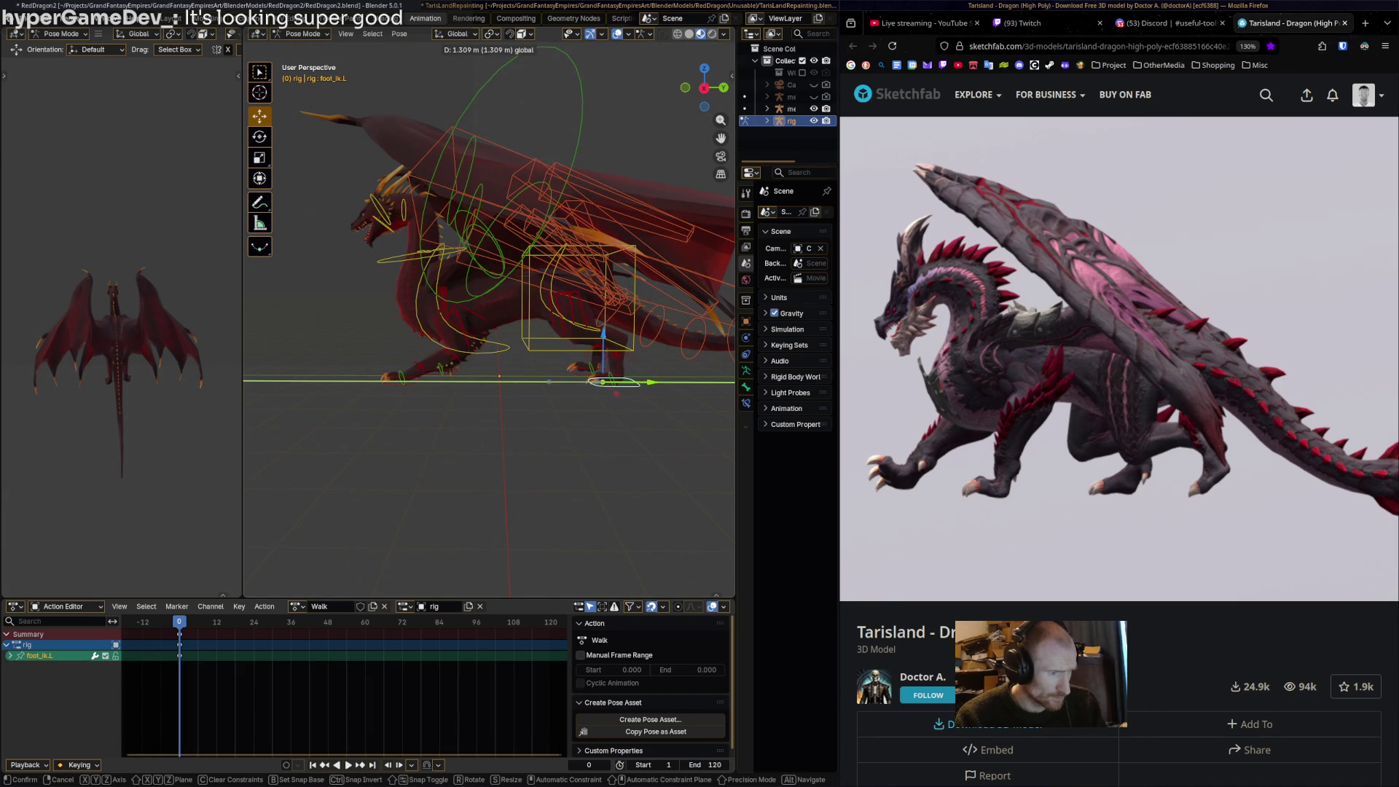
drag(635, 381, 635, 381)
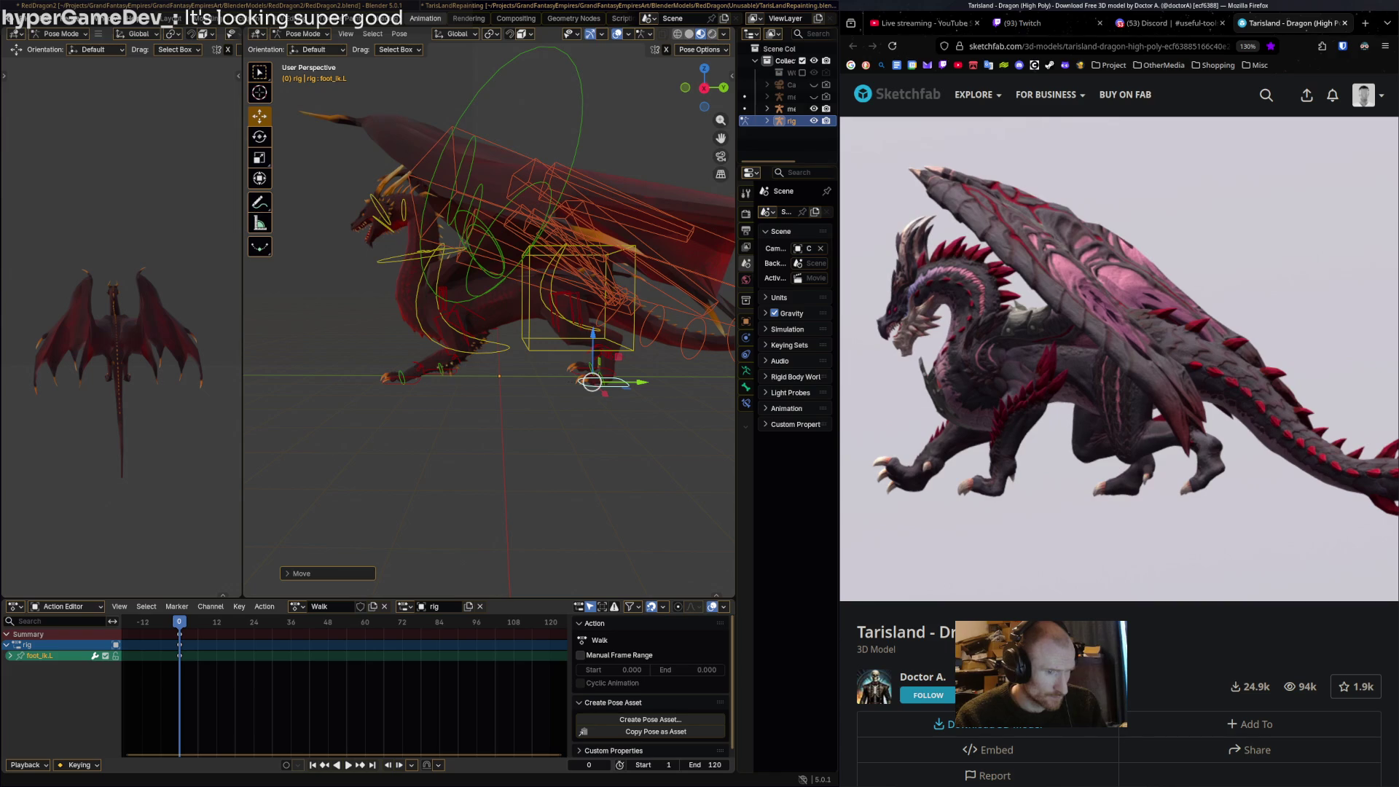
click(592, 381)
key(g)
key(y)
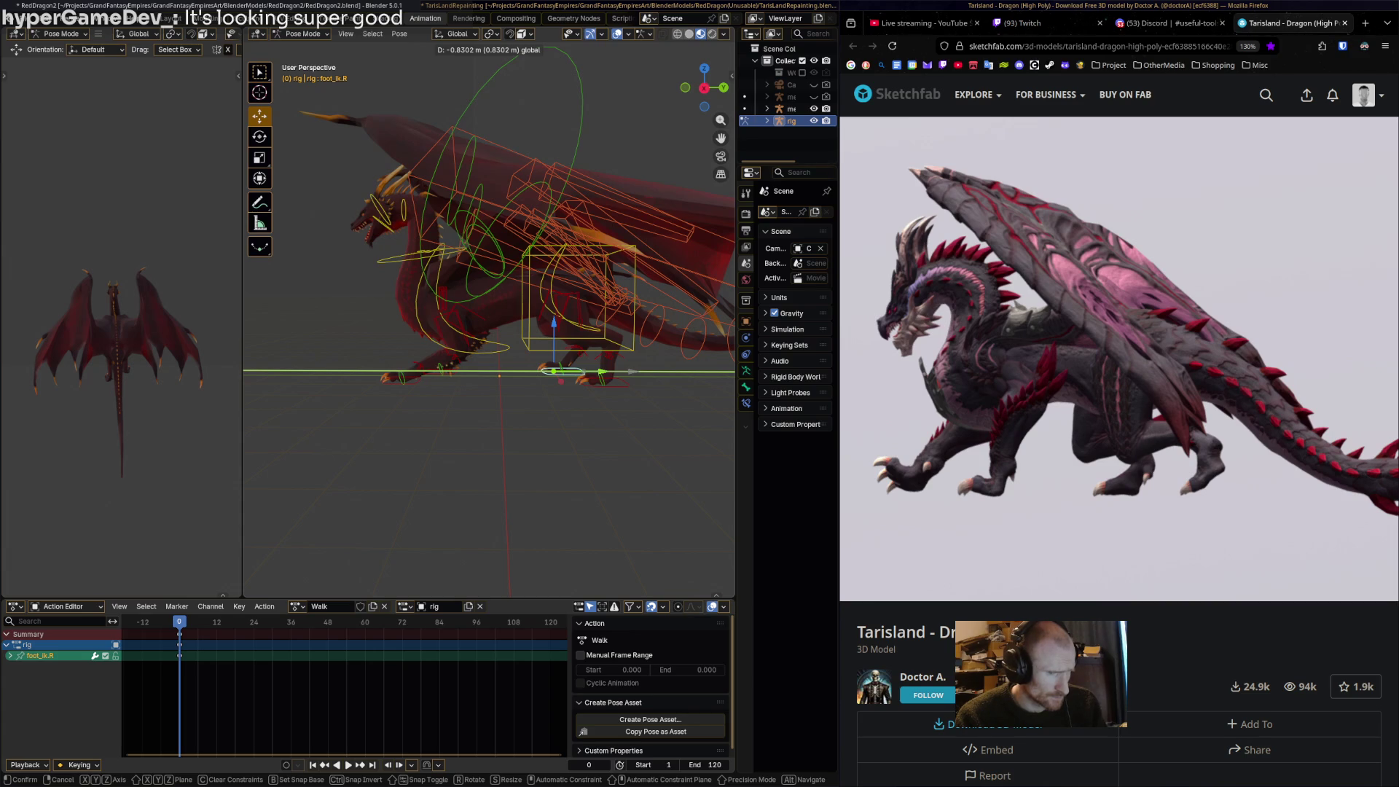
key(Return)
Tilt the left hind foot upward and raise it into a lifted position.
click(592, 381)
middle_drag(591, 381, 592, 386)
key(r)
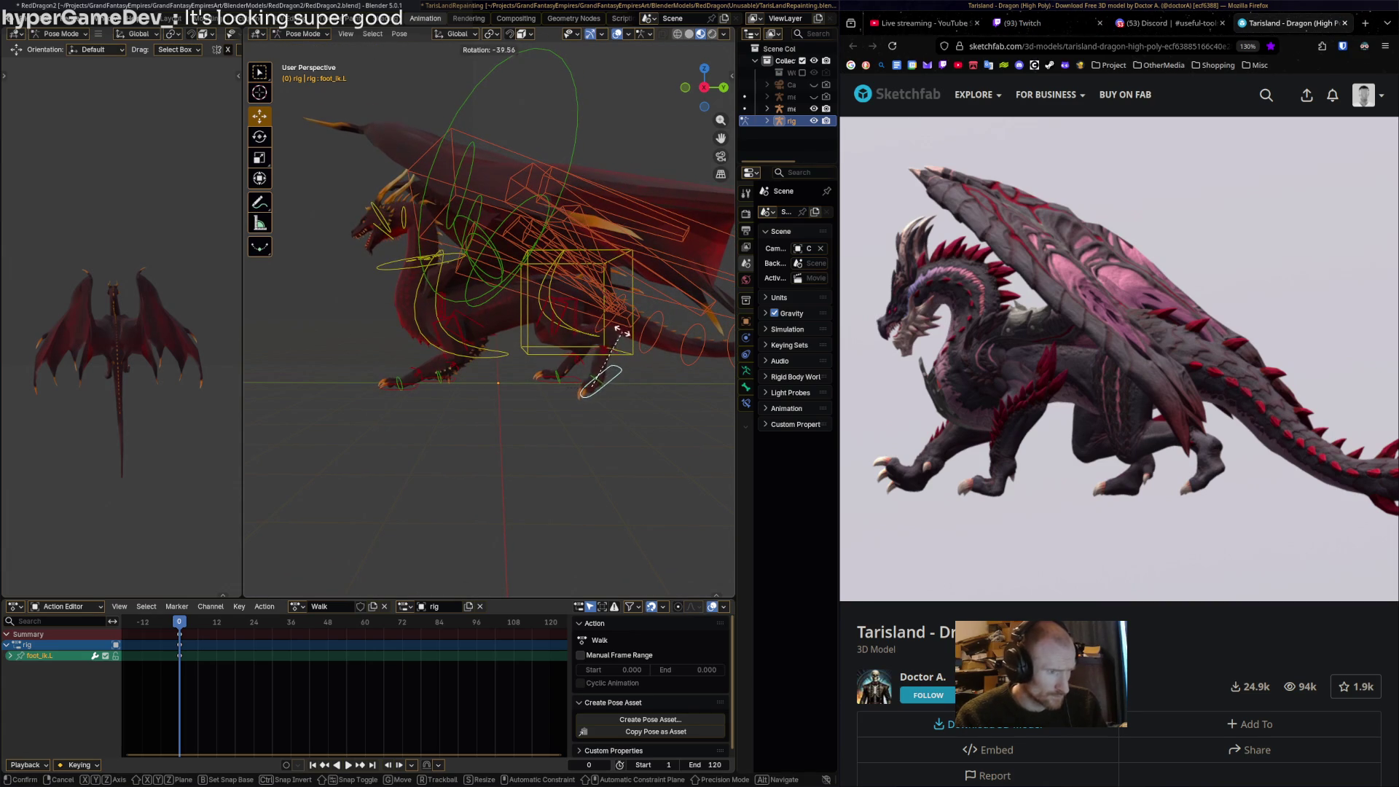
click(592, 386)
key(g)
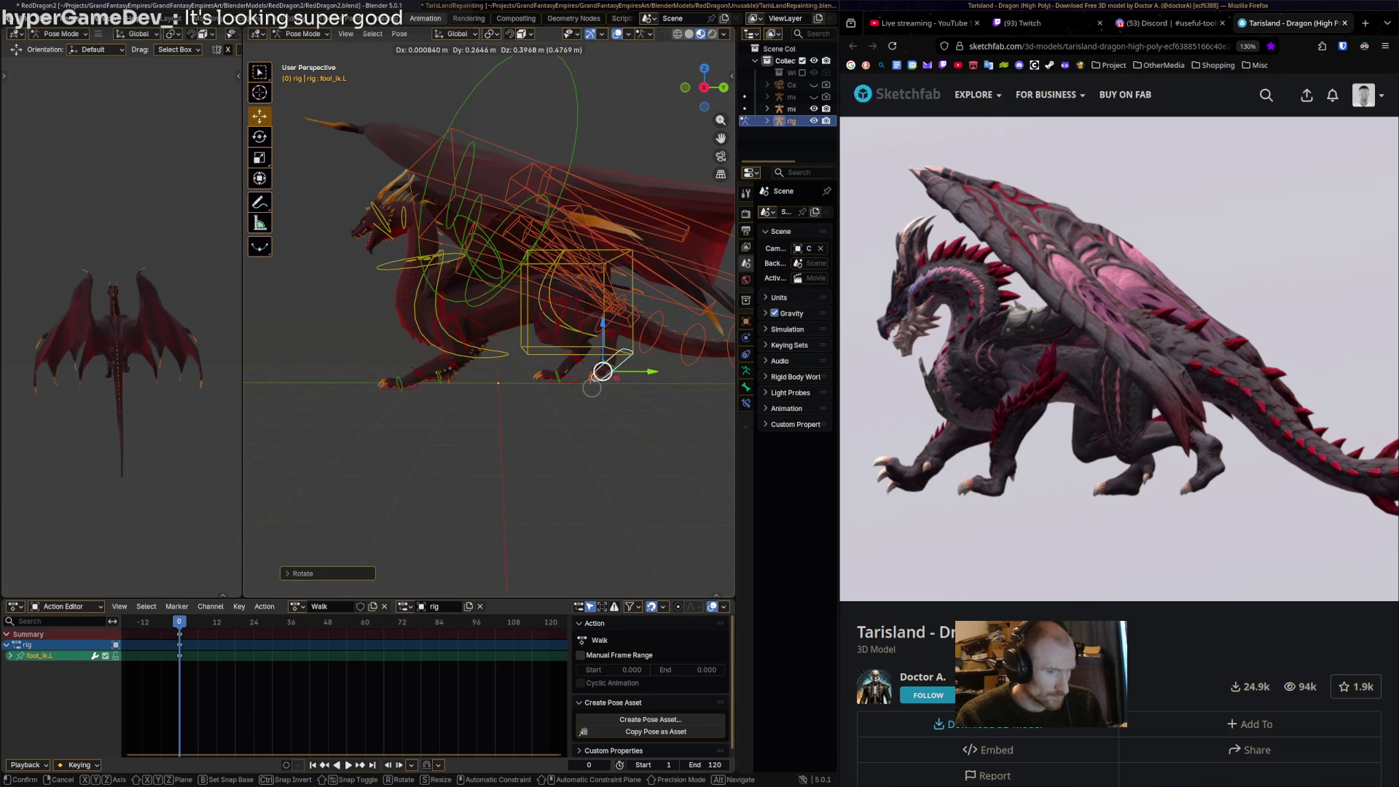
click(591, 386)
Nudge foot_ik.R to a new position and check the hind-leg stride pose.
click(551, 379)
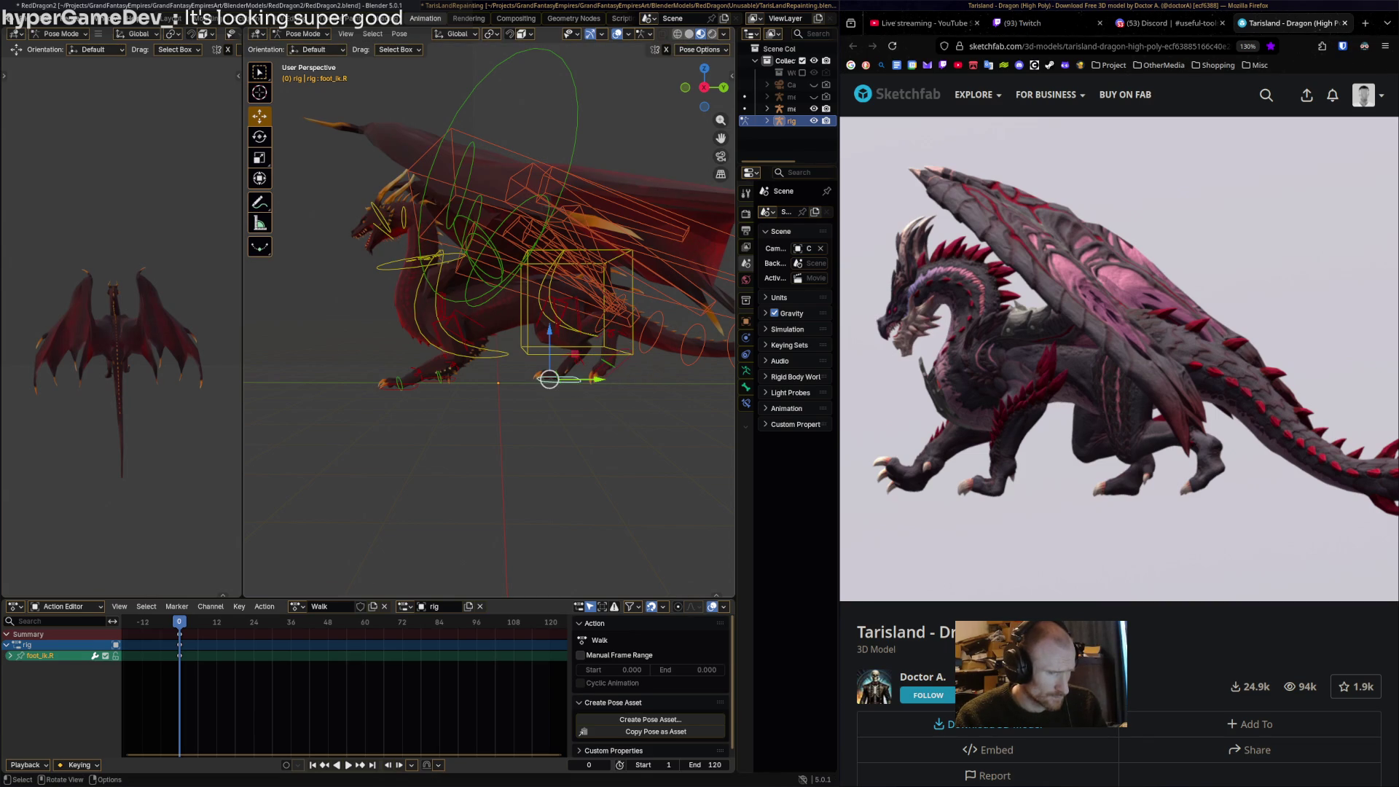
key(g)
click(551, 379)
middle_drag(551, 379, 583, 380)
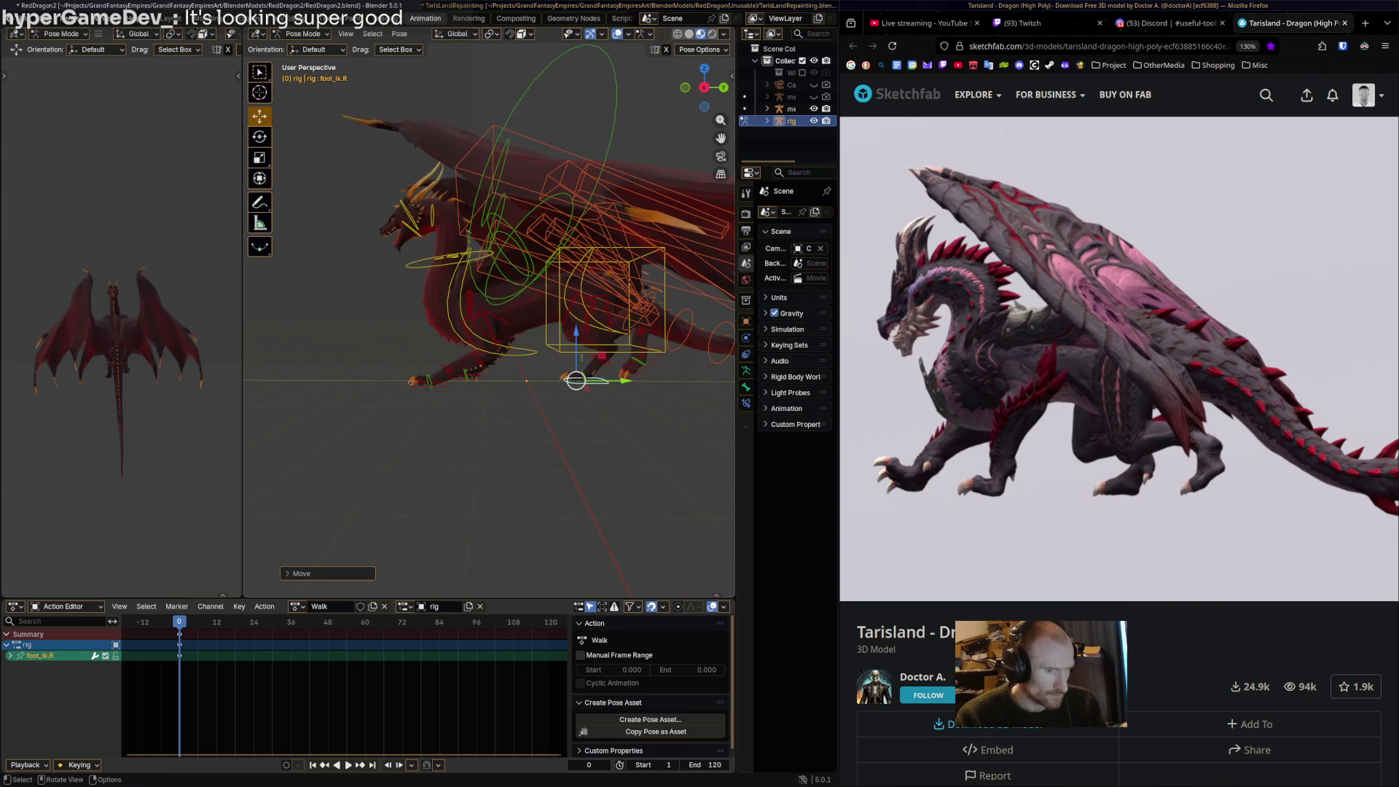
click(420, 384)
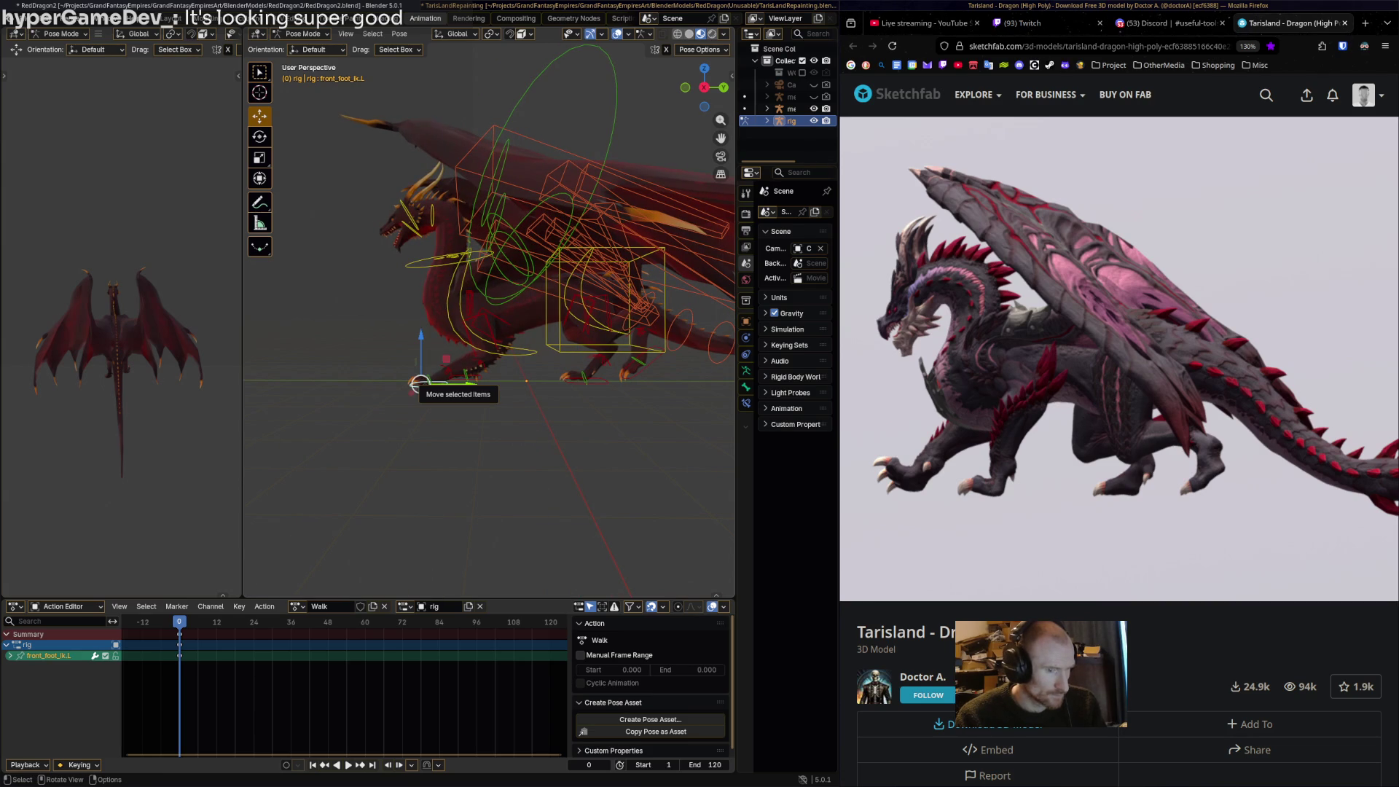
Move and rotate front_foot_ik.L into stride, then shift both front feet together.
drag(421, 384, 462, 384)
key(r)
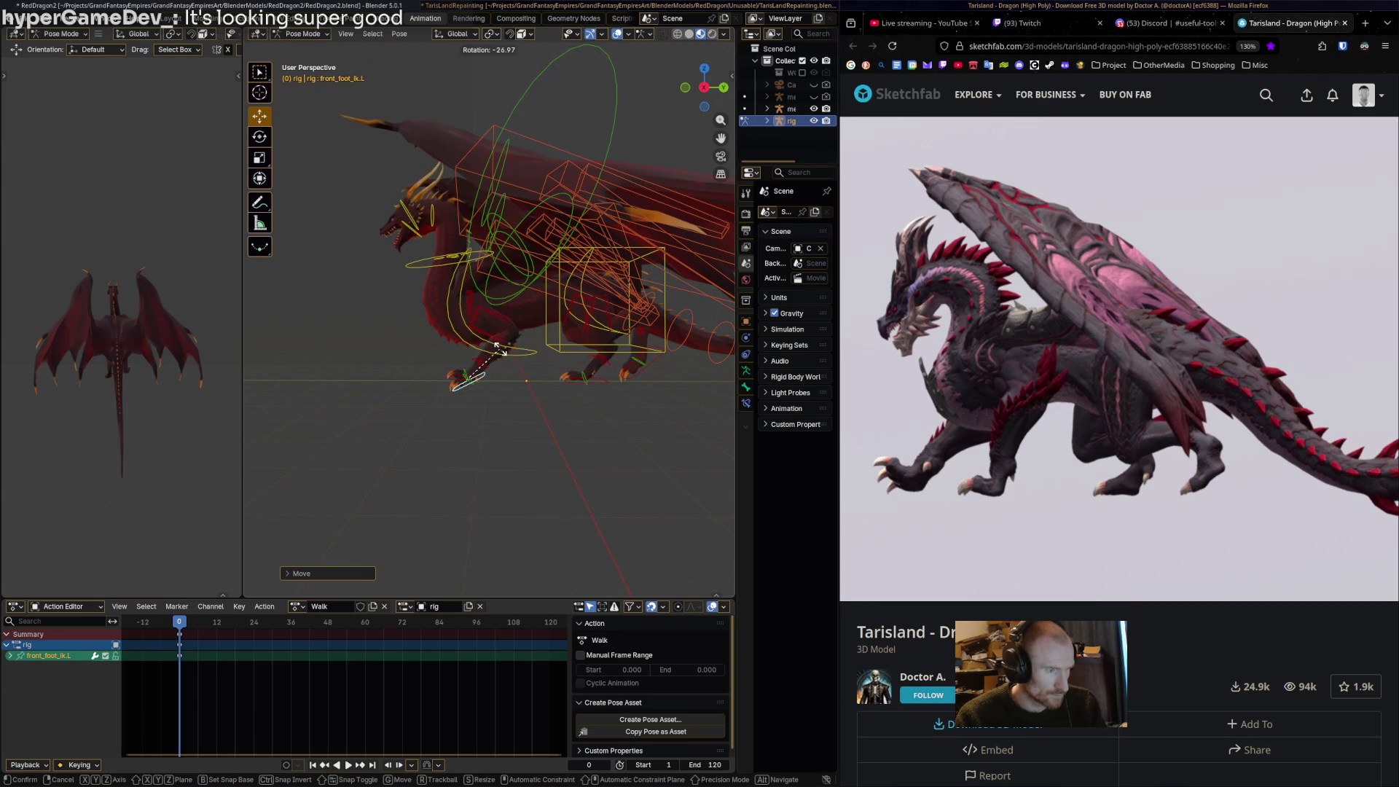
click(498, 349)
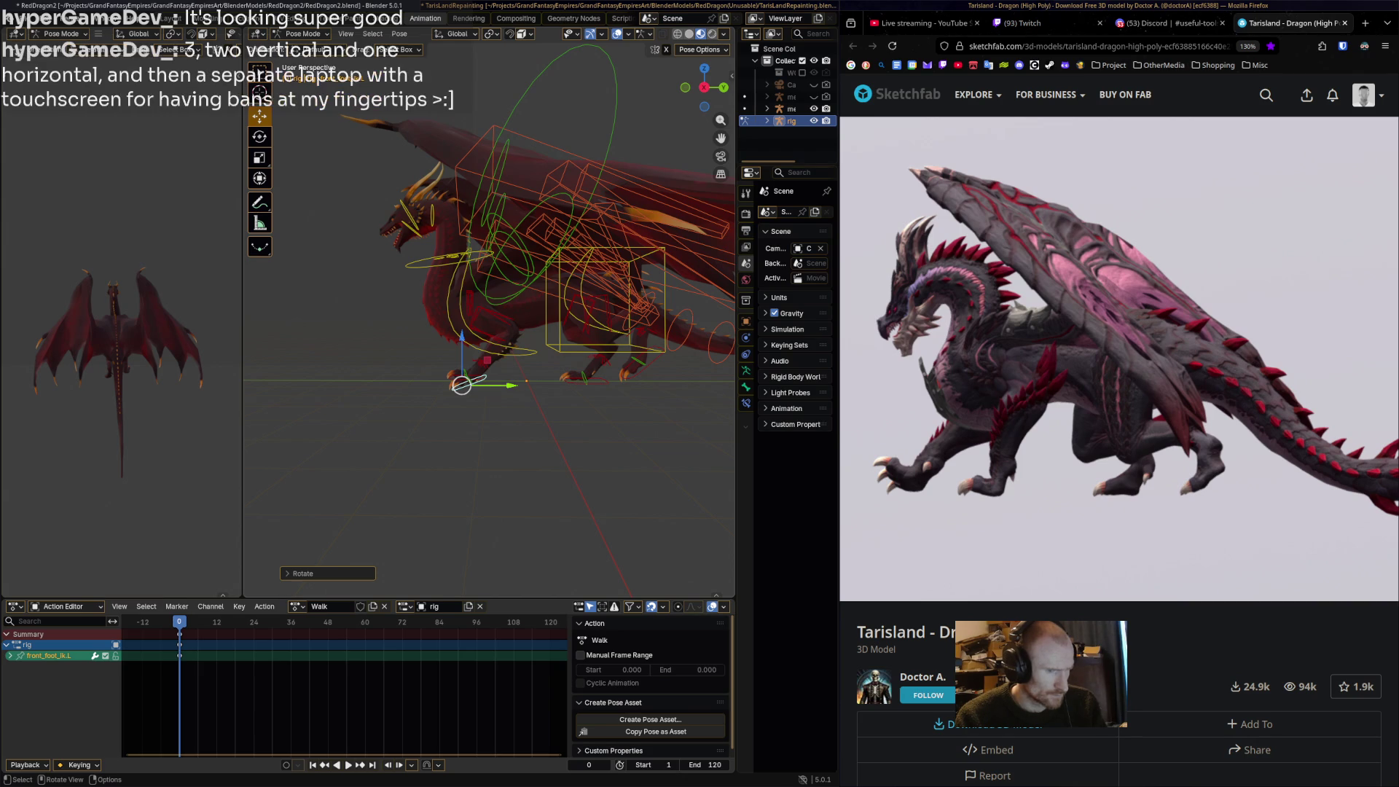
drag(462, 385, 477, 384)
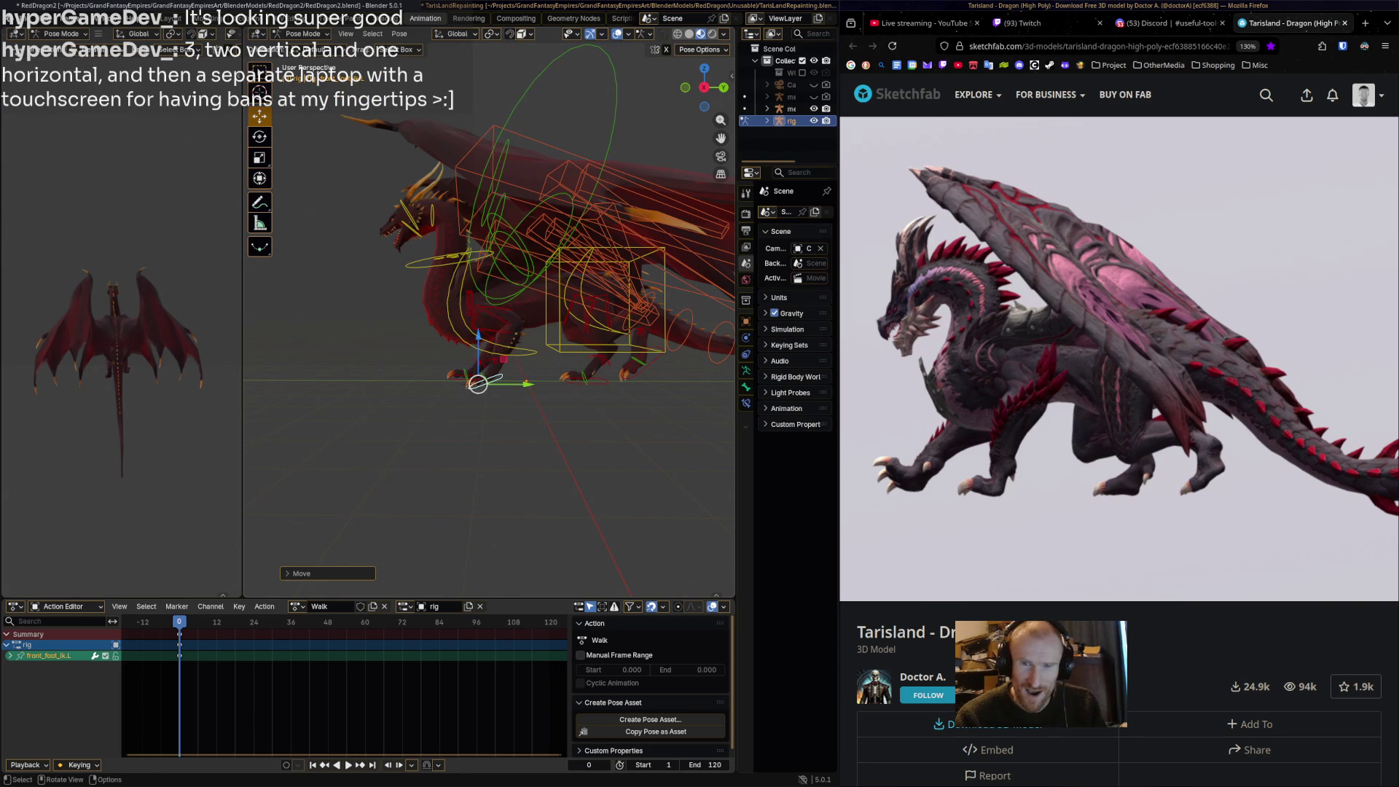
shift+click(474, 380)
drag(474, 381, 494, 383)
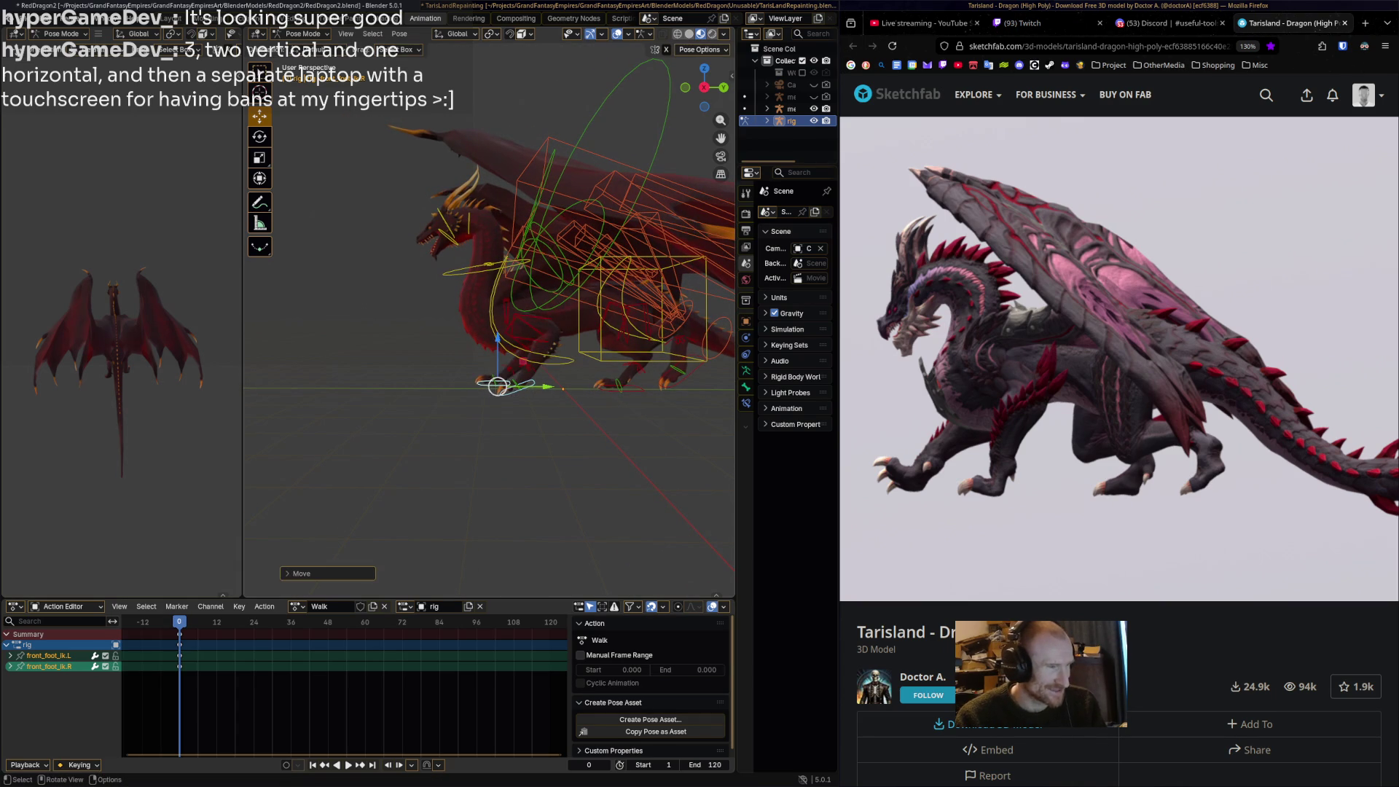
click(494, 384)
Move and rotate front_foot_ik.R into its stride position.
click(487, 382)
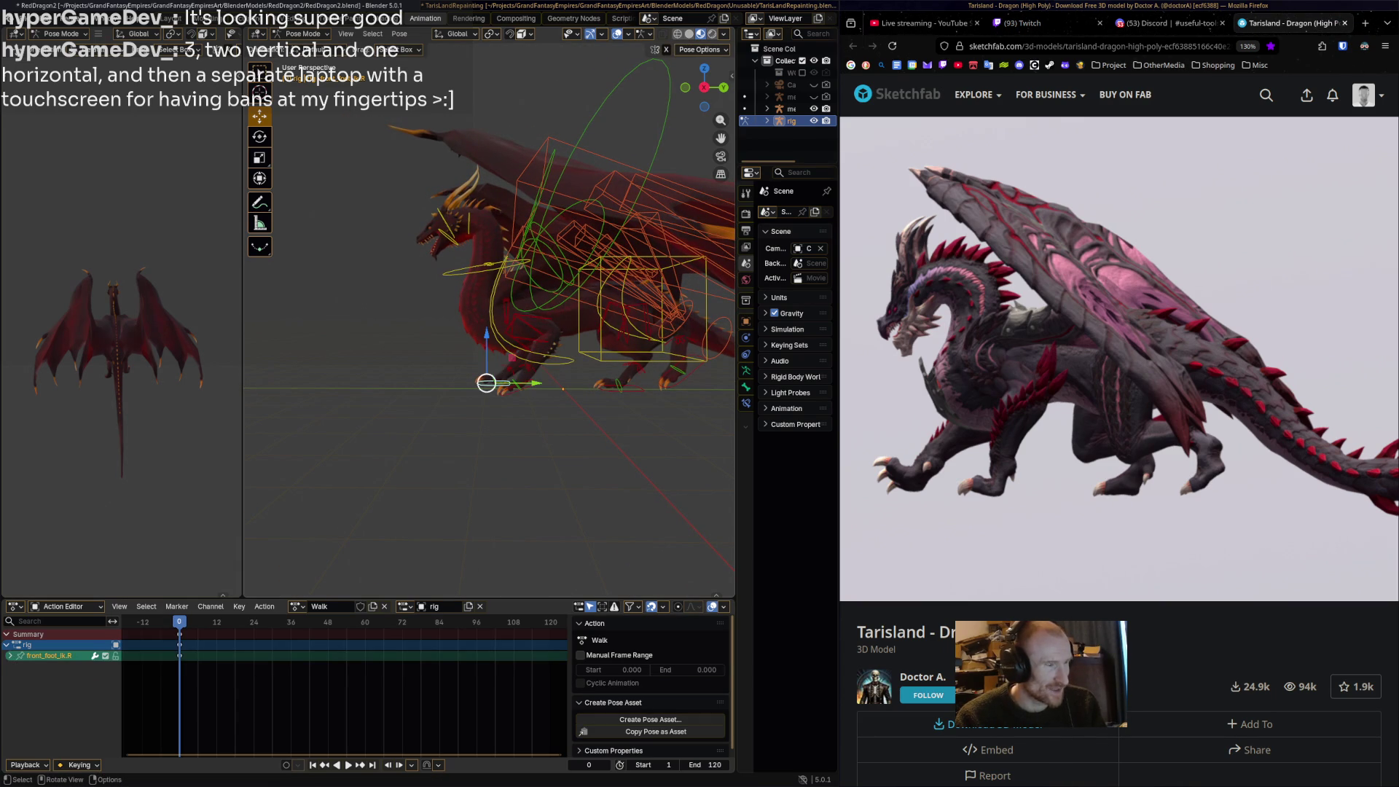
mouse_move(487, 381)
mouse_down()
mouse_move(420, 381)
mouse_move(433, 371)
mouse_up()
key(r)
click(454, 437)
mouse_move(434, 371)
middle_down()
mouse_move(417, 358)
mouse_move(428, 374)
mouse_move(397, 373)
middle_up()
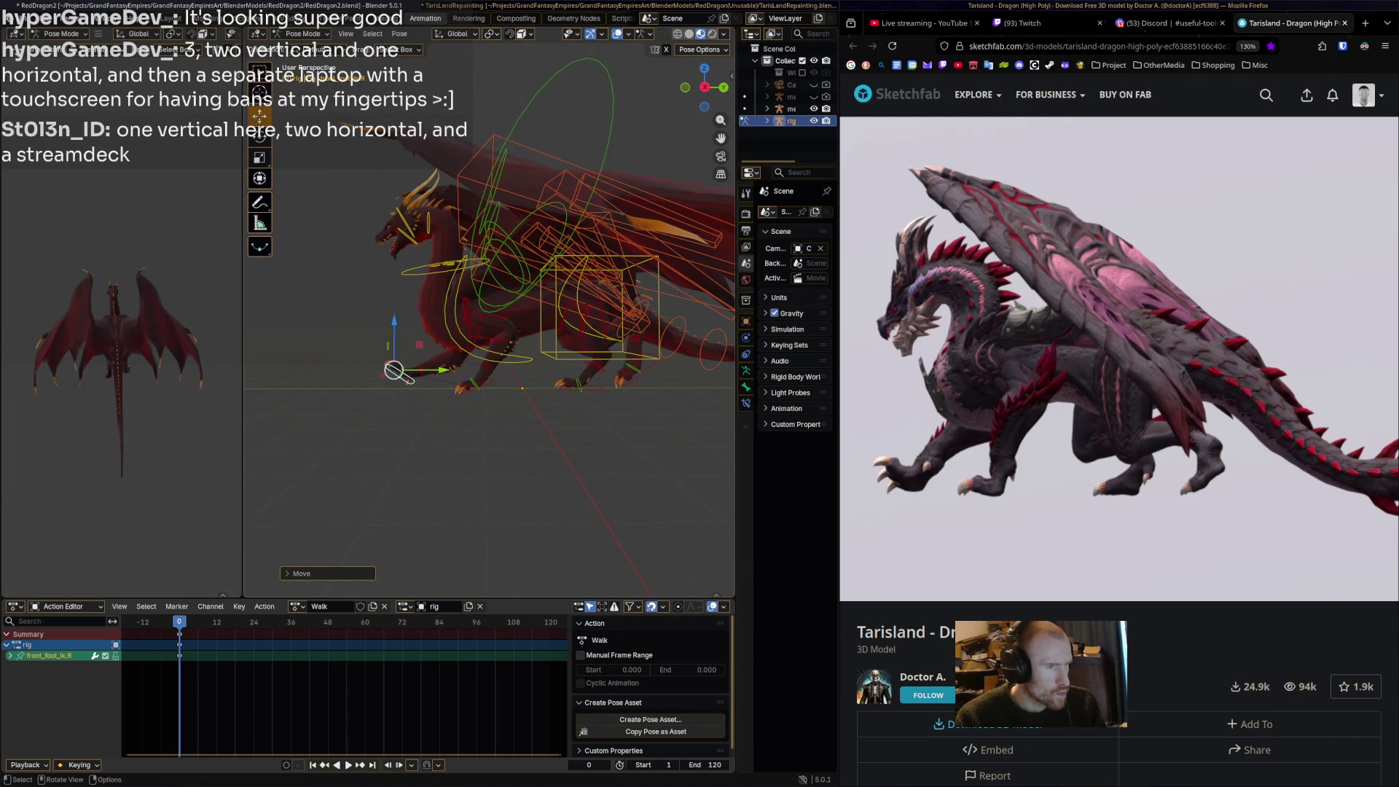
Rotate and slightly lift front_foot_ik.L again, then deselect all bones.
click(465, 388)
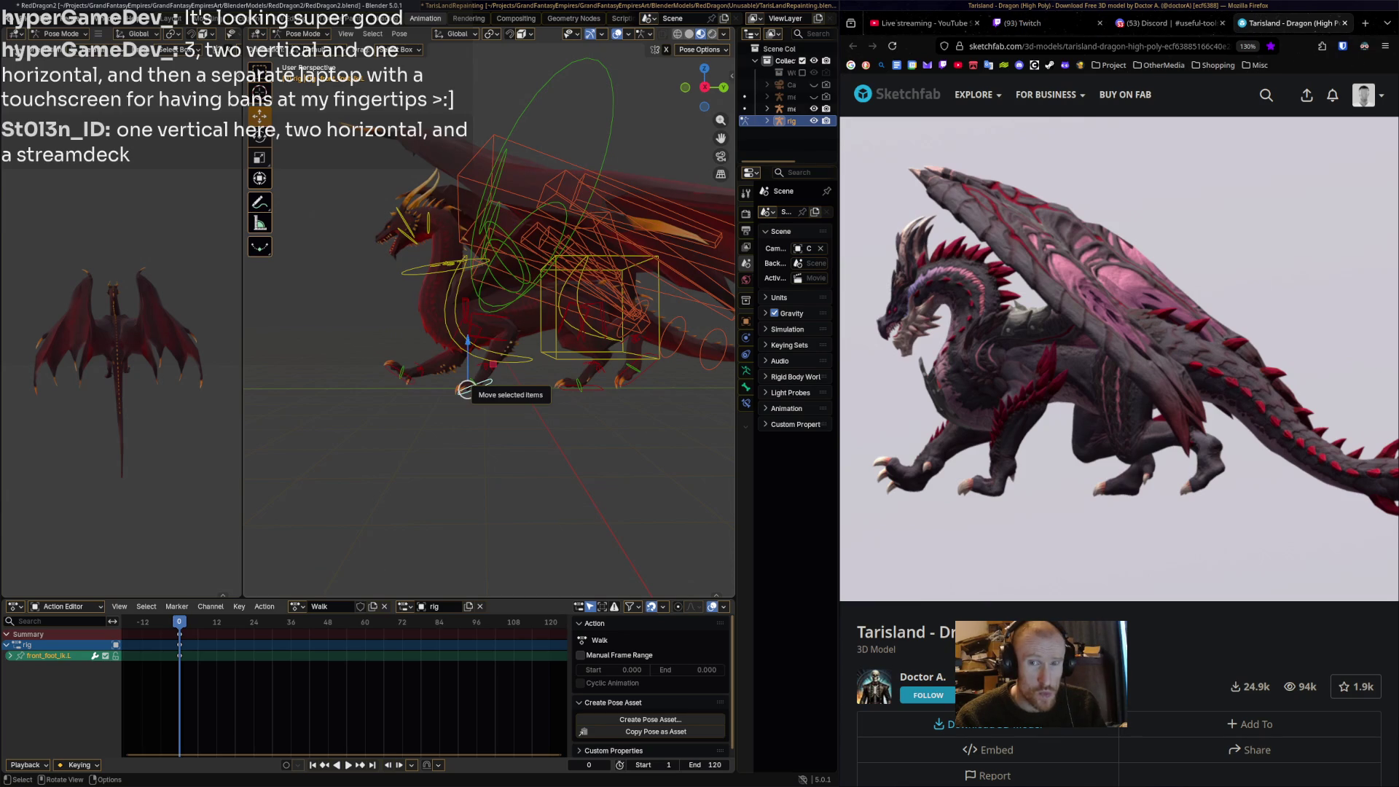
key(r)
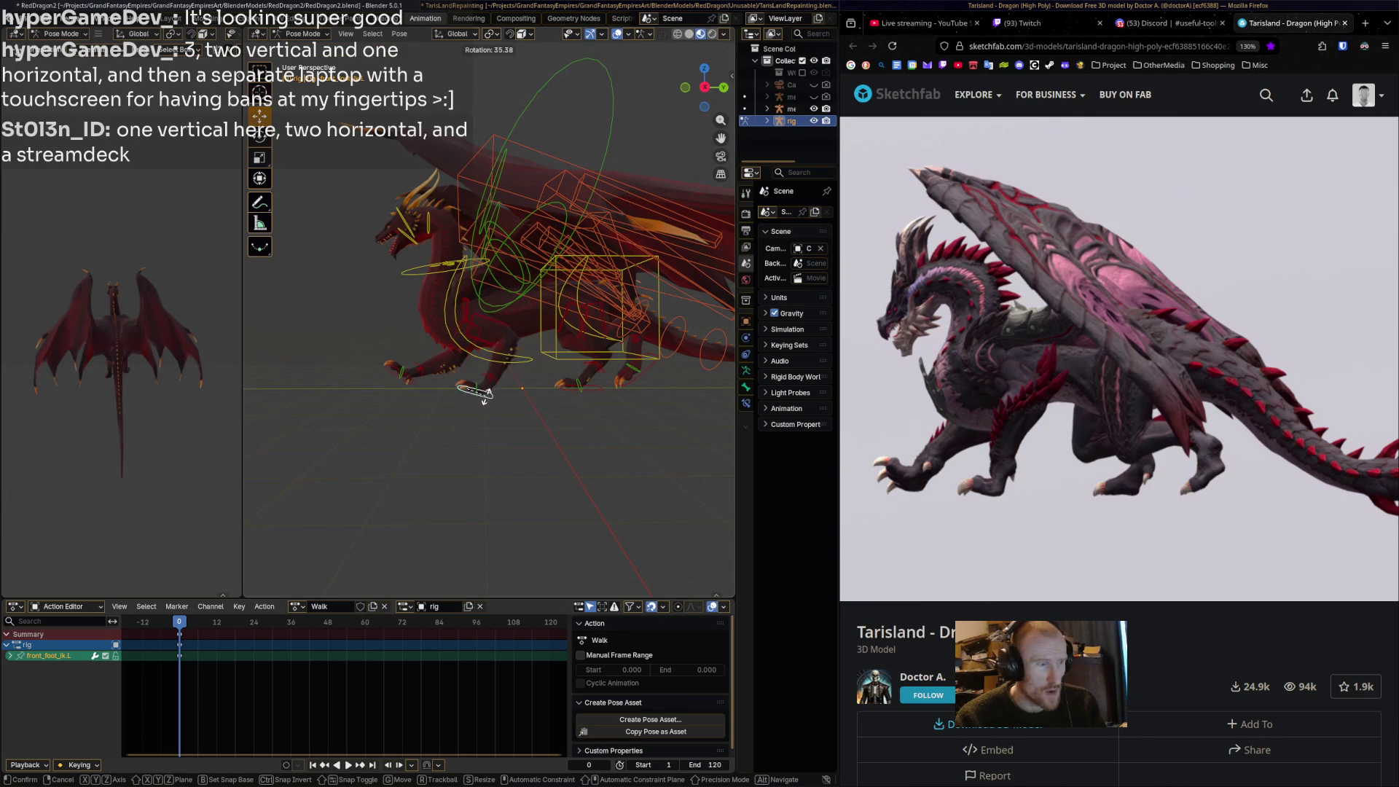
click(467, 390)
key(g)
click(467, 388)
key(alt+a)
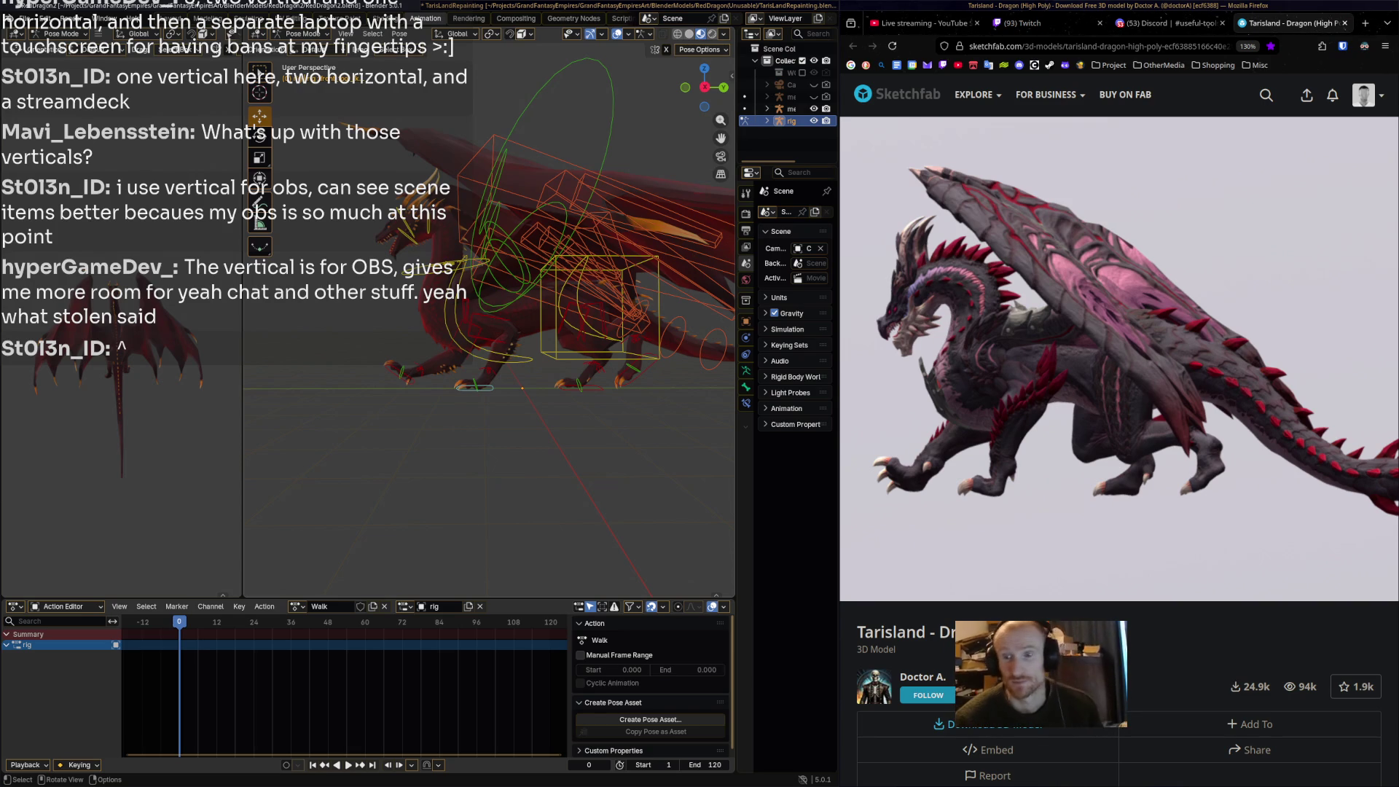
Orbit the view with numpad 4 and select all of the dragon rig's pose bones.
key(KP_4)
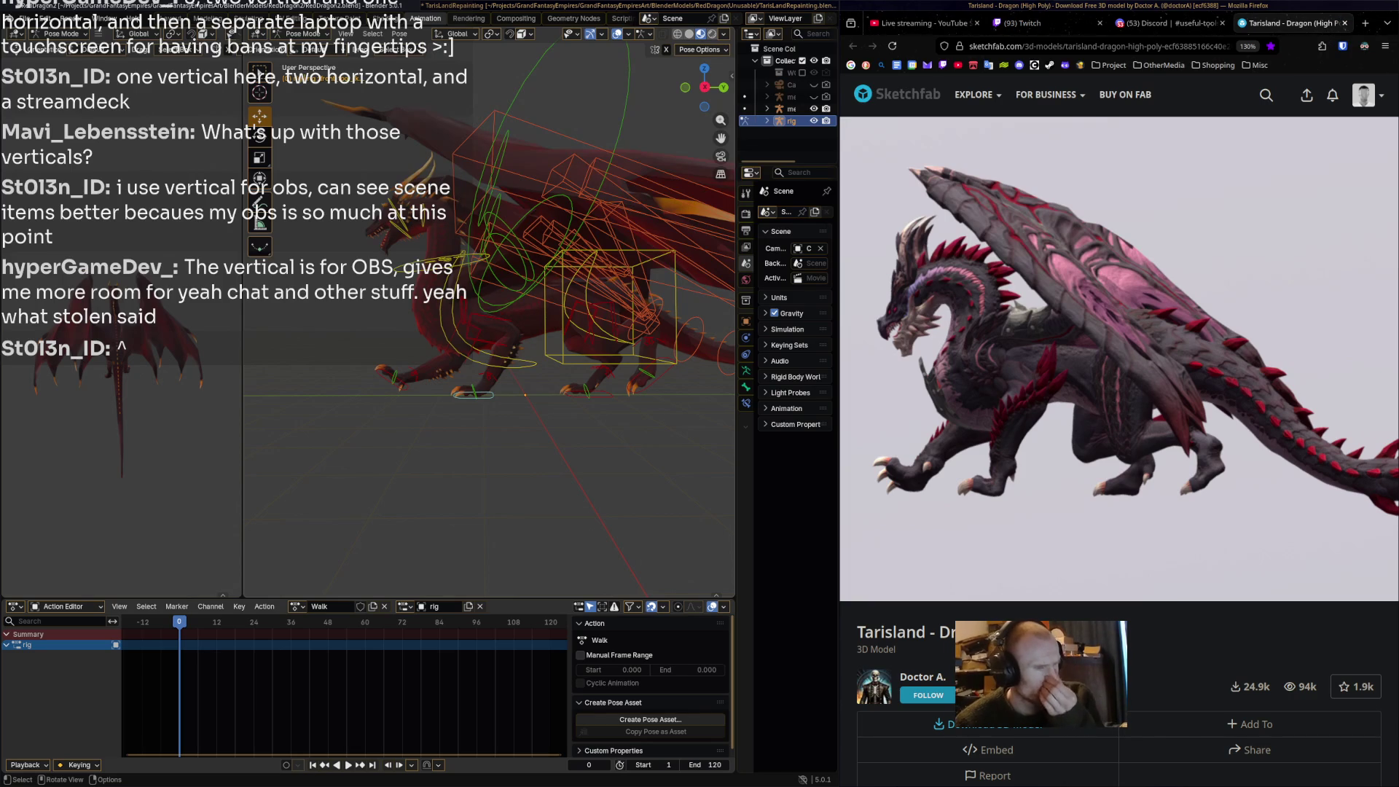
key(shift)
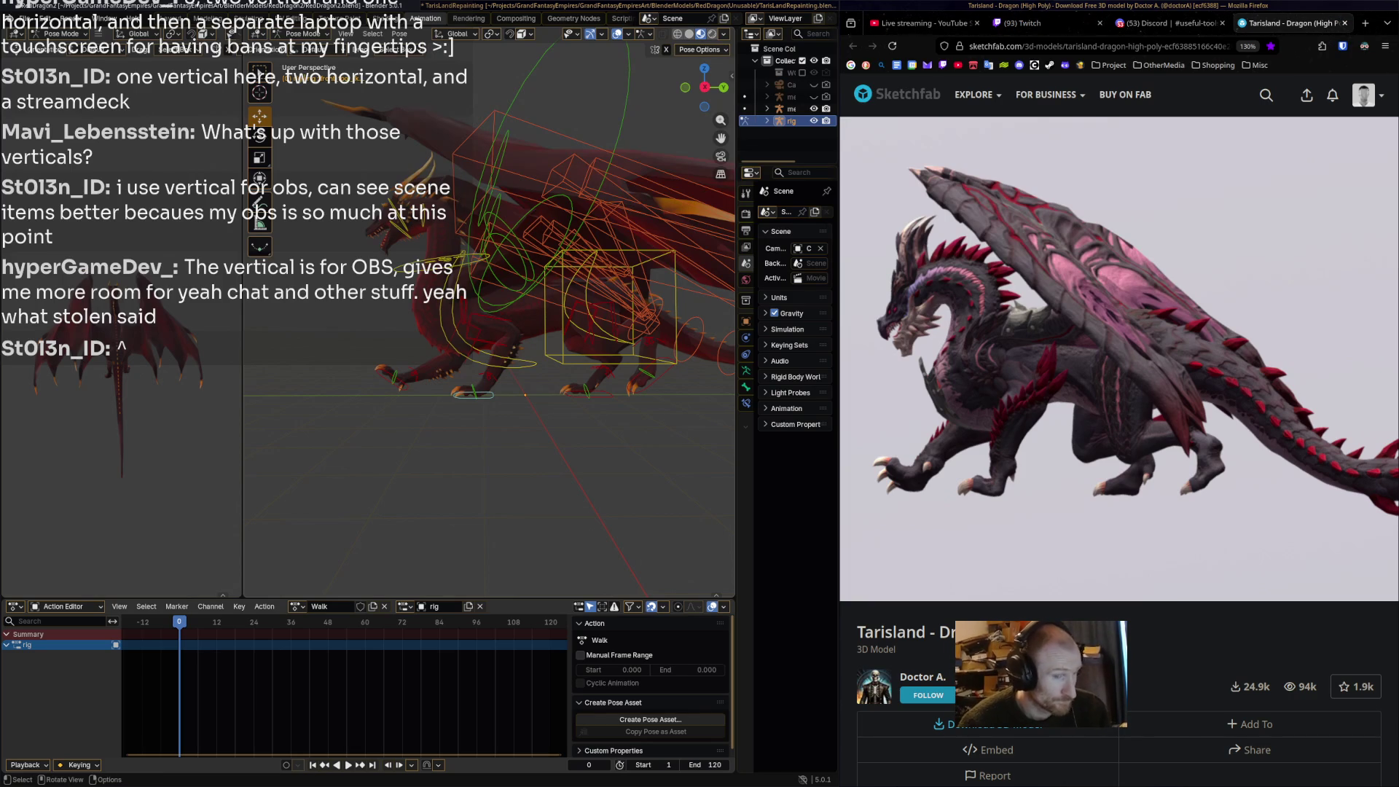
key(a)
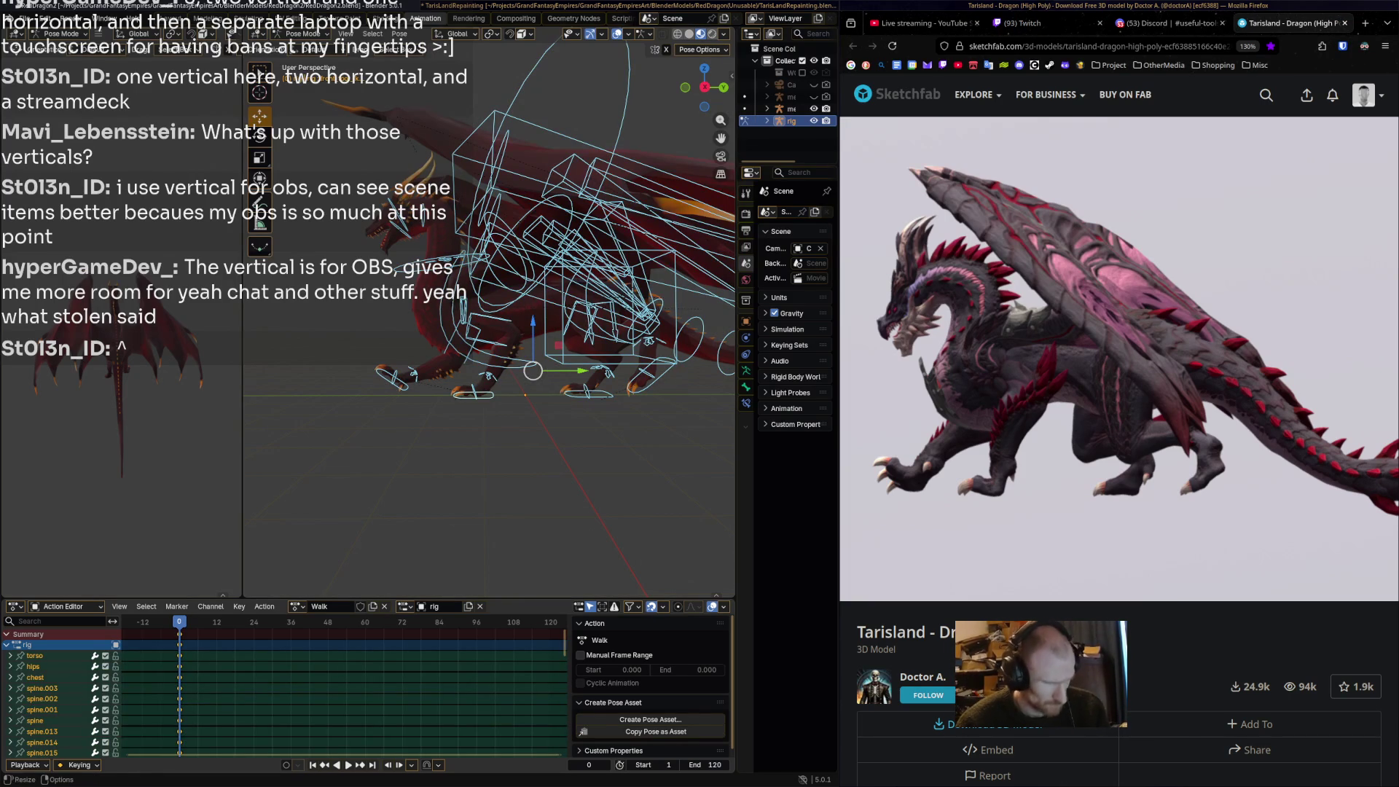
Preview the Walk action and step the Sketchfab reference walk to 00:06.
key(space)
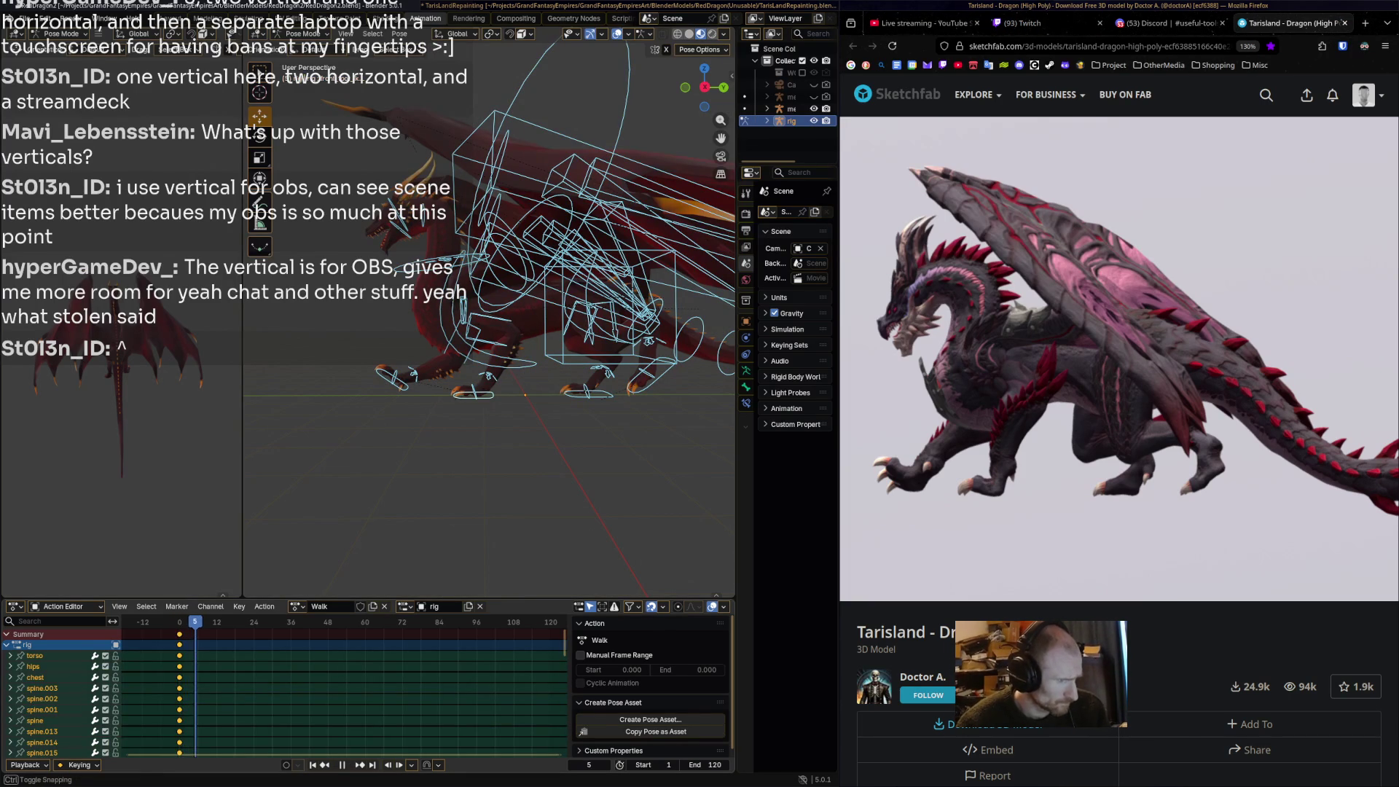
key(space)
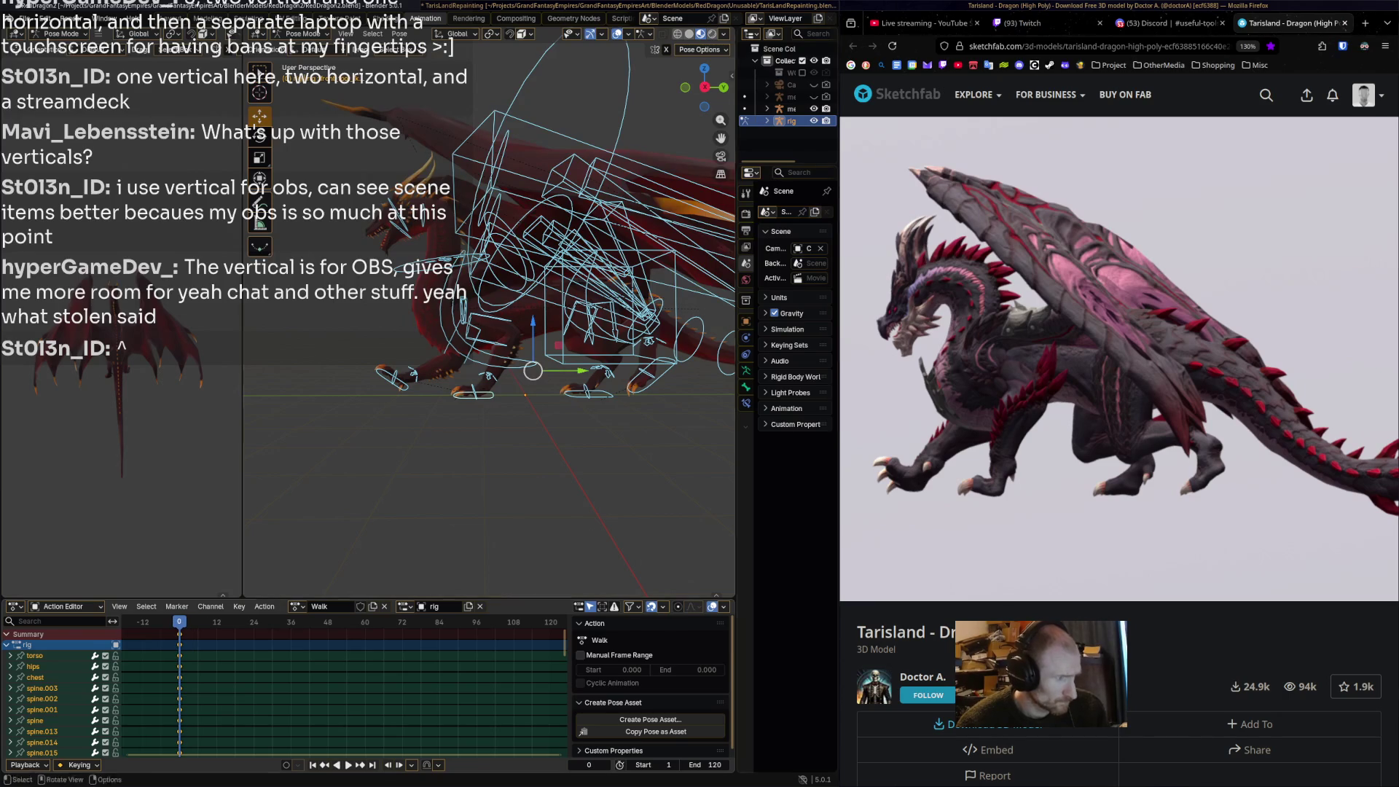
click(877, 562)
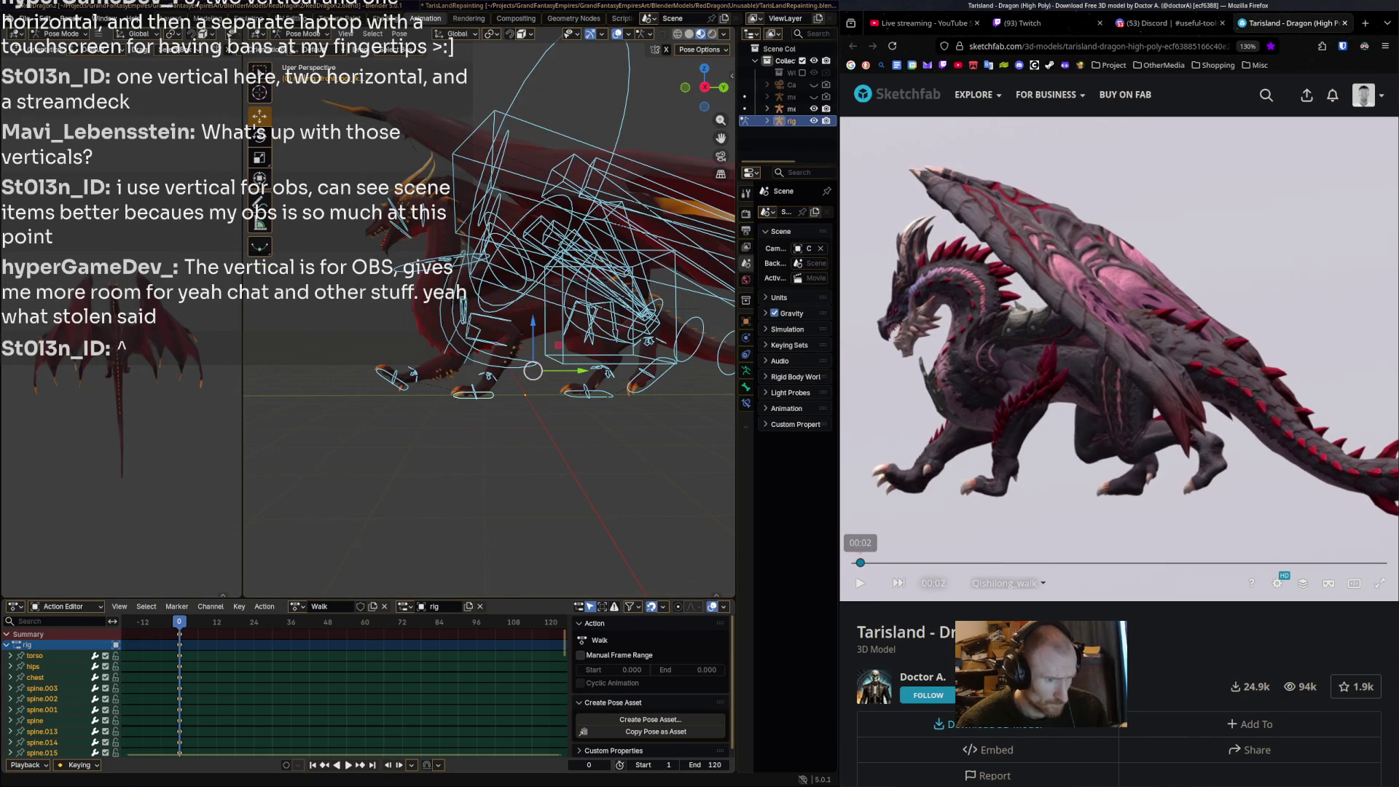
drag(877, 562, 872, 562)
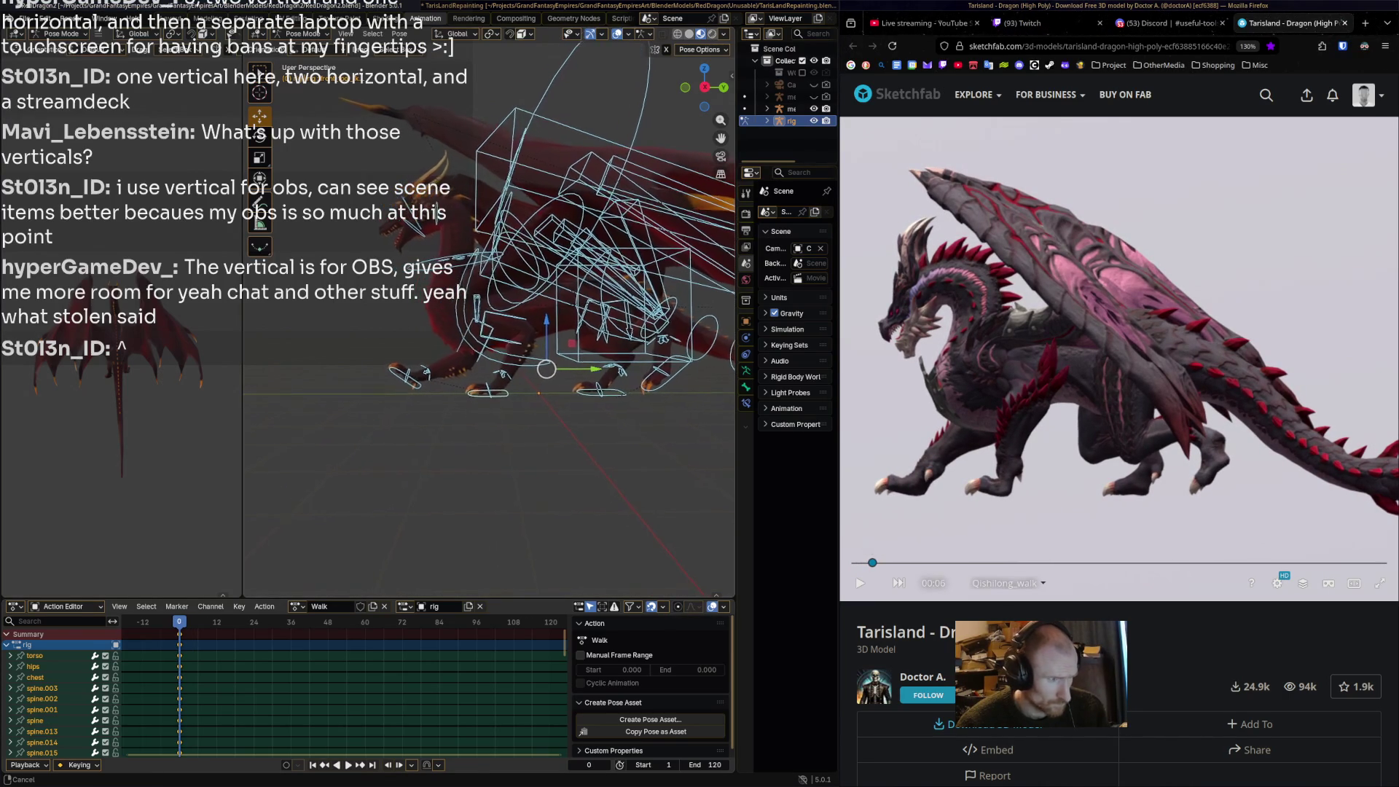
Play the walk again, stop at frame 6, and select only front_foot_ik.R.
key(space)
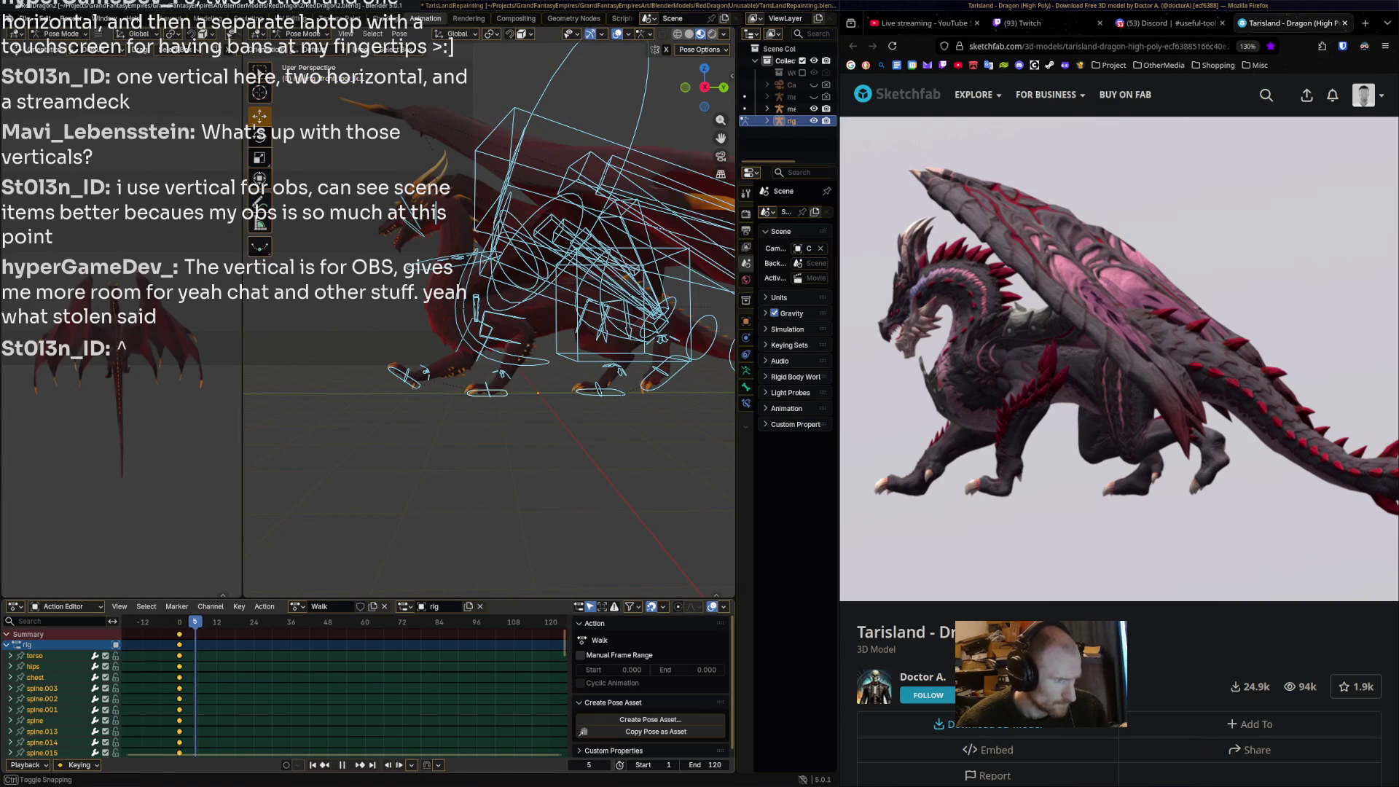
key(Escape)
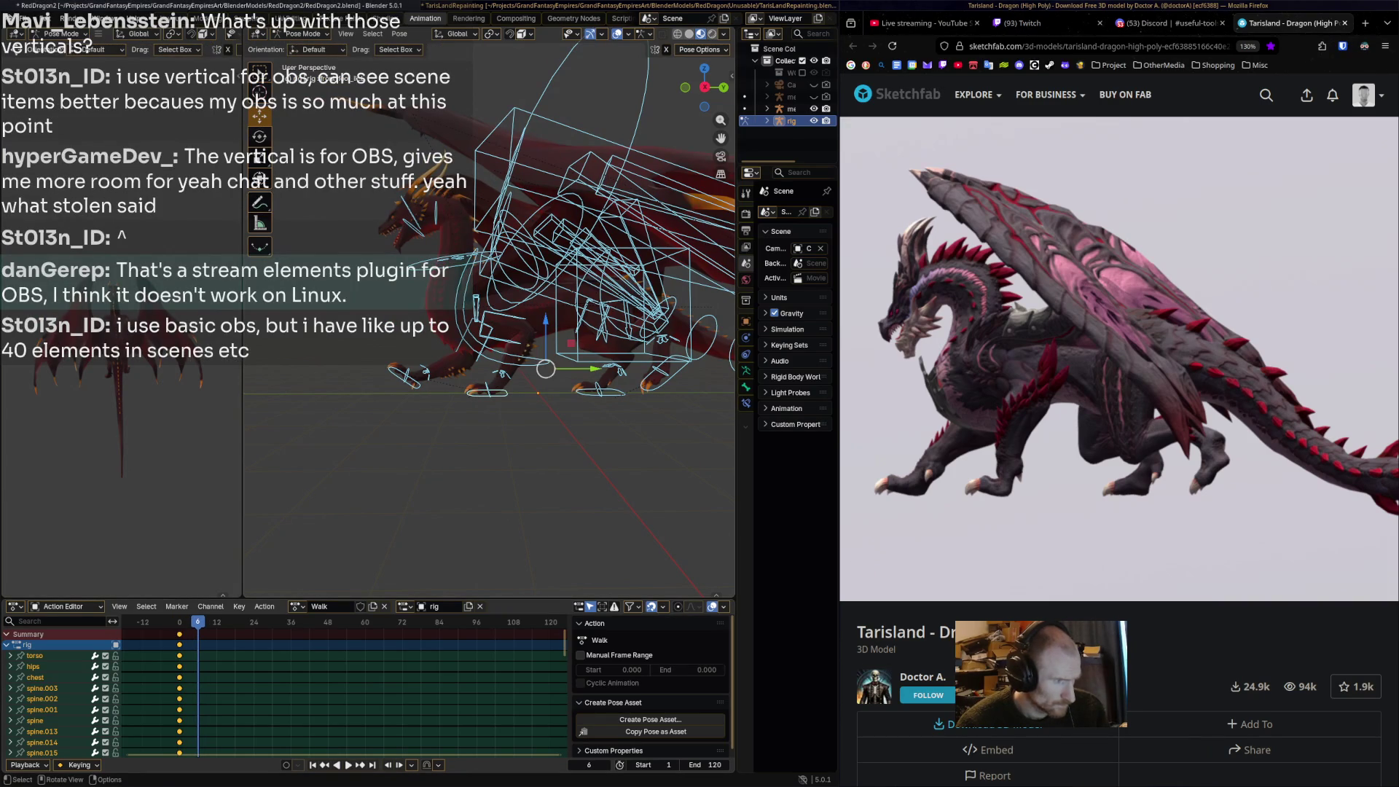
click(402, 376)
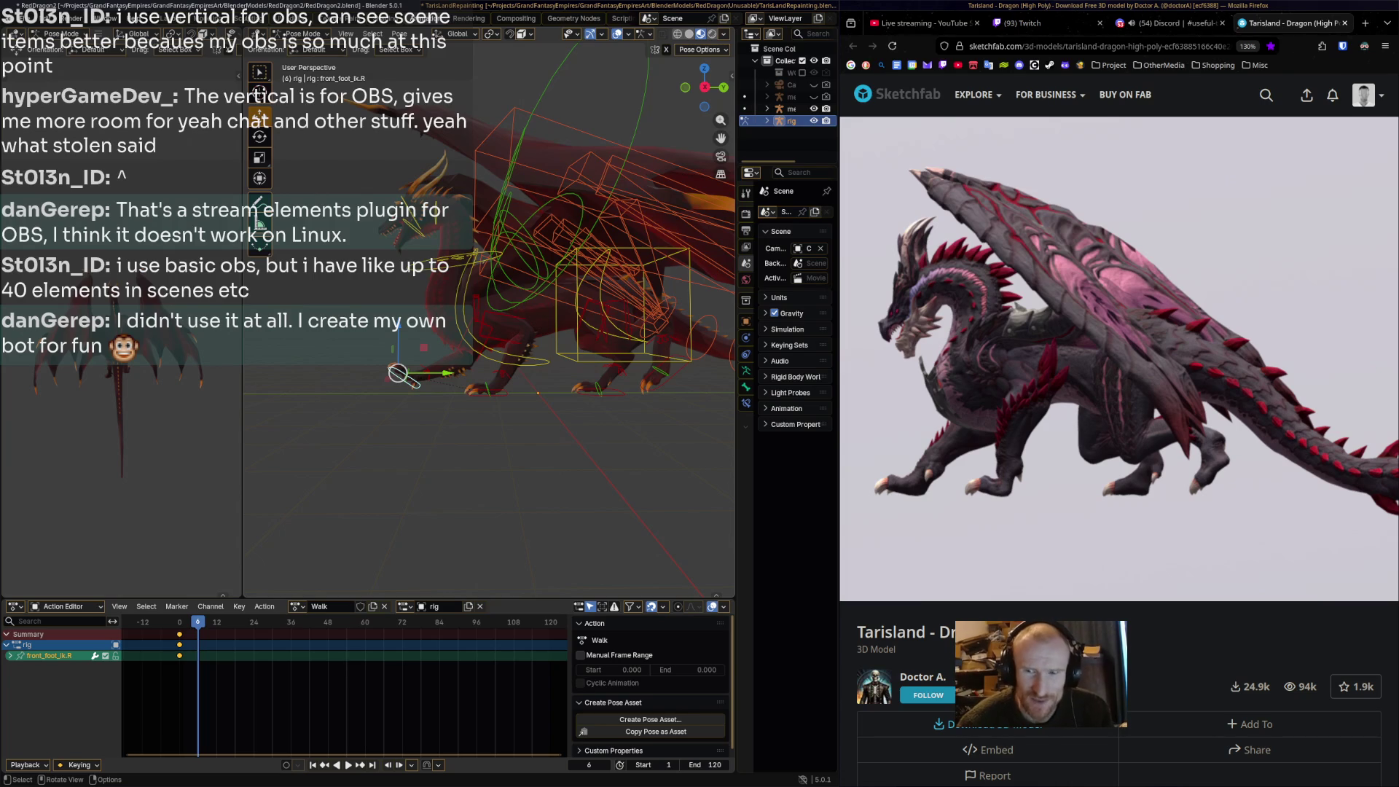
Tilt and lower front_foot_ik.R, save RedDragon2.blend, and switch to the Discord tab.
key(r)
click(397, 374)
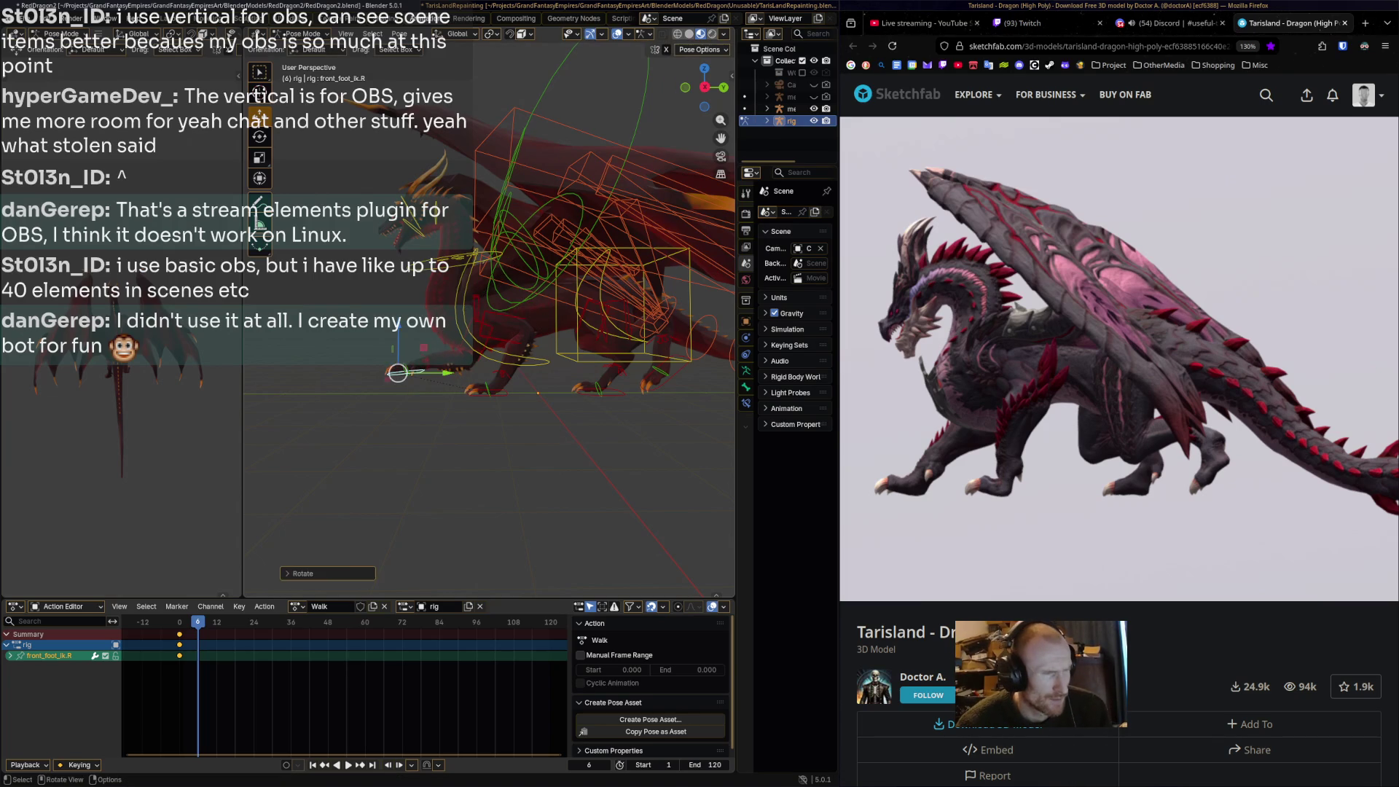
key(g)
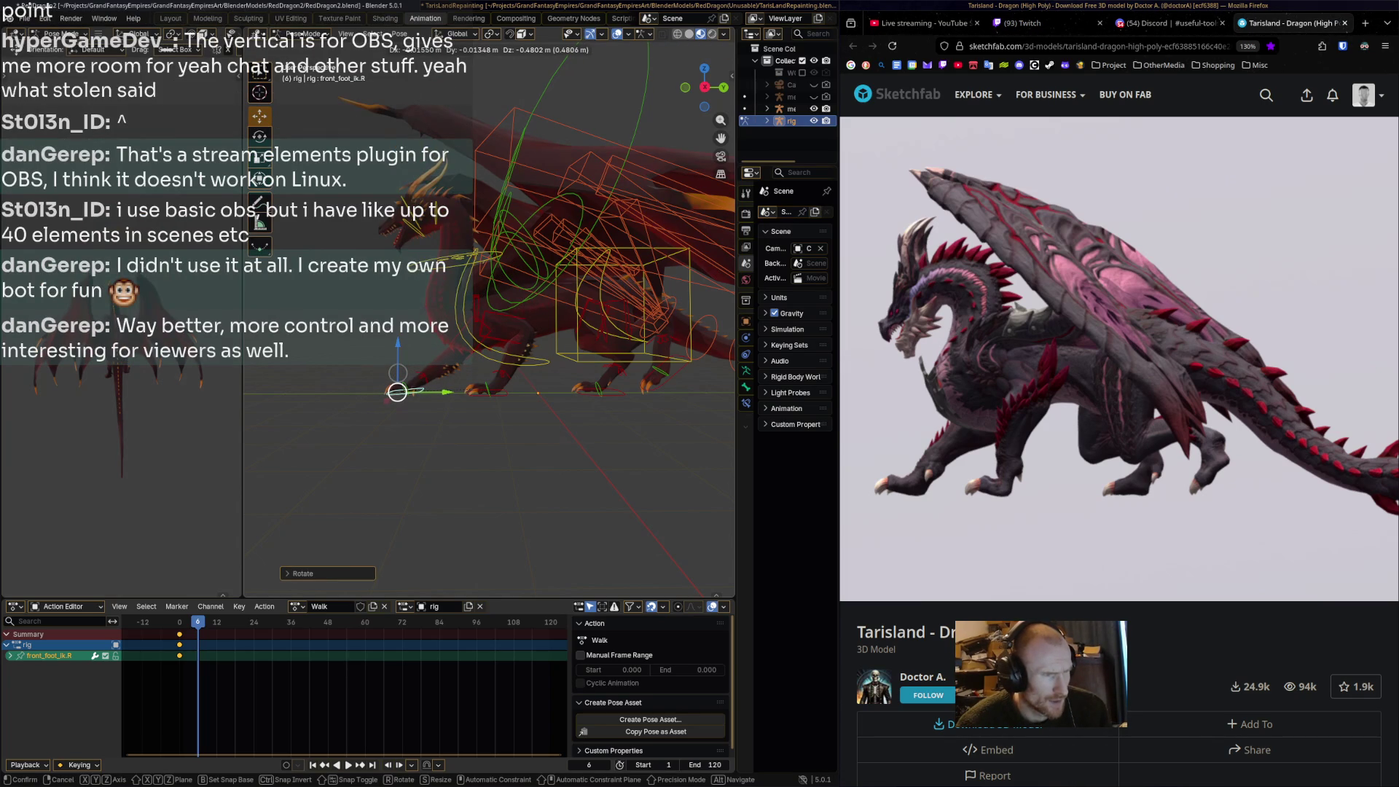
click(397, 393)
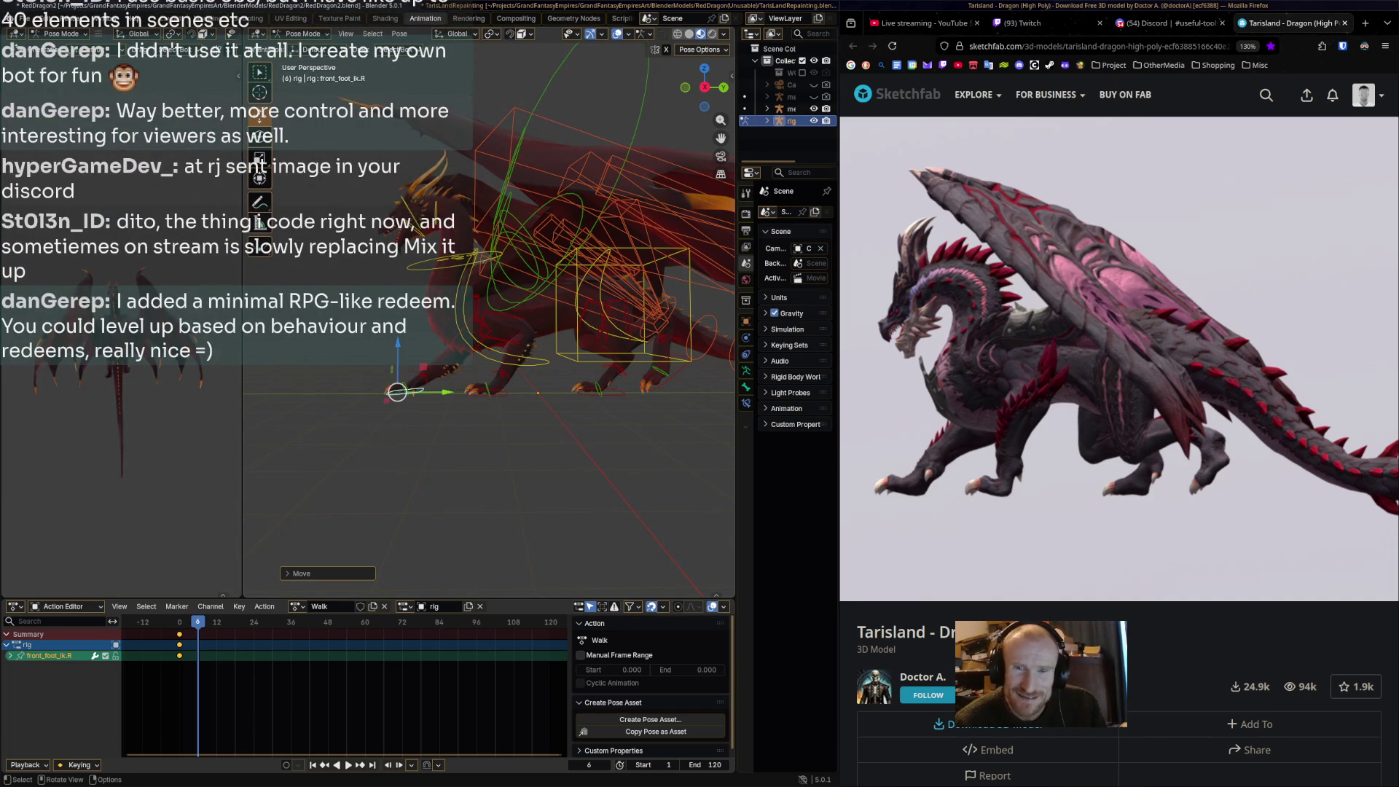
key(ctrl+s)
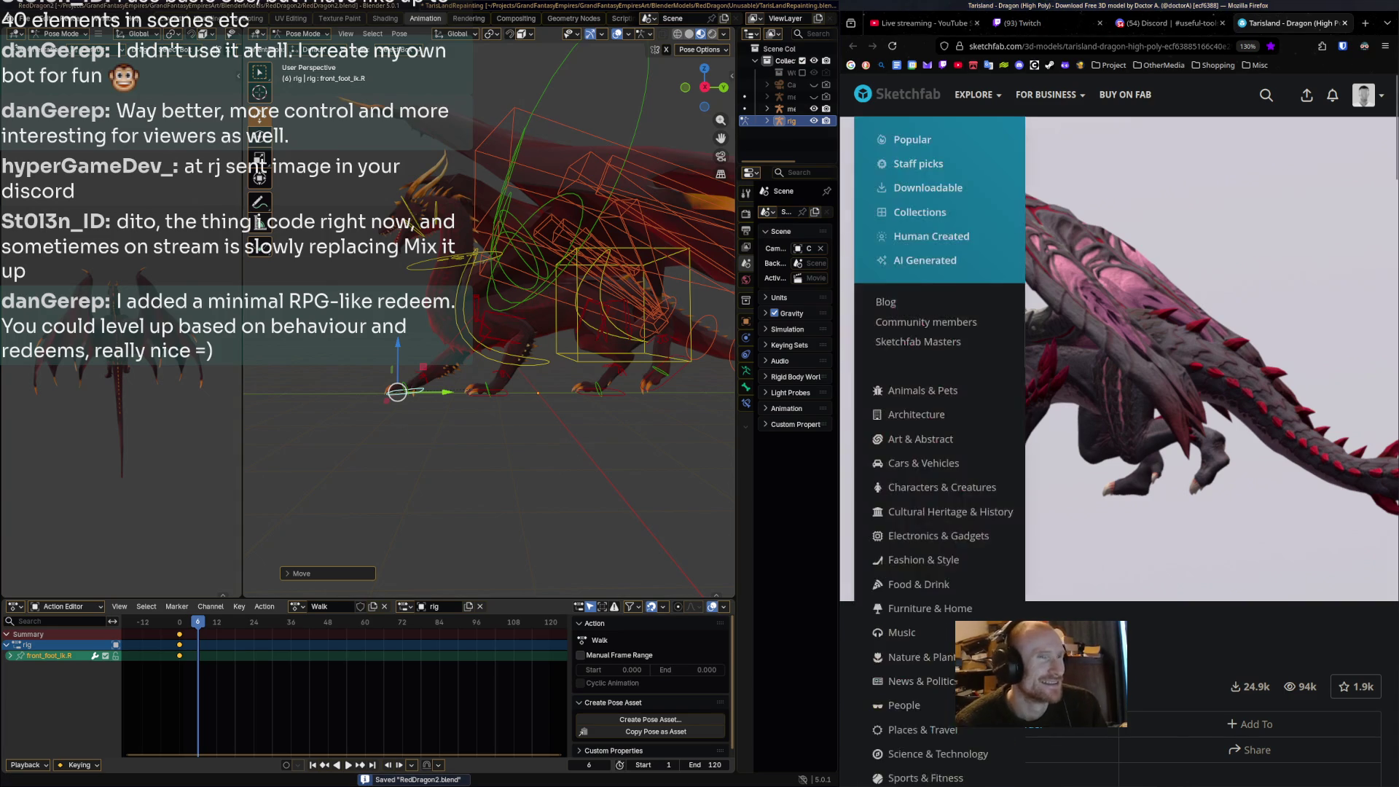
click(1166, 23)
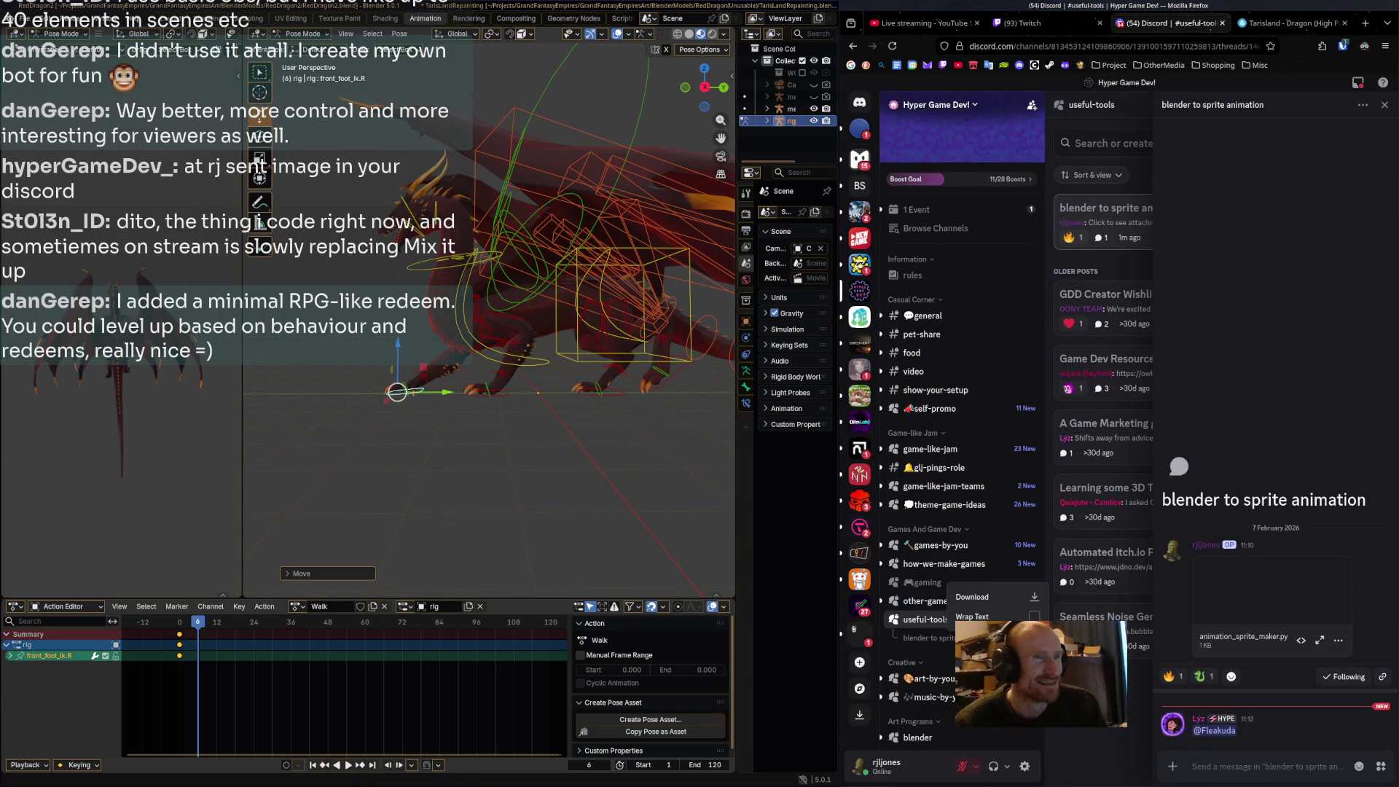
Enlarge the screenshot shared in StarFront and GrandFantasy's #share-anything, then re-tile the browser beside Blender.
key(super+Up)
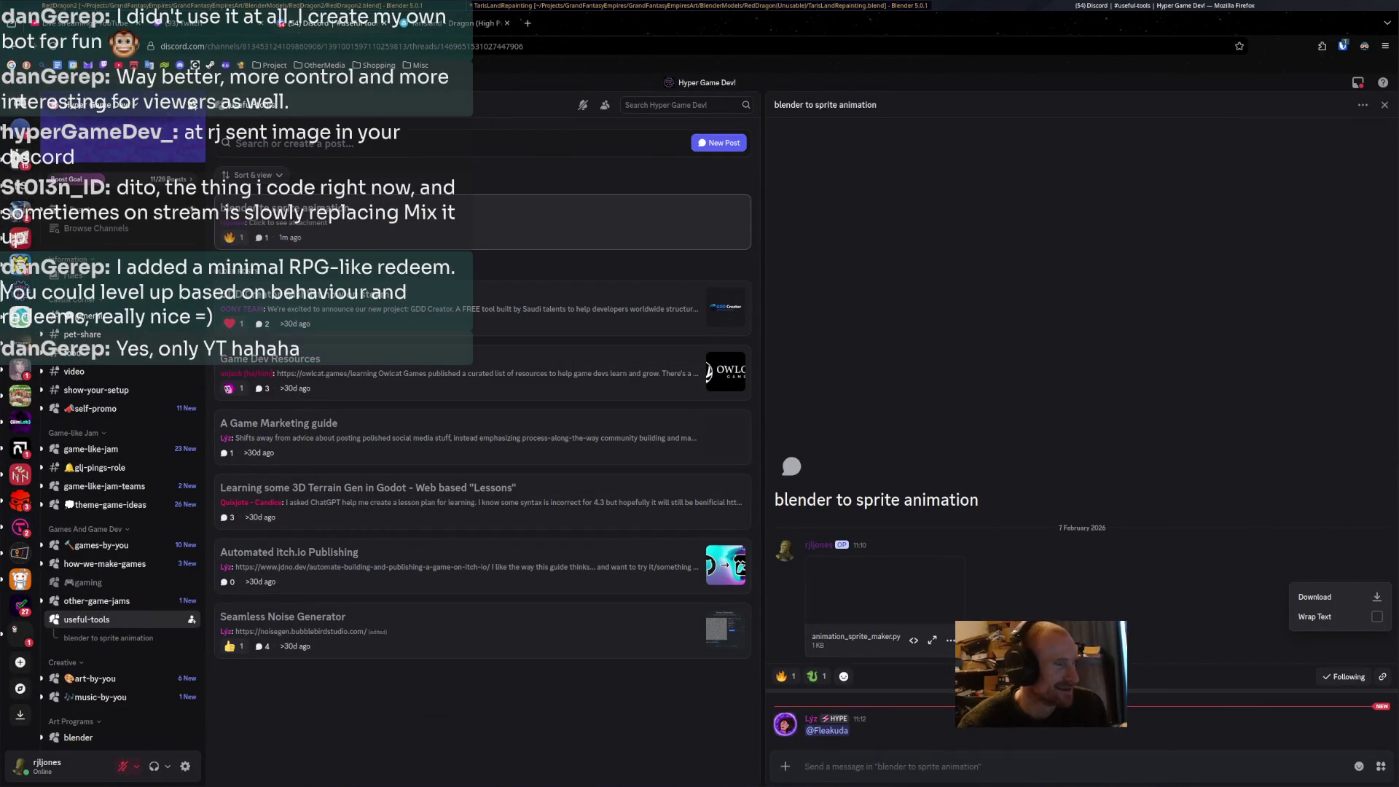
click(19, 369)
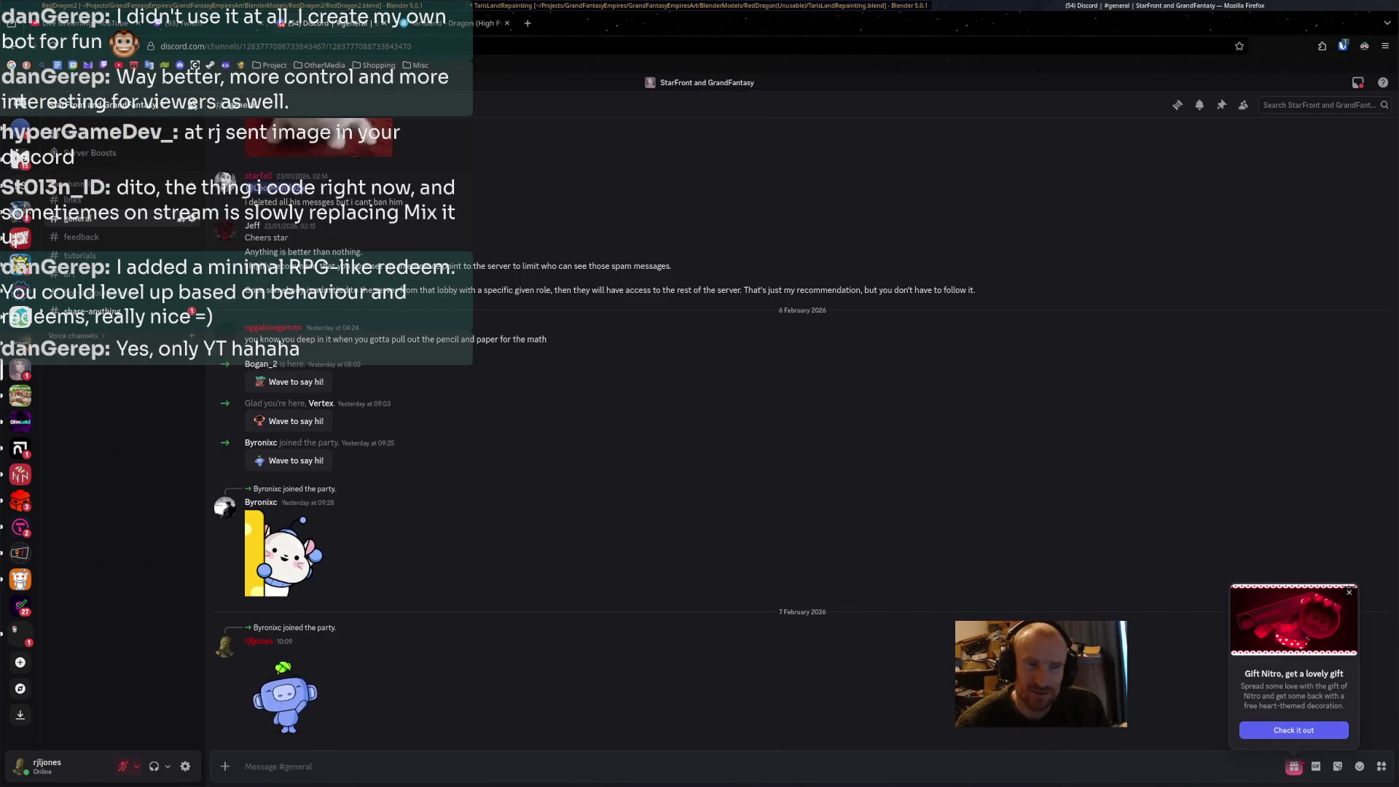
click(88, 311)
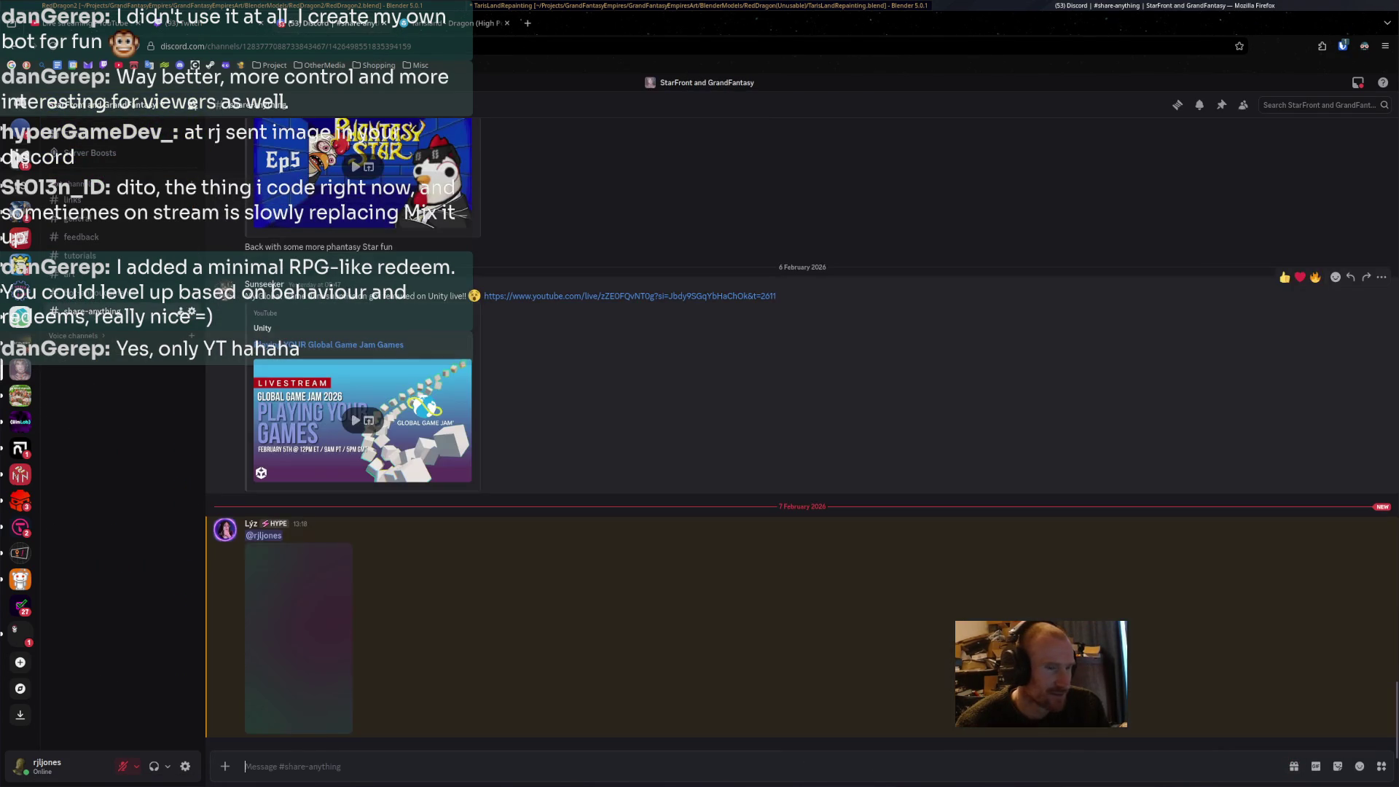
click(299, 638)
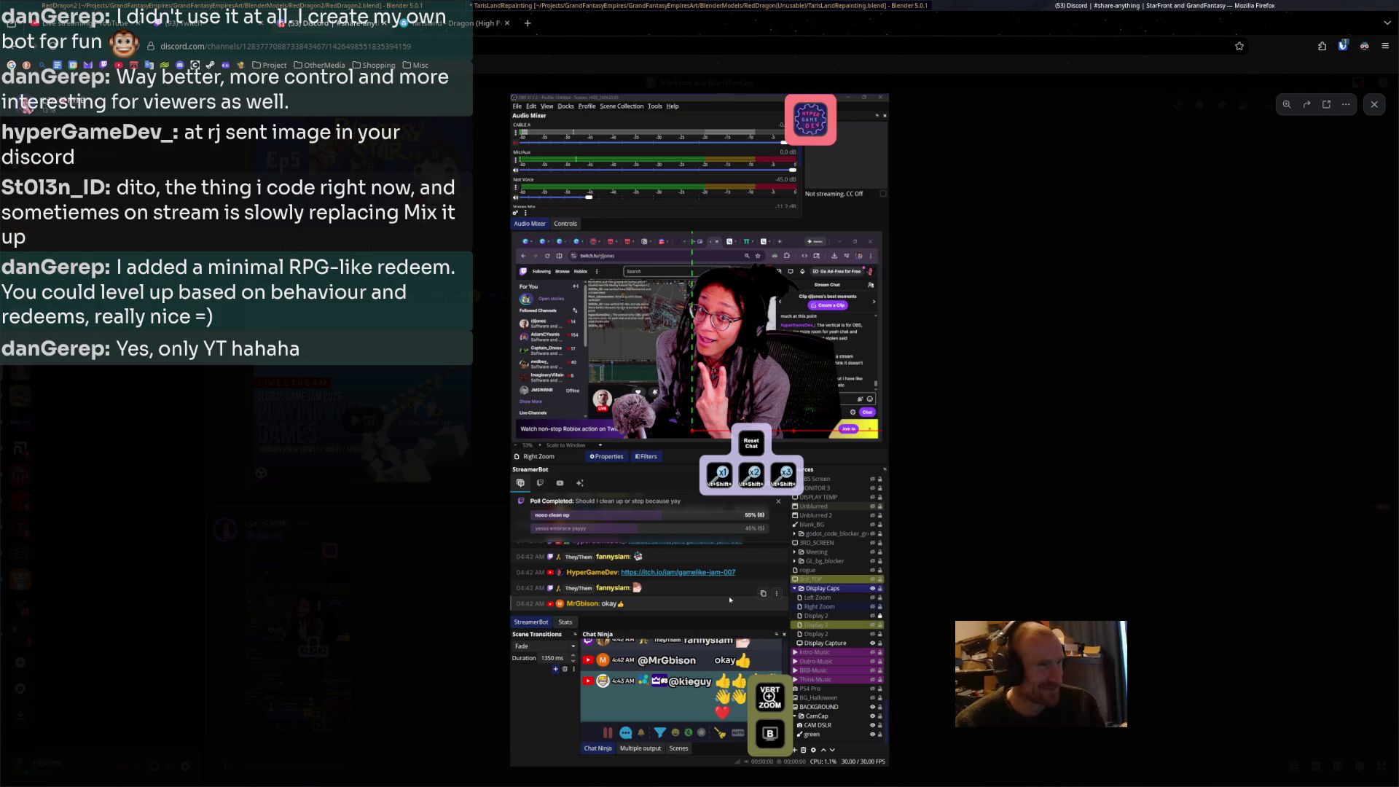
key(super+f)
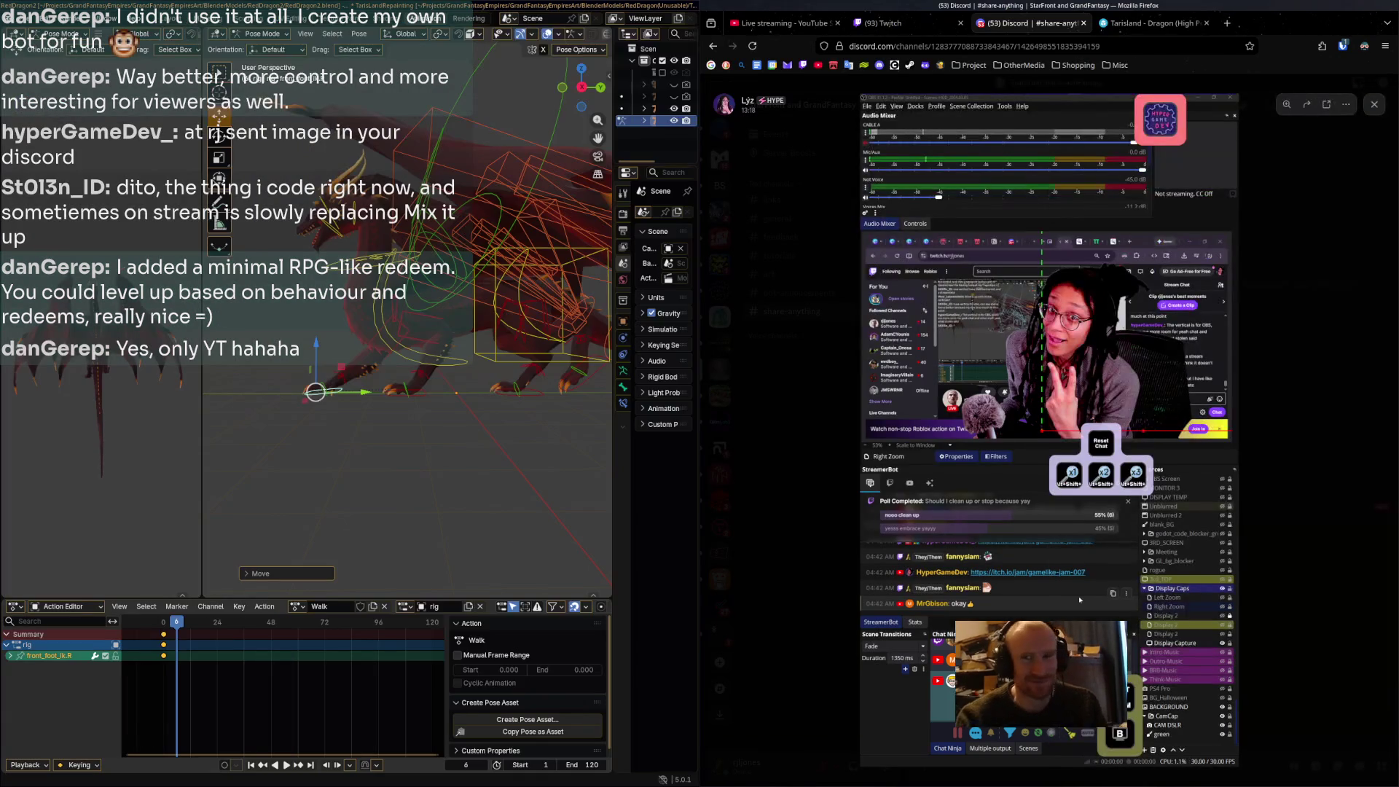
Glance at Twitch Stream Manager, then return to the Tarisland Dragon Sketchfab reference.
click(886, 23)
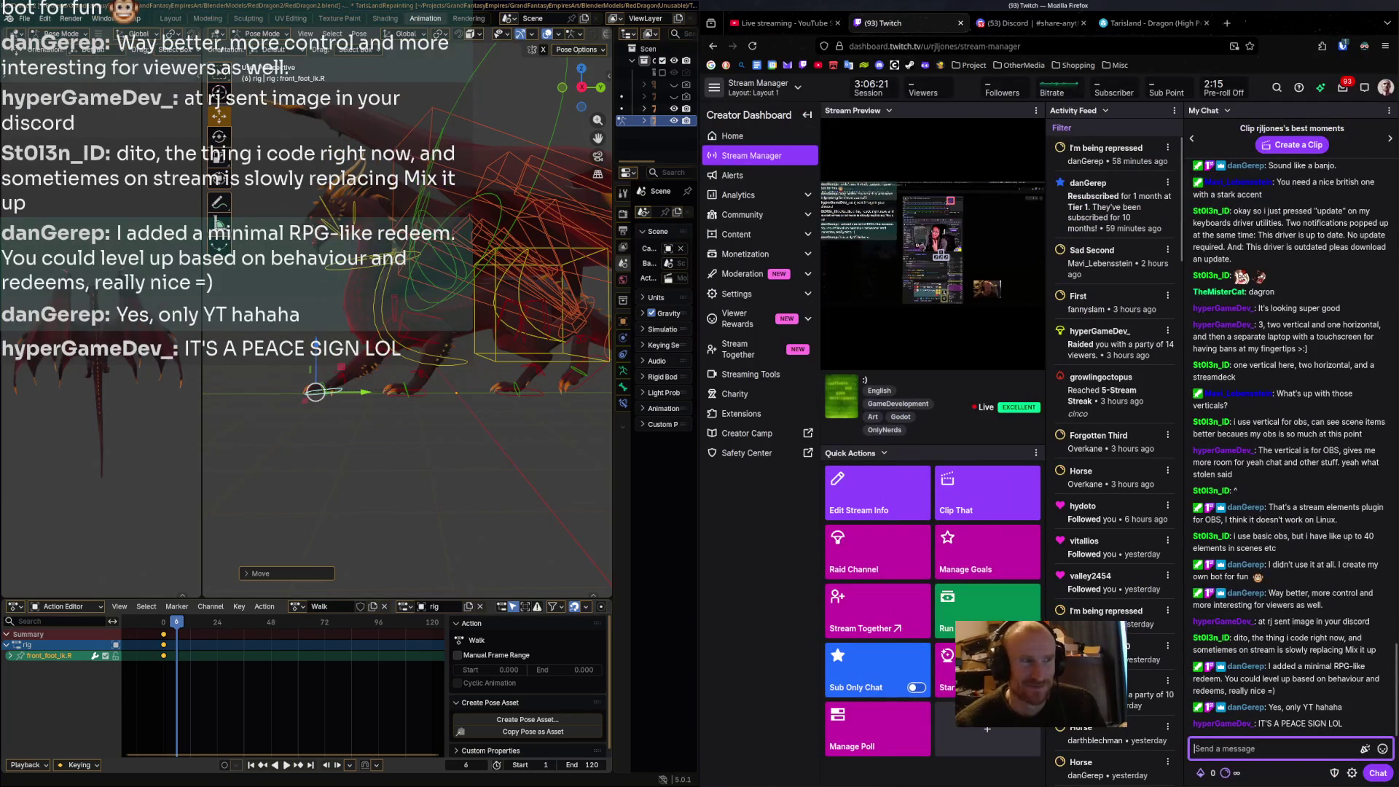
click(1151, 22)
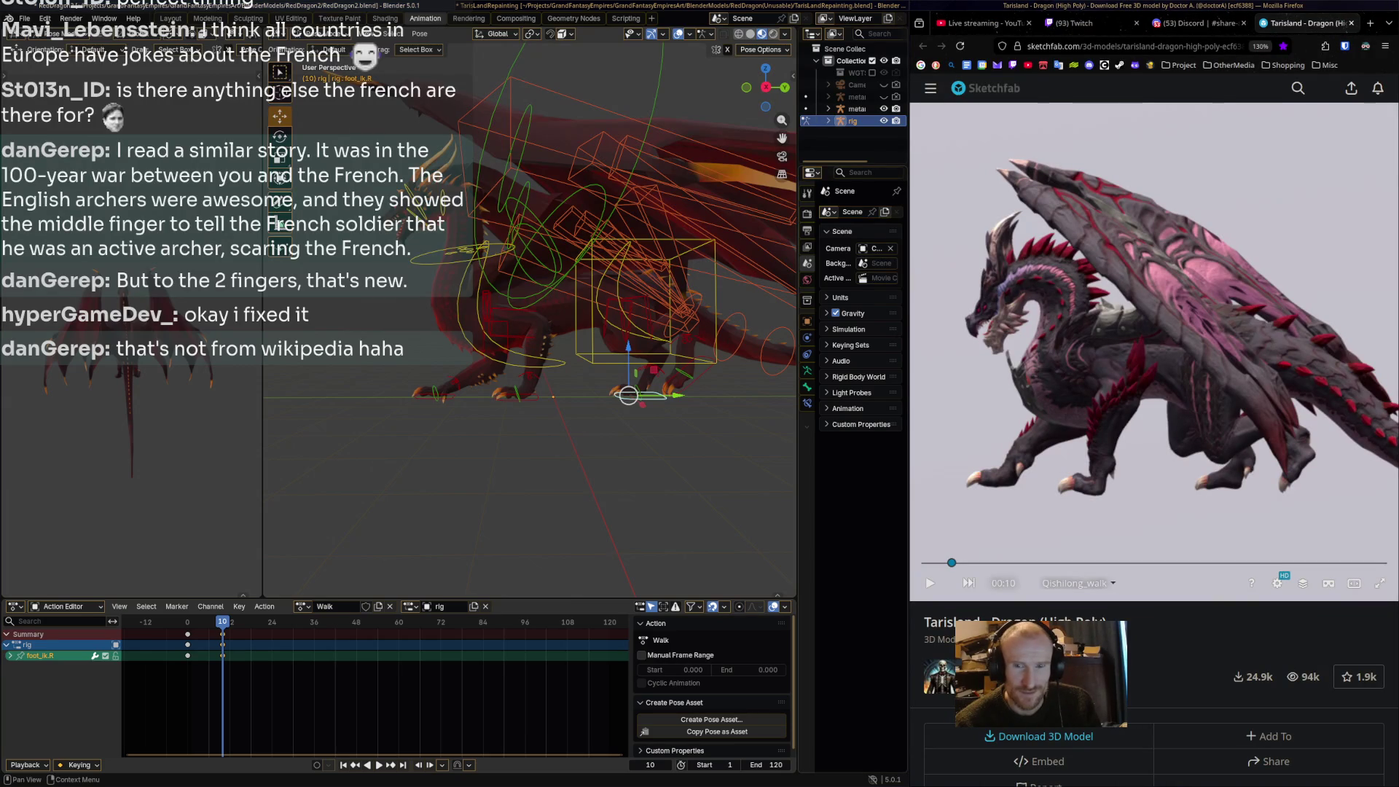
Reframe the view, then rotate and shift the left foot control foot_ik.L sideways.
shift+middle_drag(642, 438, 623, 435)
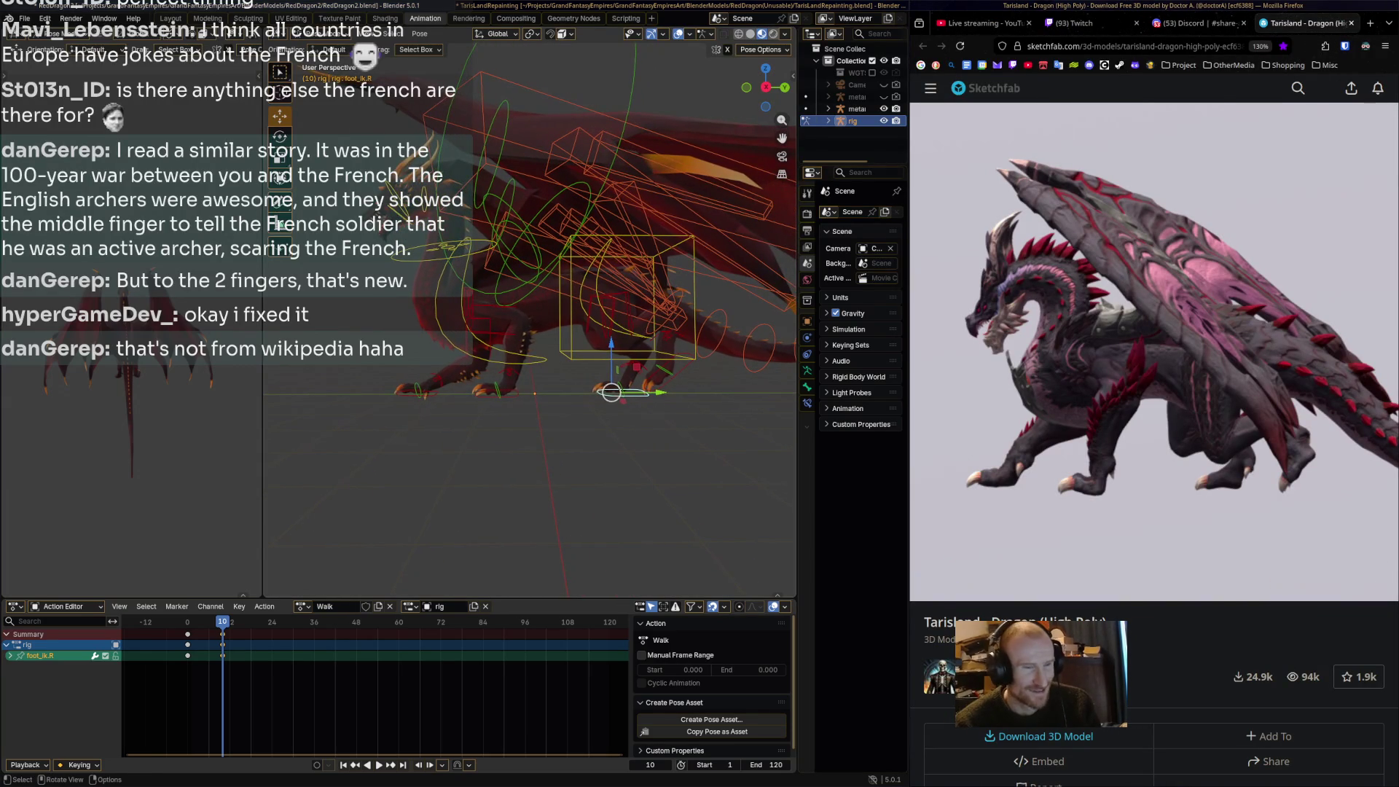
click(674, 366)
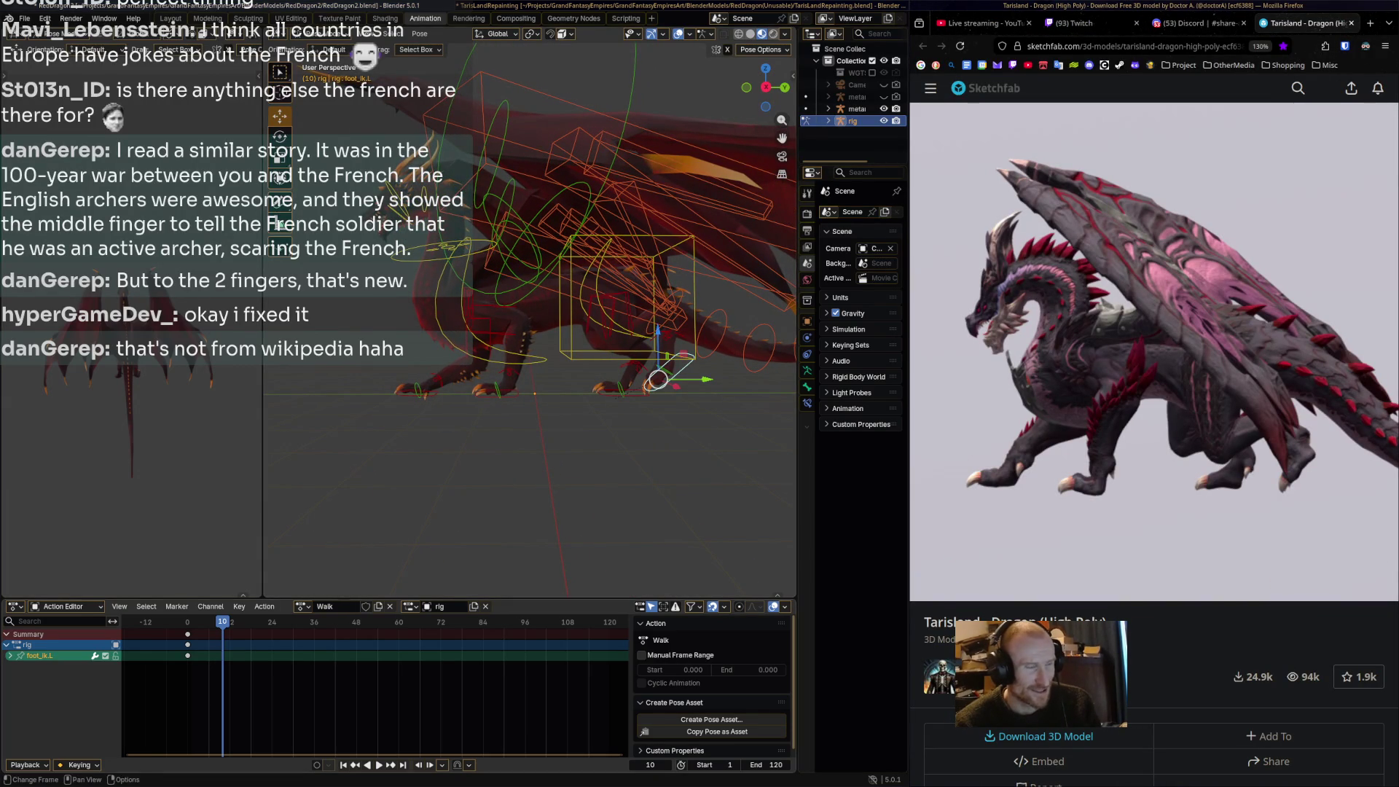
key(r)
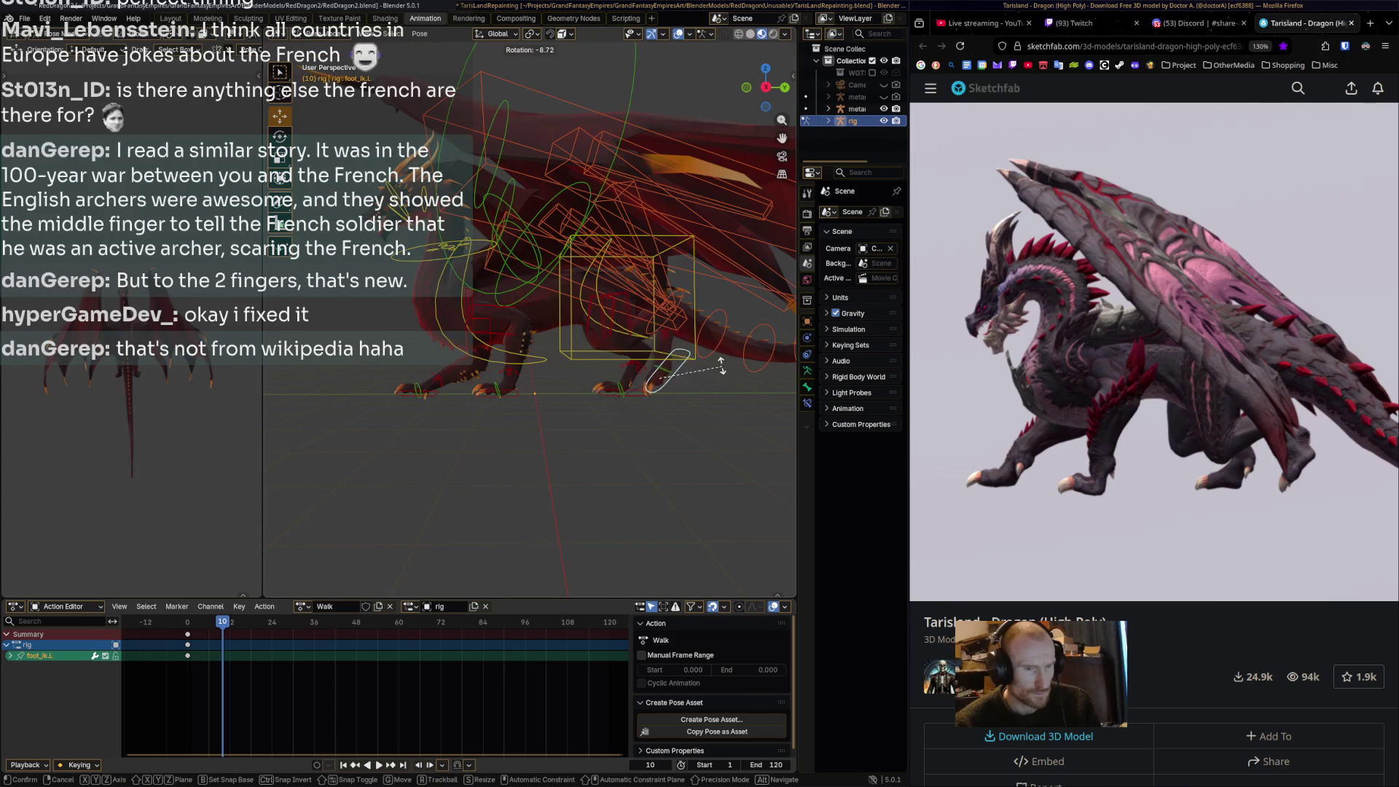
key(Return)
key(g)
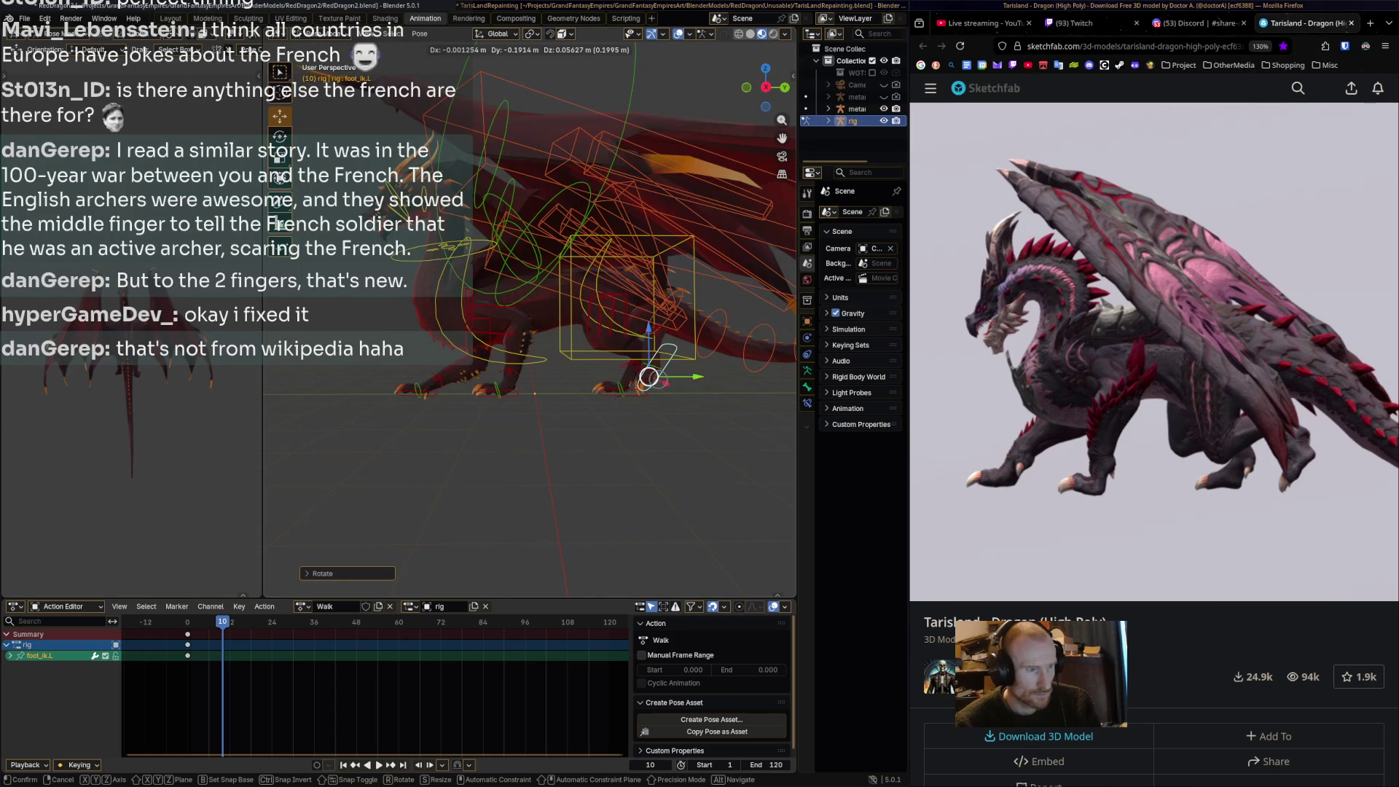
key(Return)
Key all rig bones at frame 10, then play the Walk action from the start.
key(a)
key(i)
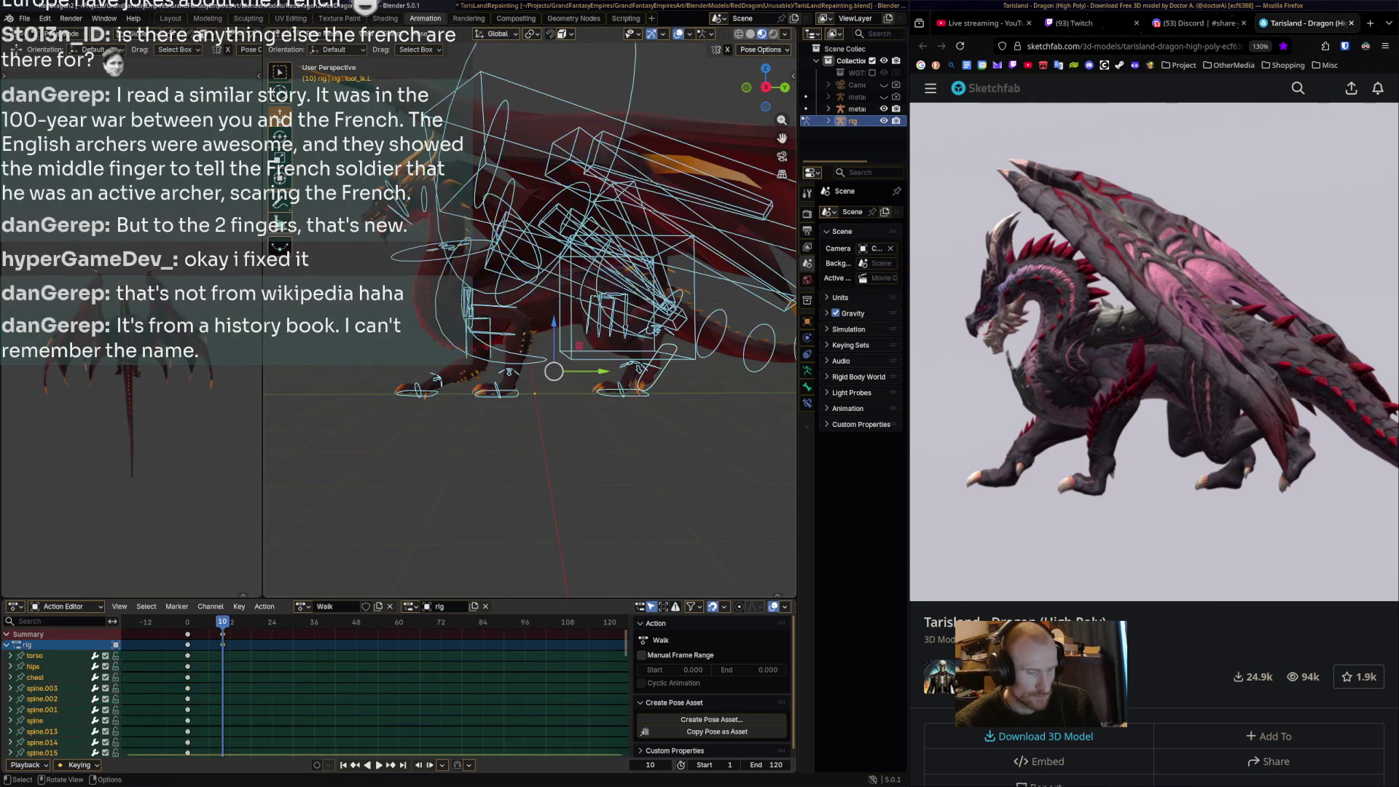
key(shift+Left)
key(space)
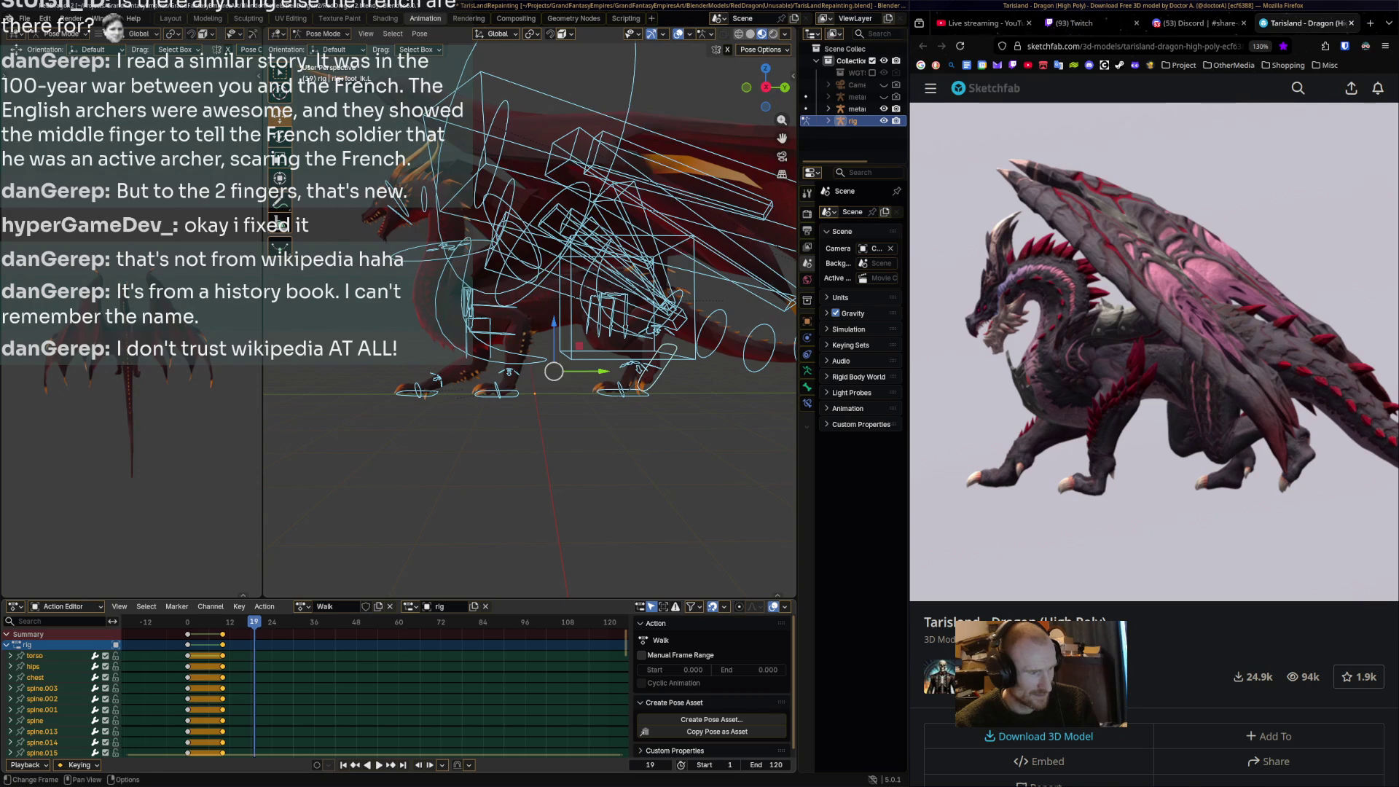
key(space)
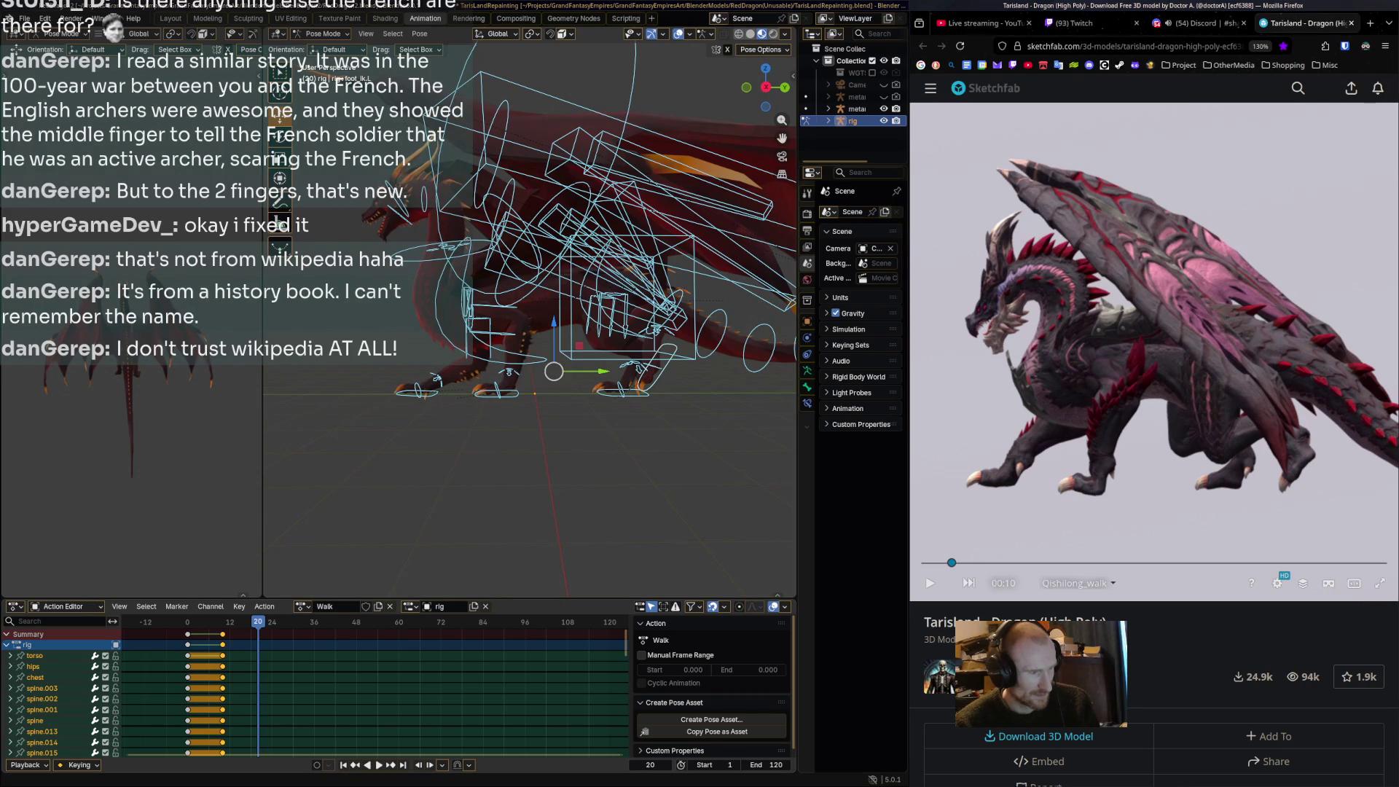
View the shared Discord screenshot, return to the Sketchfab reference, and scrub the Walk action to frame 19.
mouse_move(1169, 23)
click(1195, 23)
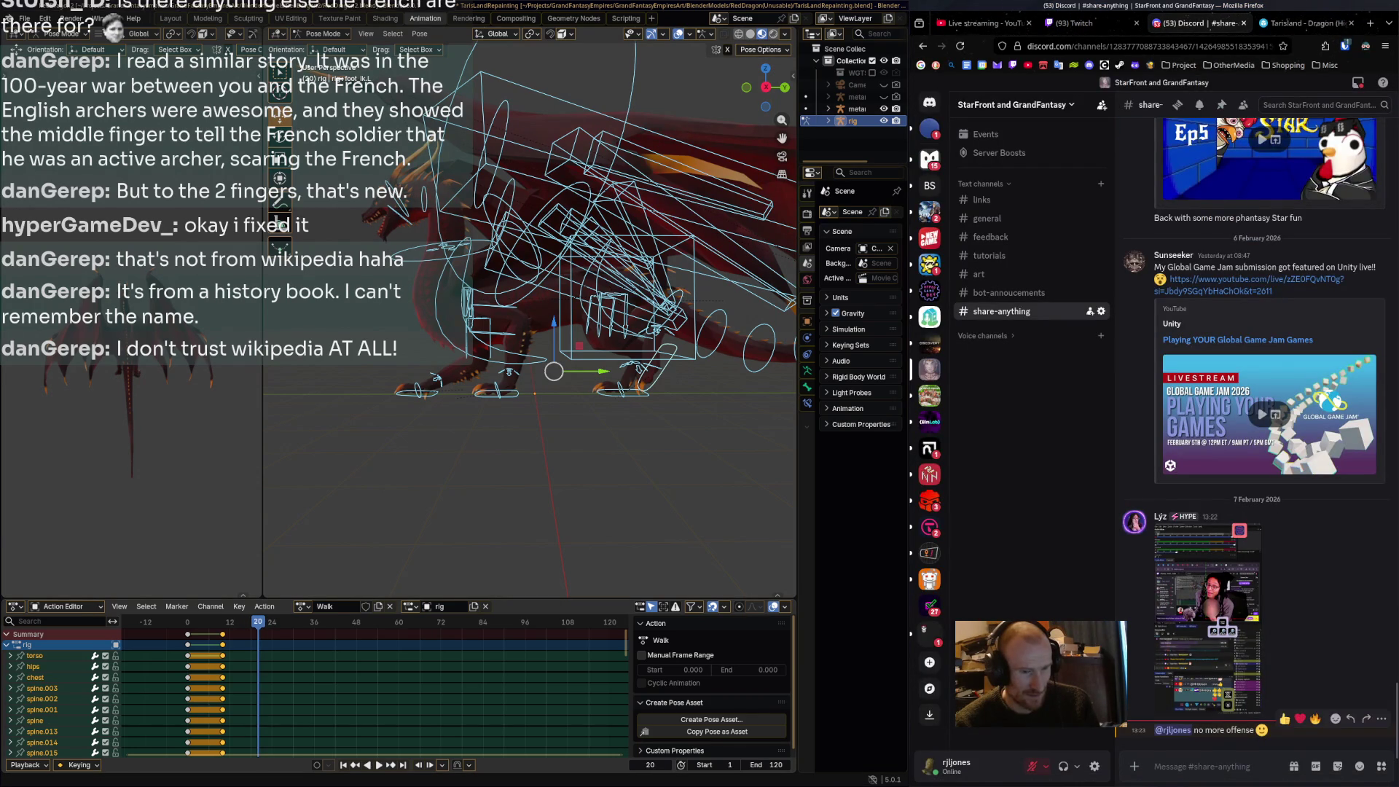
click(1182, 585)
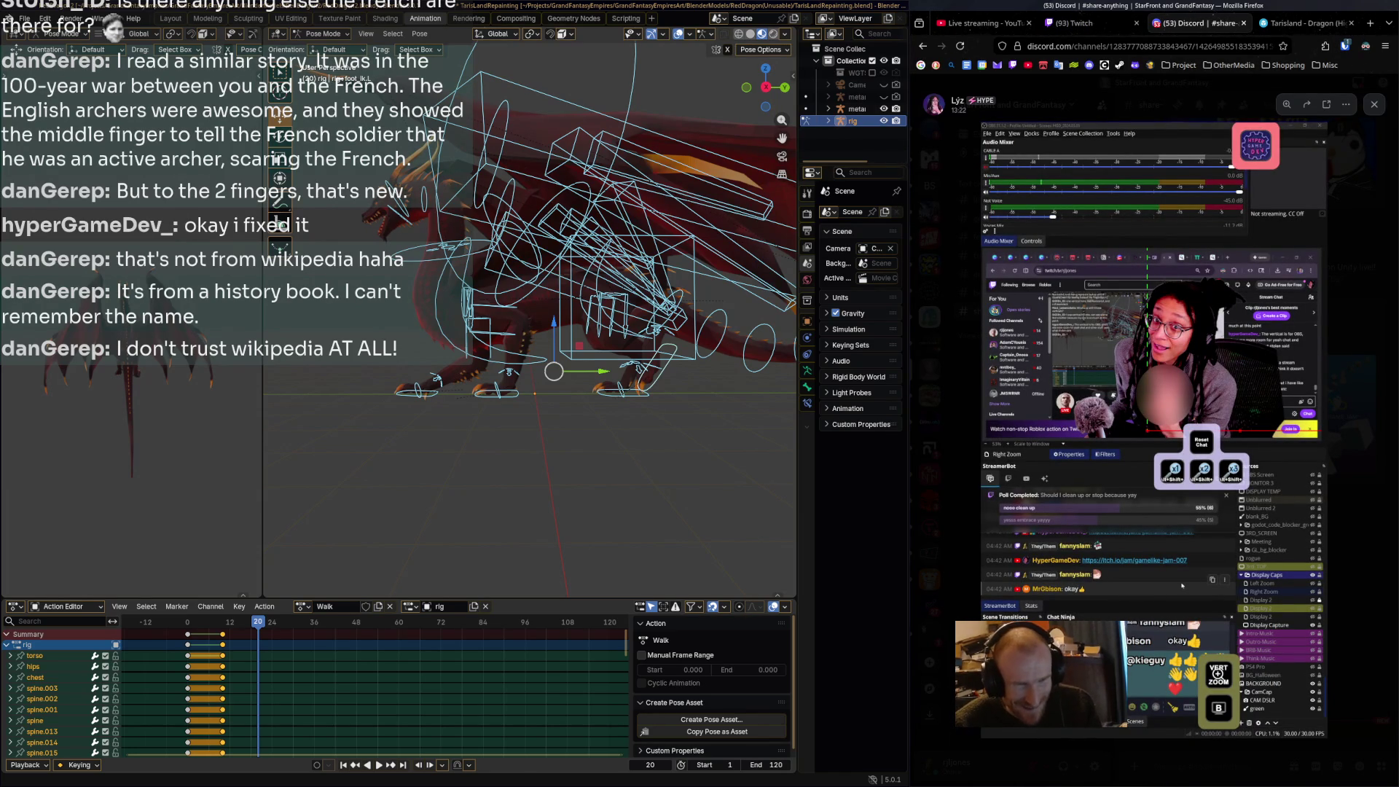
key(Escape)
click(1305, 23)
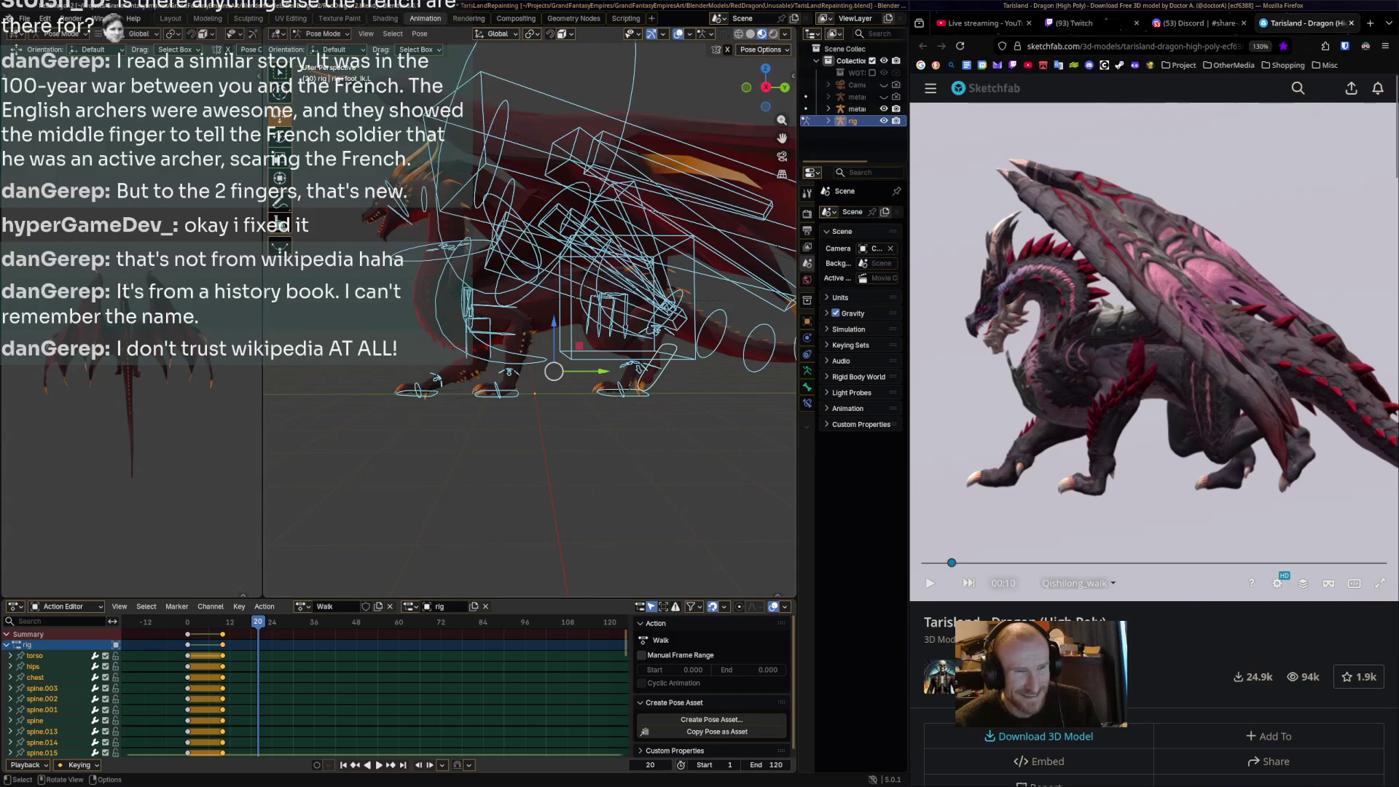
mouse_move(258, 622)
mouse_down()
mouse_move(110, 622)
mouse_move(254, 622)
mouse_up()
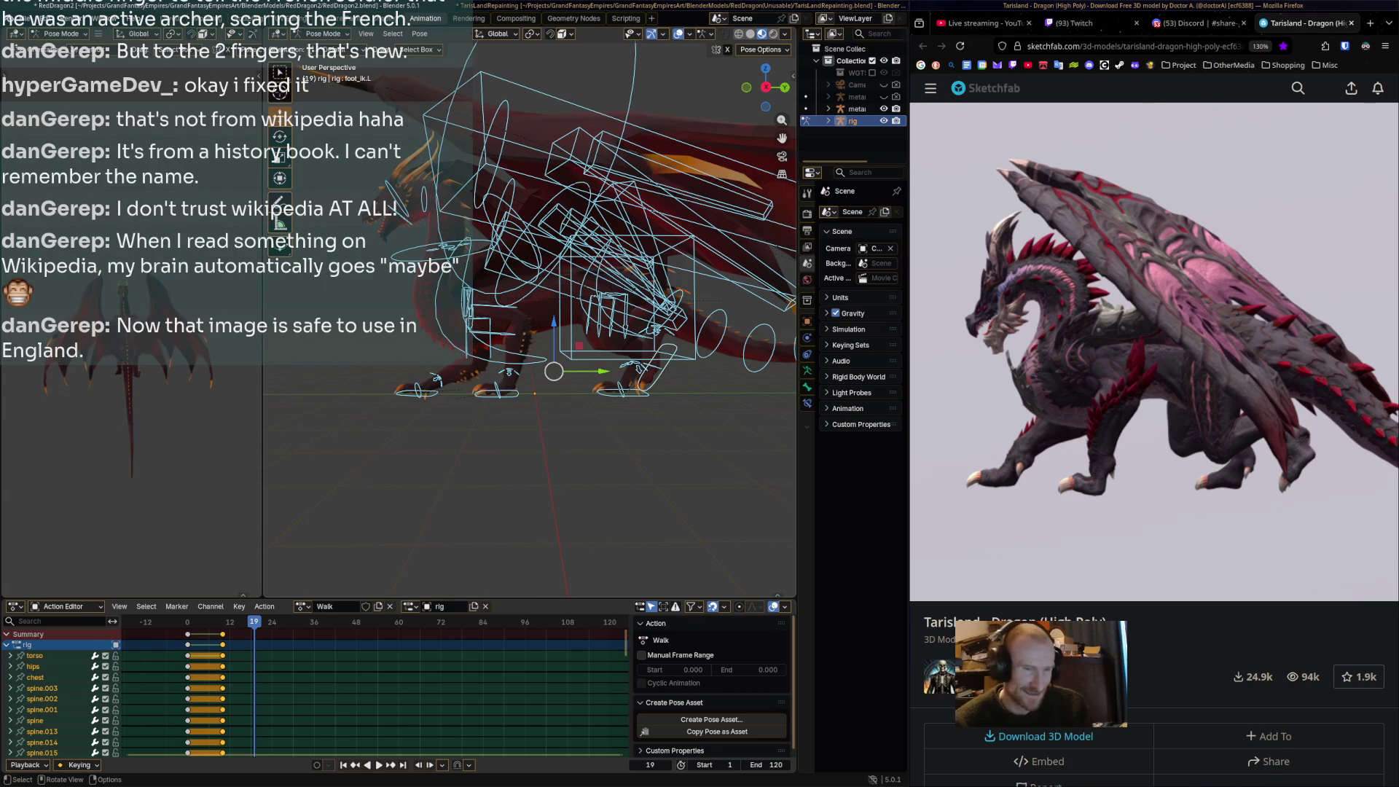
Scrub the Sketchfab Walk reference to about 00:20, then select front_foot_ik.L and start rotating it.
click(1151, 349)
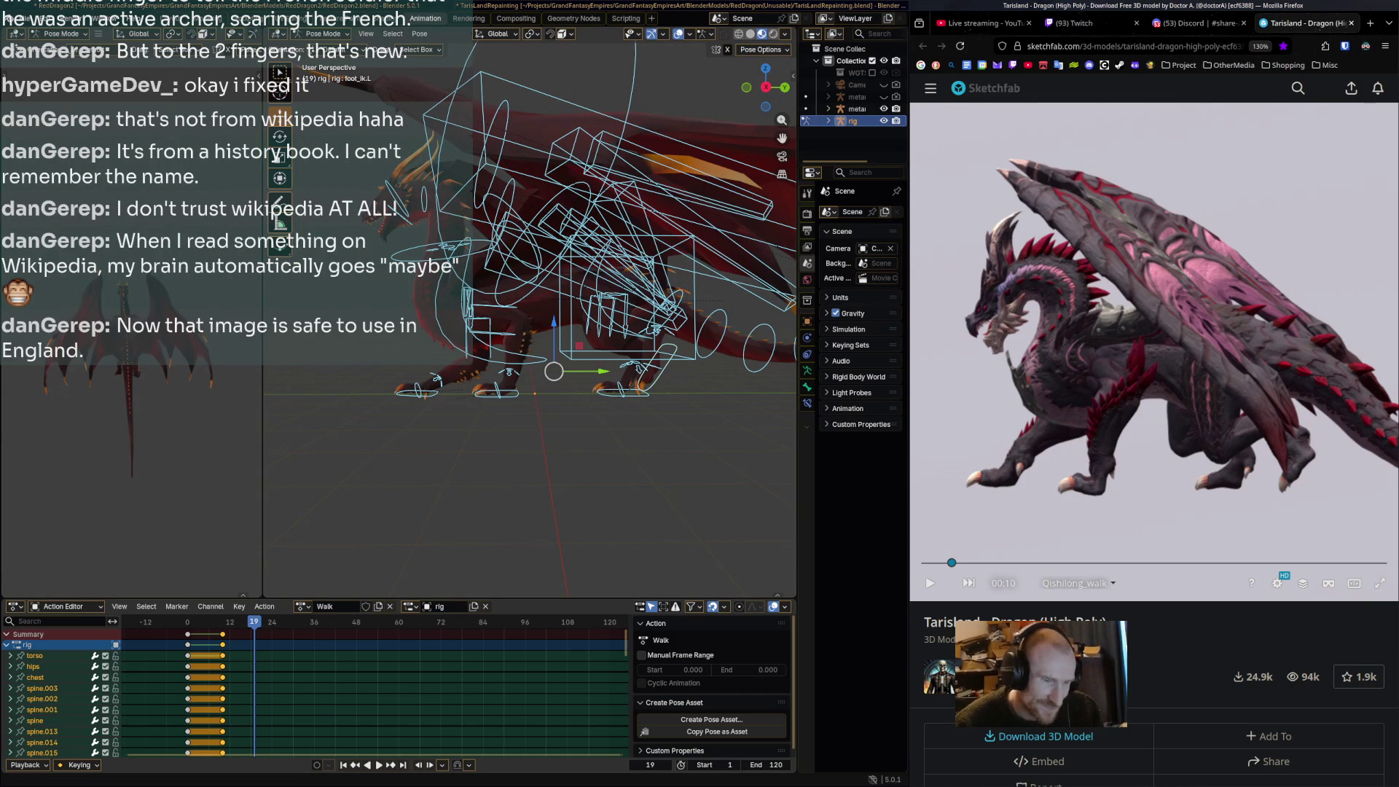
click(986, 563)
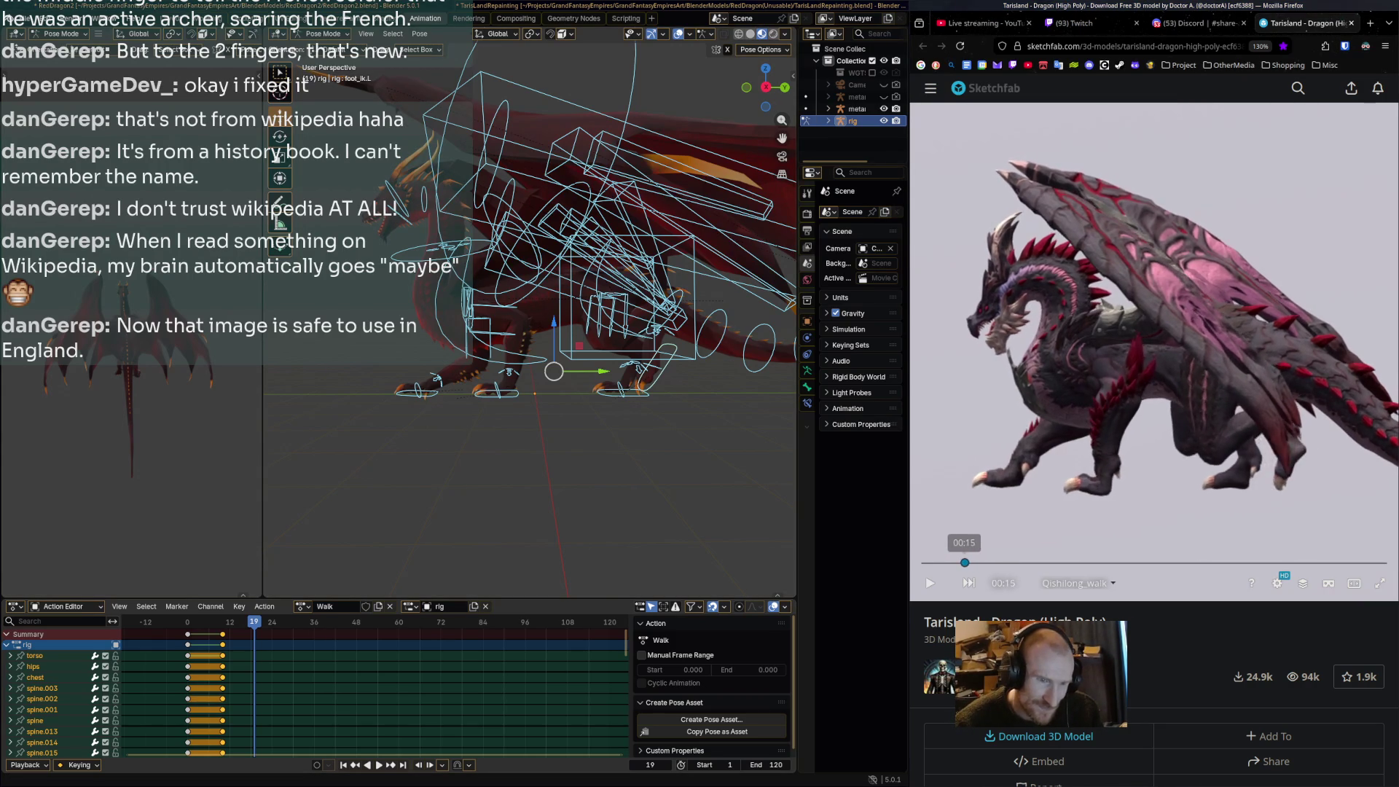
click(962, 563)
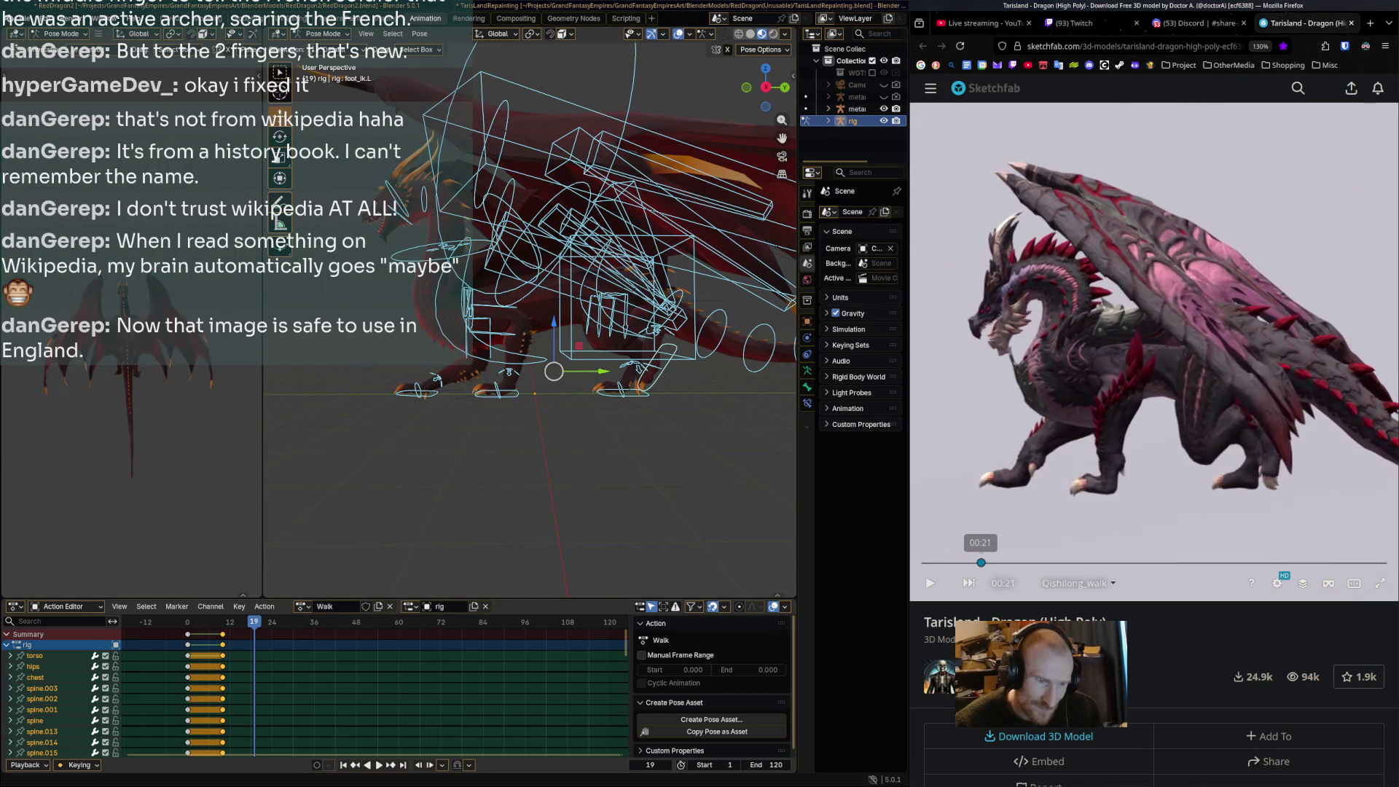
click(989, 562)
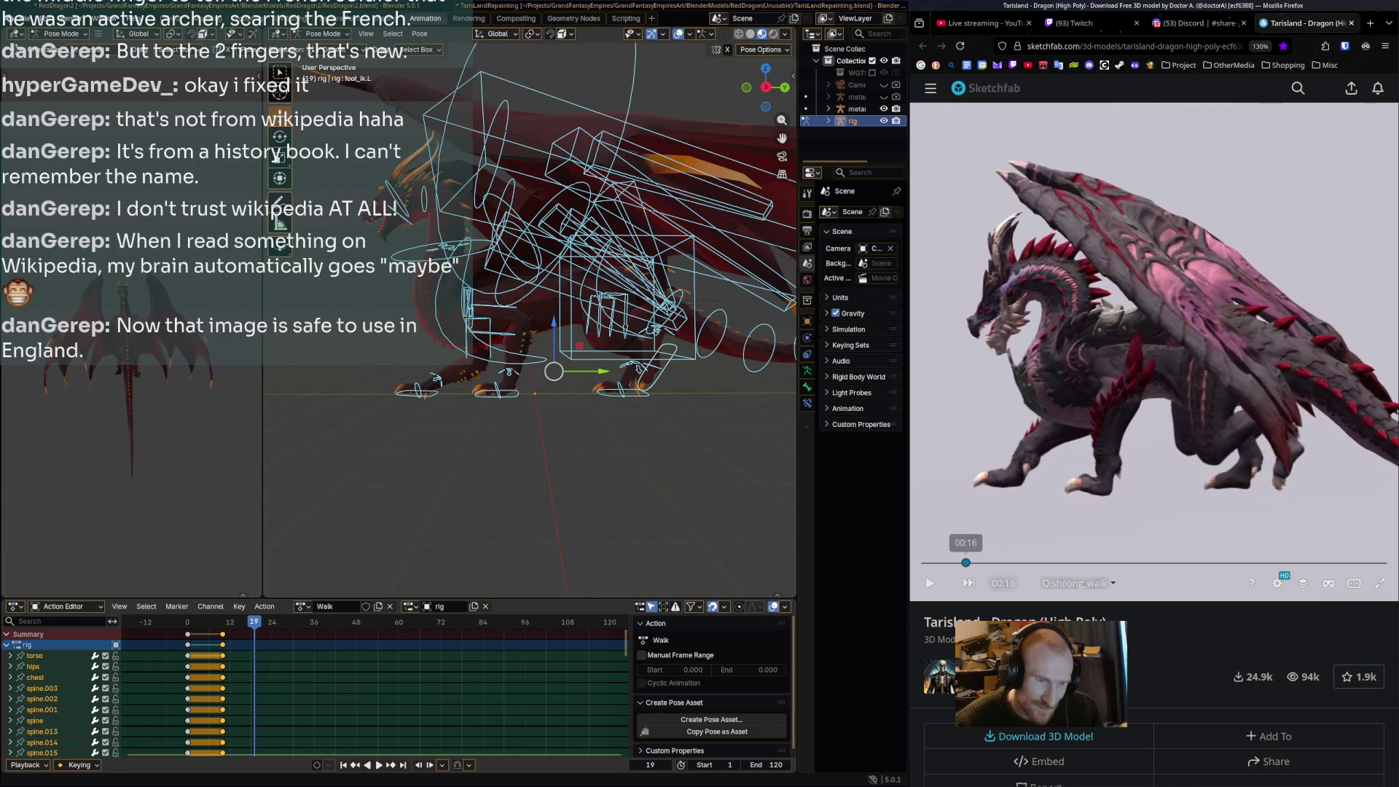
click(982, 563)
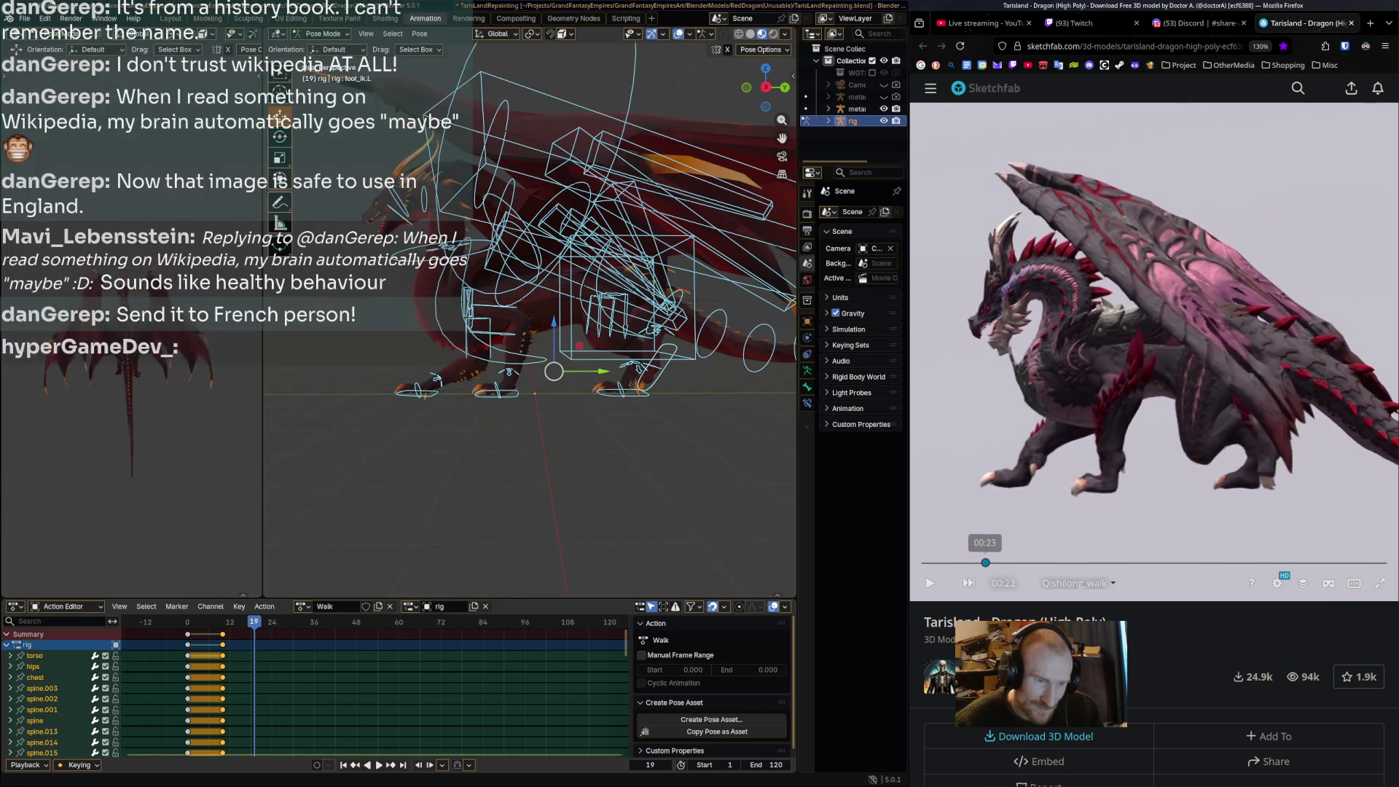
click(957, 563)
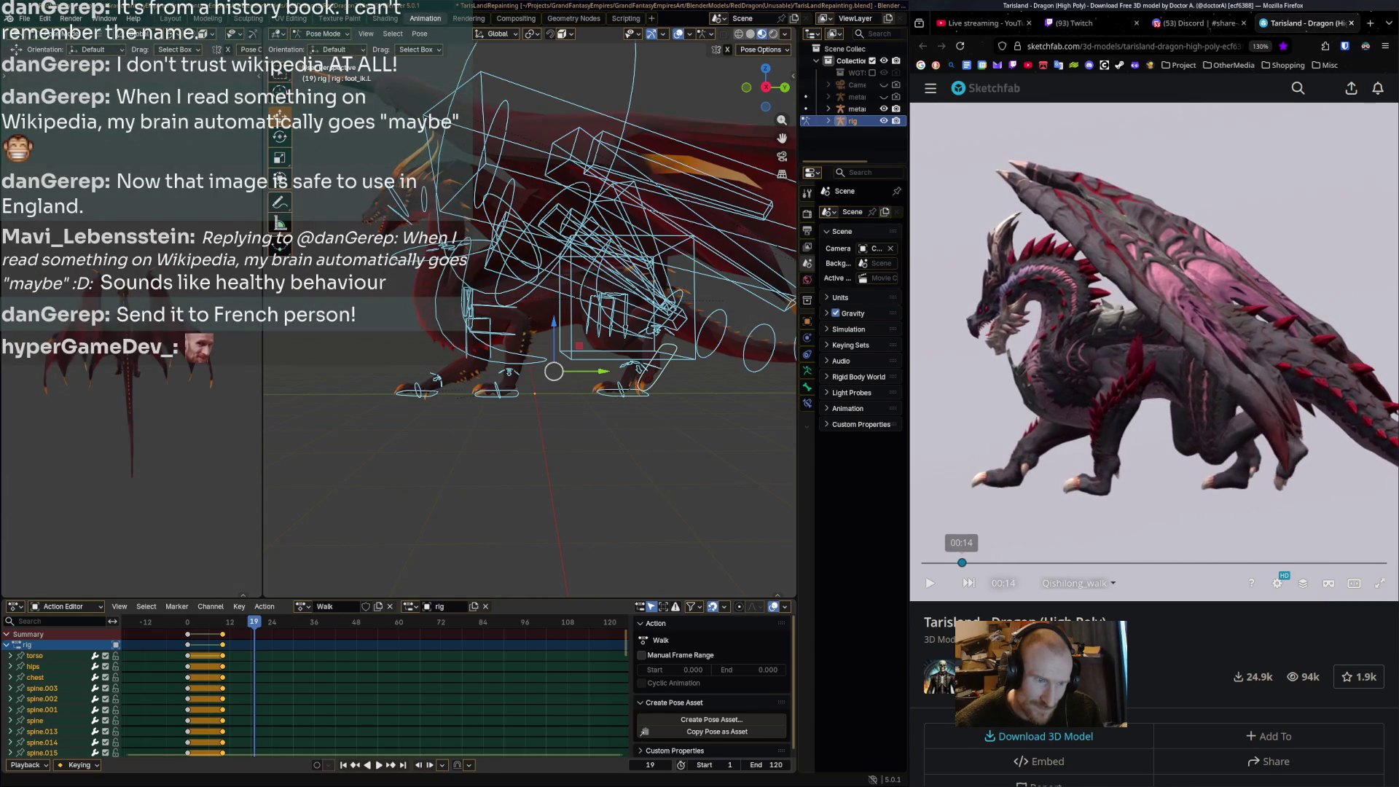
click(978, 563)
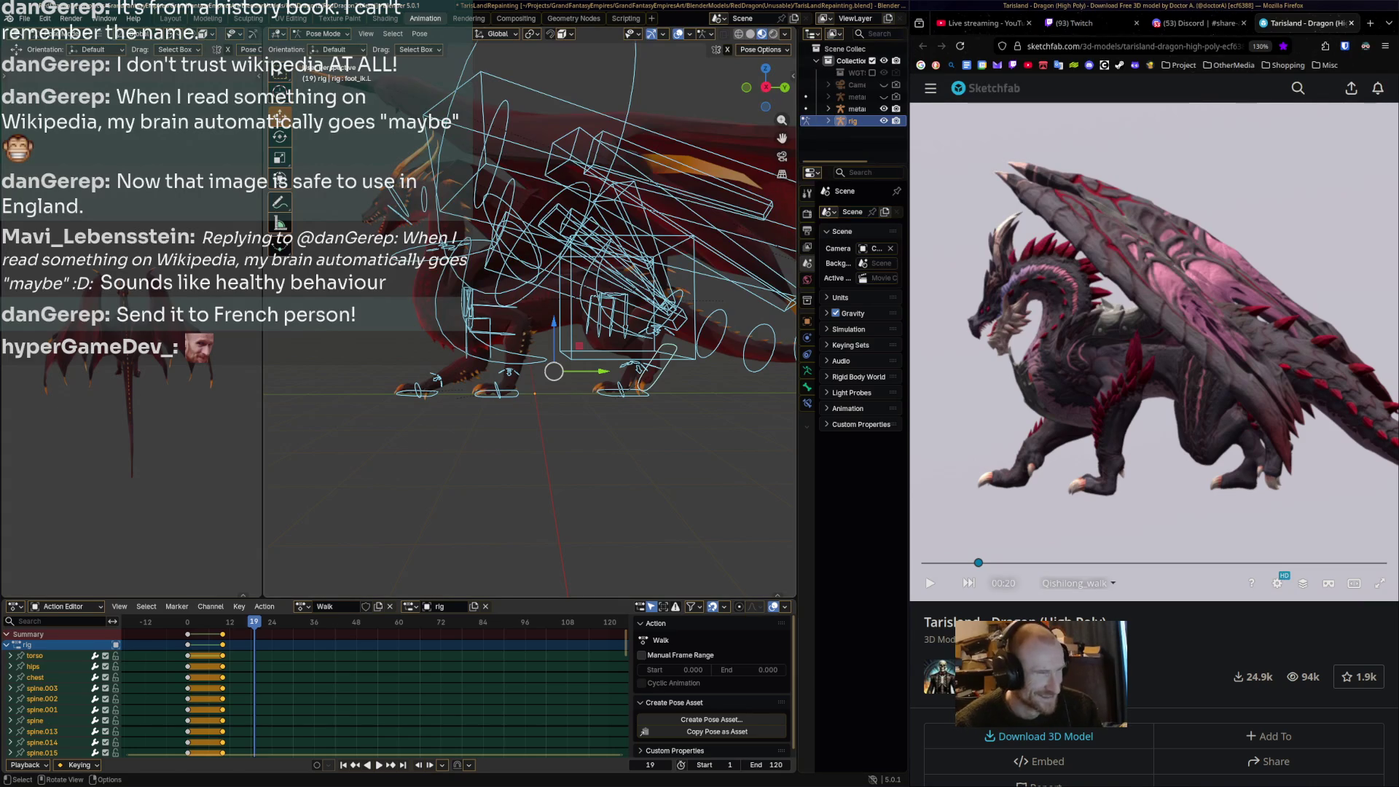
click(497, 392)
key(r)
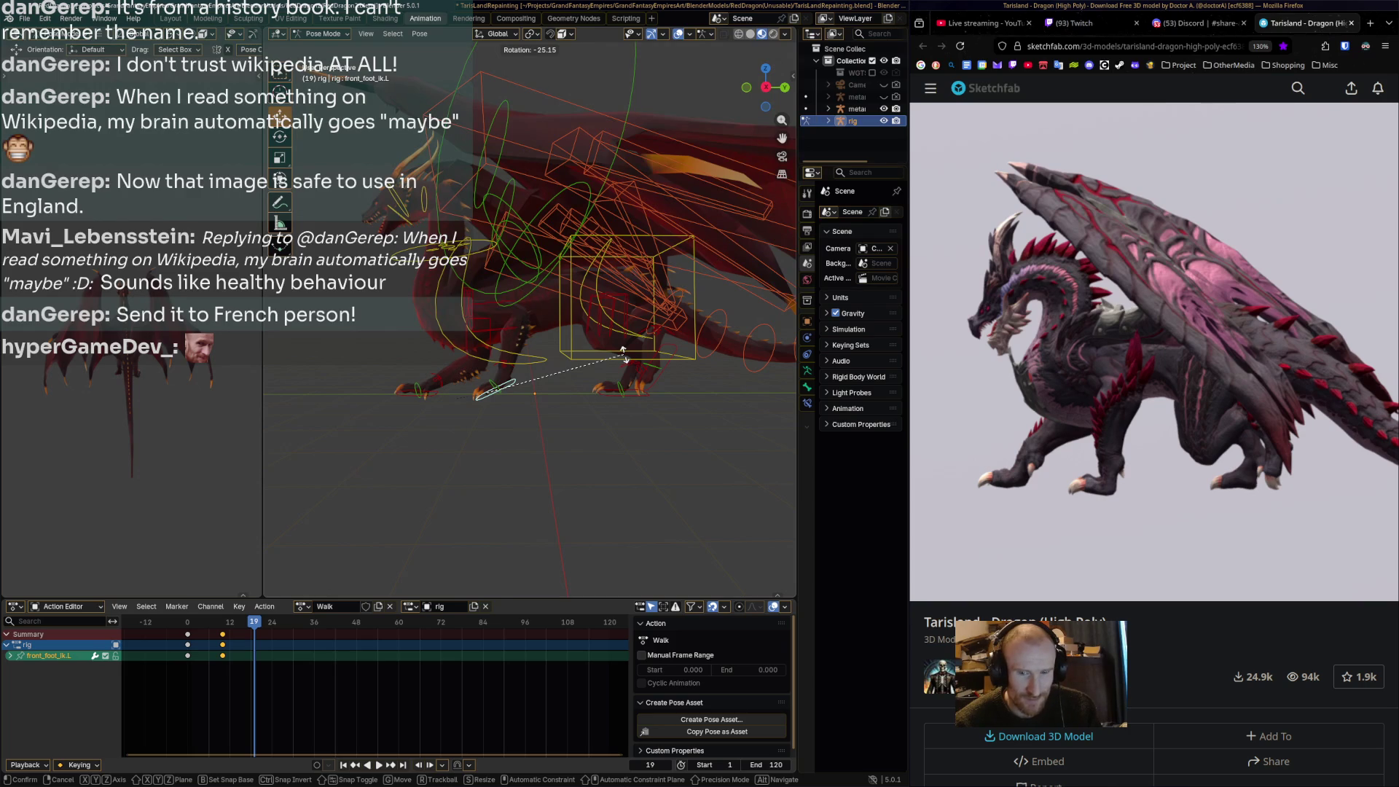
Confirm the front_foot_ik.L rotation at frame 19 and preview the Walk playback.
click(623, 354)
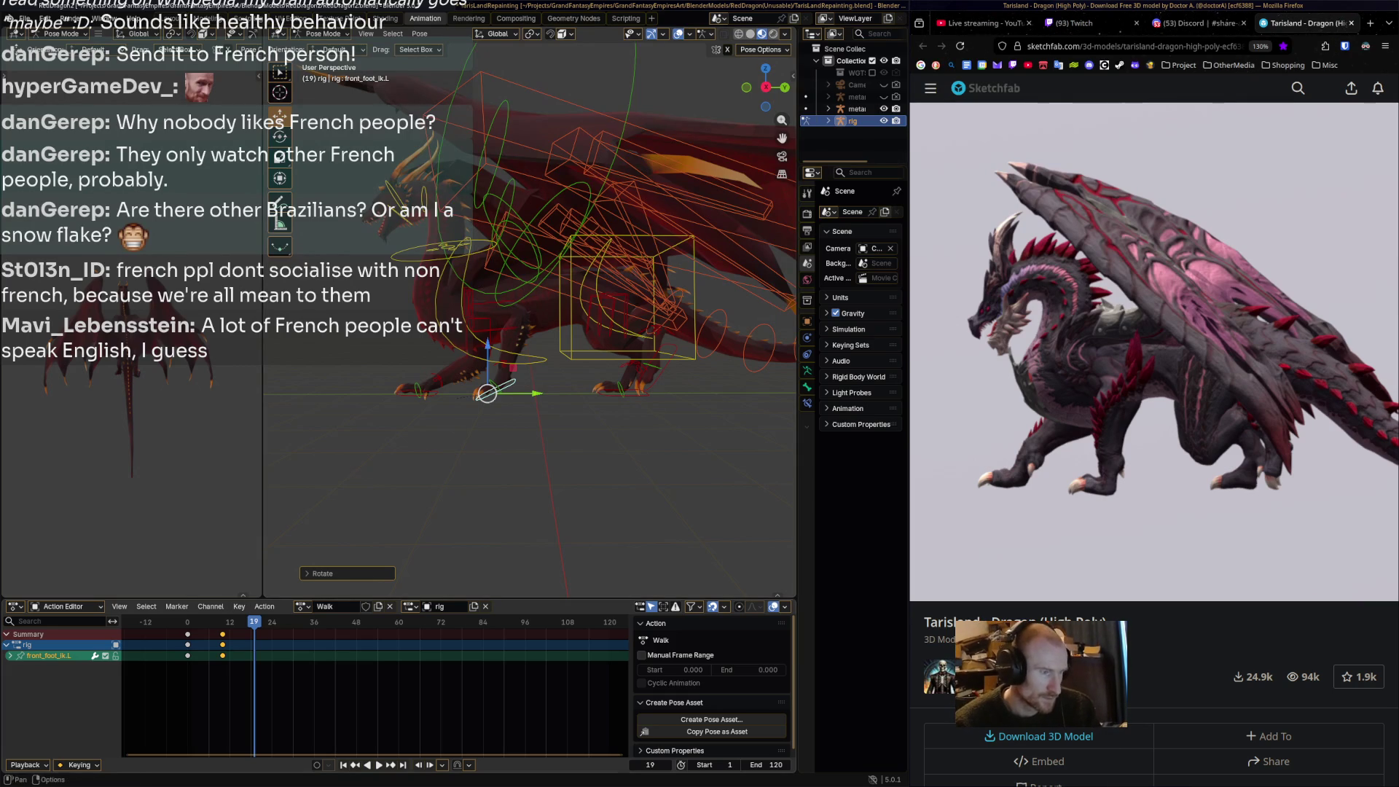
key(ctrl+shift+space)
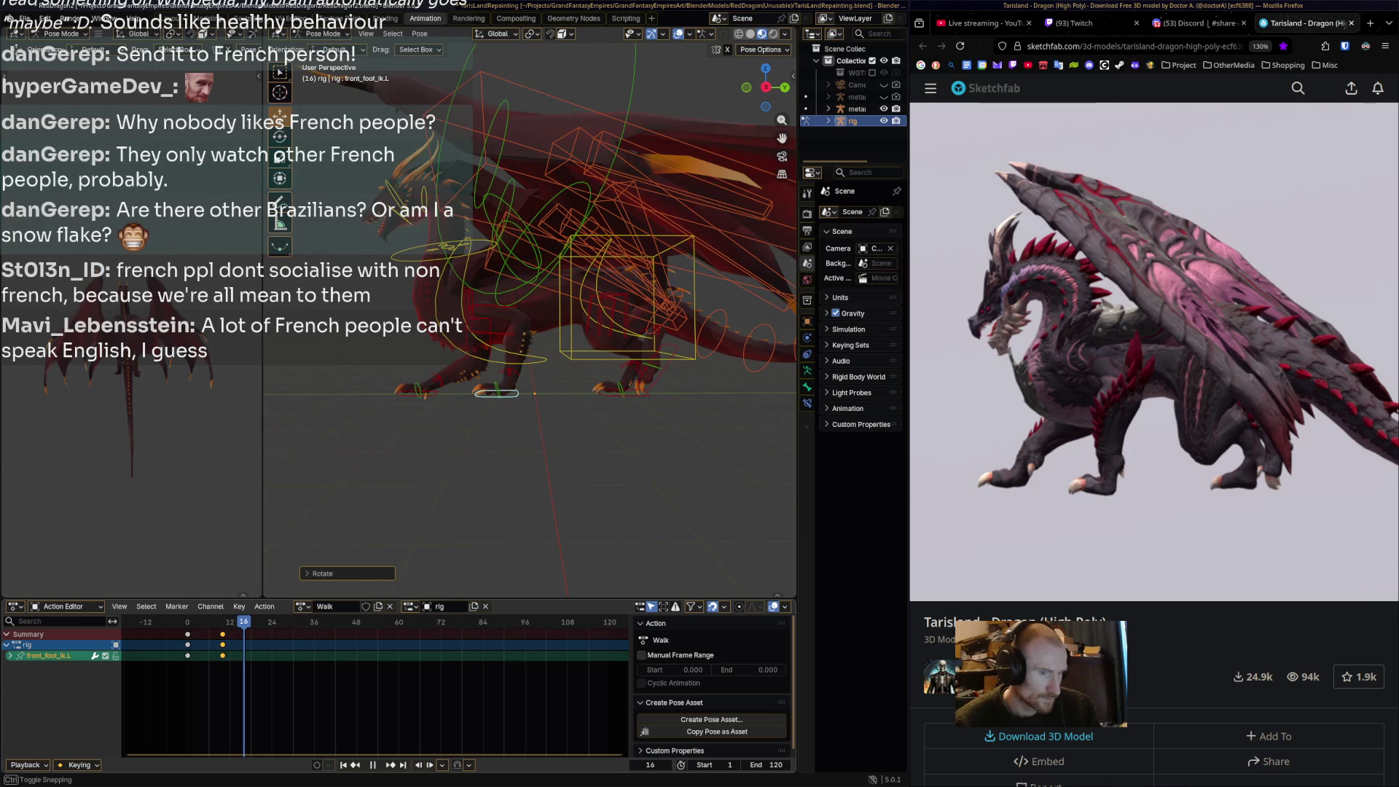
Stop playback at frame 20, then rotate and slightly move the left front foot control.
key(space)
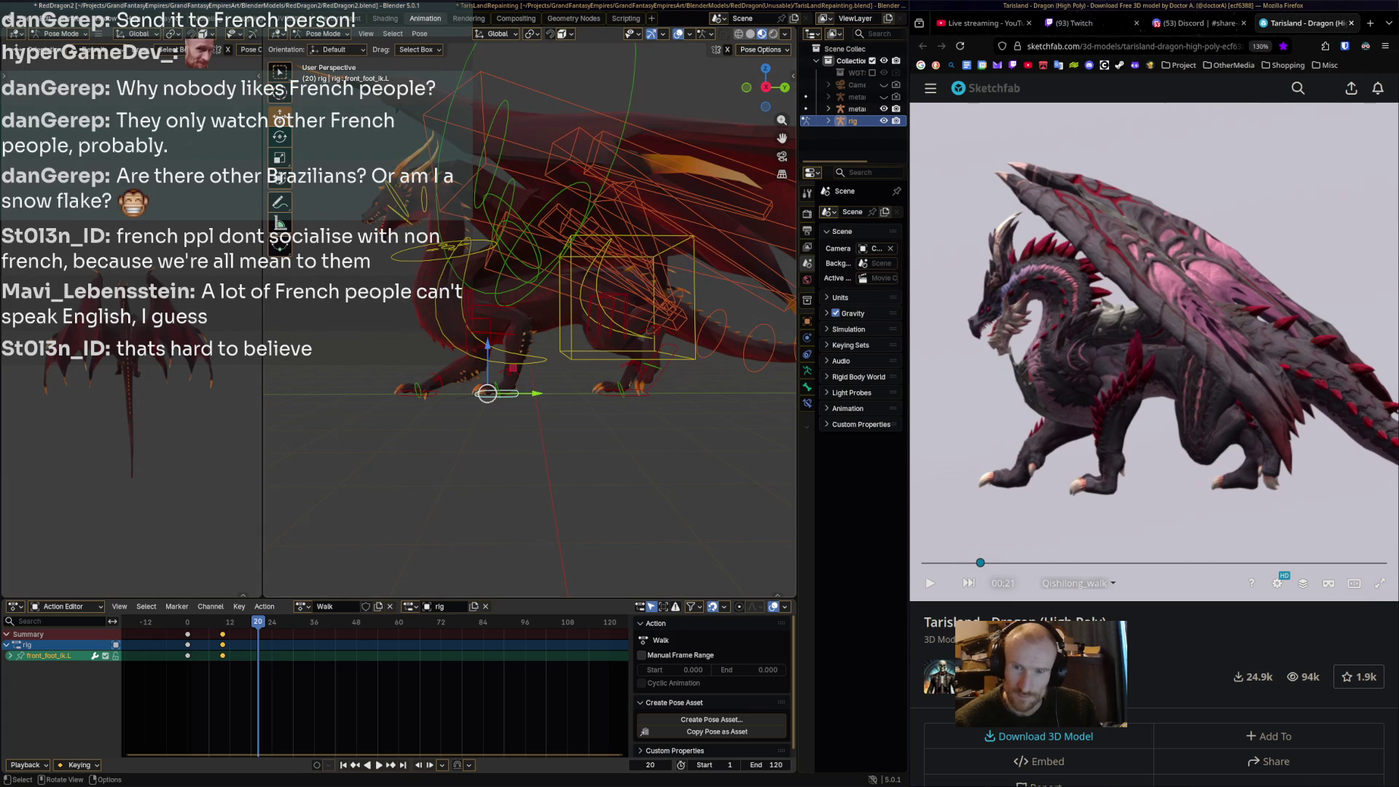
key(r)
key(Return)
key(g)
key(Return)
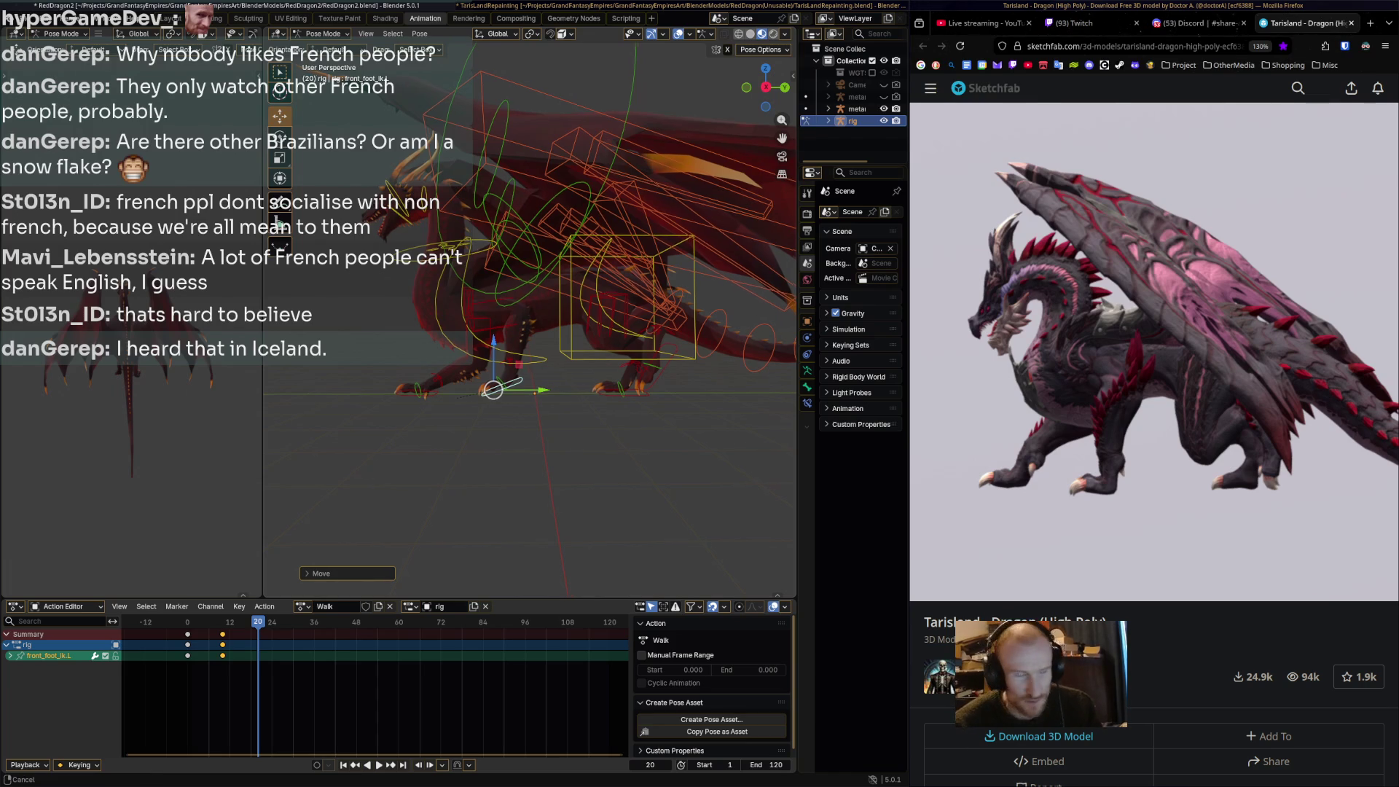
Replay the walk from the start to check the left front foot's step, stopping at frame 10.
middle_drag(511, 437, 532, 430)
scroll(530, 313, up, 2)
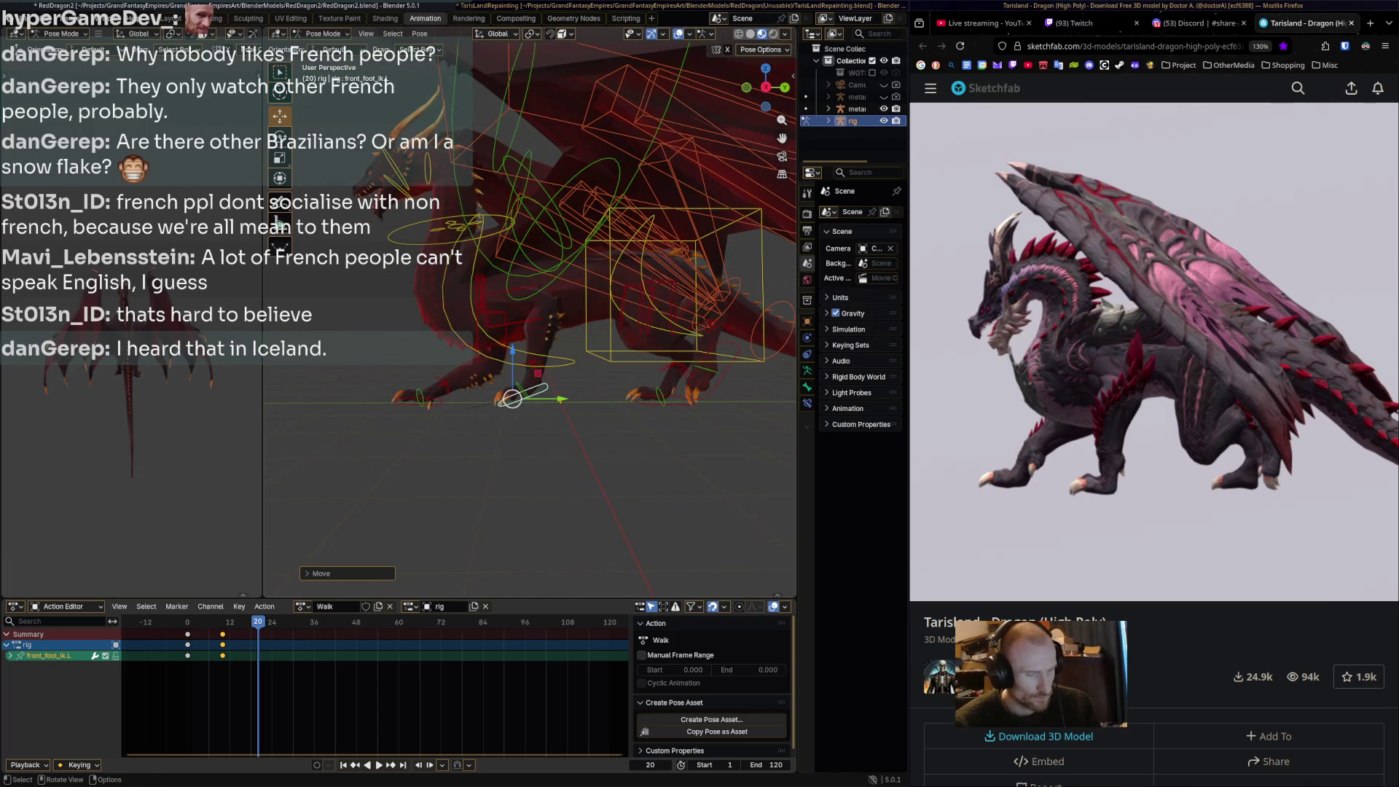
key(shift+Left)
key(space)
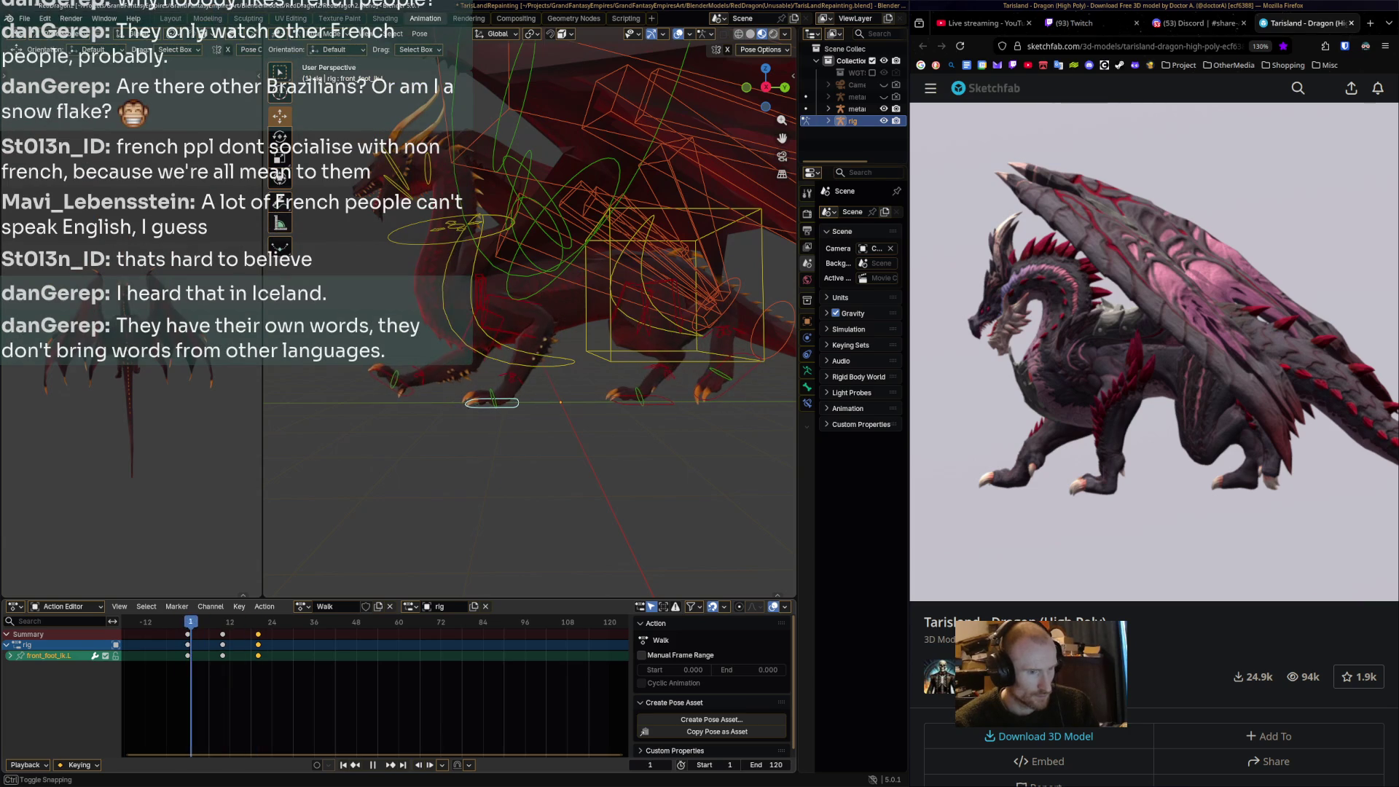
key(space)
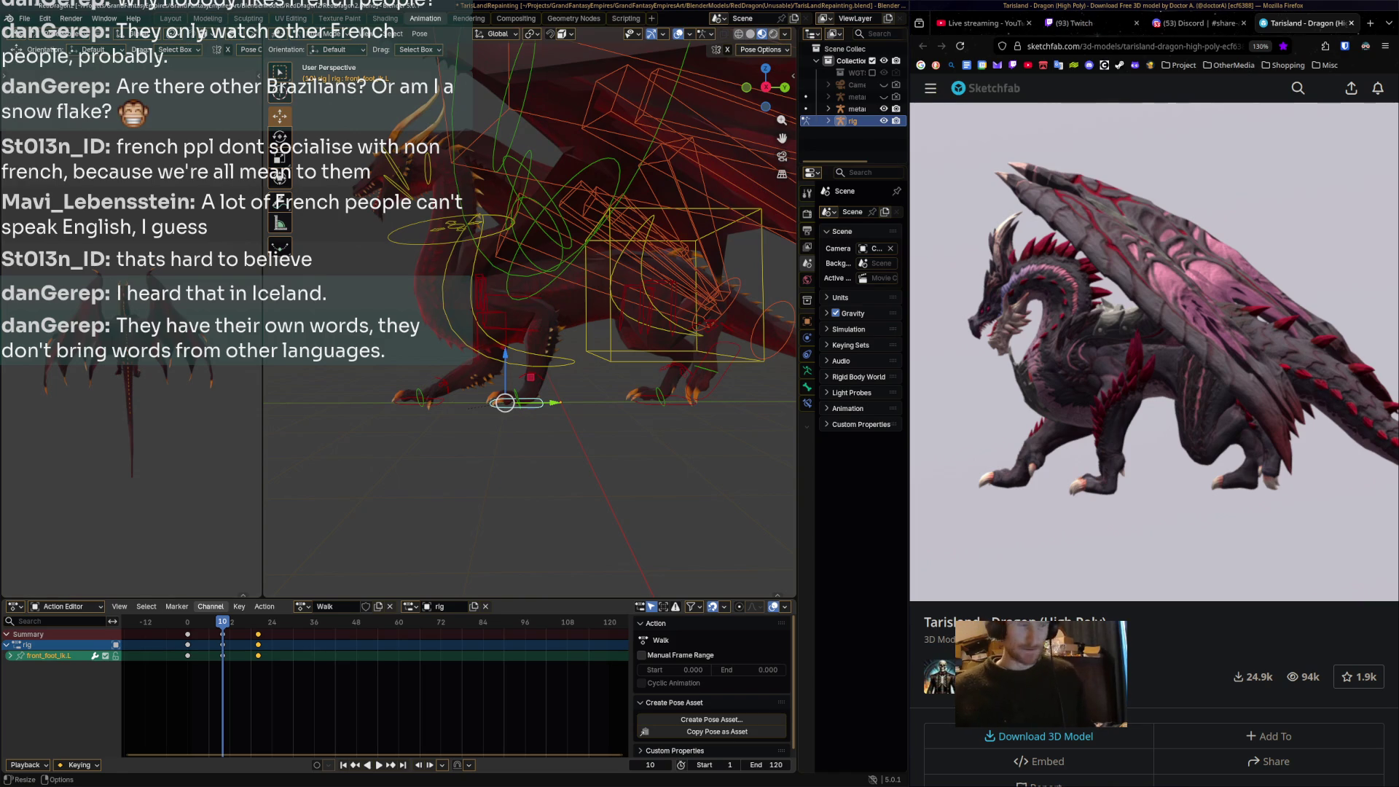
key(space)
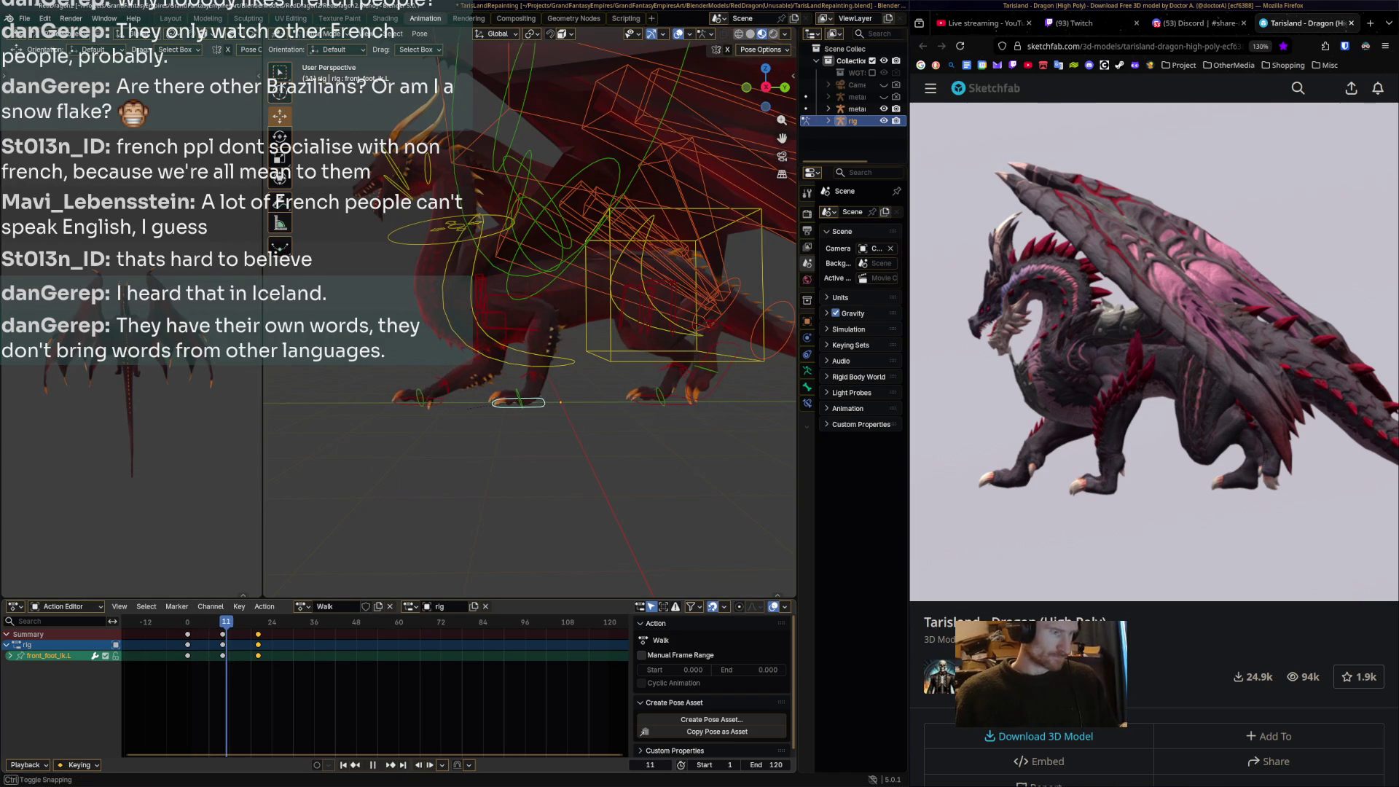
key(space)
key(space)
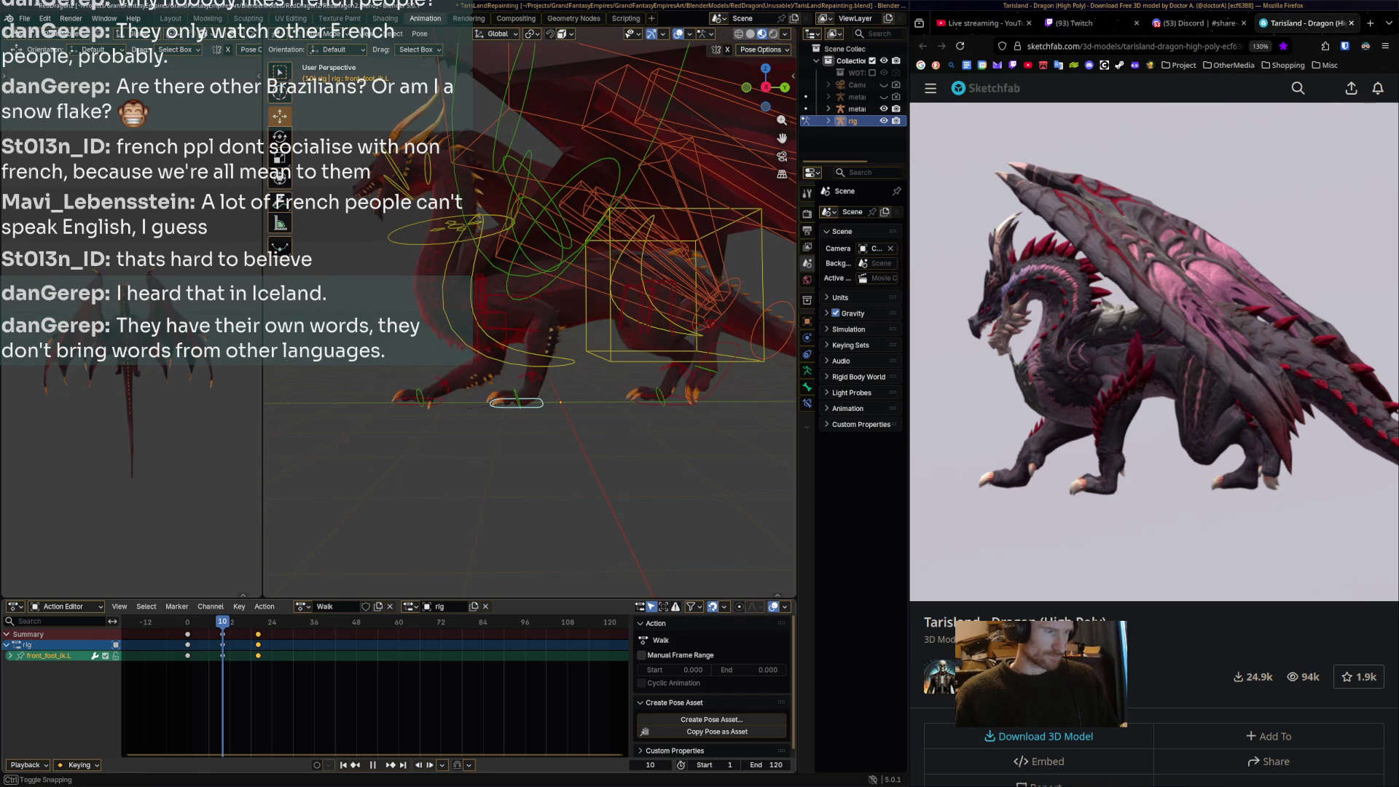
key(space)
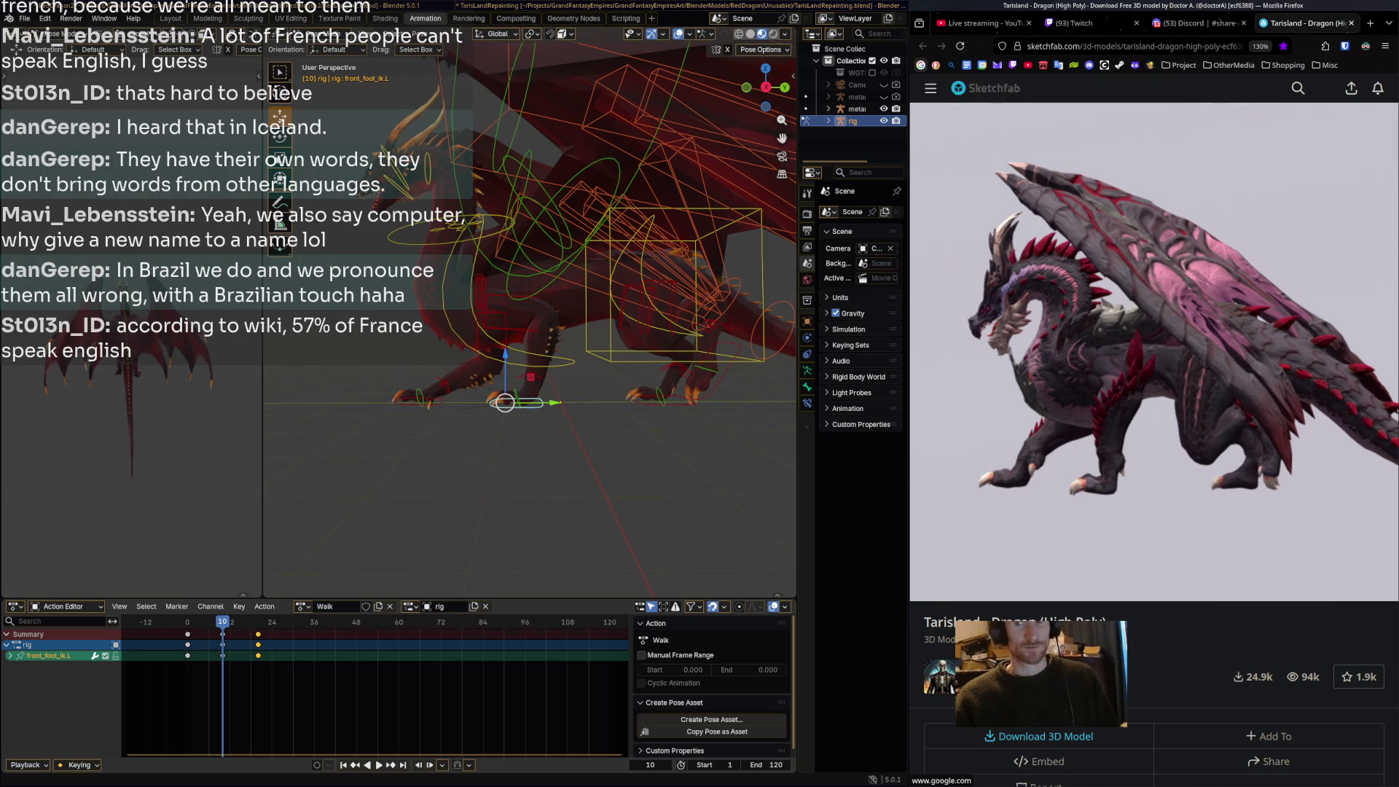
middle_click(921, 66)
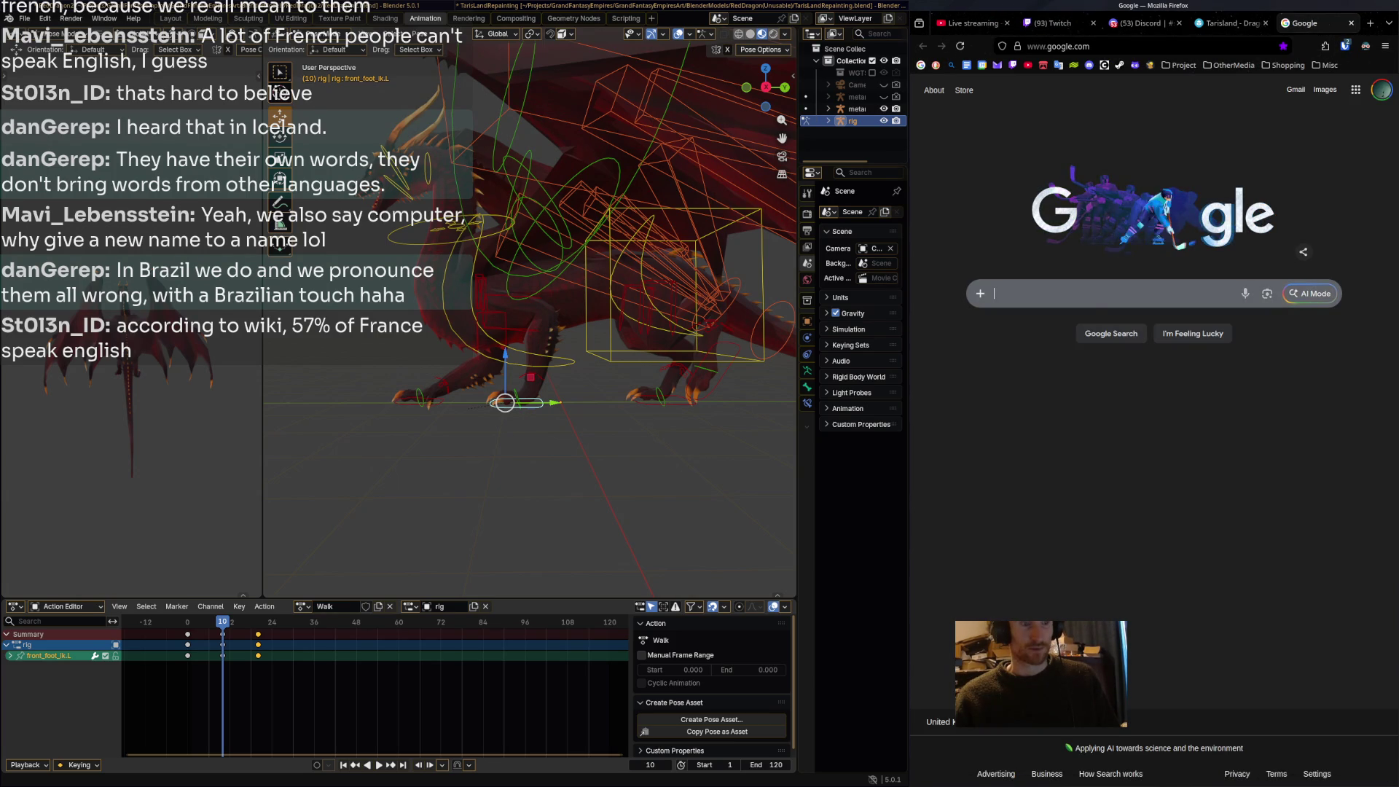
Search Google for the percentage of Dutch, then German, people who speak English.
text(percent of dutch)
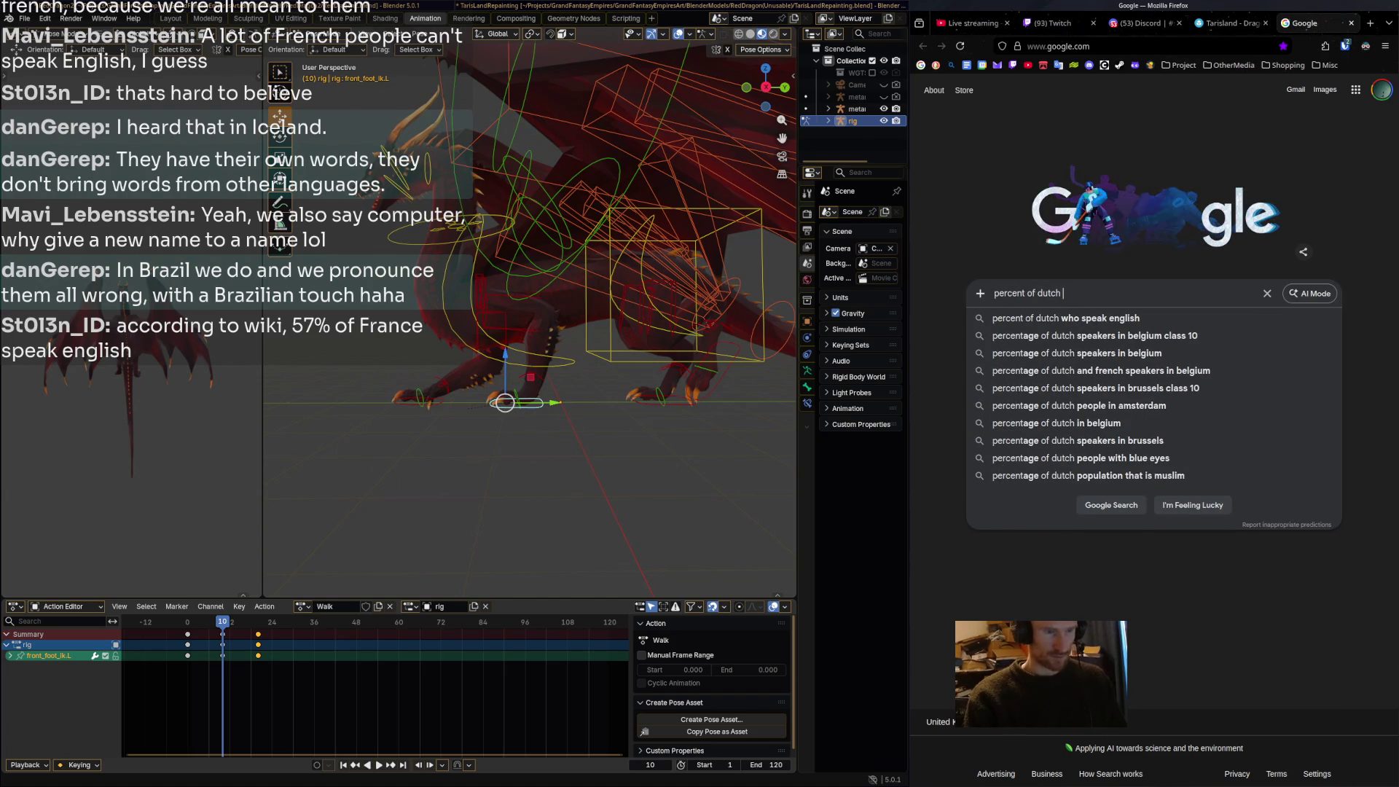
click(1056, 318)
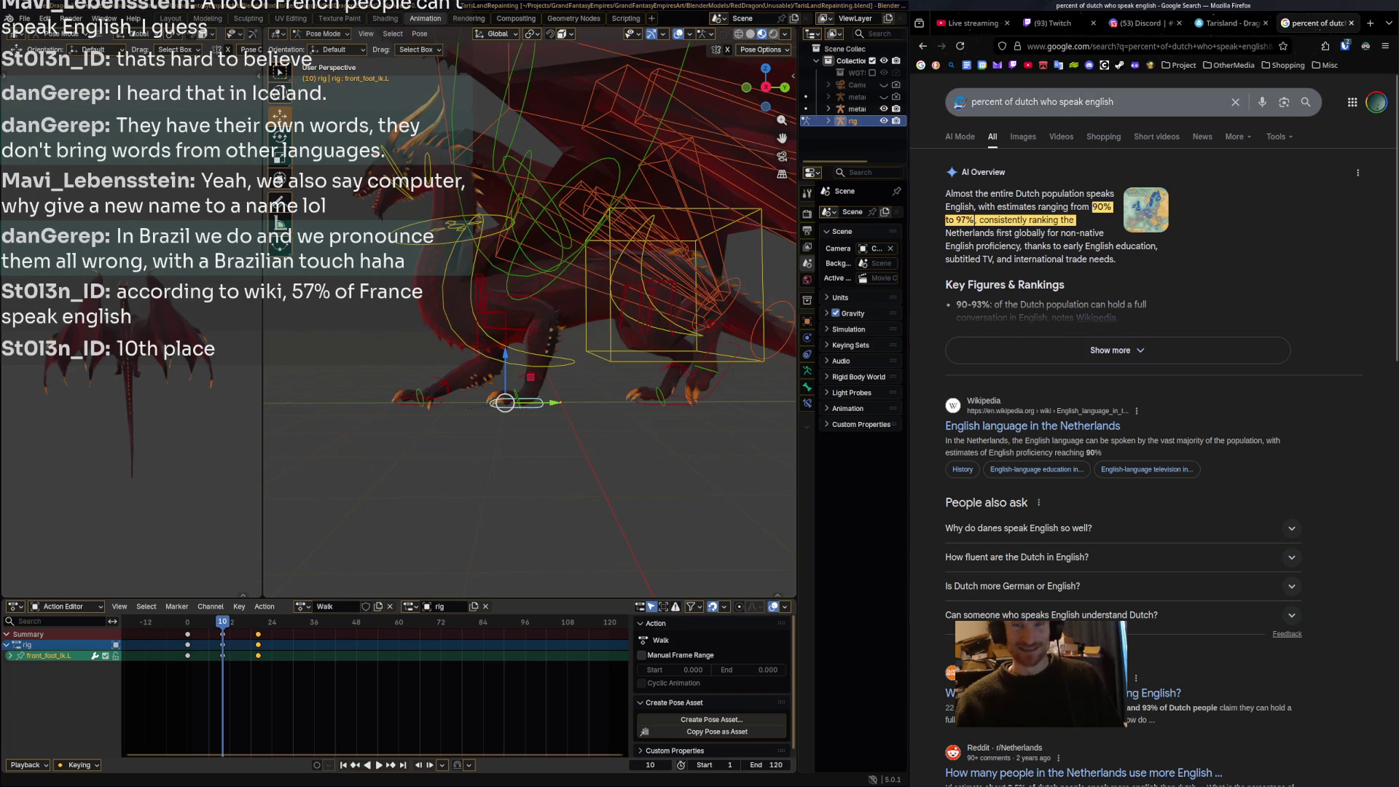
double_click(1027, 102)
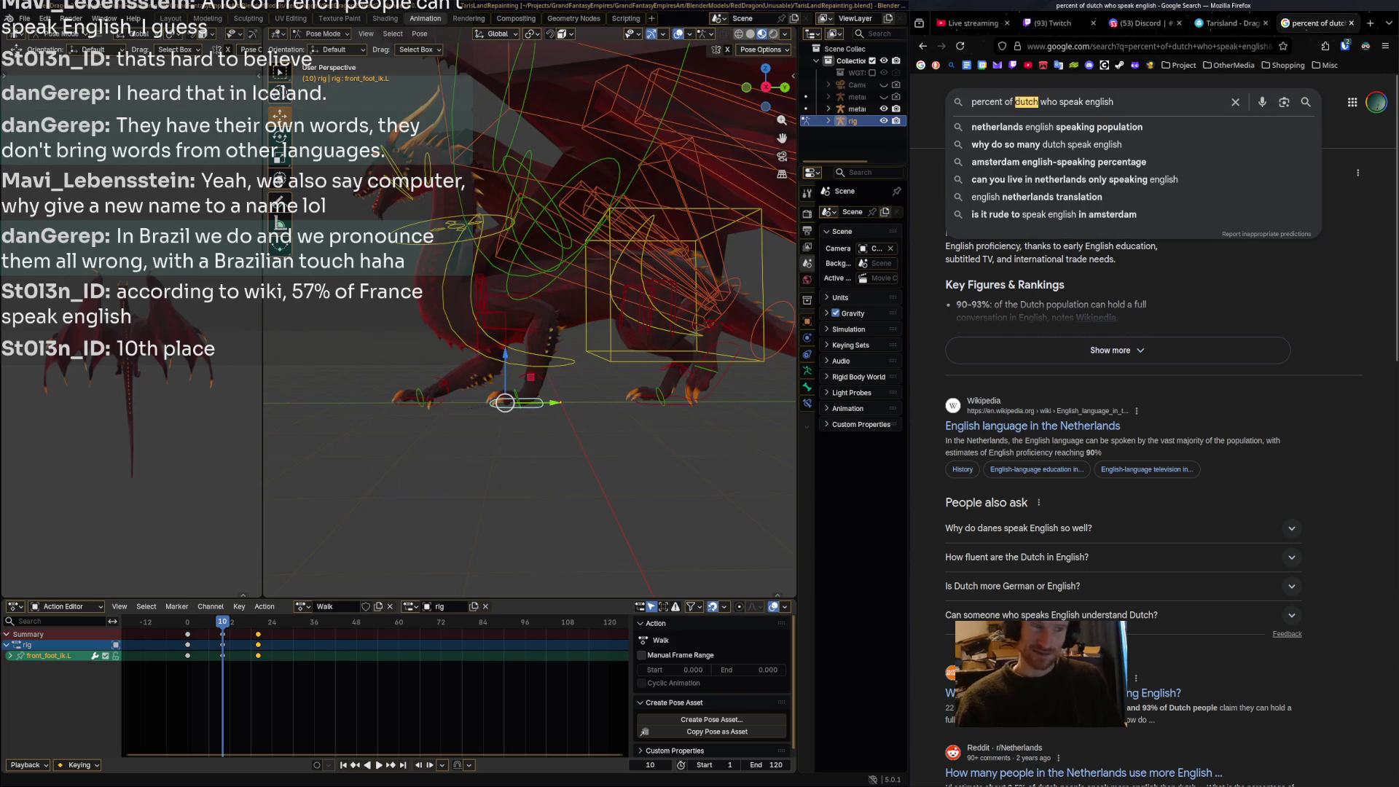
text(german)
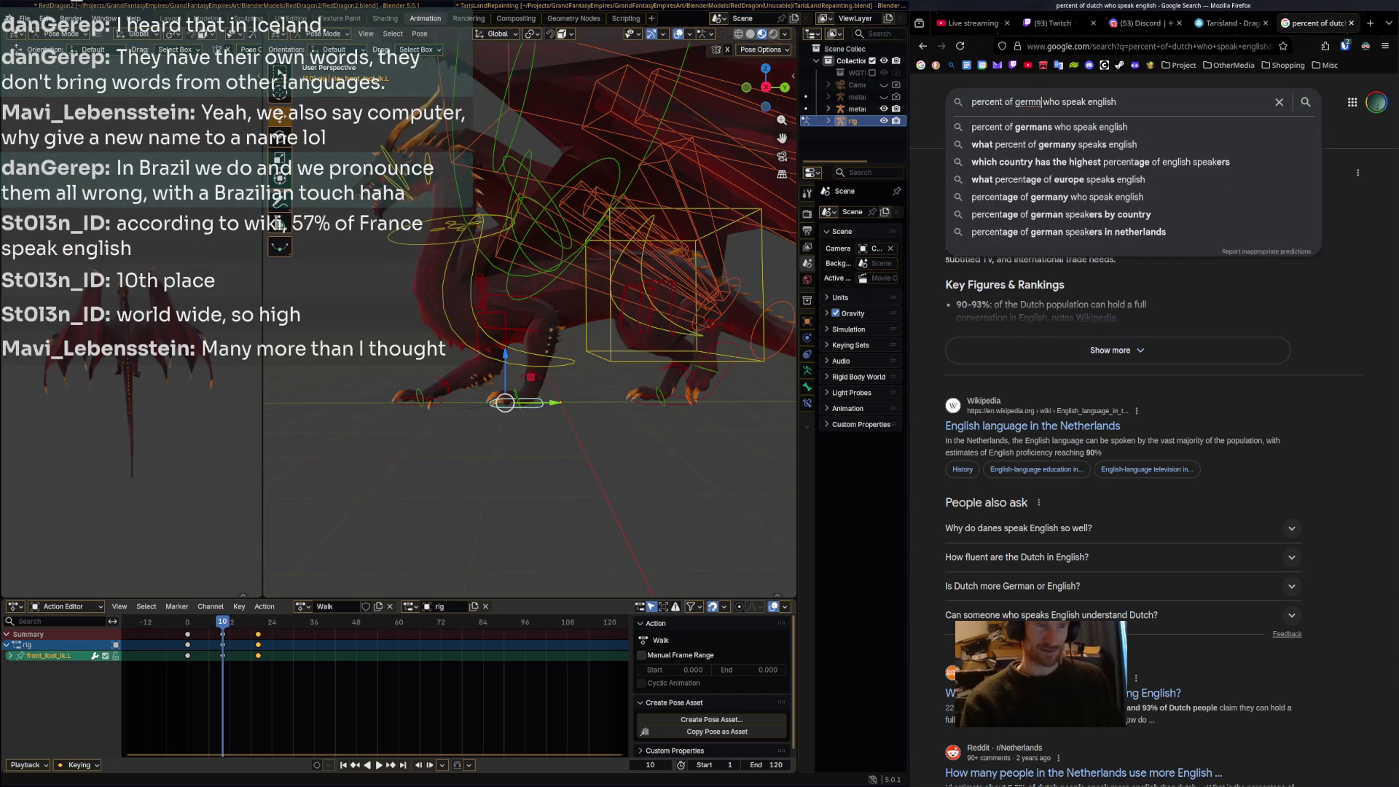
text(s)
key(Return)
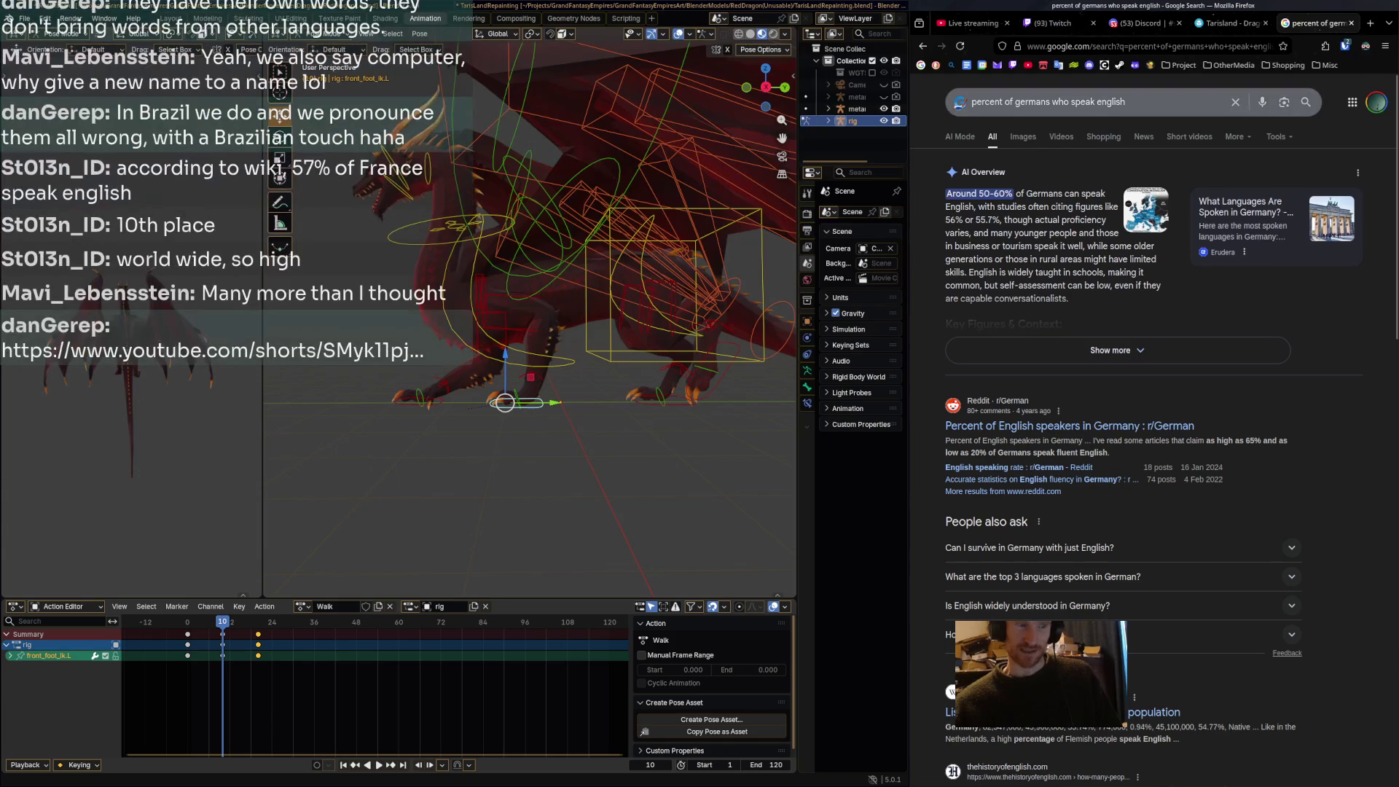
Change the search to Brazilians who speak English, then go to the Twitch Stream Manager.
double_click(1032, 102)
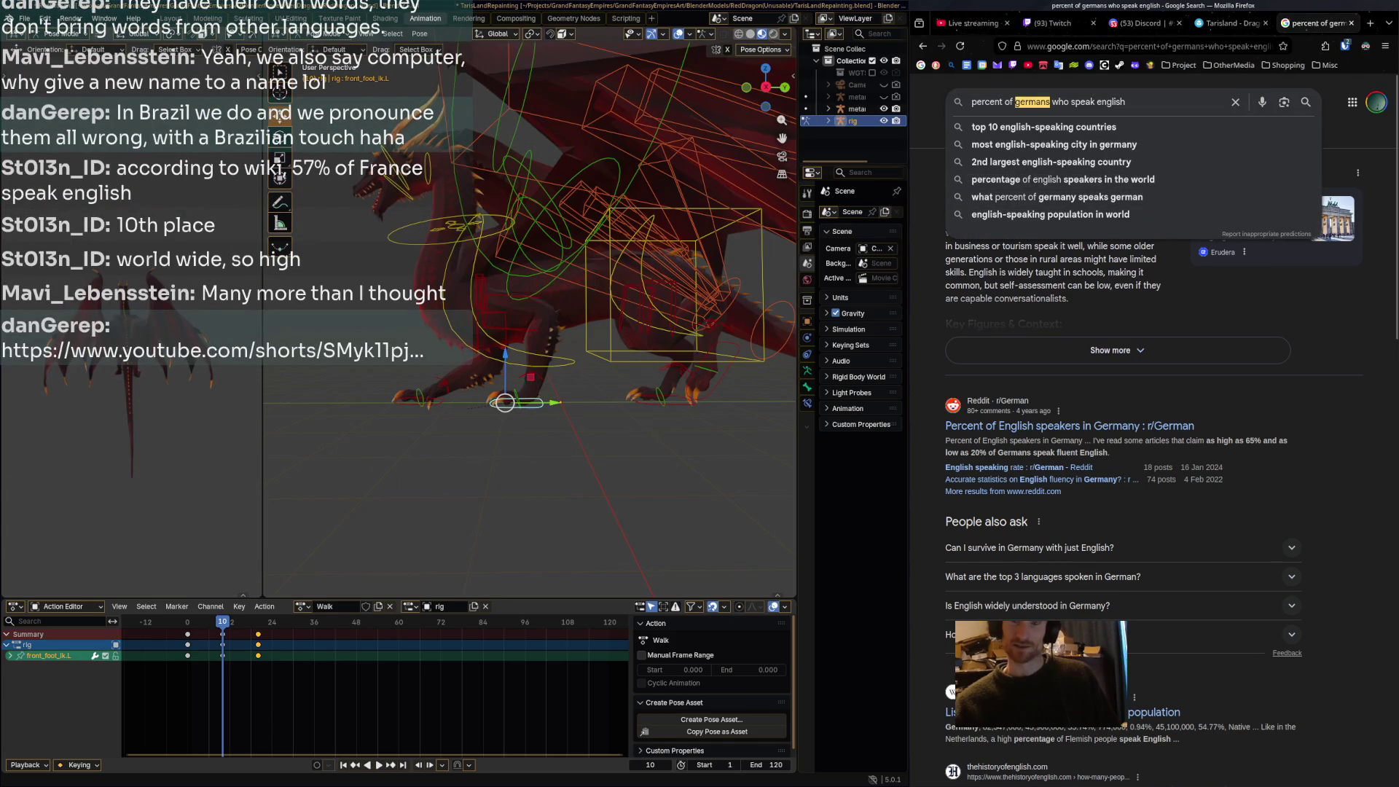
text(brazilli)
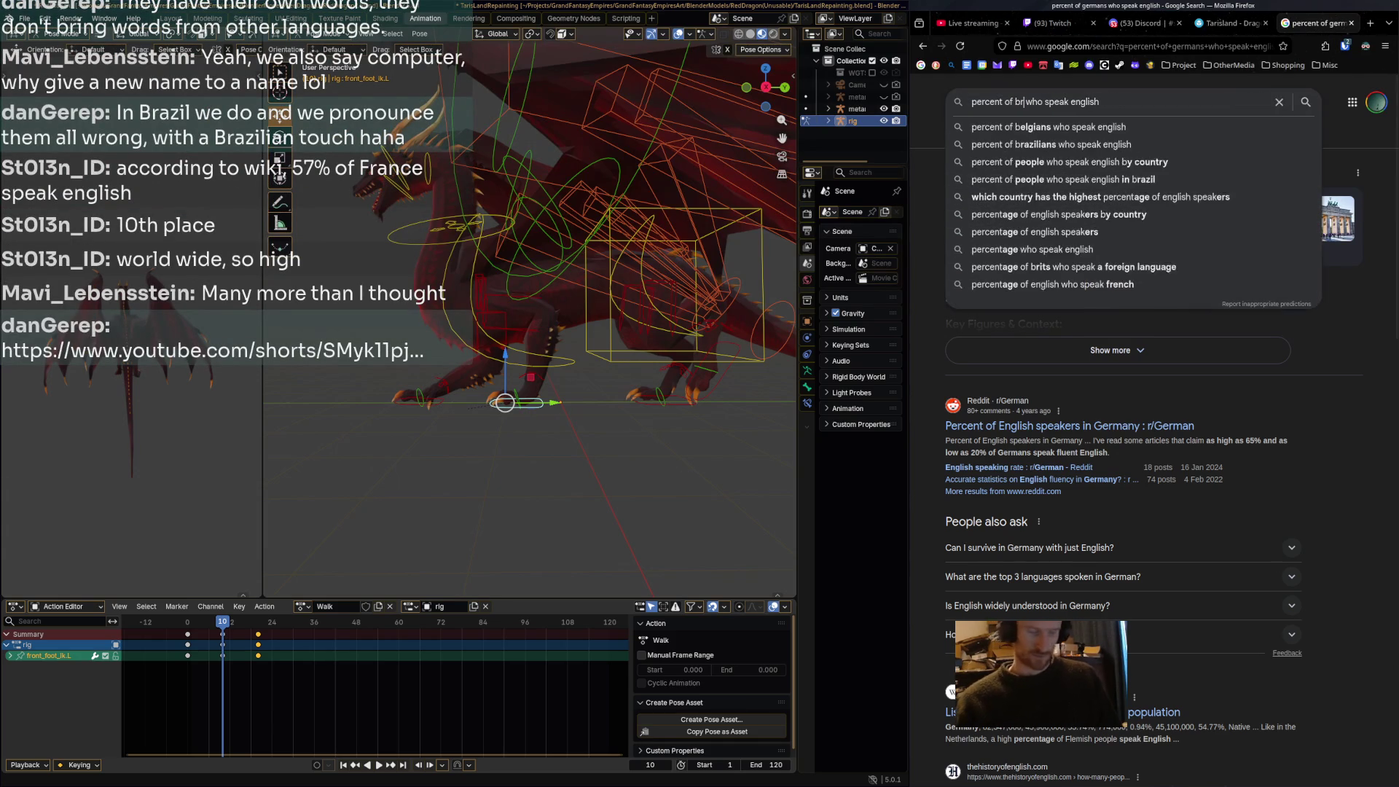
text(an)
key(Return)
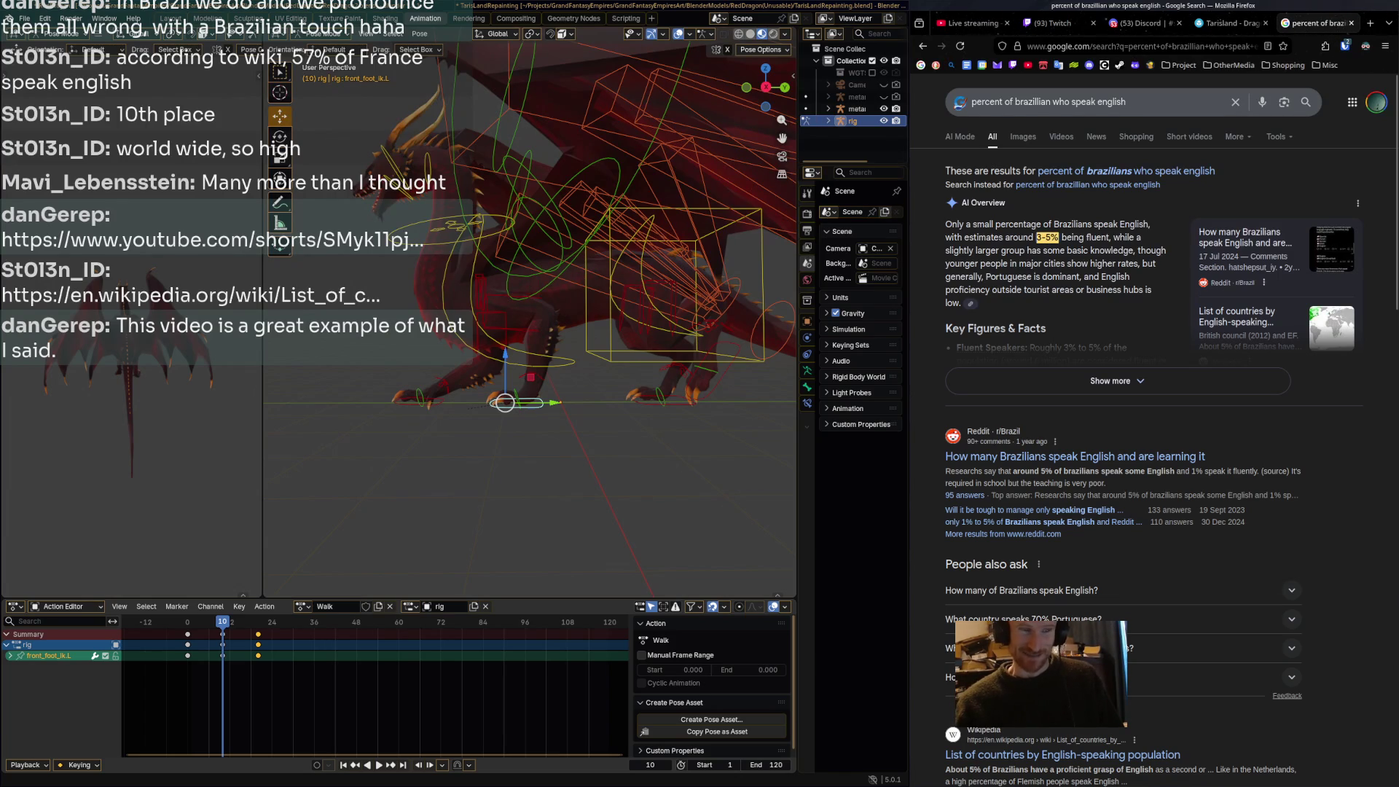
double_click(1033, 102)
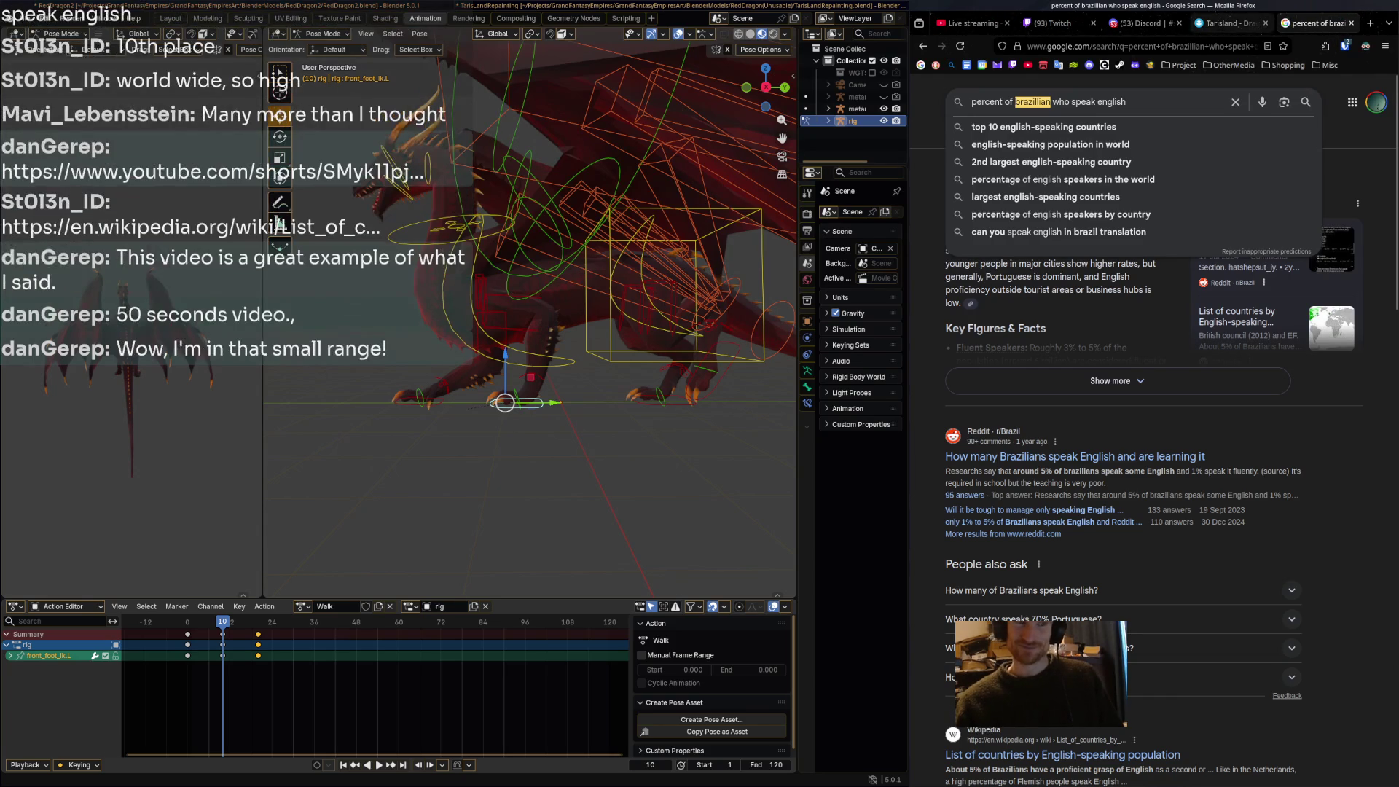
mouse_move(1232, 23)
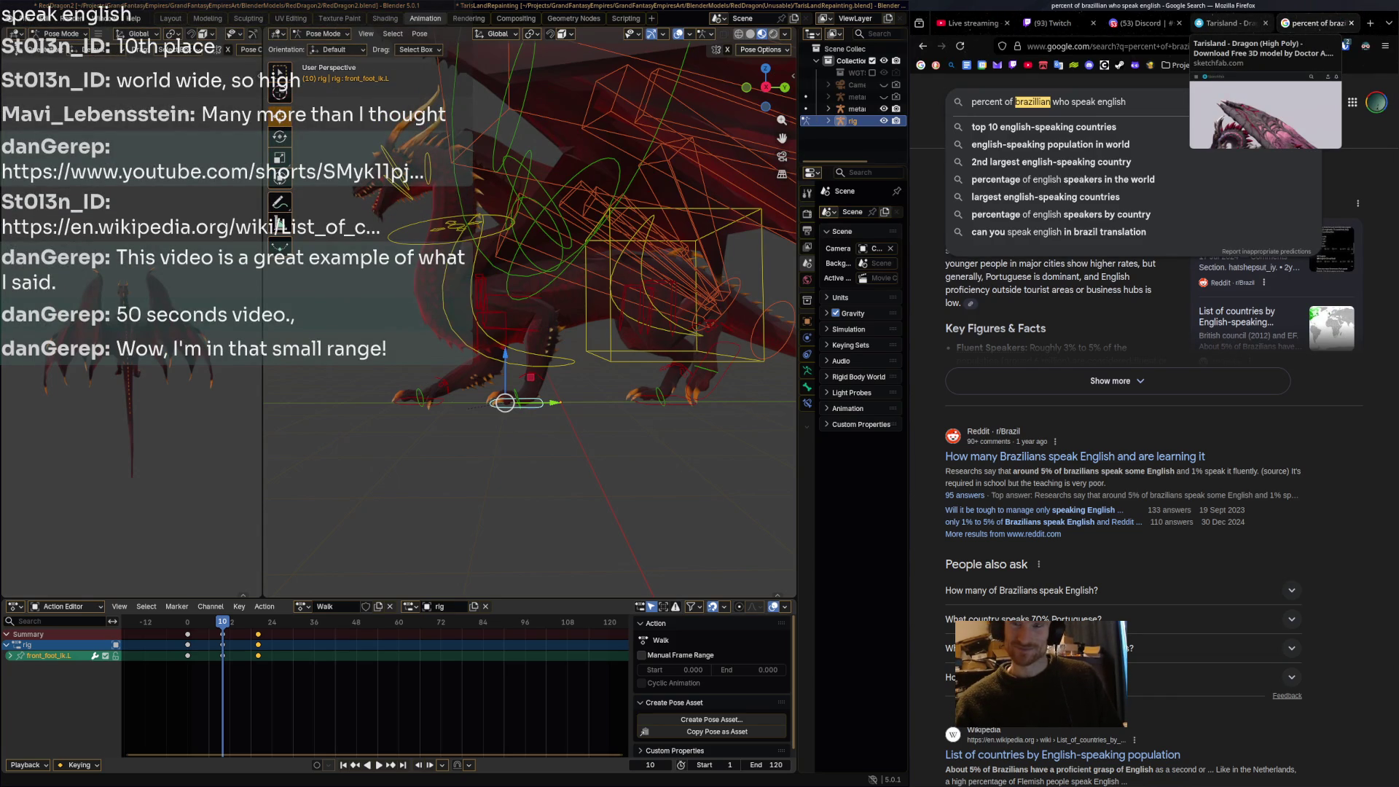
click(1053, 23)
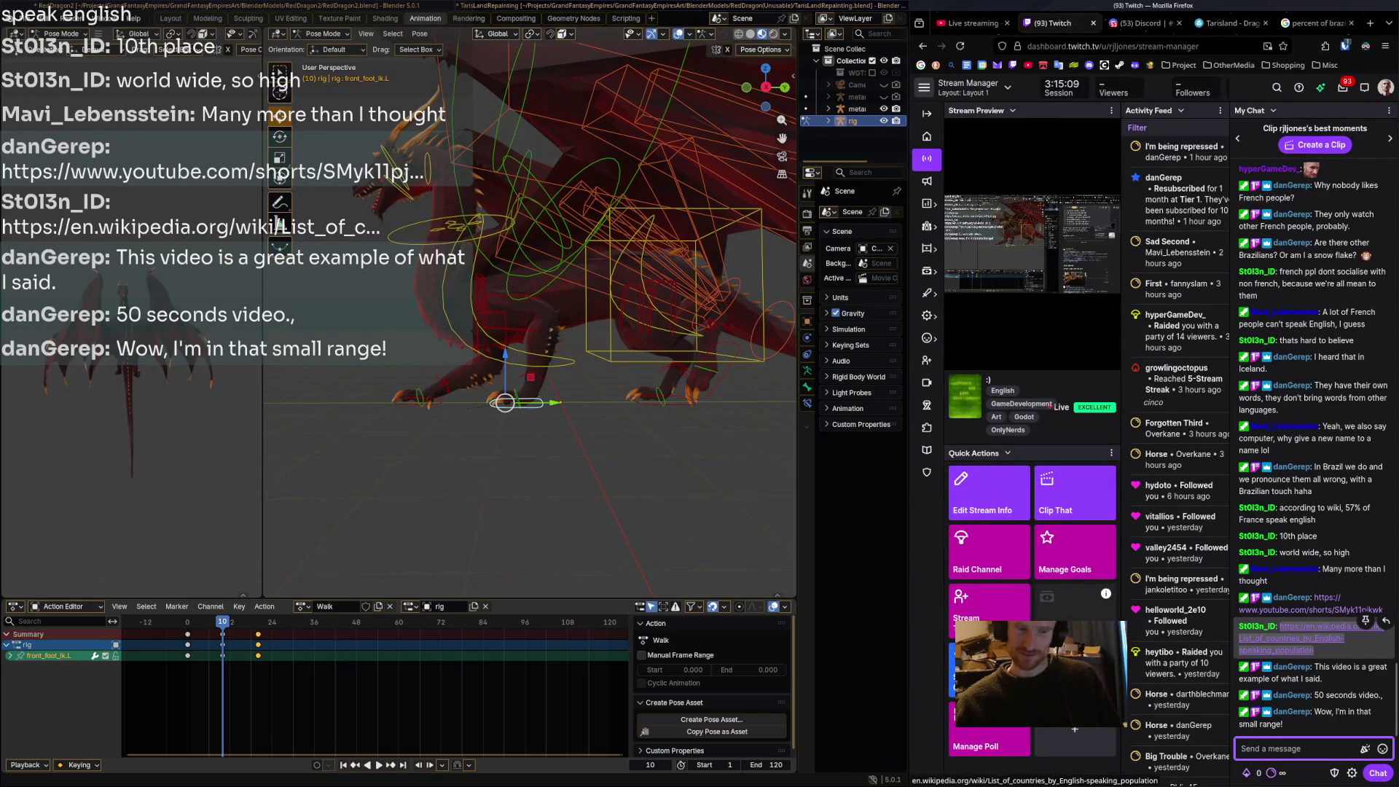
Open the youtube.com/shorts link posted in the Twitch stream chat.
click(1312, 610)
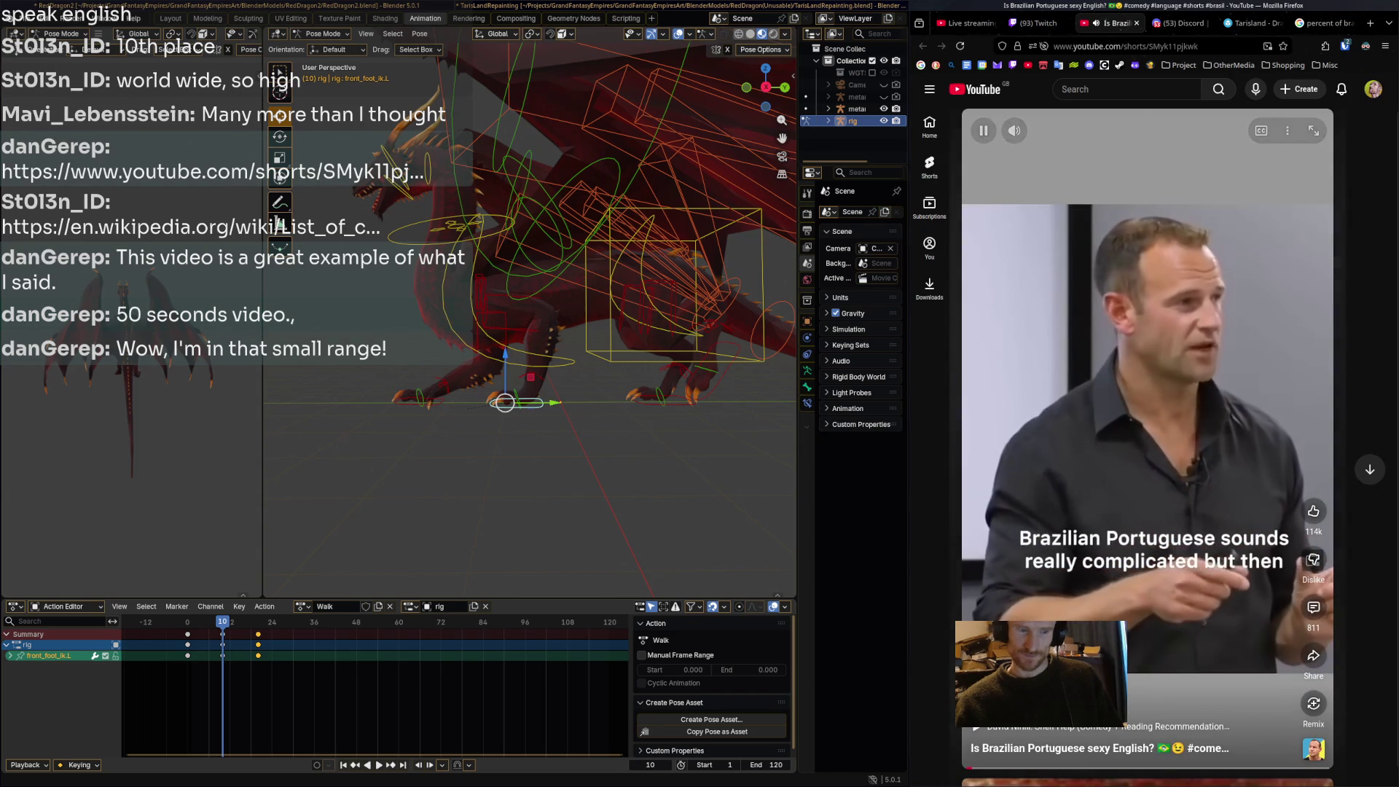
Pause, resume and re-pause the Brazilian Portuguese Short, then switch over to Social Stream Ninja.
key(space)
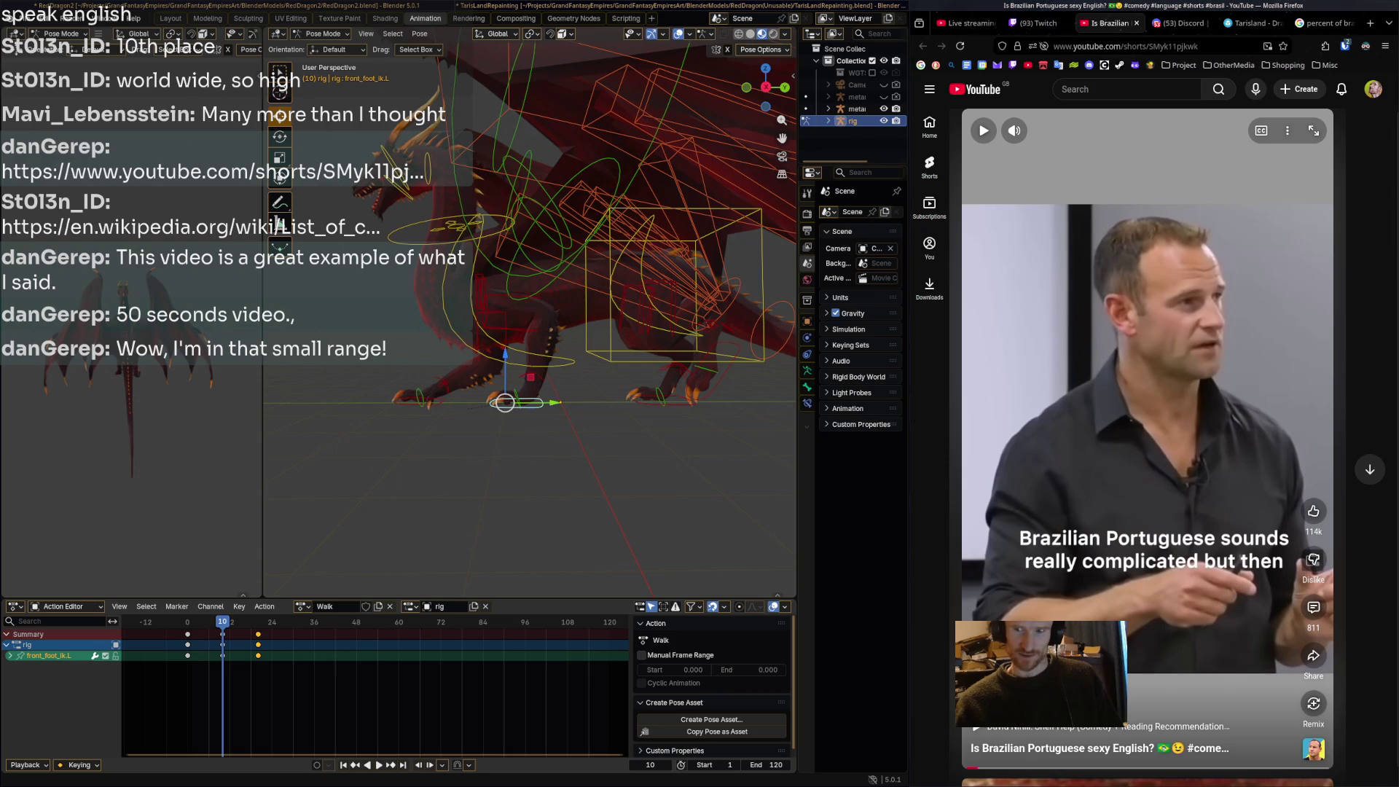
key(space)
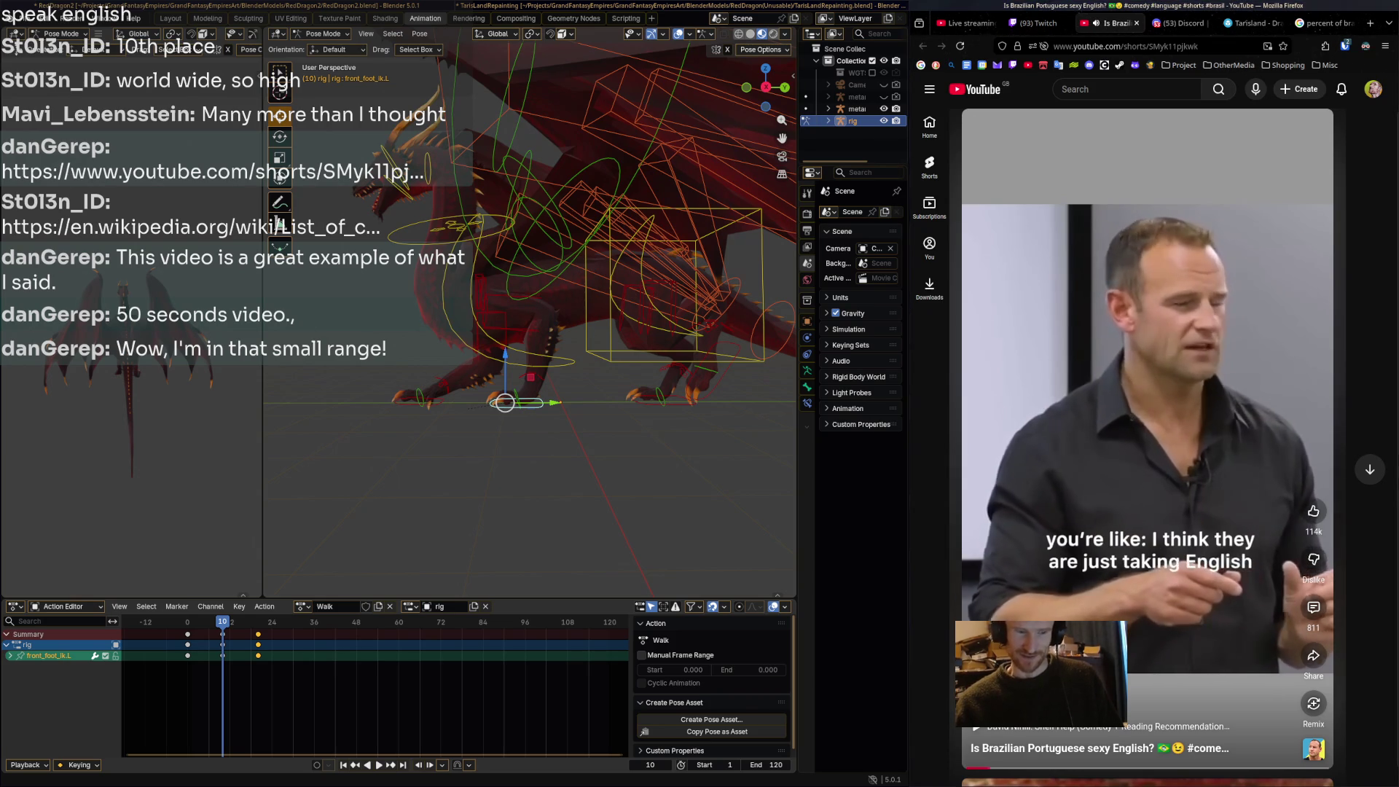
key(space)
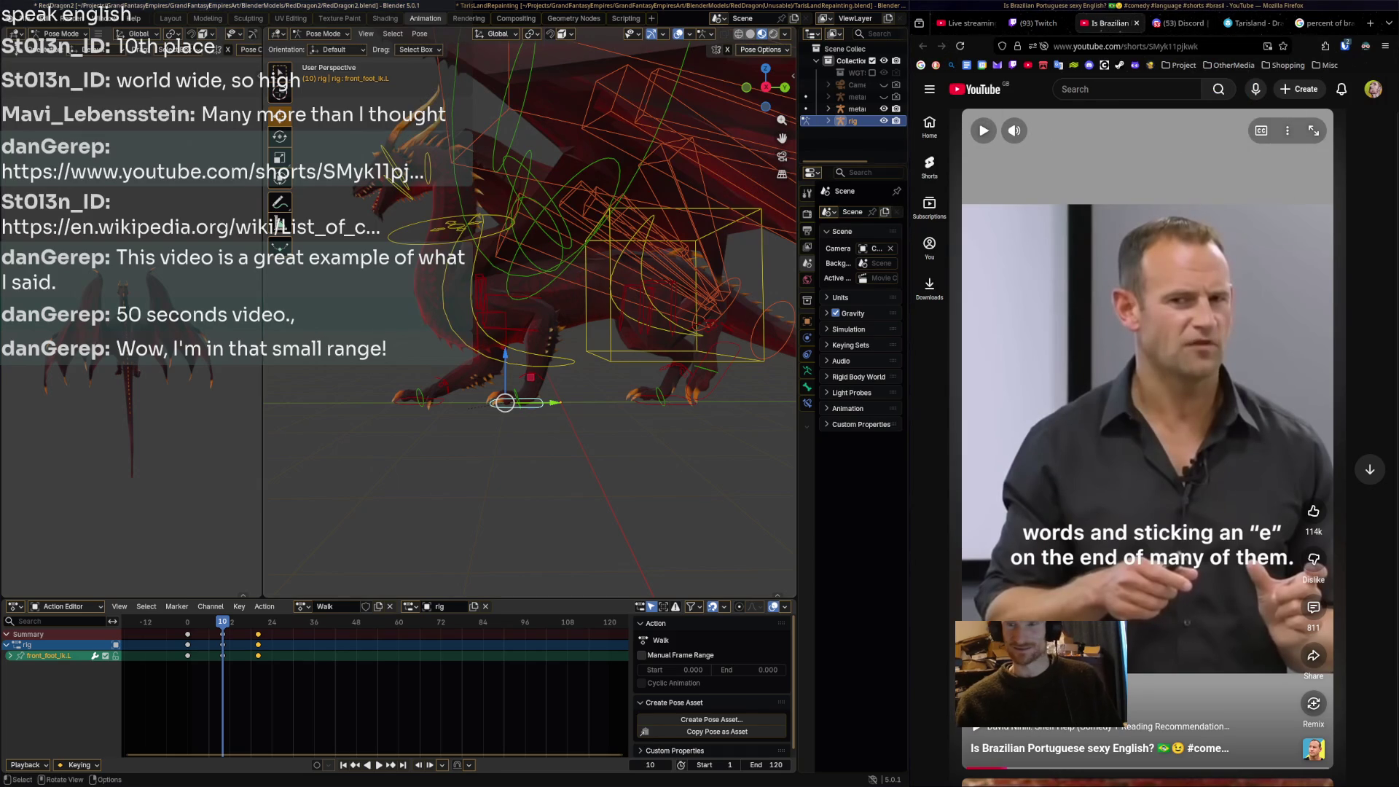
key(alt+Tab)
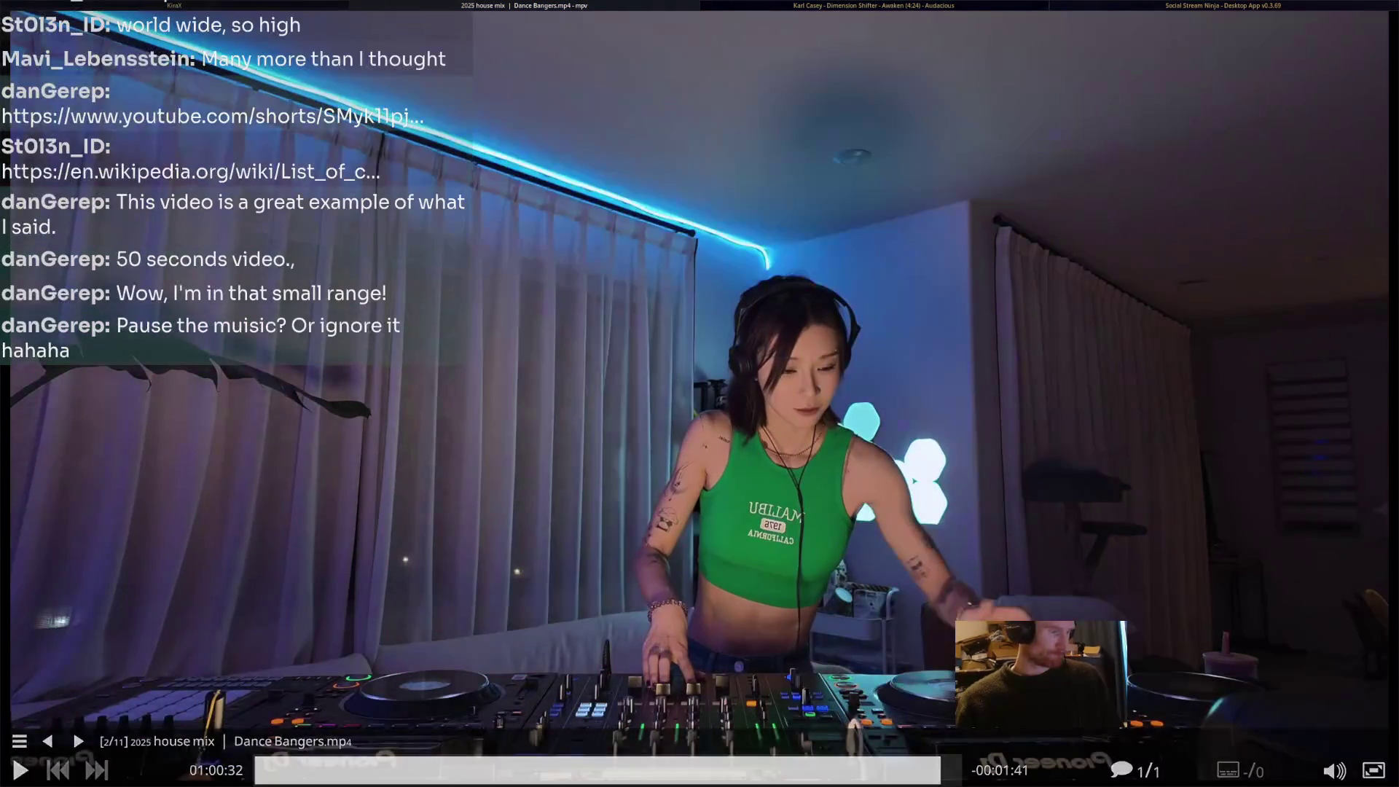
key(alt+Tab)
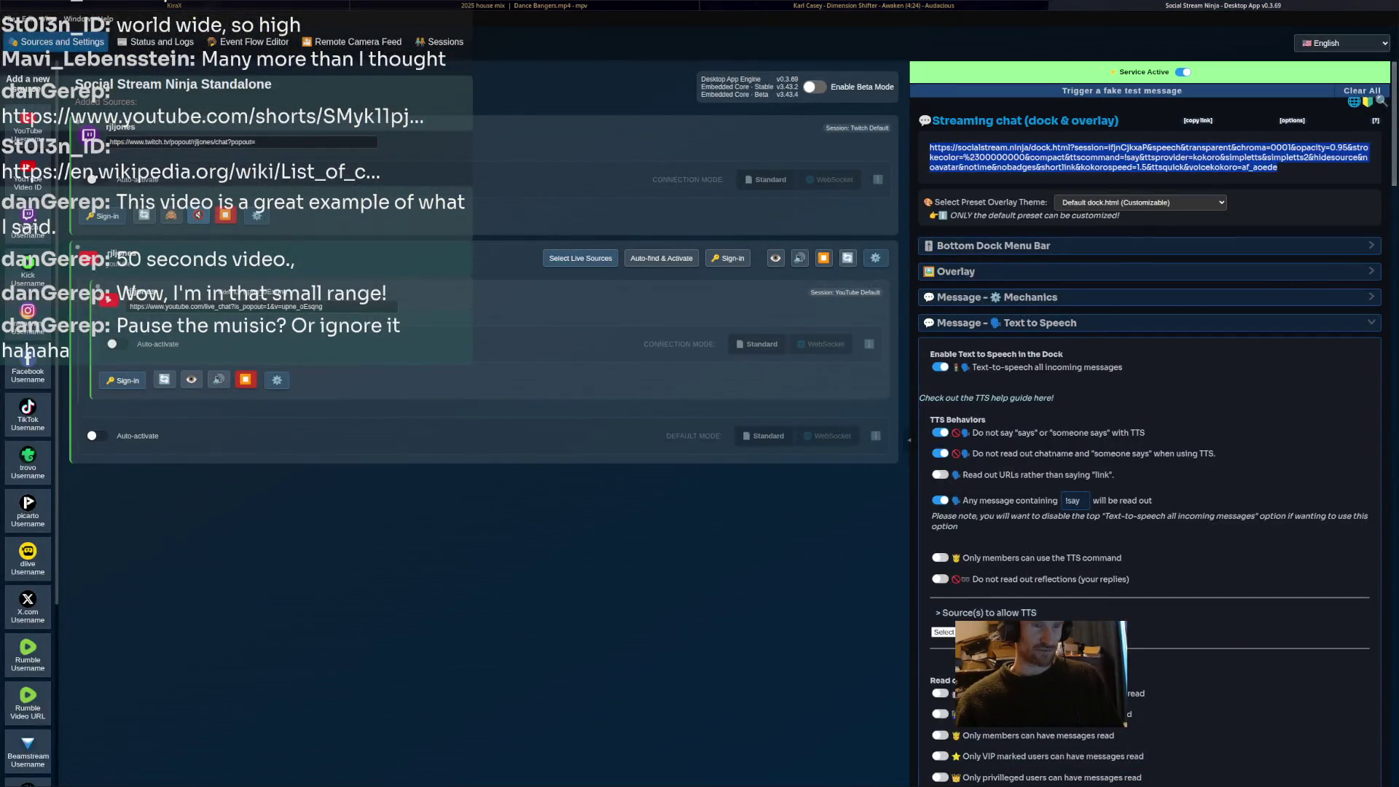
Switch windows to review Social Stream Ninja's Text to Speech chat settings.
key(alt+Tab)
key(alt+Tab)
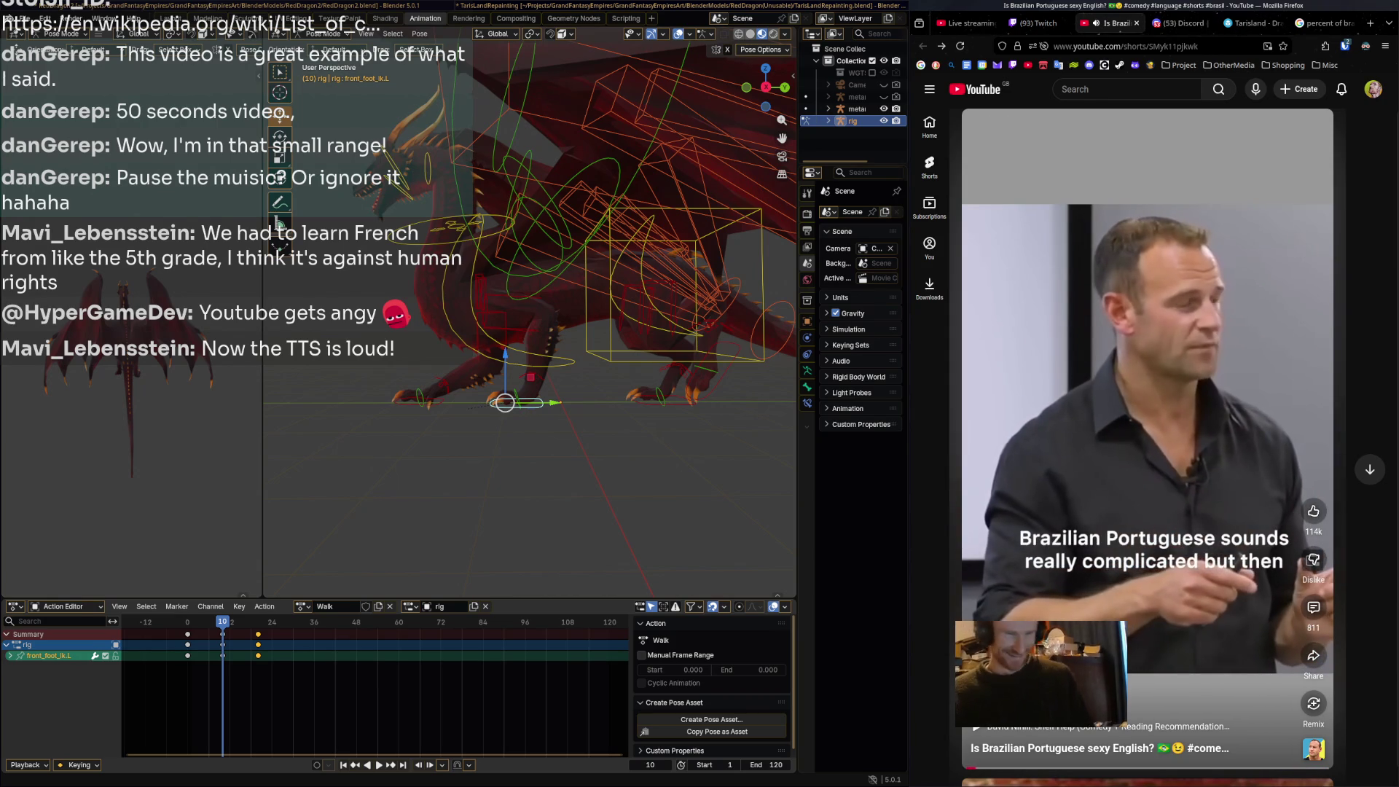
Pause the YouTube Short and close its tab to return to the Twitch Stream Manager.
key(space)
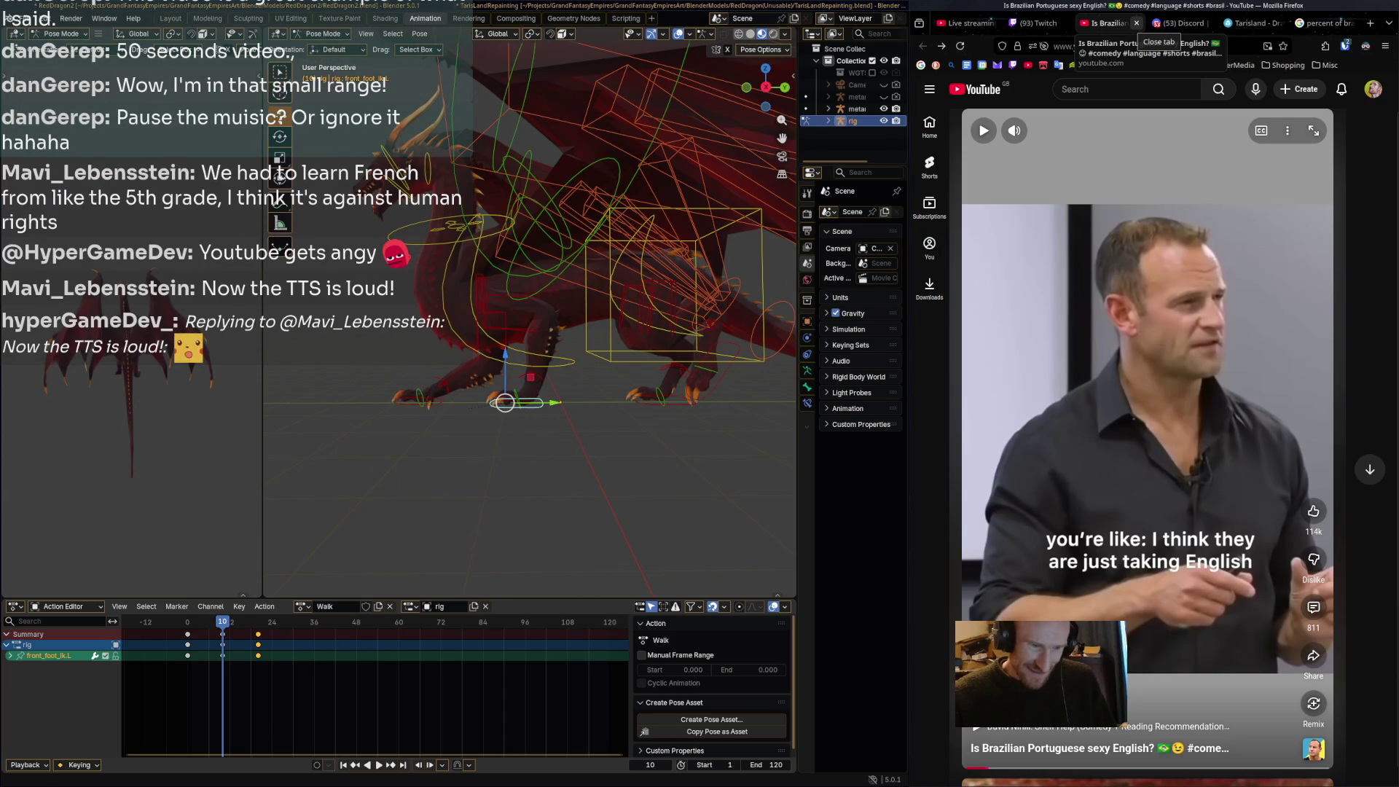
click(1136, 23)
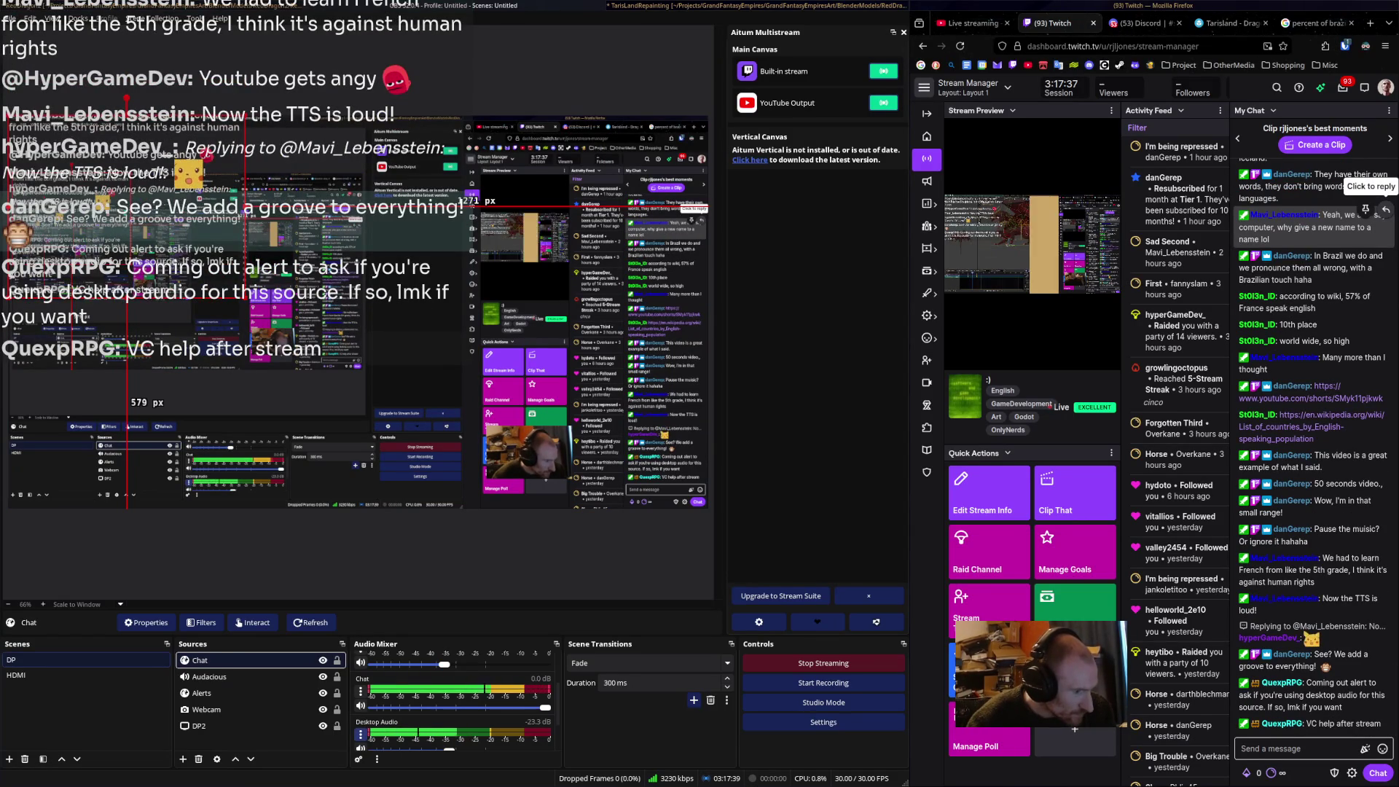
click(360, 735)
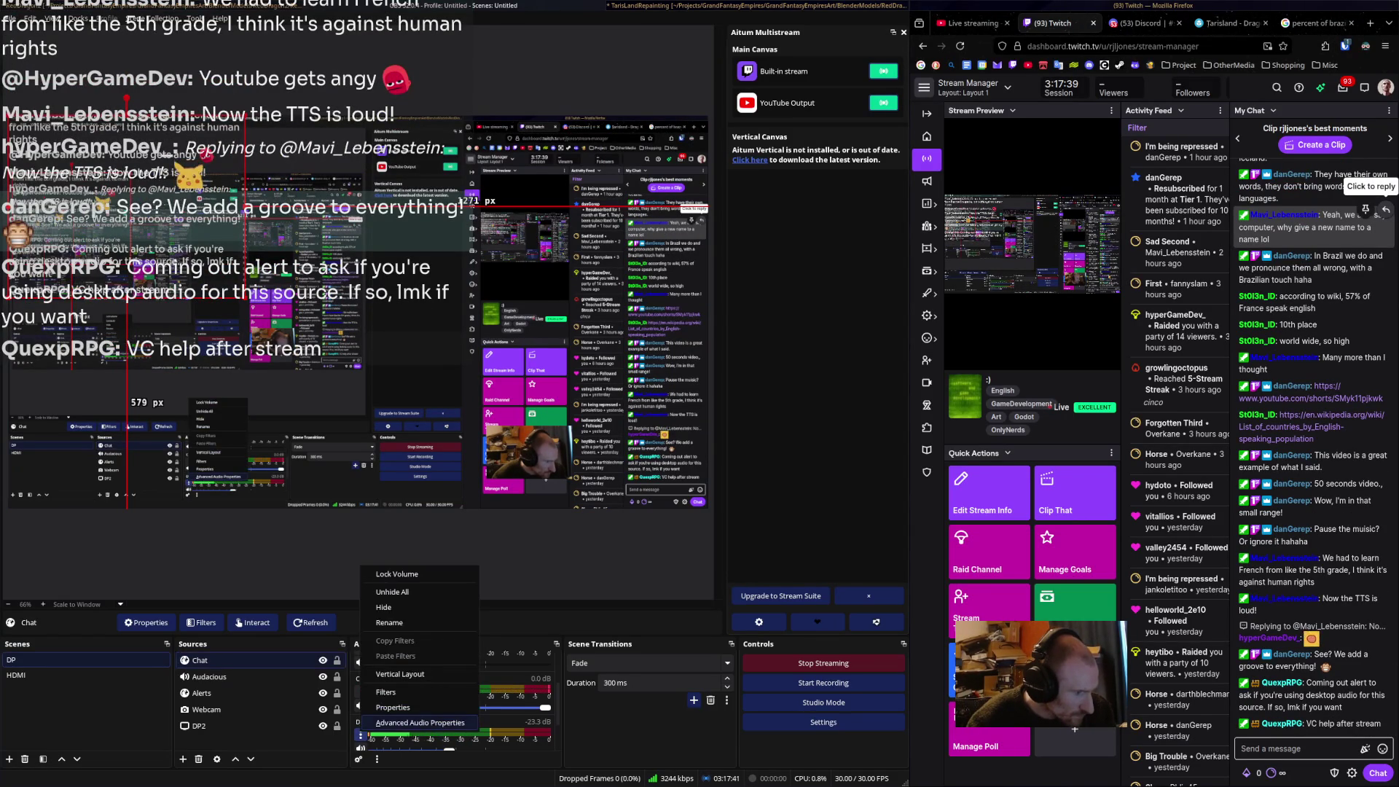
click(420, 723)
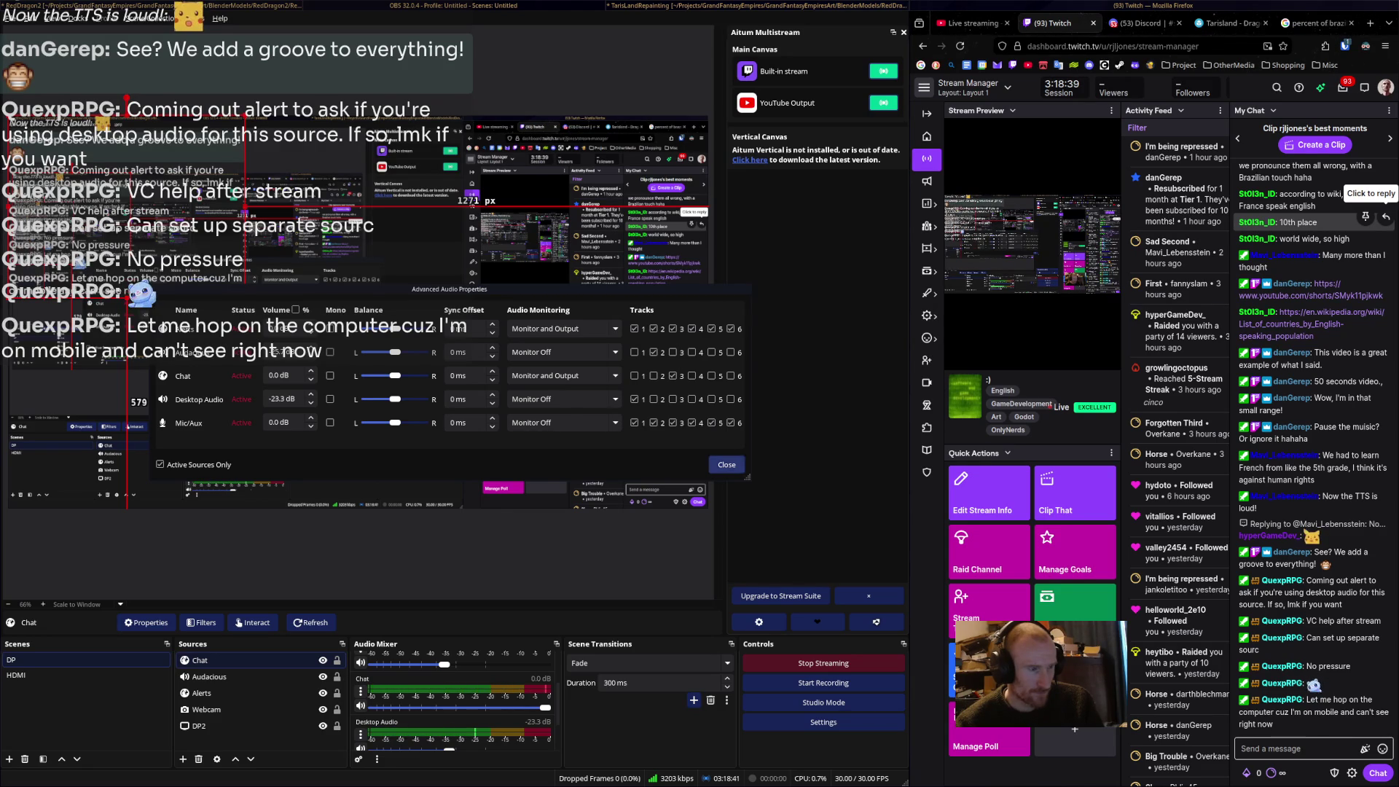
key(Escape)
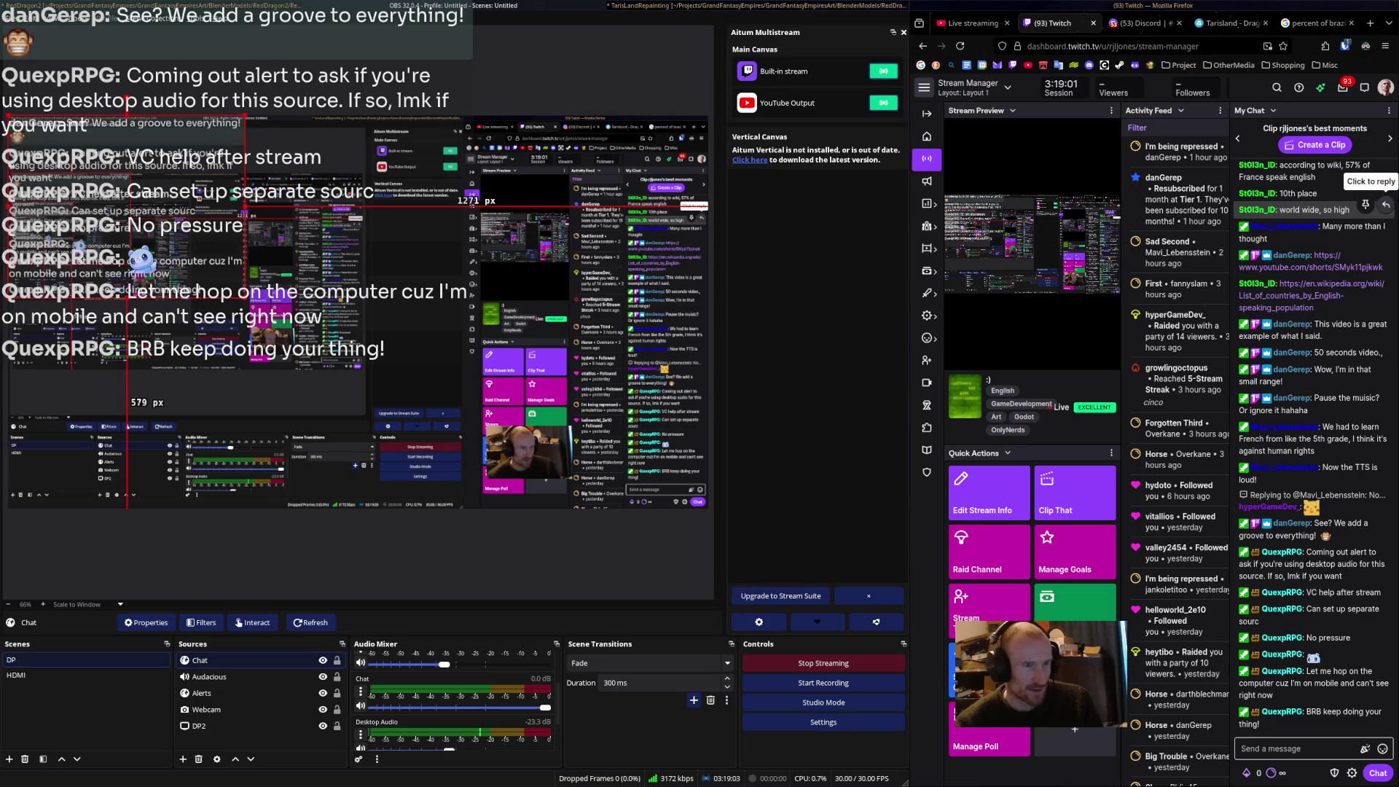
key(alt+Tab)
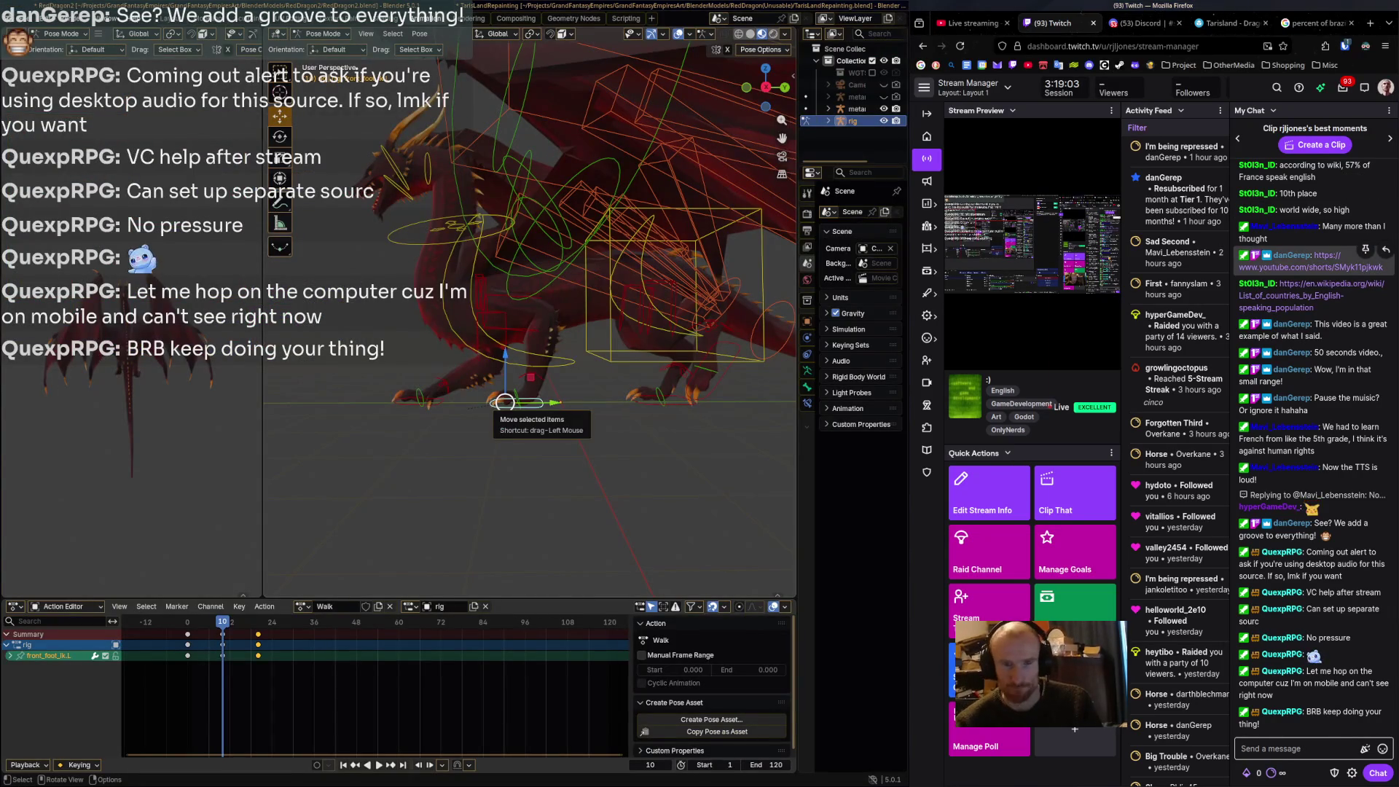
Return to Blender and bring up the Sketchfab dragon reference tab in the browser.
mouse_move(1137, 23)
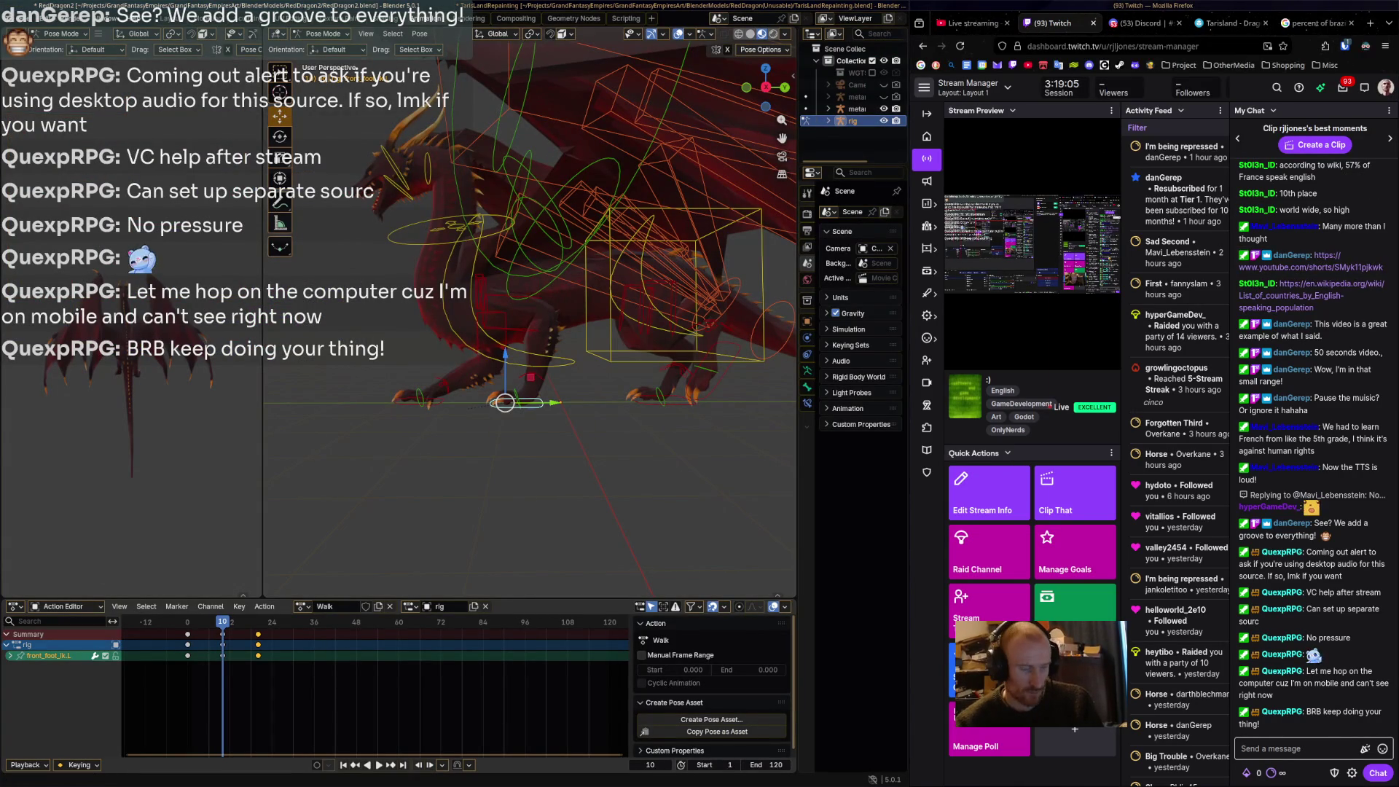
key(alt+Tab)
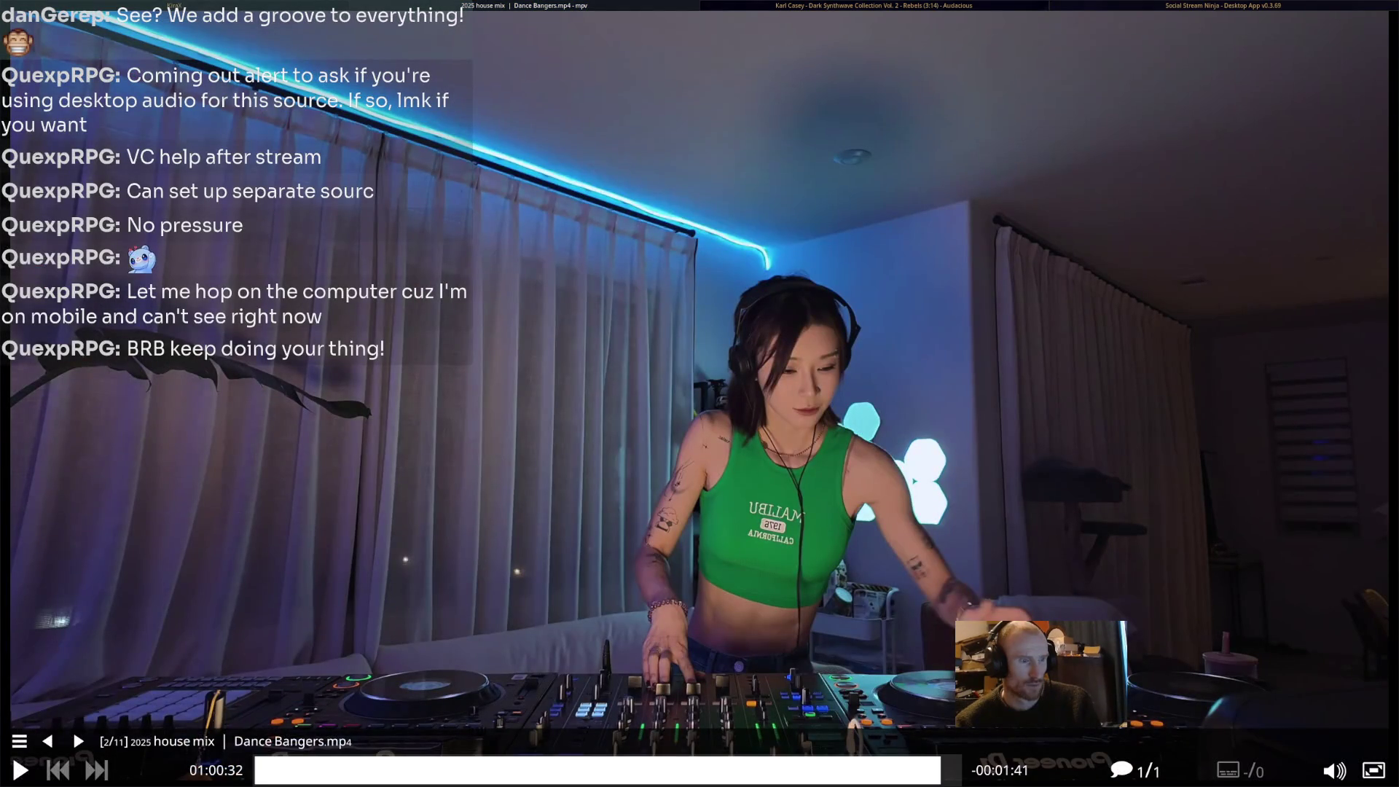
key(alt+Tab)
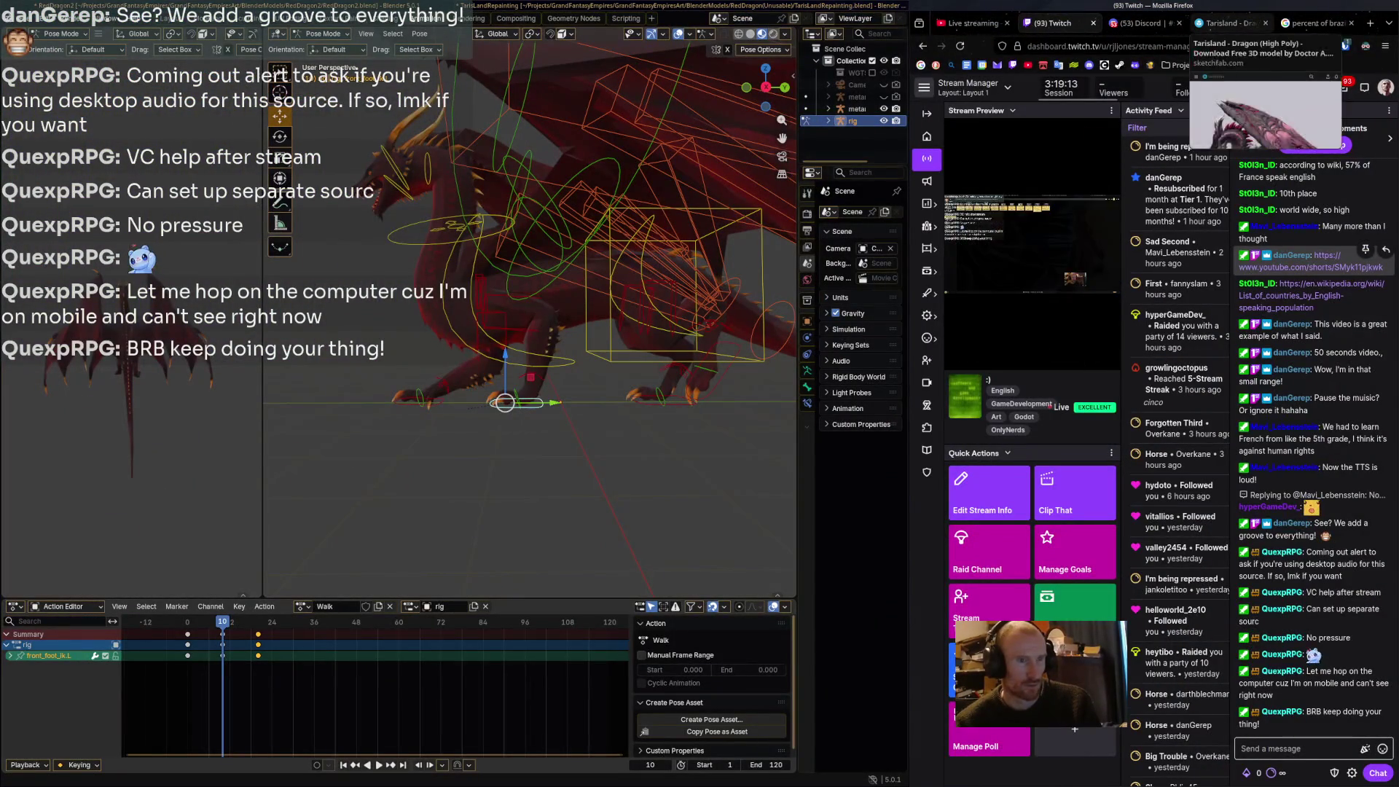
click(1230, 22)
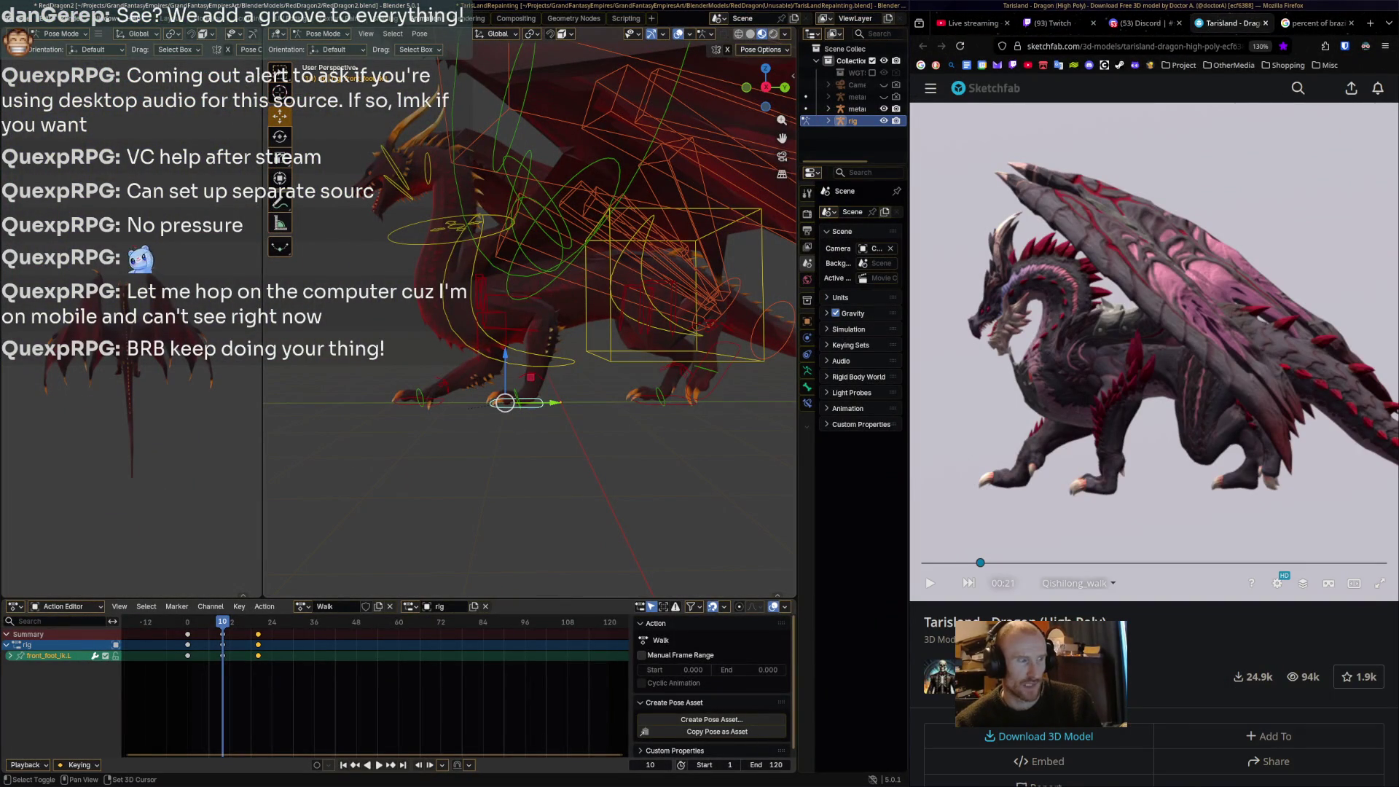
Add toe.R to the bone selection and play the Walk action, stopping at frame 20.
shift+click(658, 398)
middle_drag(554, 437, 466, 437)
key(ctrl+shift+space)
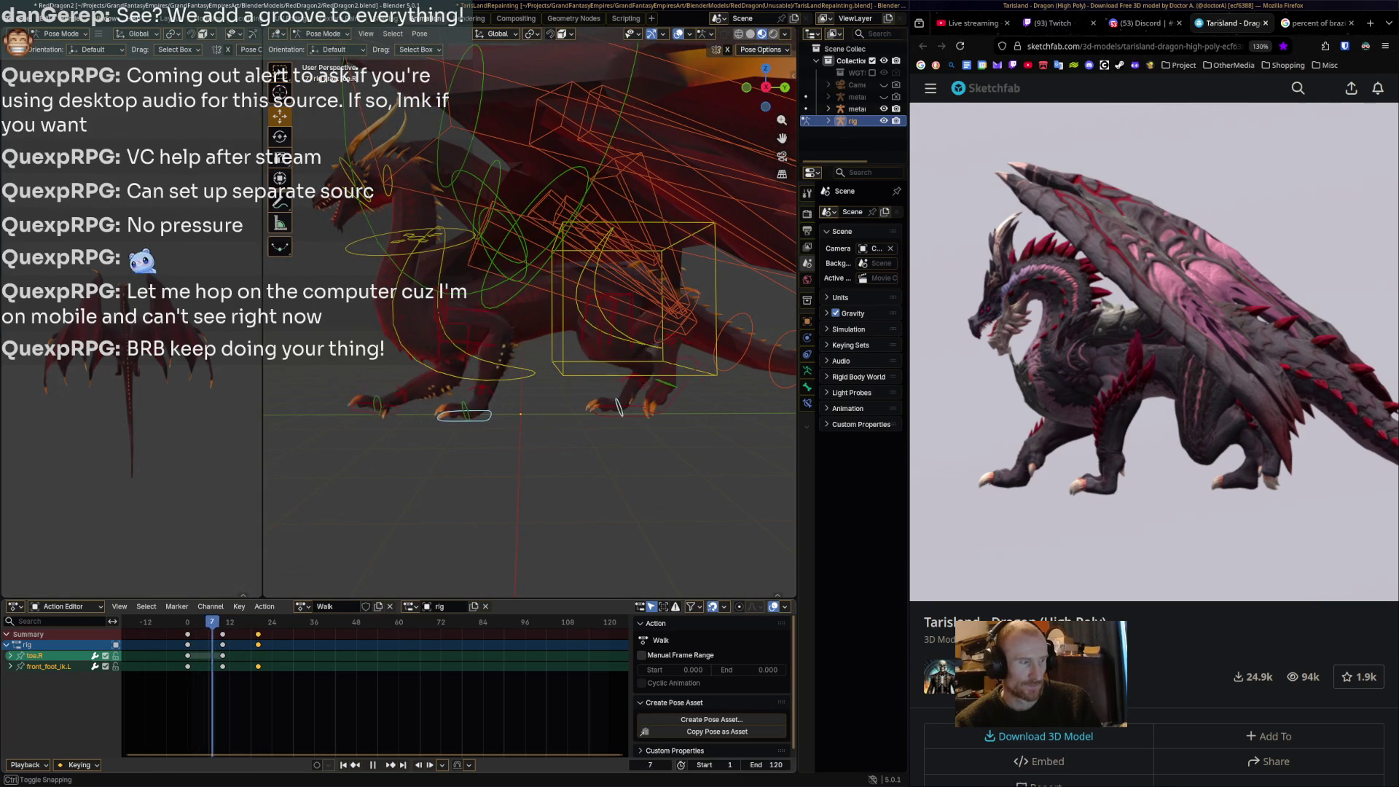
key(space)
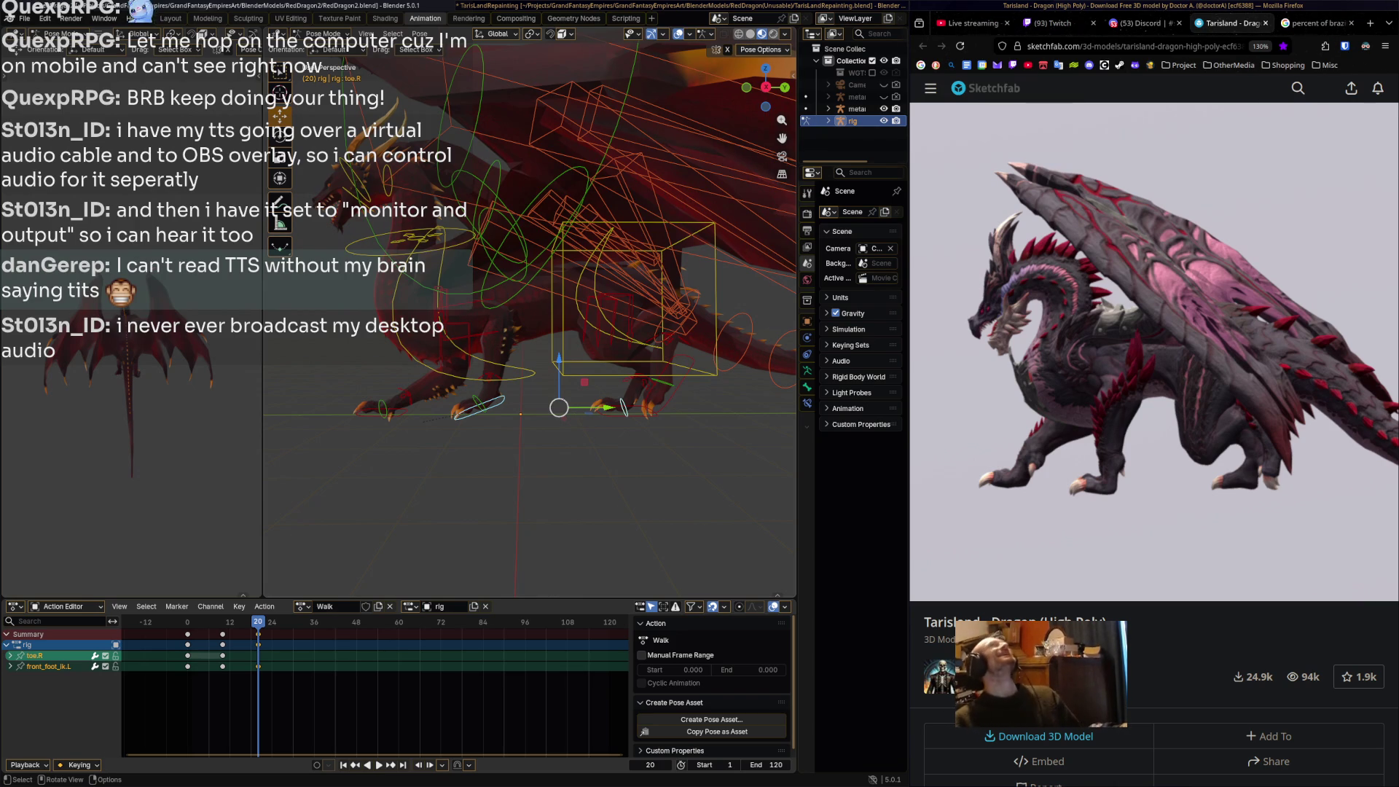
key(shift)
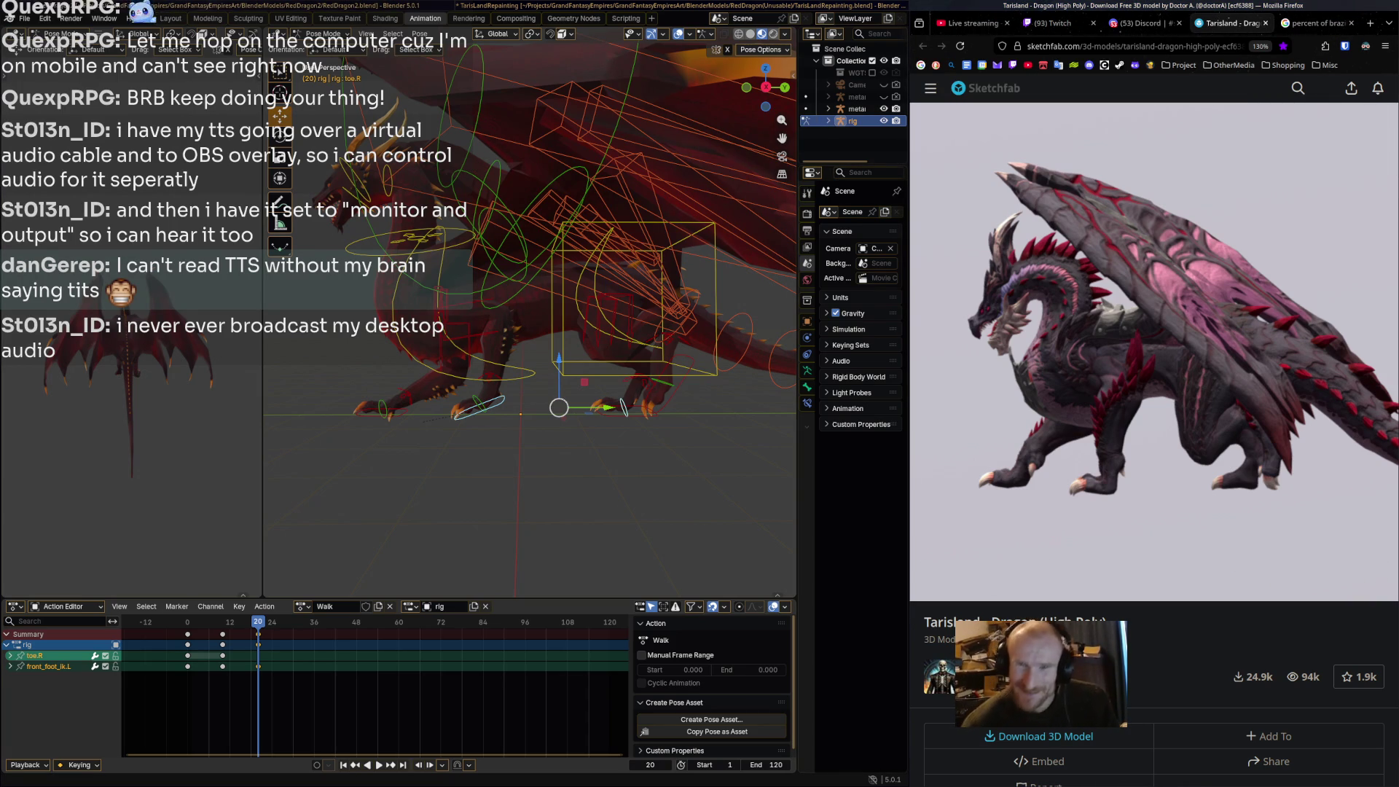
Preview the walk up to frame 20 and set the Sketchfab reference to 00:20.
middle_drag(530, 314, 487, 316)
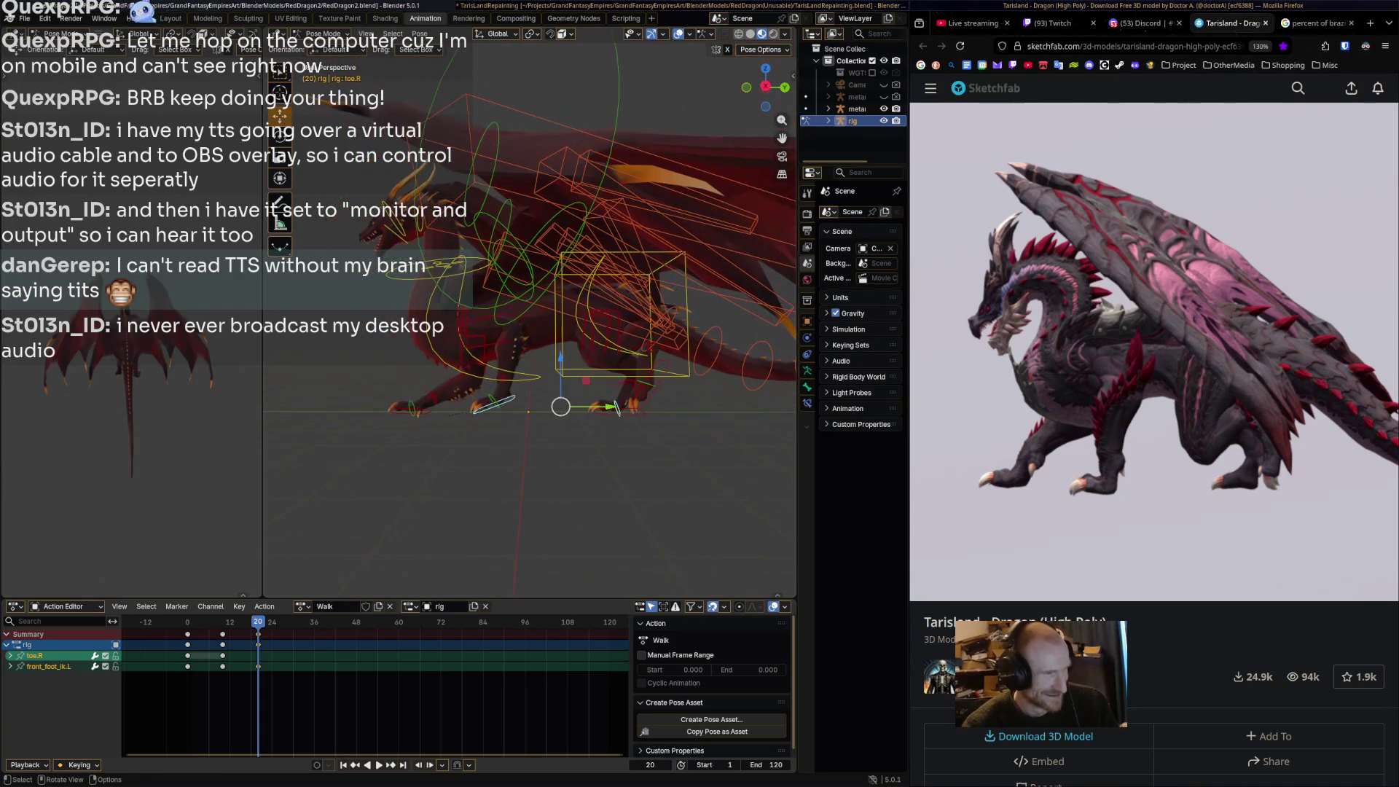
key(space)
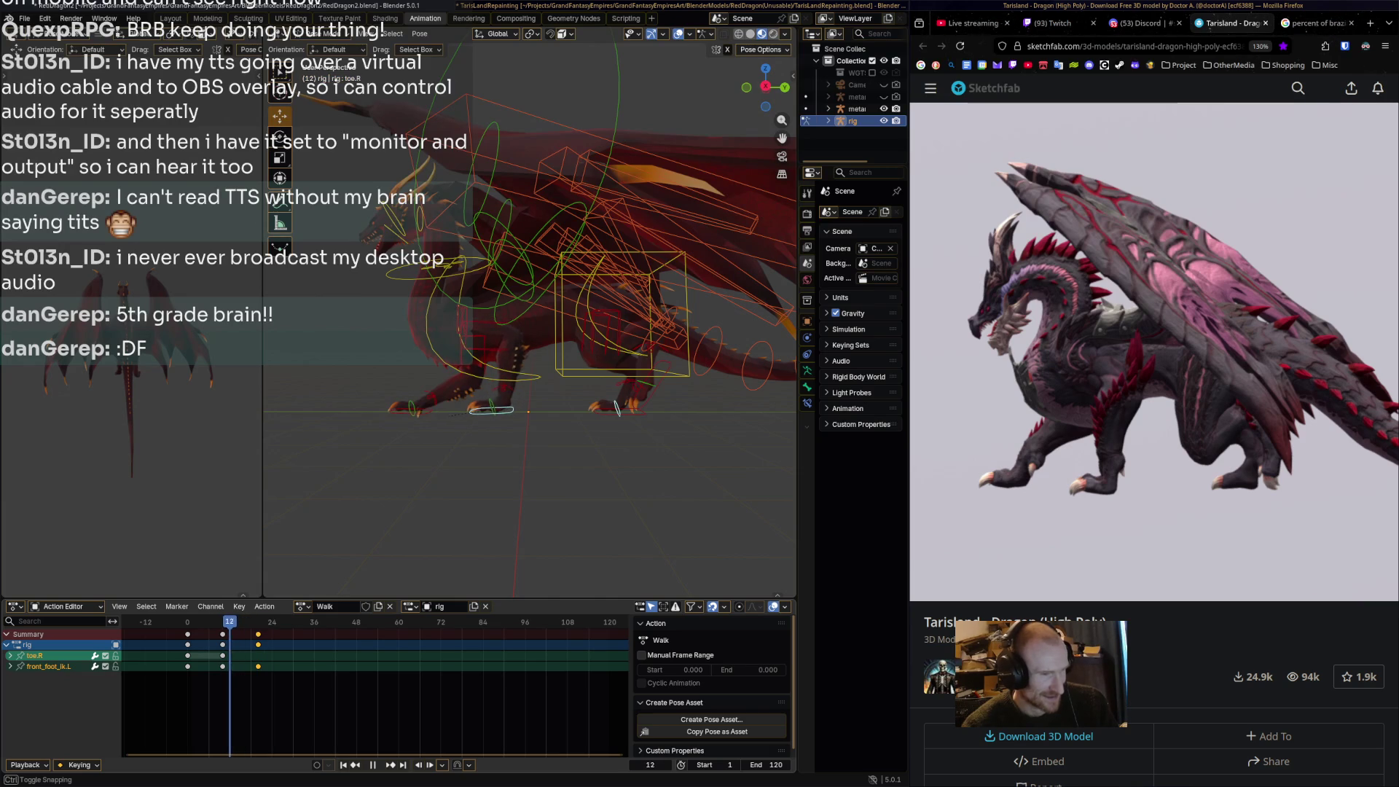
key(space)
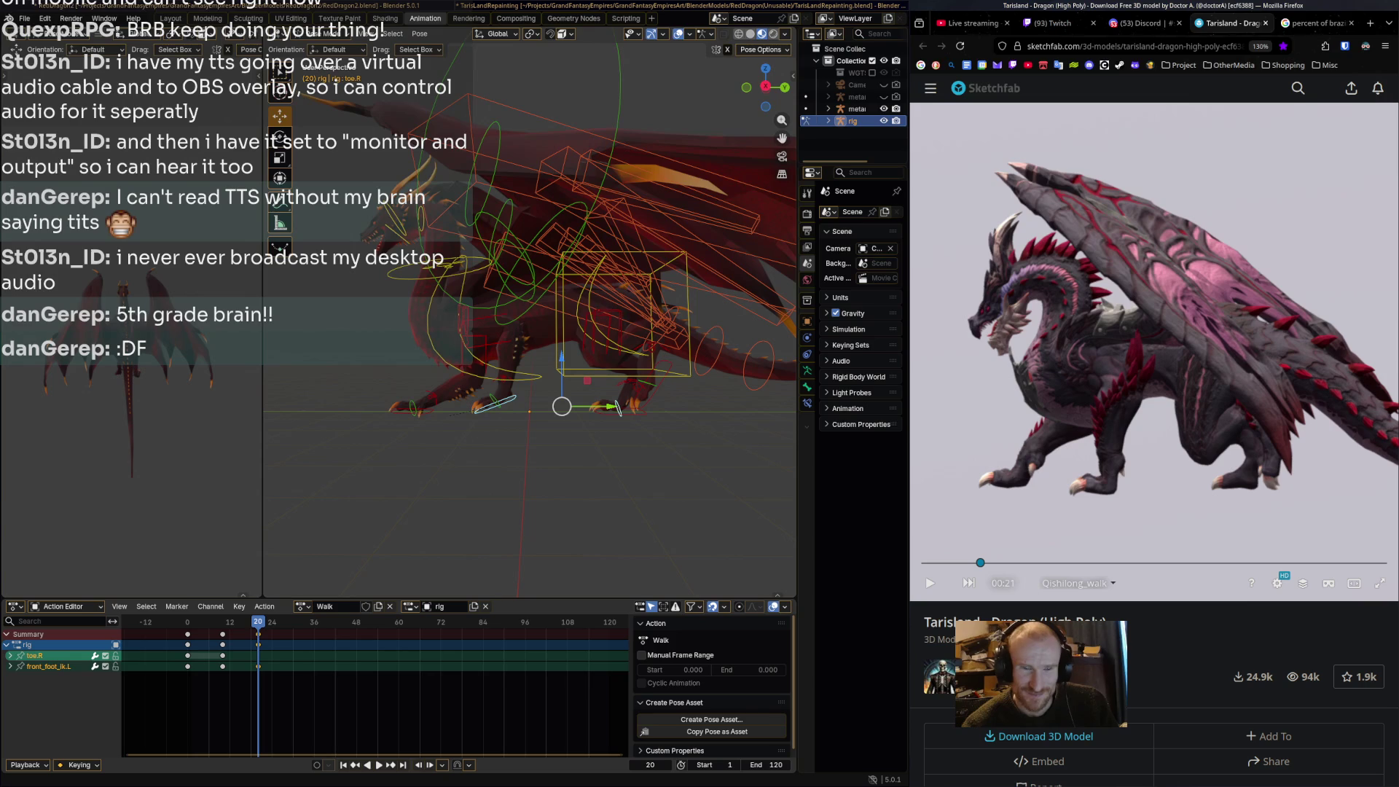
click(973, 562)
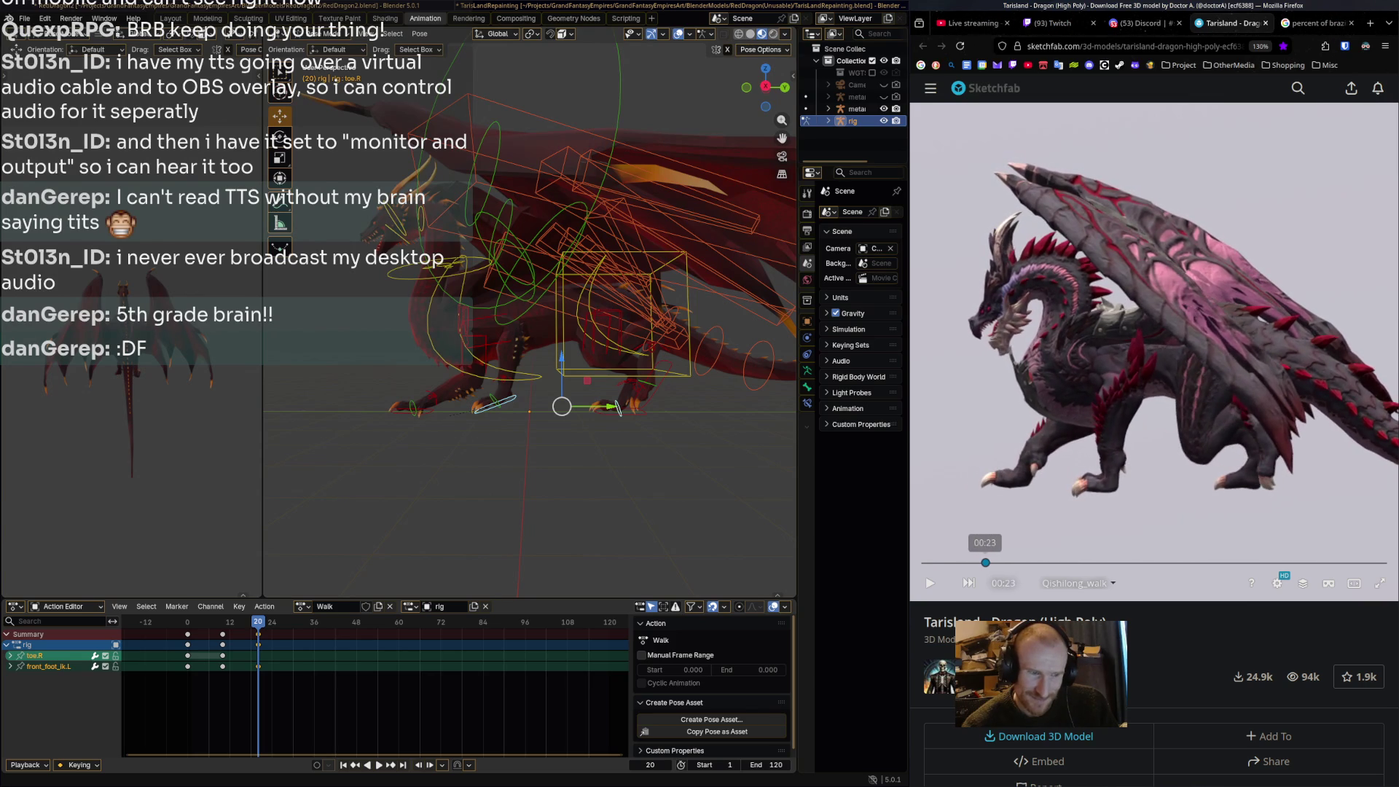
click(978, 563)
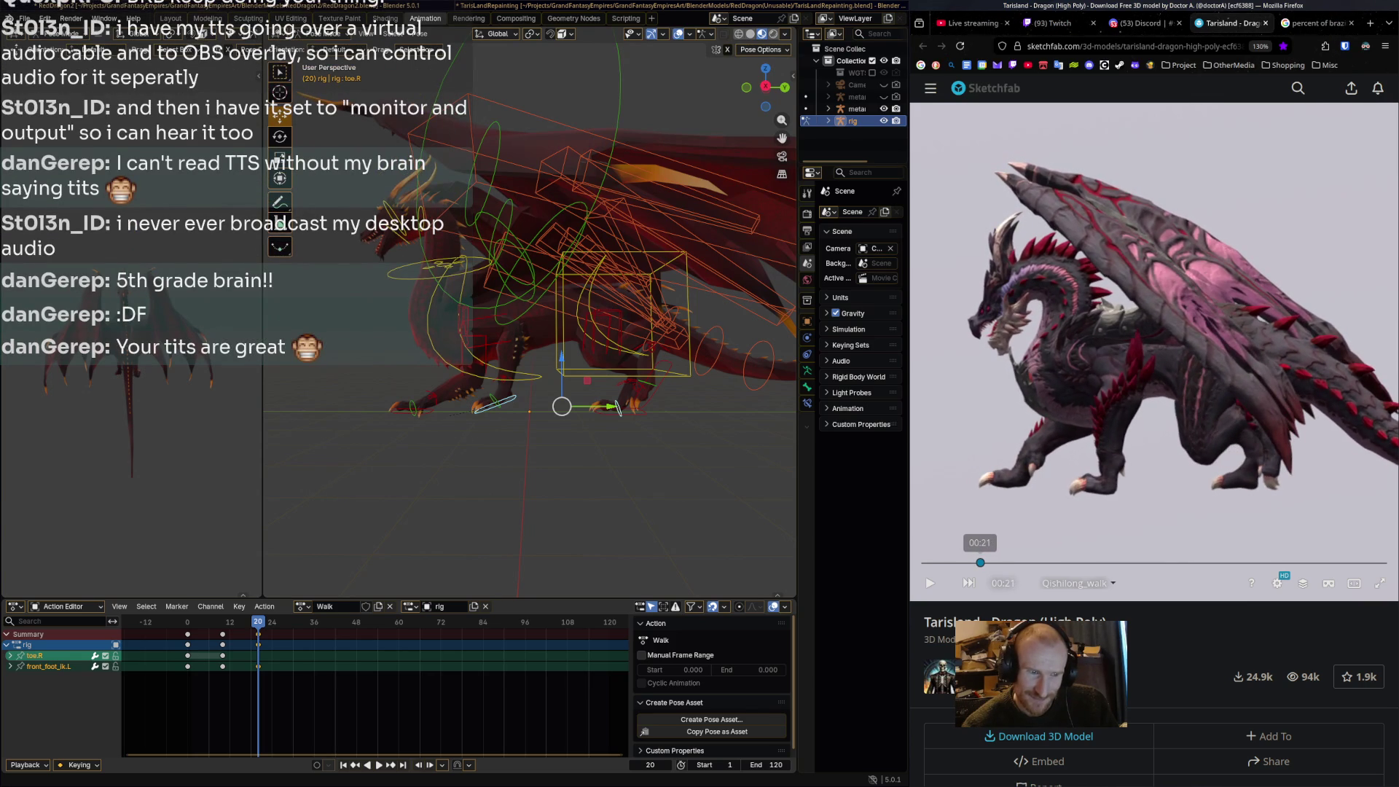
Slide front_foot_ik.R and foot_ik.R along the Y axis to match the reference.
click(401, 412)
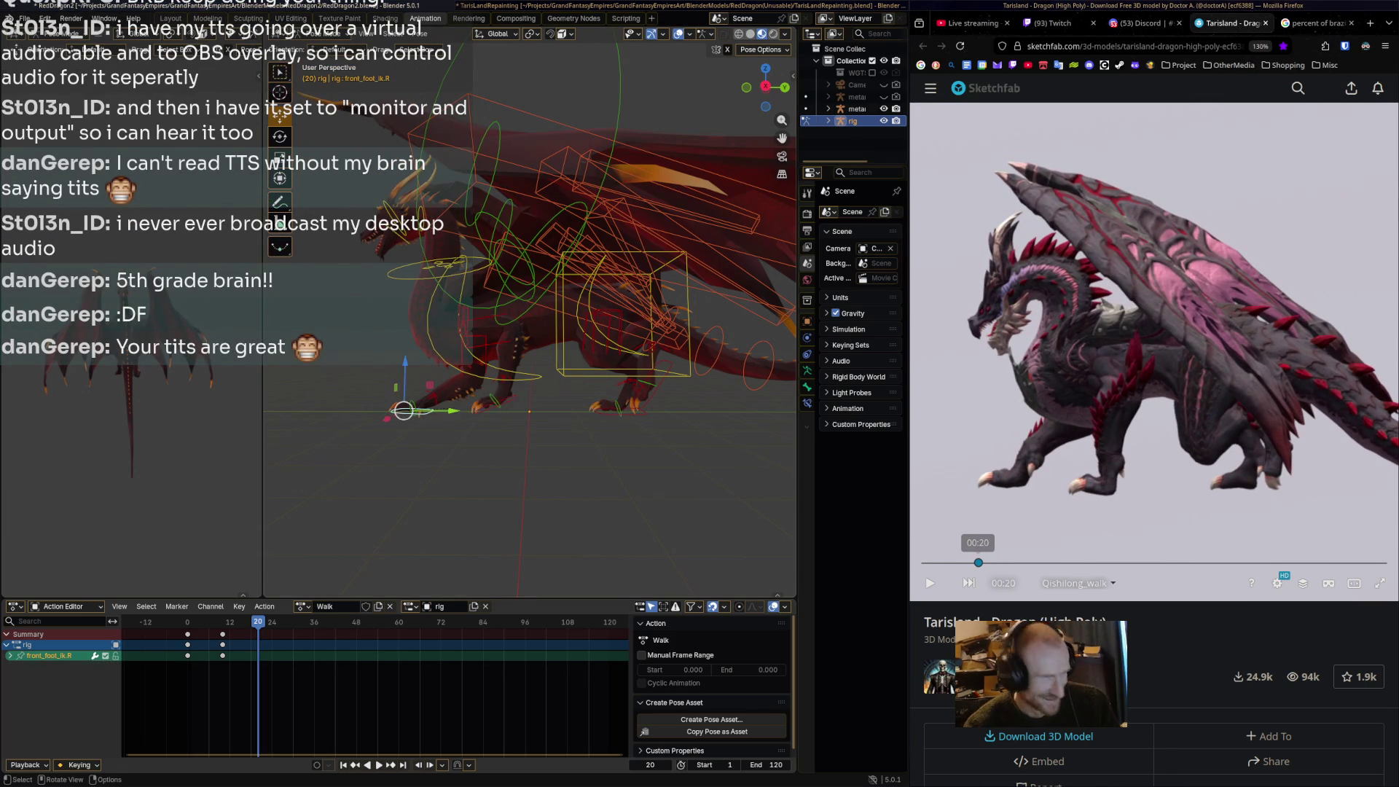
mouse_move(451, 411)
mouse_down()
mouse_move(479, 411)
mouse_move(452, 411)
mouse_up()
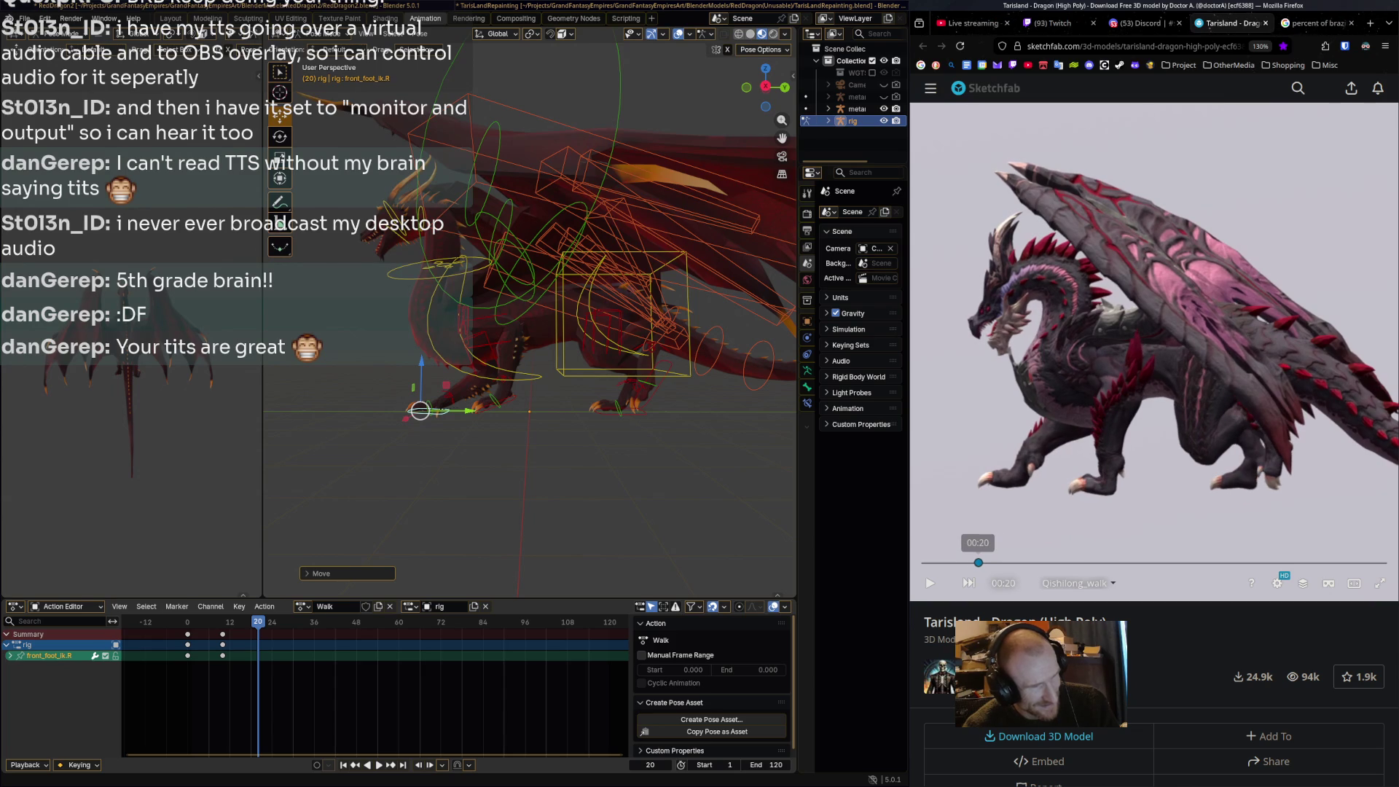
click(632, 409)
key(g)
key(y)
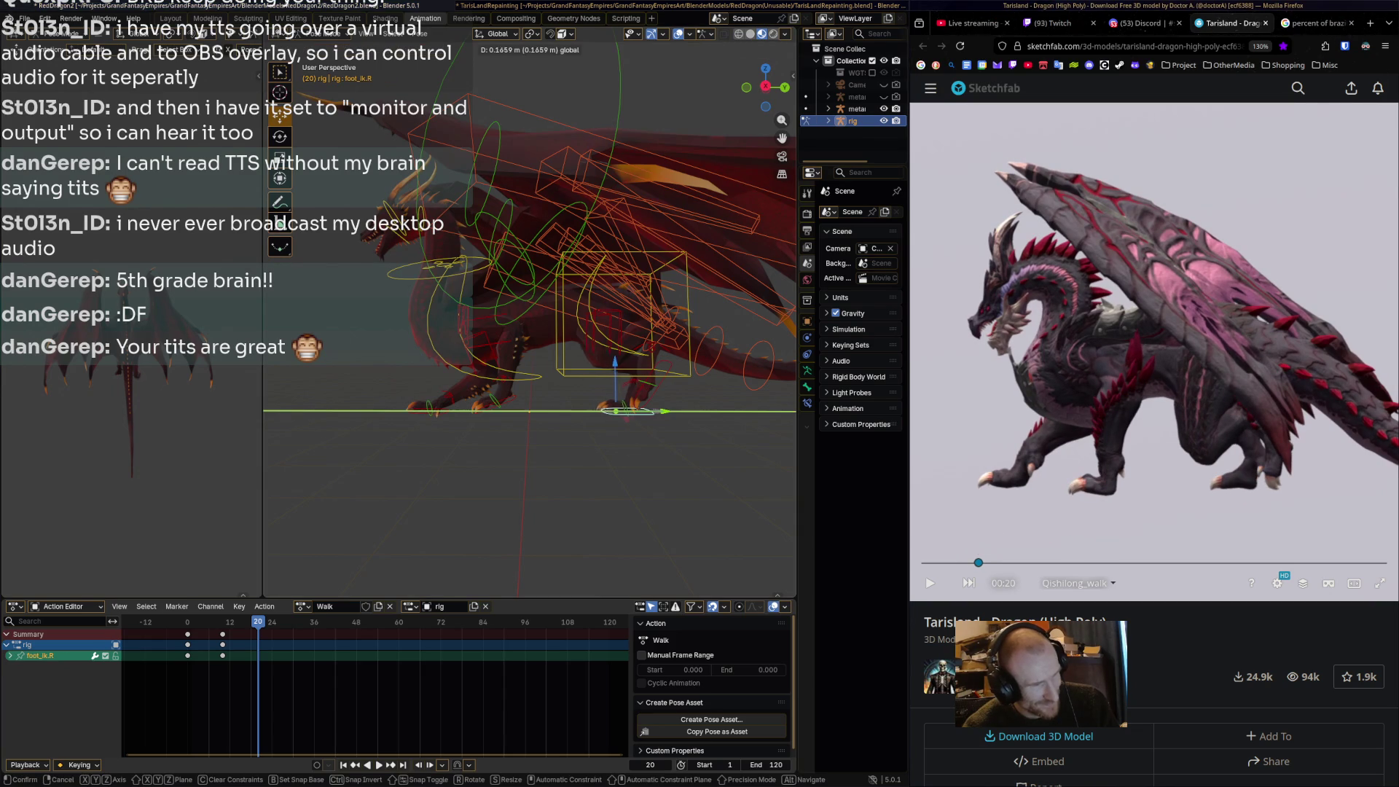
click(629, 411)
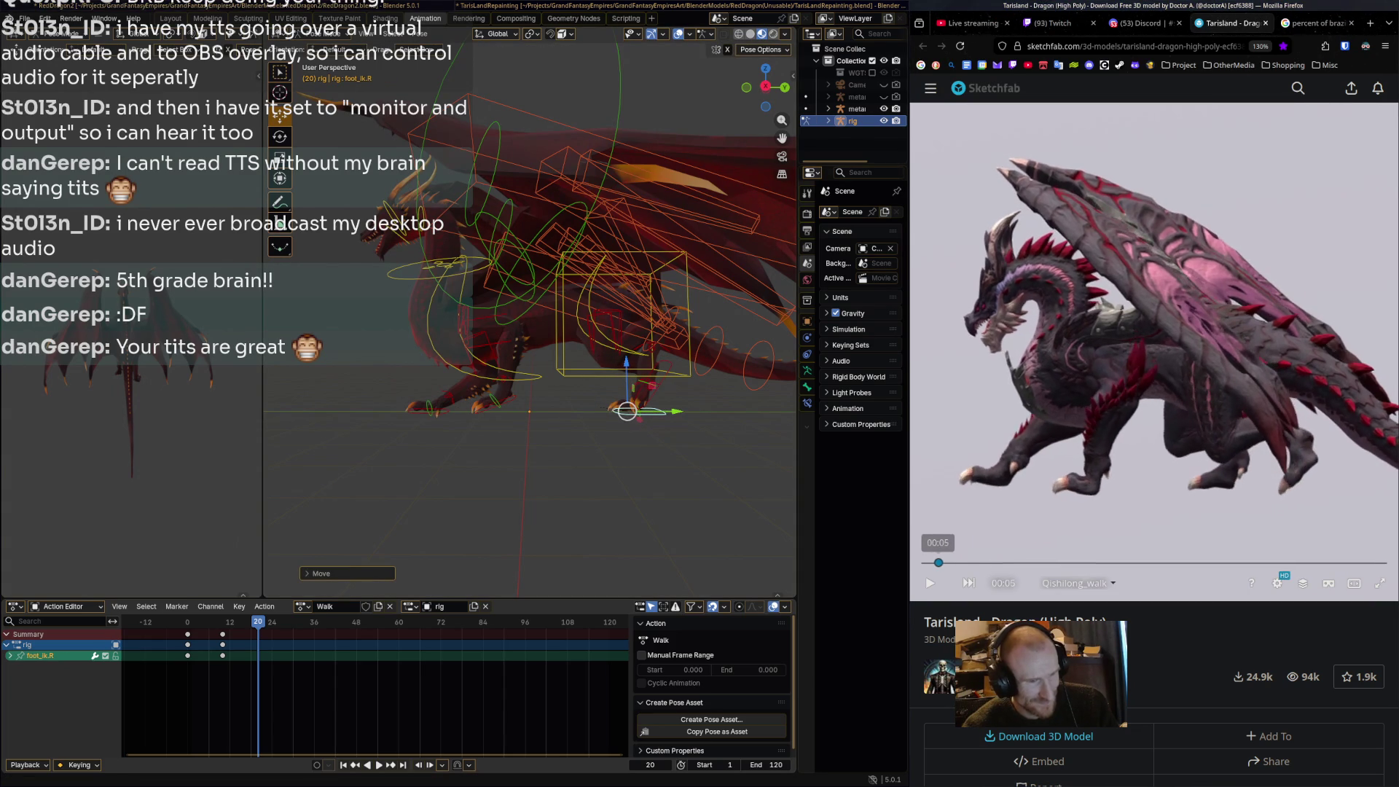
Rotate and move foot_ik.L, then key all bones at frame 20.
click(645, 395)
key(r)
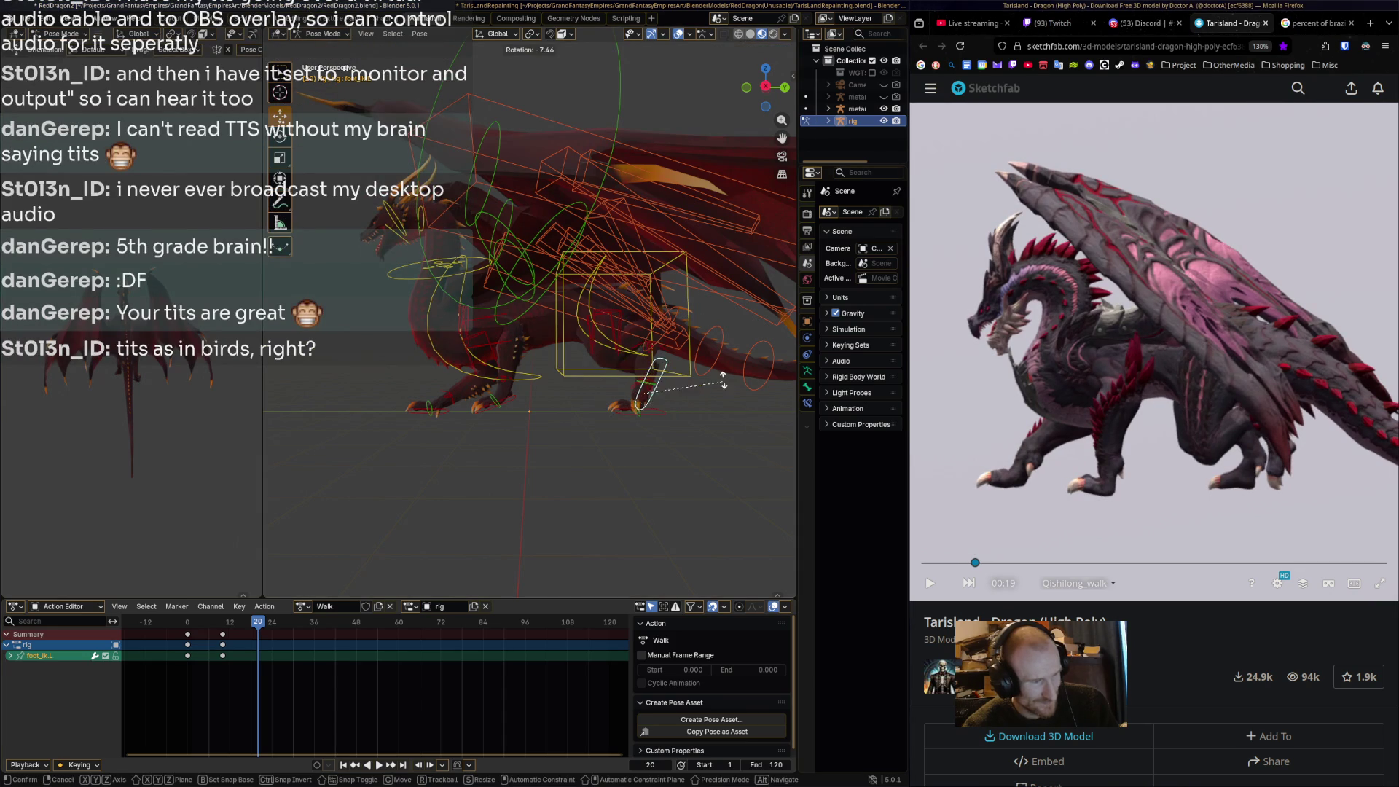
key(Return)
key(g)
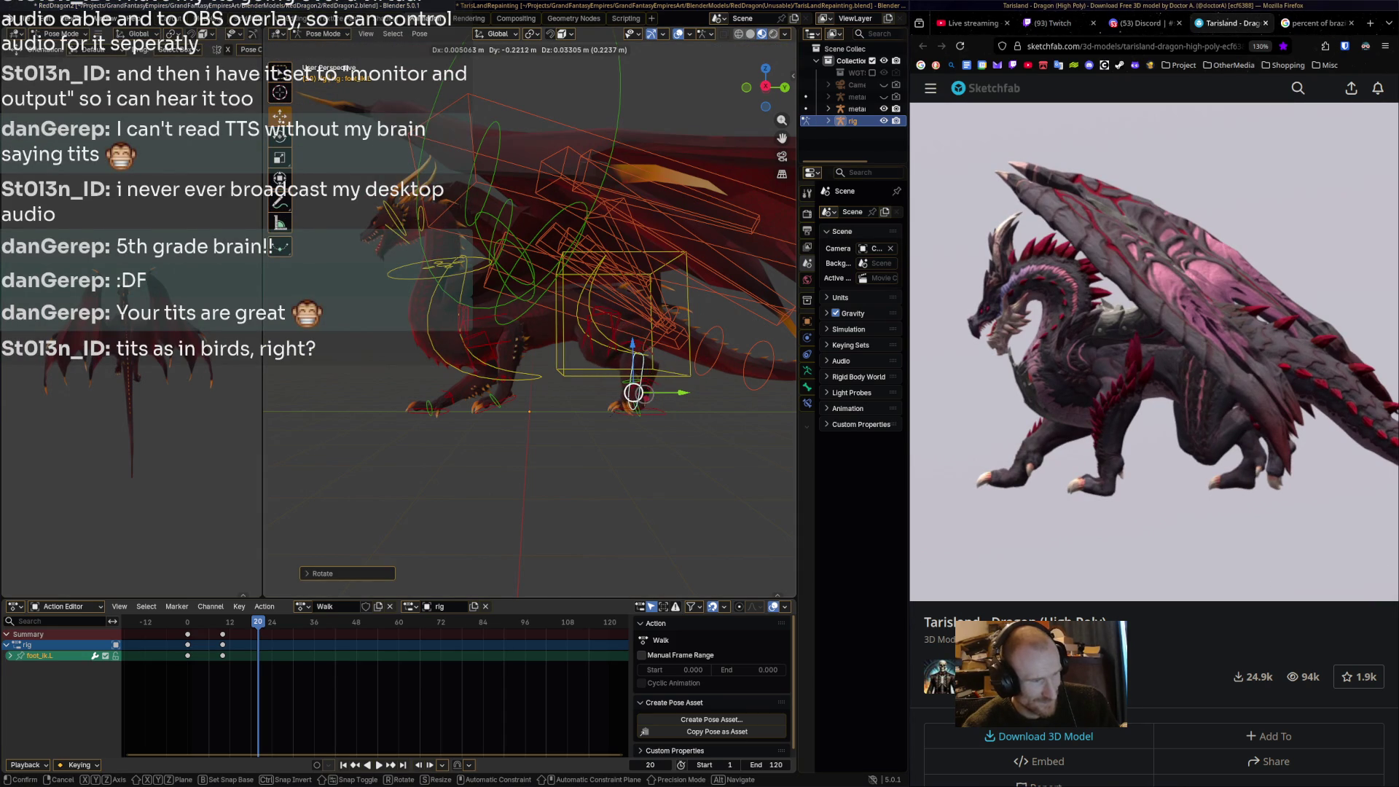
key(Return)
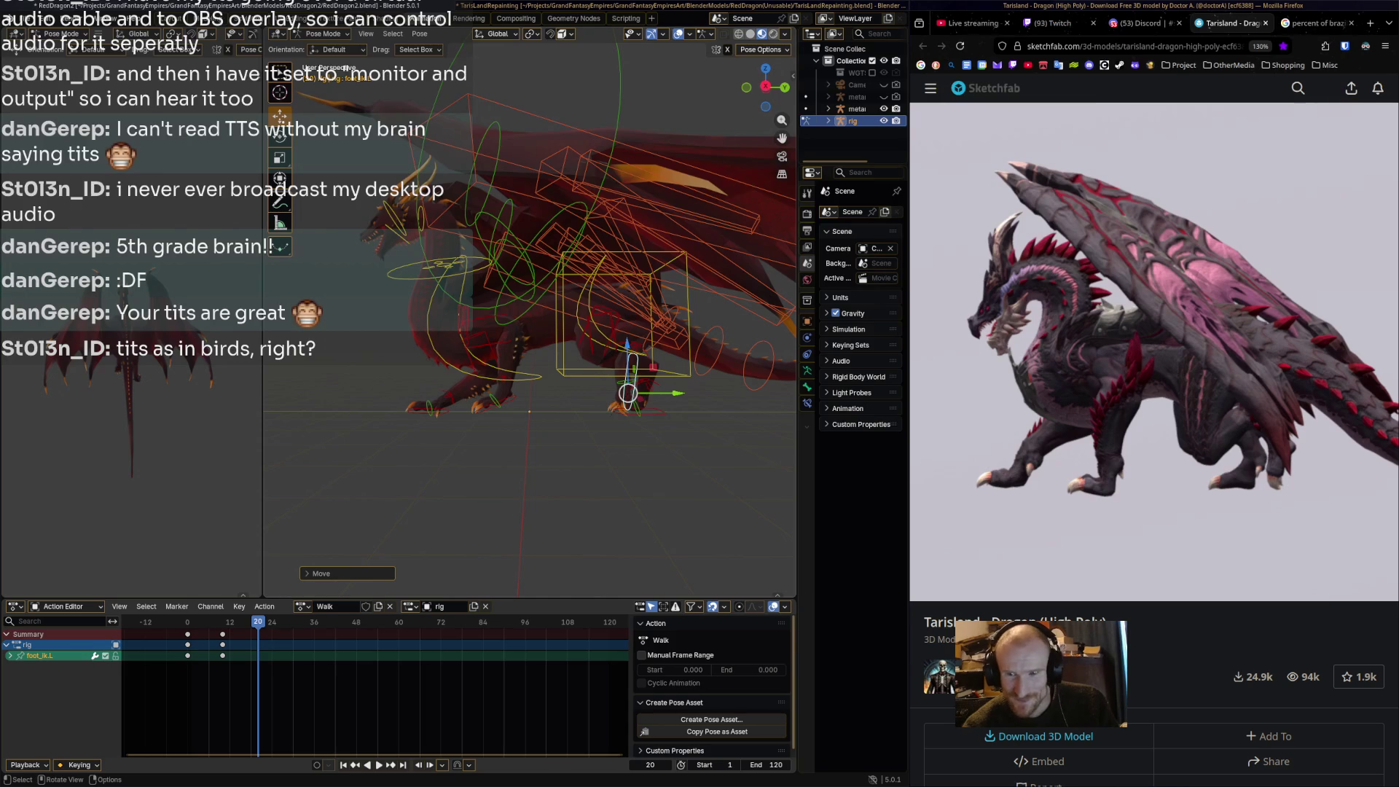
key(a)
key(i)
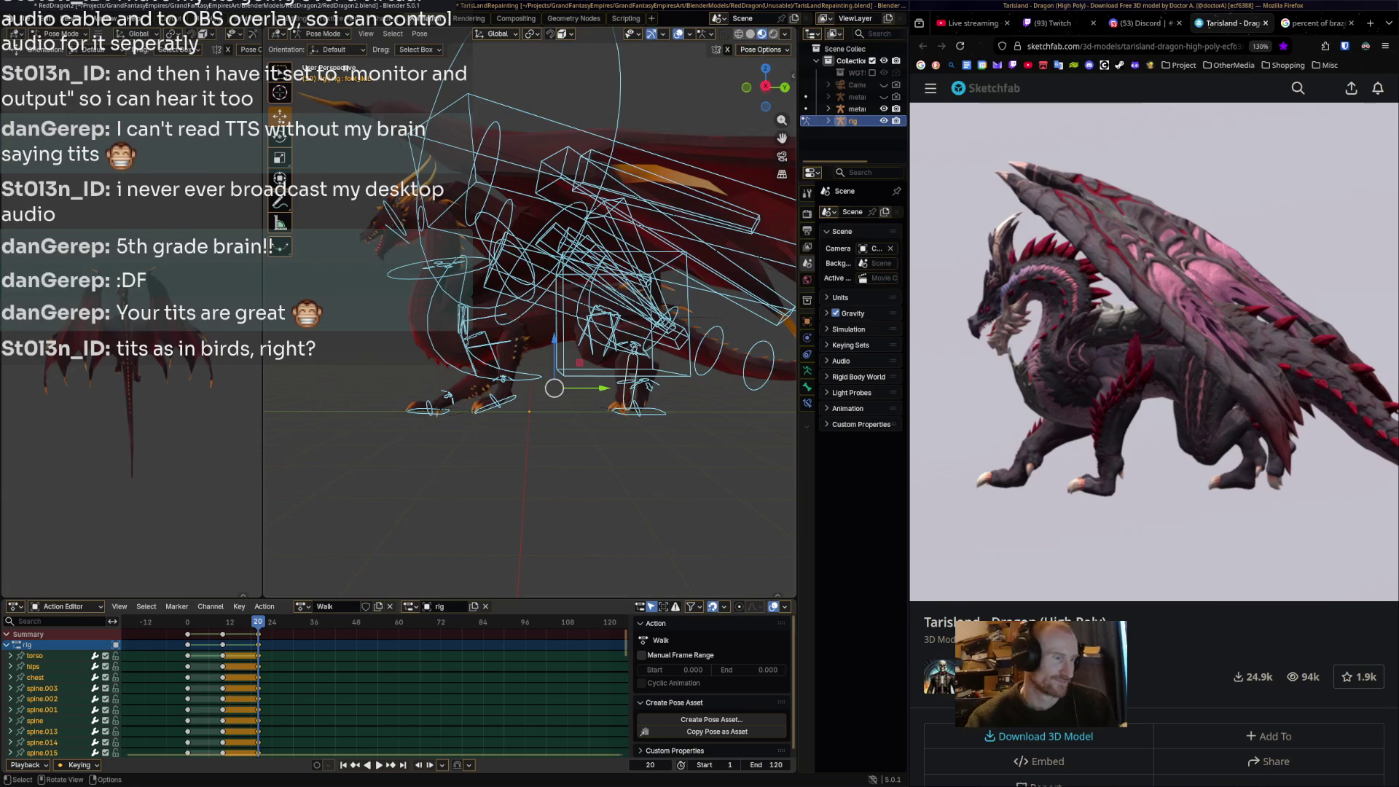
Play the walk cycle twice, stopping the second time at frame 30.
key(shift+ctrl+space)
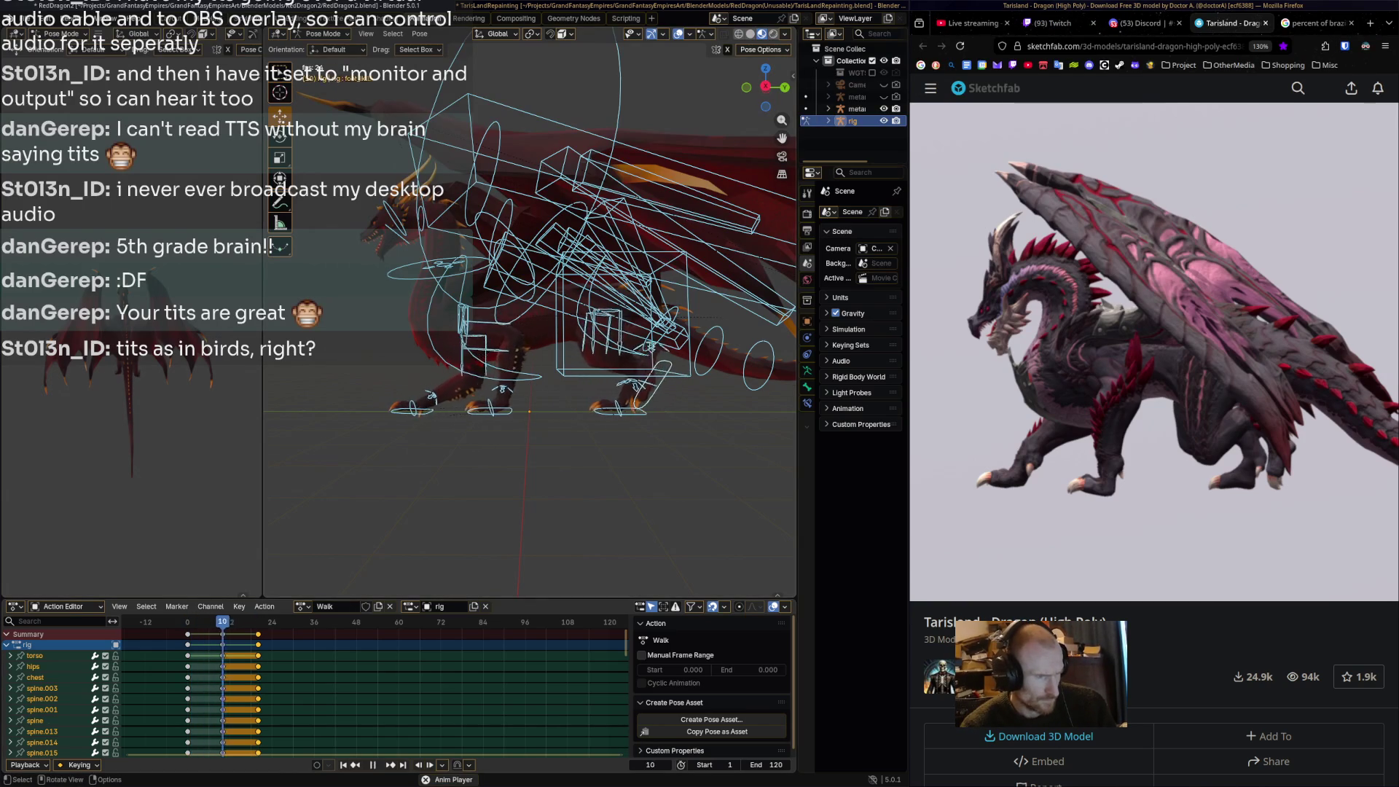
key(space)
key(shift+ctrl+space)
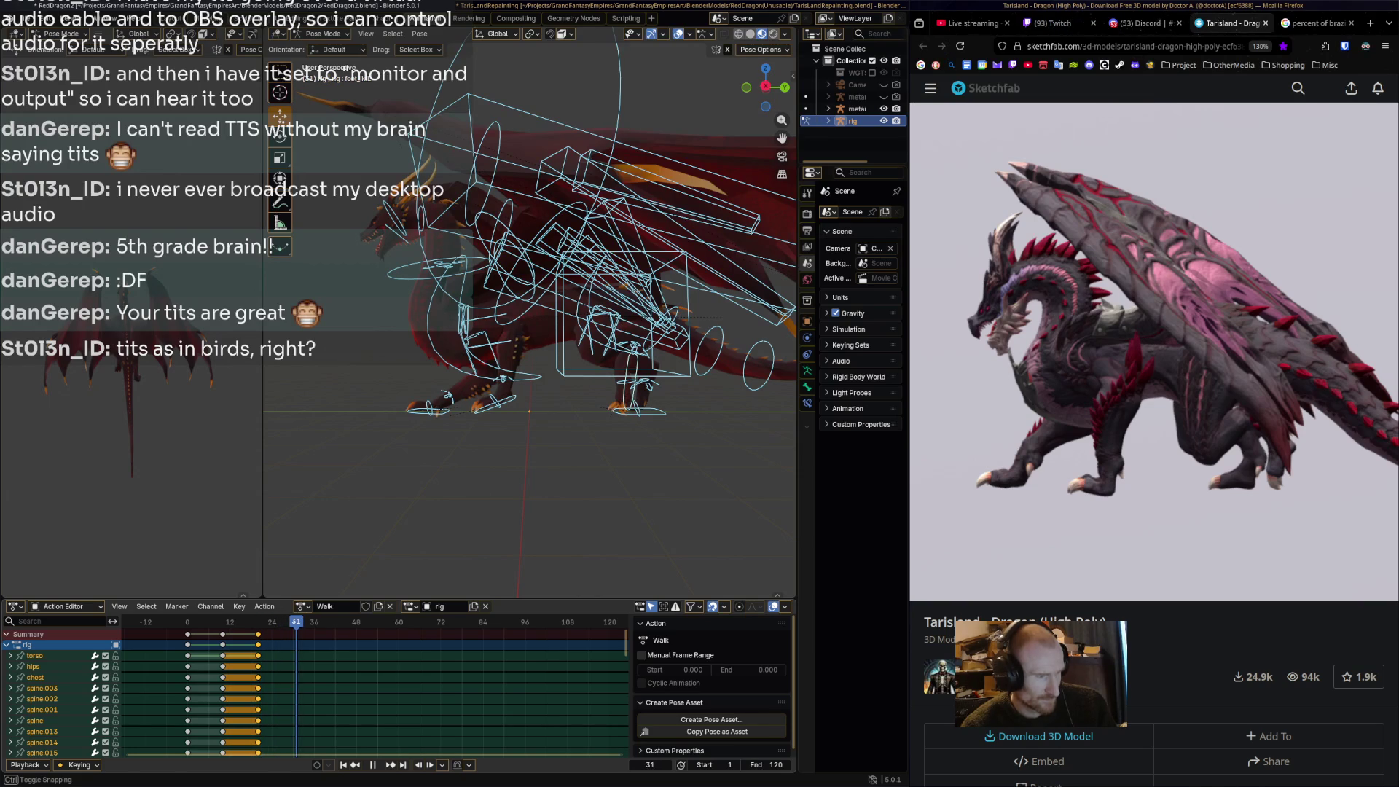
key(space)
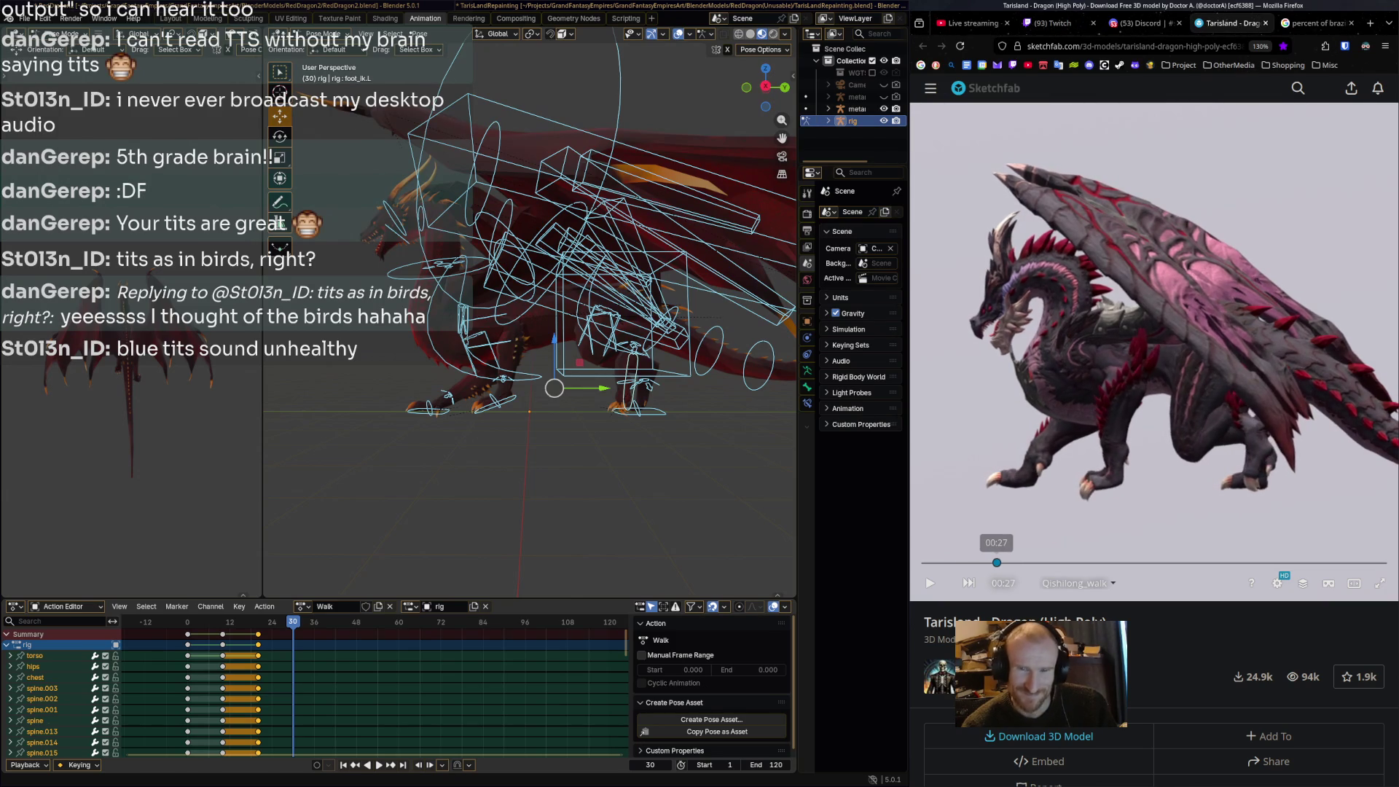
Scrub the Sketchfab reference walk between 00:19 and 00:34, landing at 00:30.
click(974, 562)
click(998, 562)
click(984, 563)
click(1016, 563)
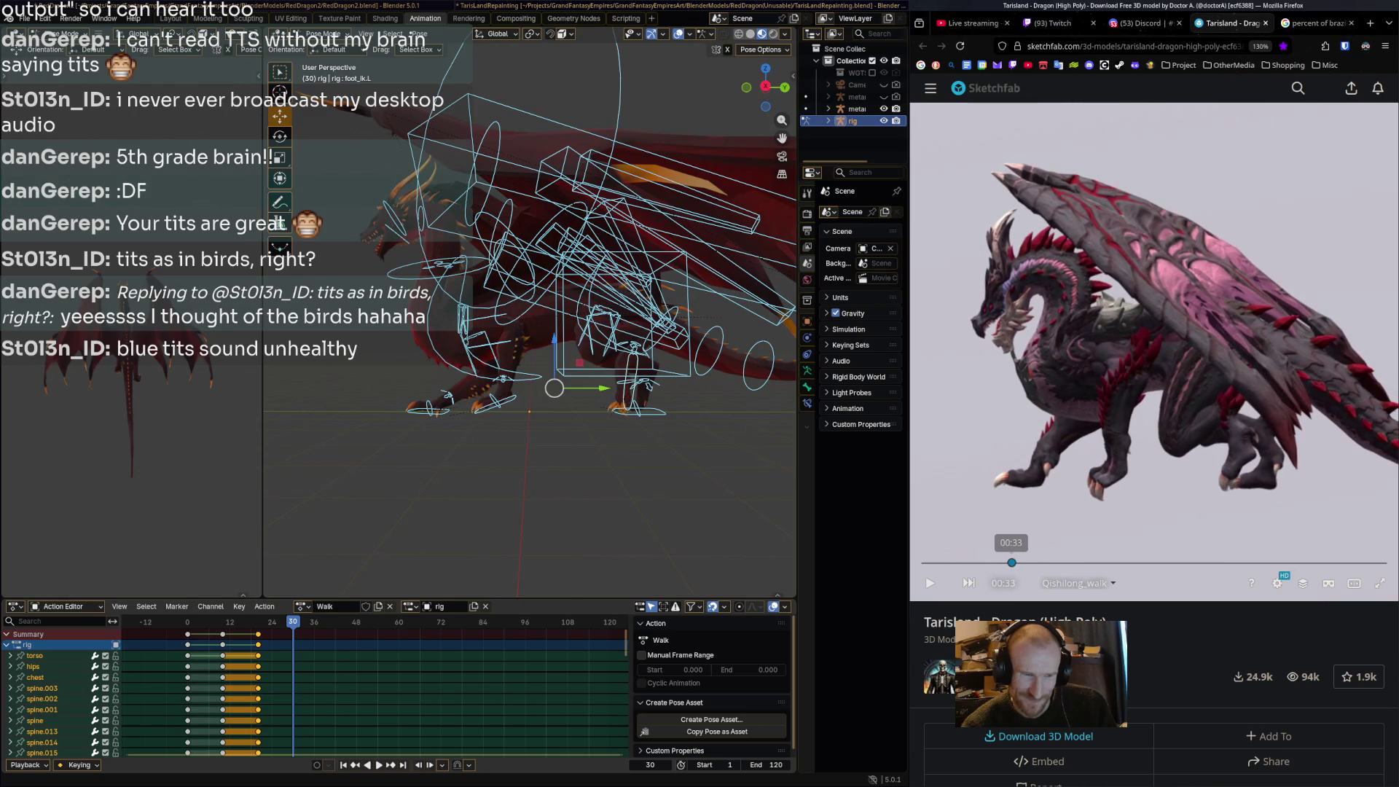
click(987, 562)
click(982, 563)
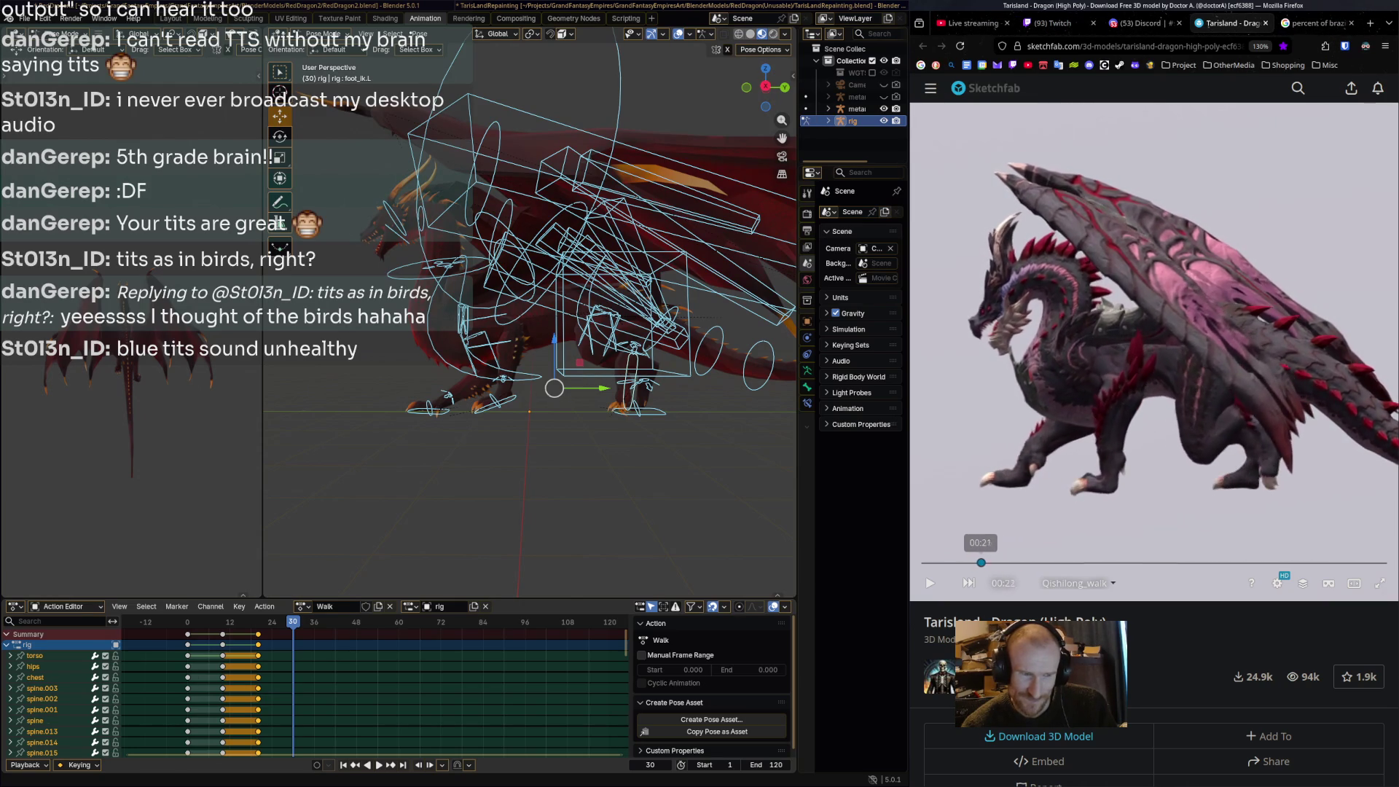
click(1008, 562)
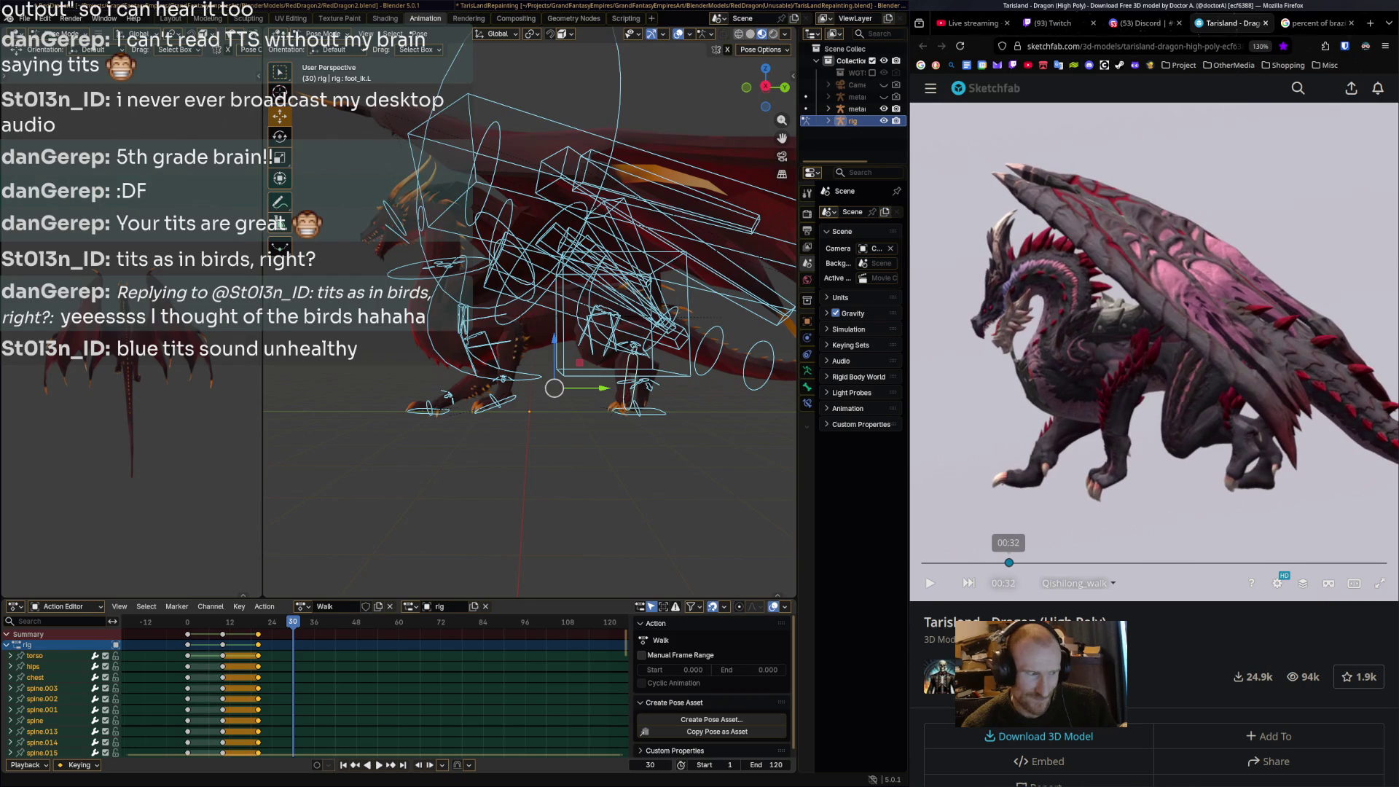
click(1004, 563)
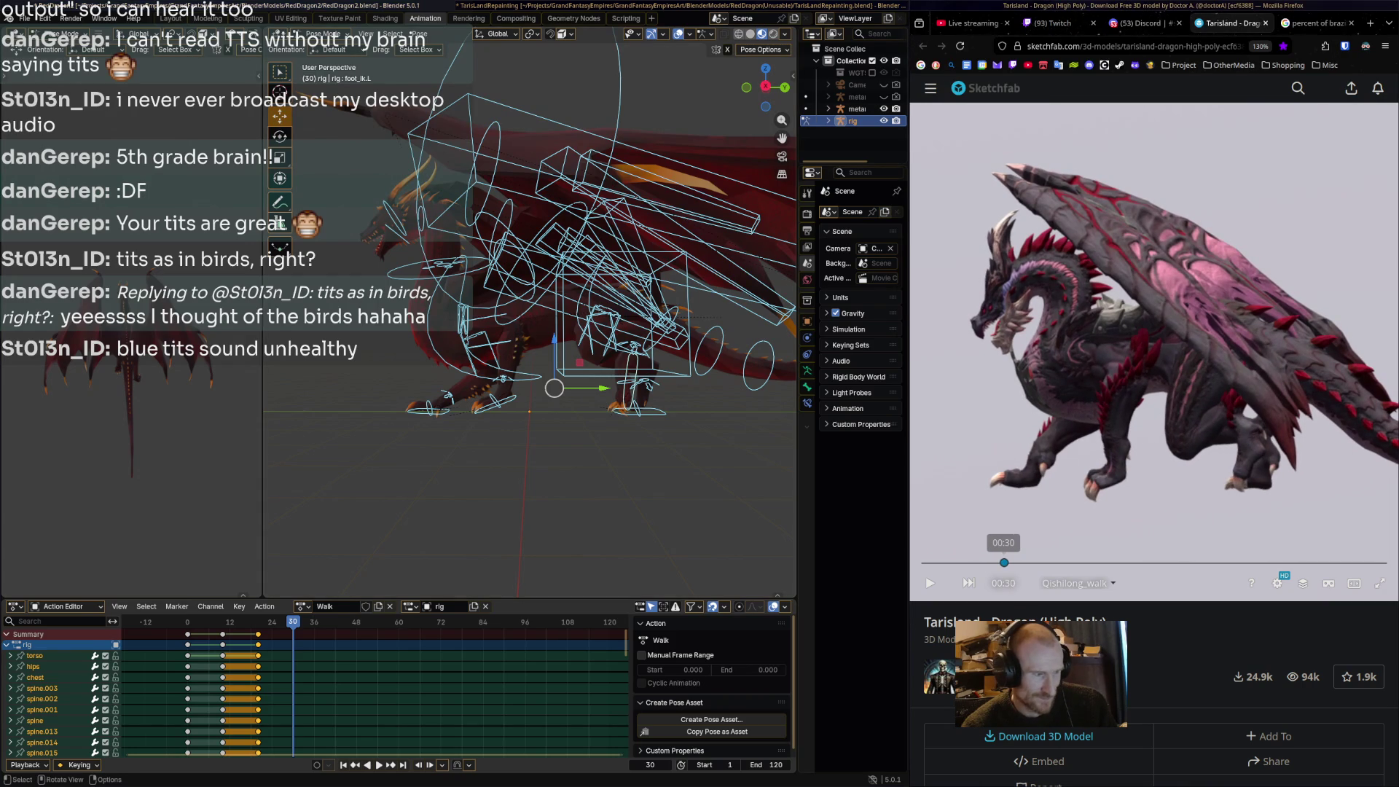
Select front_foot_ik.L and return the reference walk to 00:20.
click(430, 408)
click(488, 406)
click(977, 563)
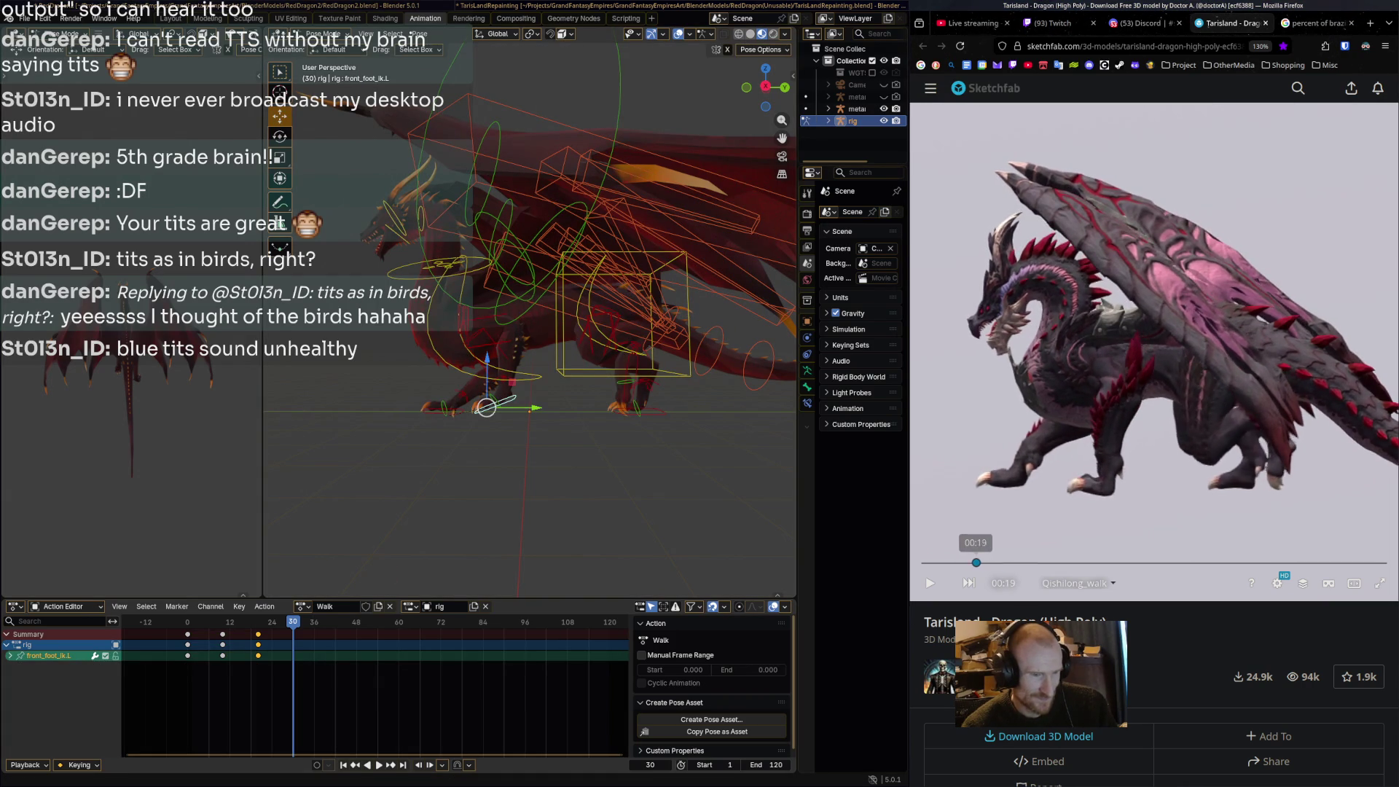
Rotate front_foot_ik.L to match the reference pose at 00:30.
click(1006, 562)
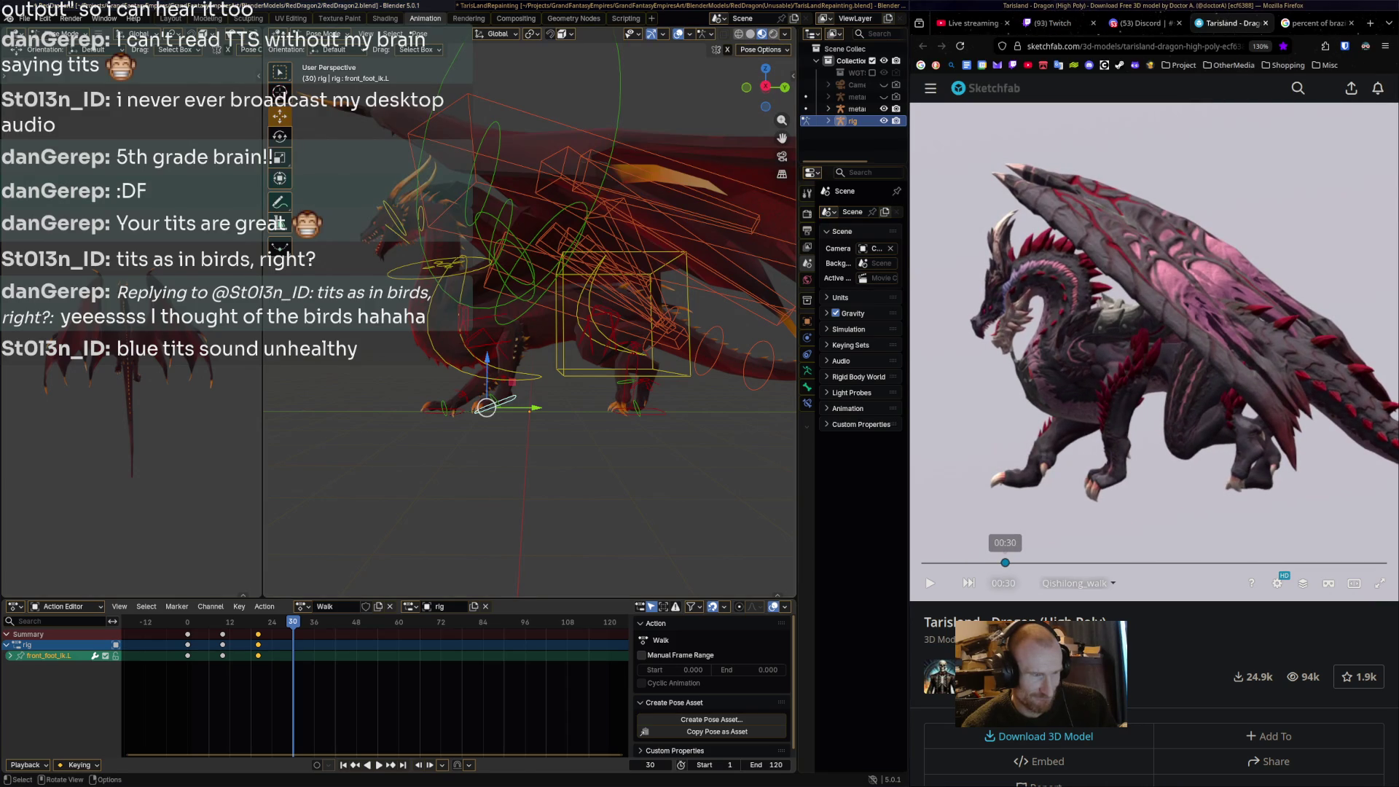
key(r)
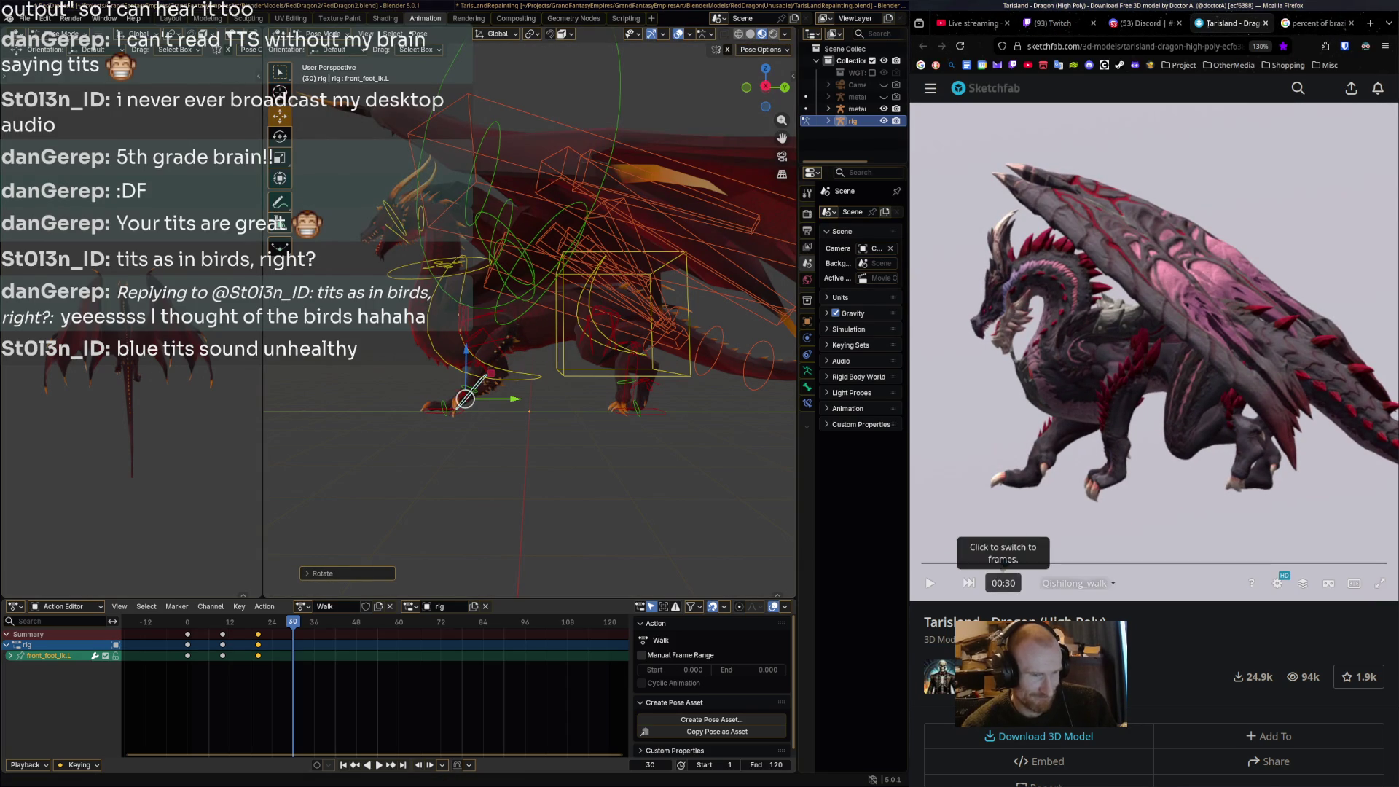
click(978, 563)
click(1003, 562)
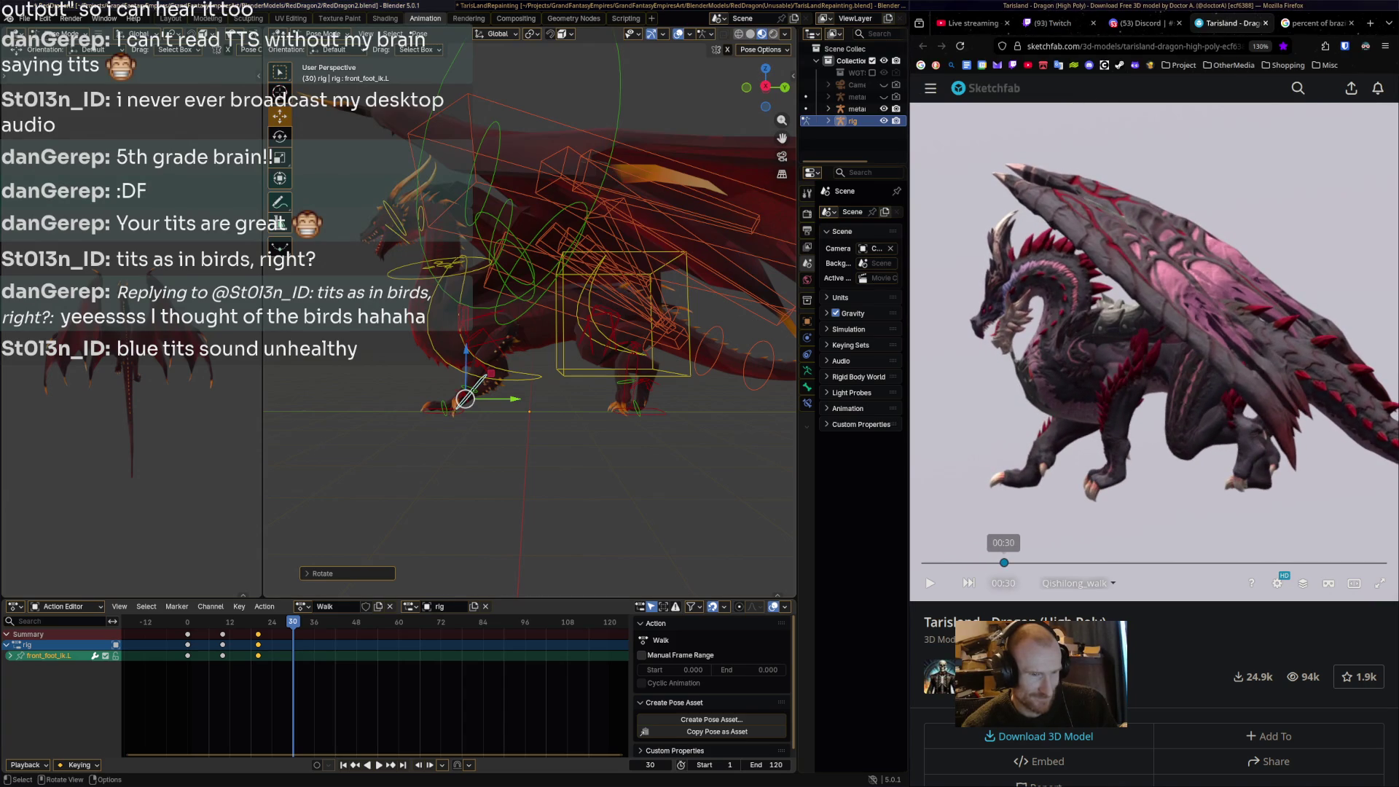
Rotate and reposition foot_ik.L to match the reference.
click(619, 390)
key(g)
key(r)
key(Return)
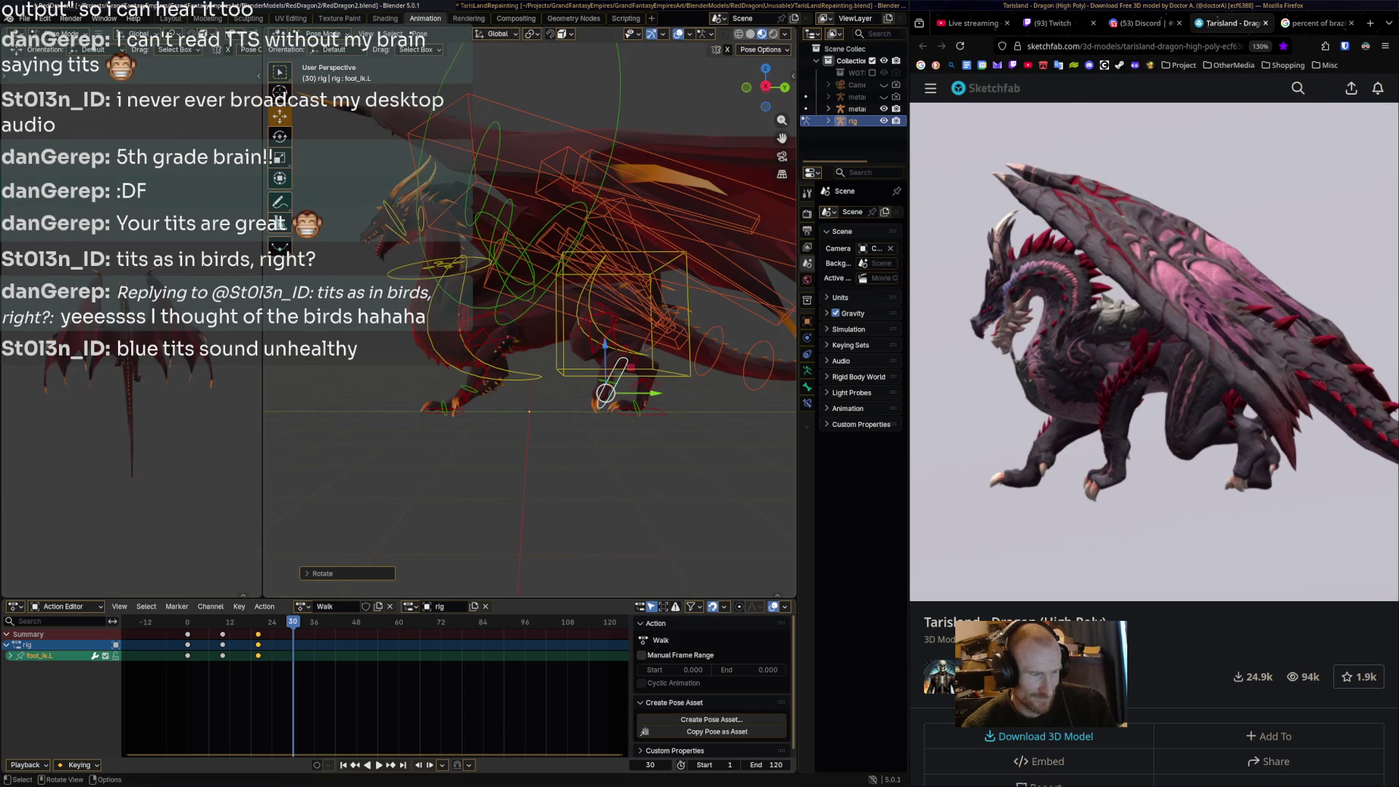
key(g)
click(609, 391)
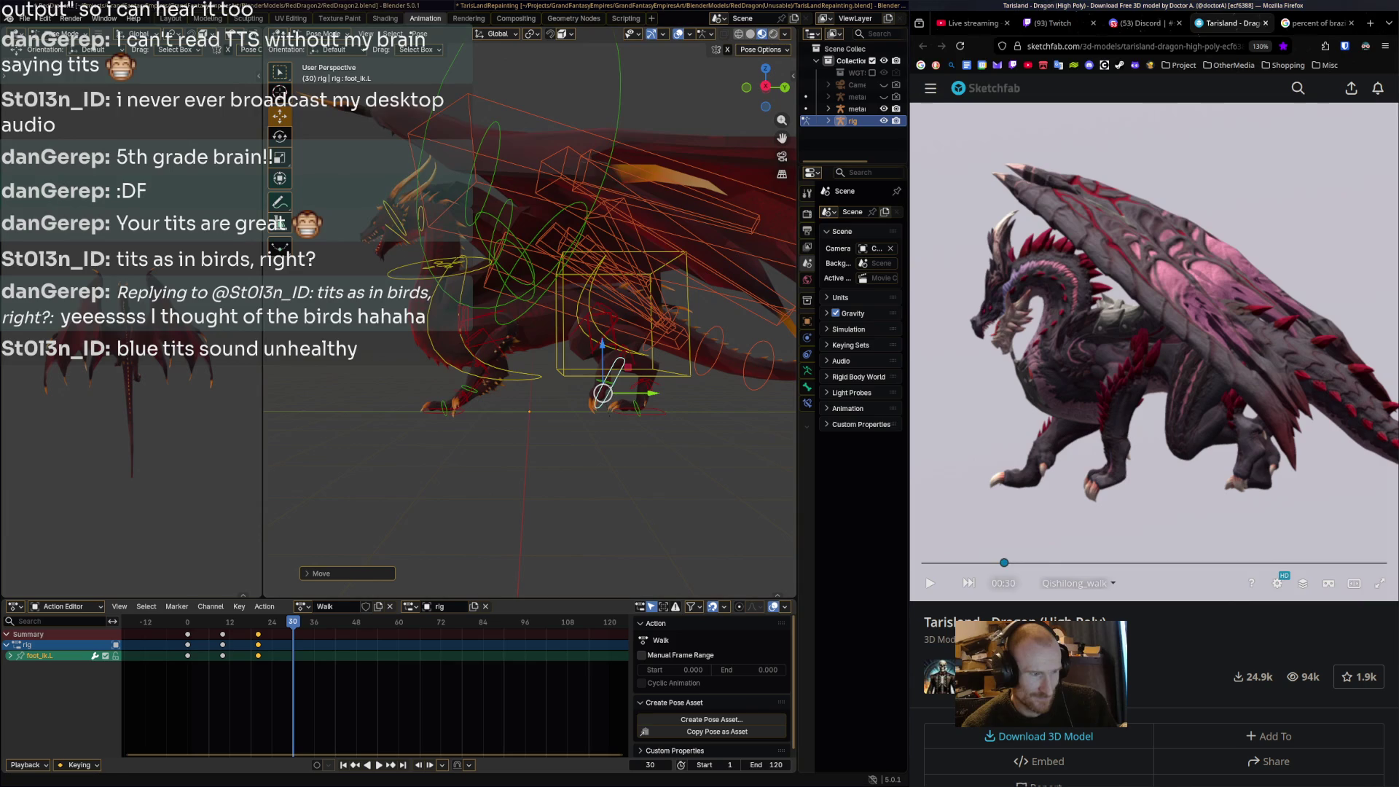
click(994, 563)
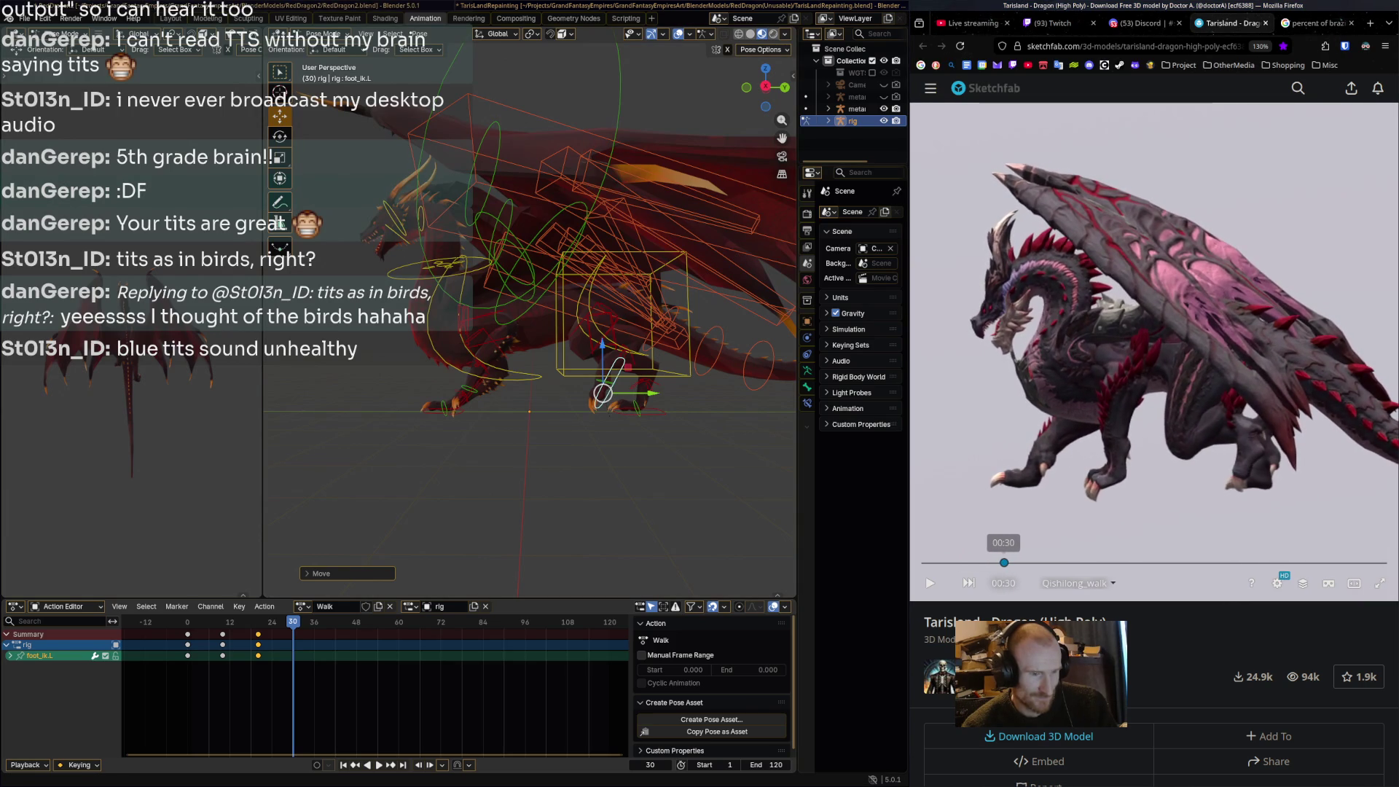
Slide foot_ik.R along the Y axis and rotate it.
click(627, 410)
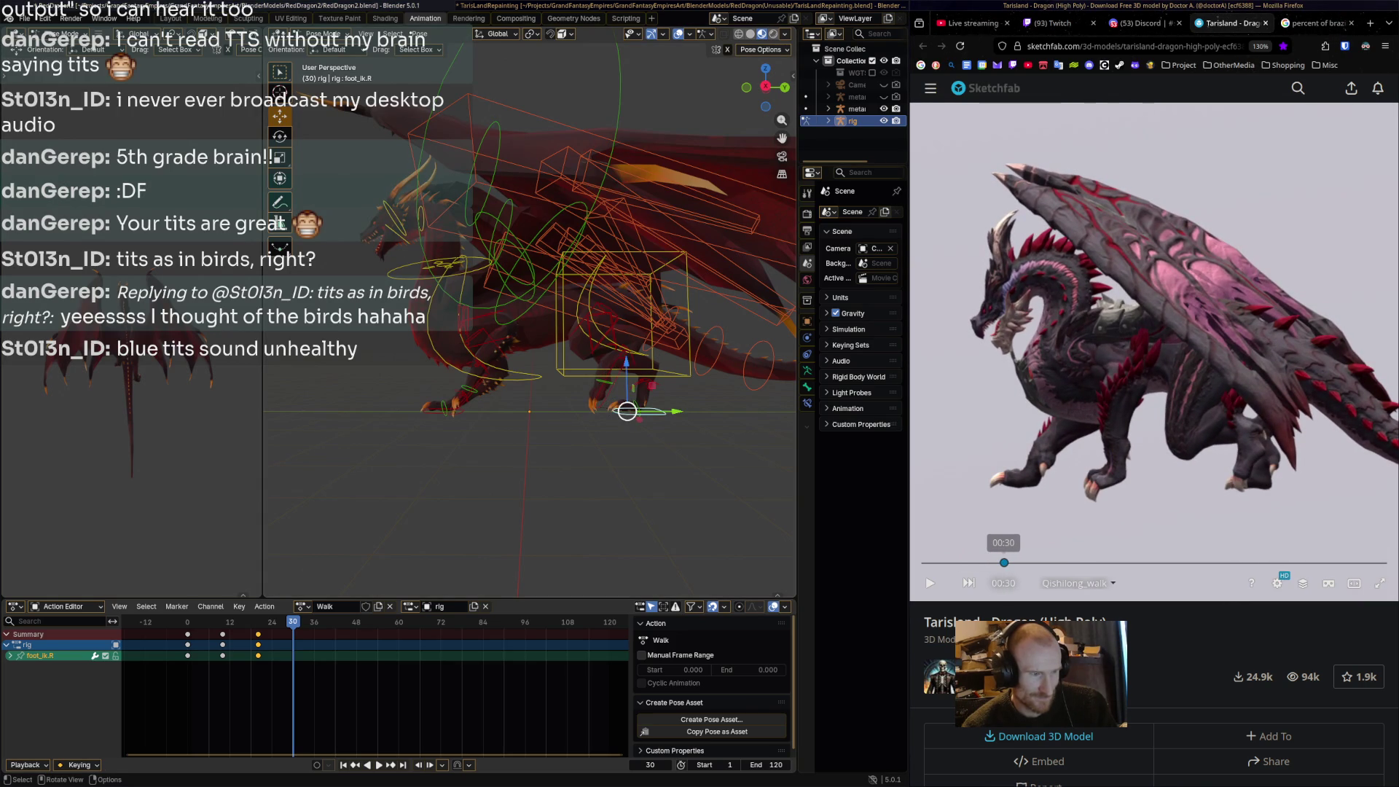
key(g)
key(y)
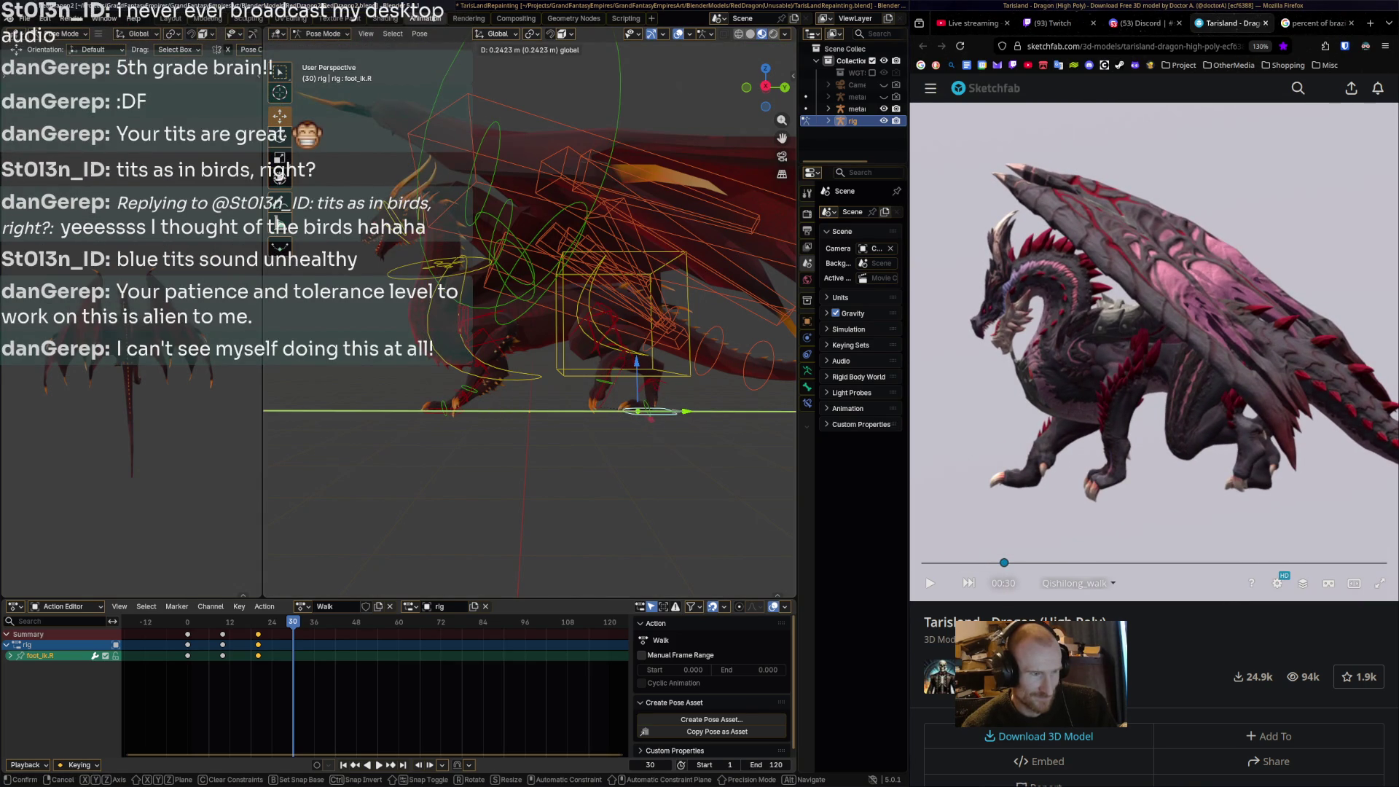
click(637, 412)
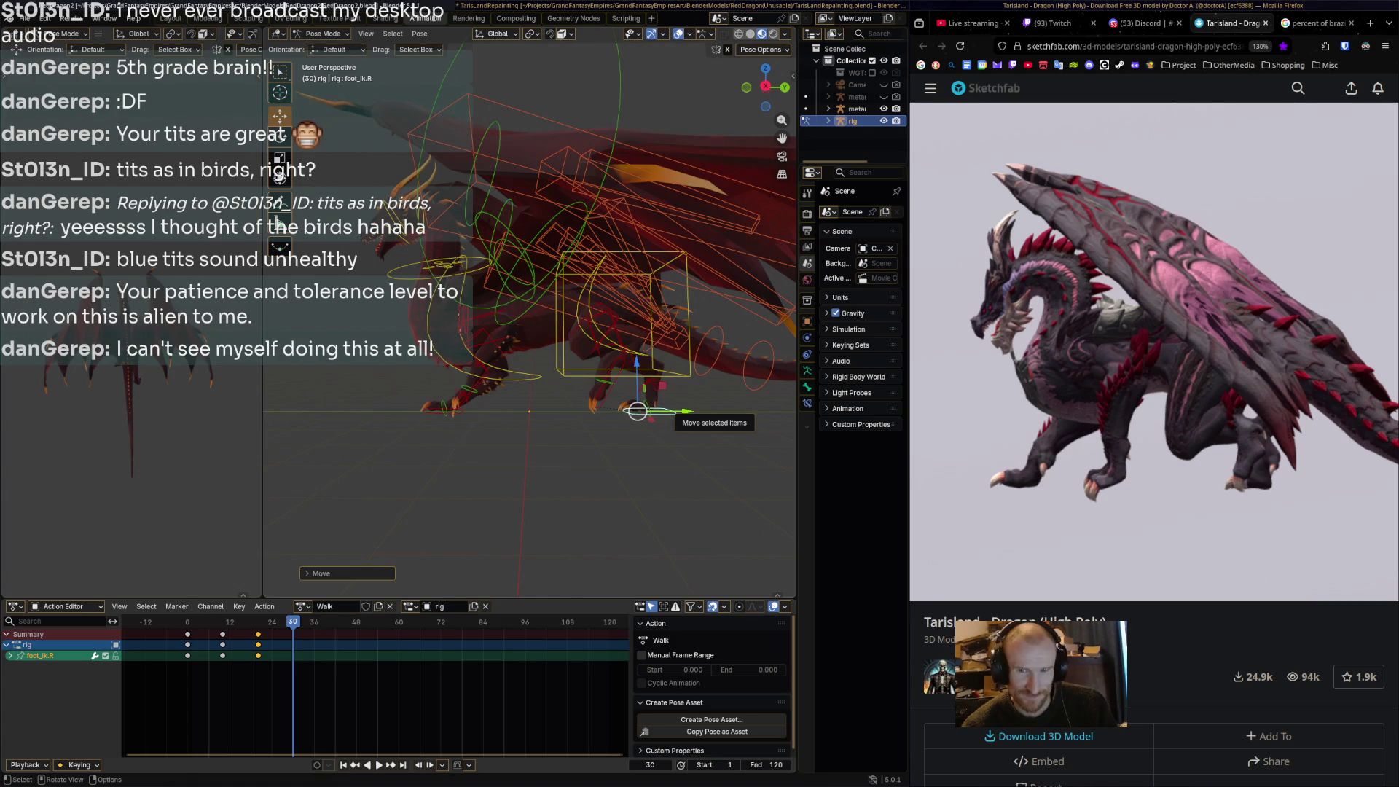
key(r)
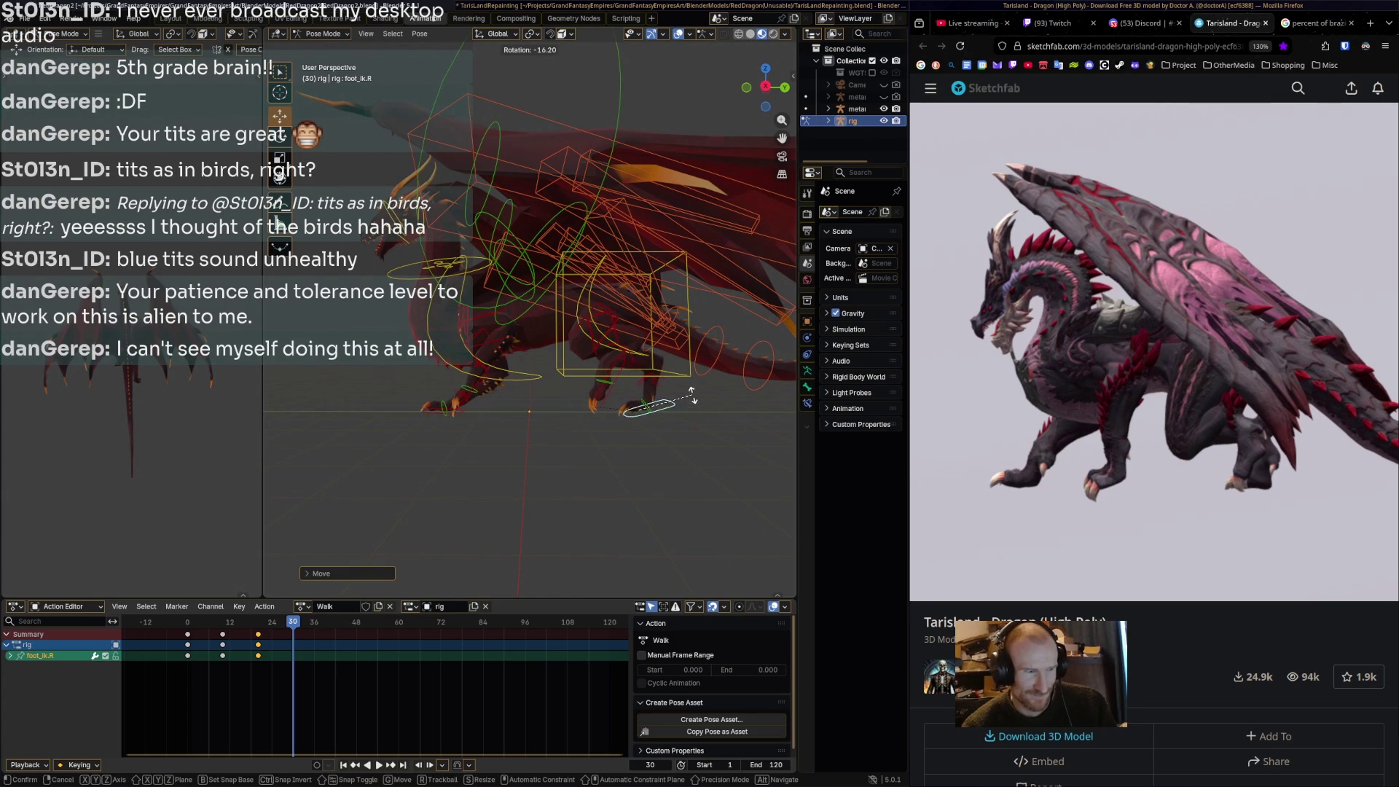
click(693, 397)
Key all bones at frame 30 and play the walk back to review.
key(a)
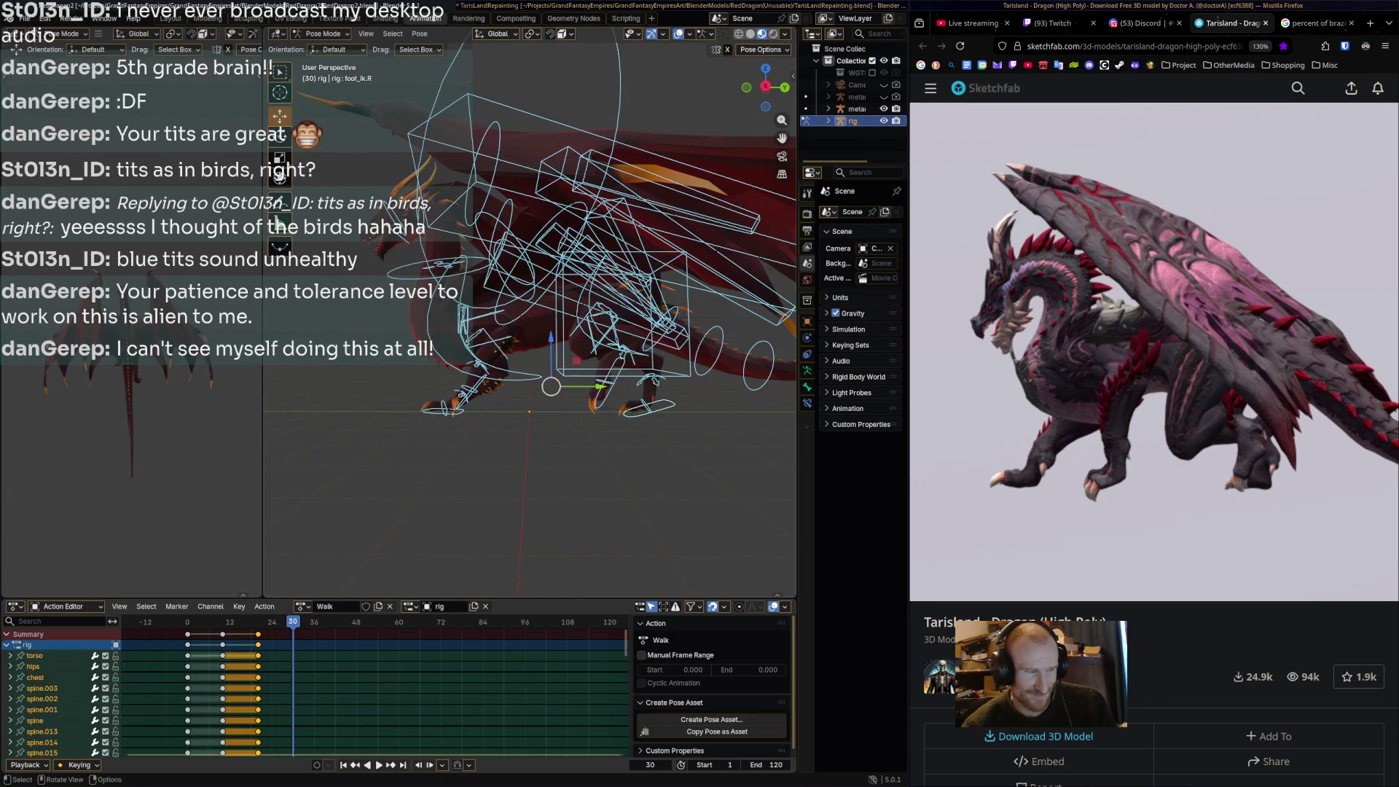
key(i)
key(ctrl+shift+space)
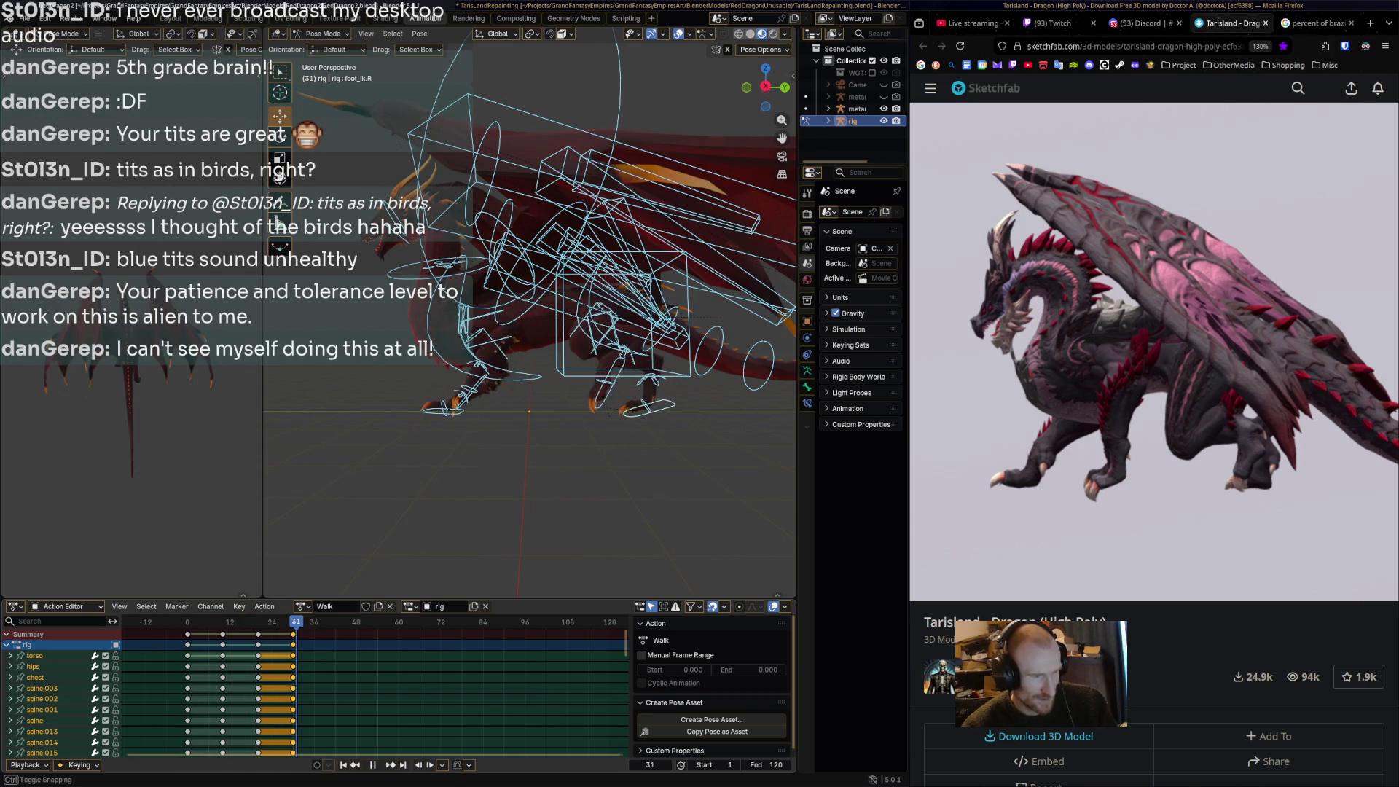
key(space)
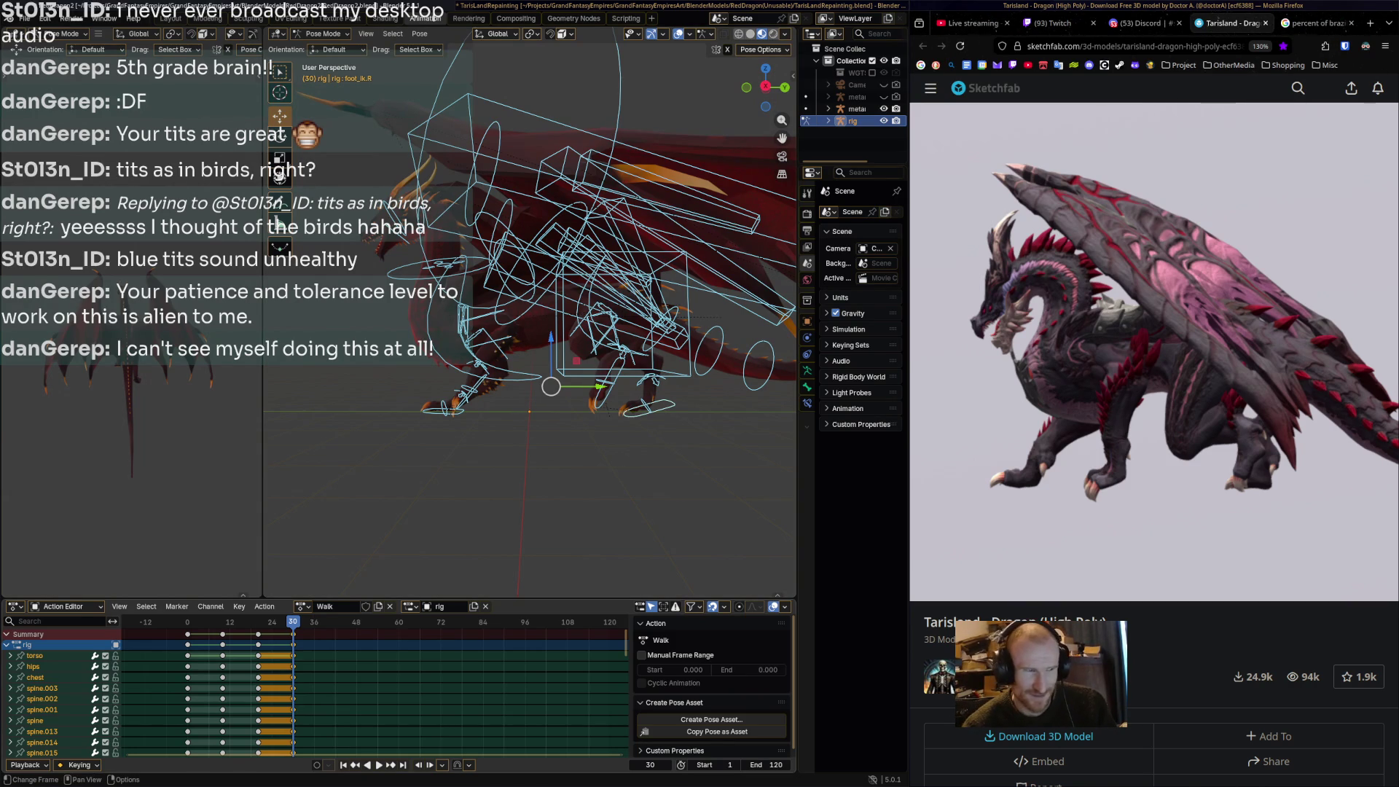
Replay the walk cycle again, stopping at frame 40.
key(space)
key(space)
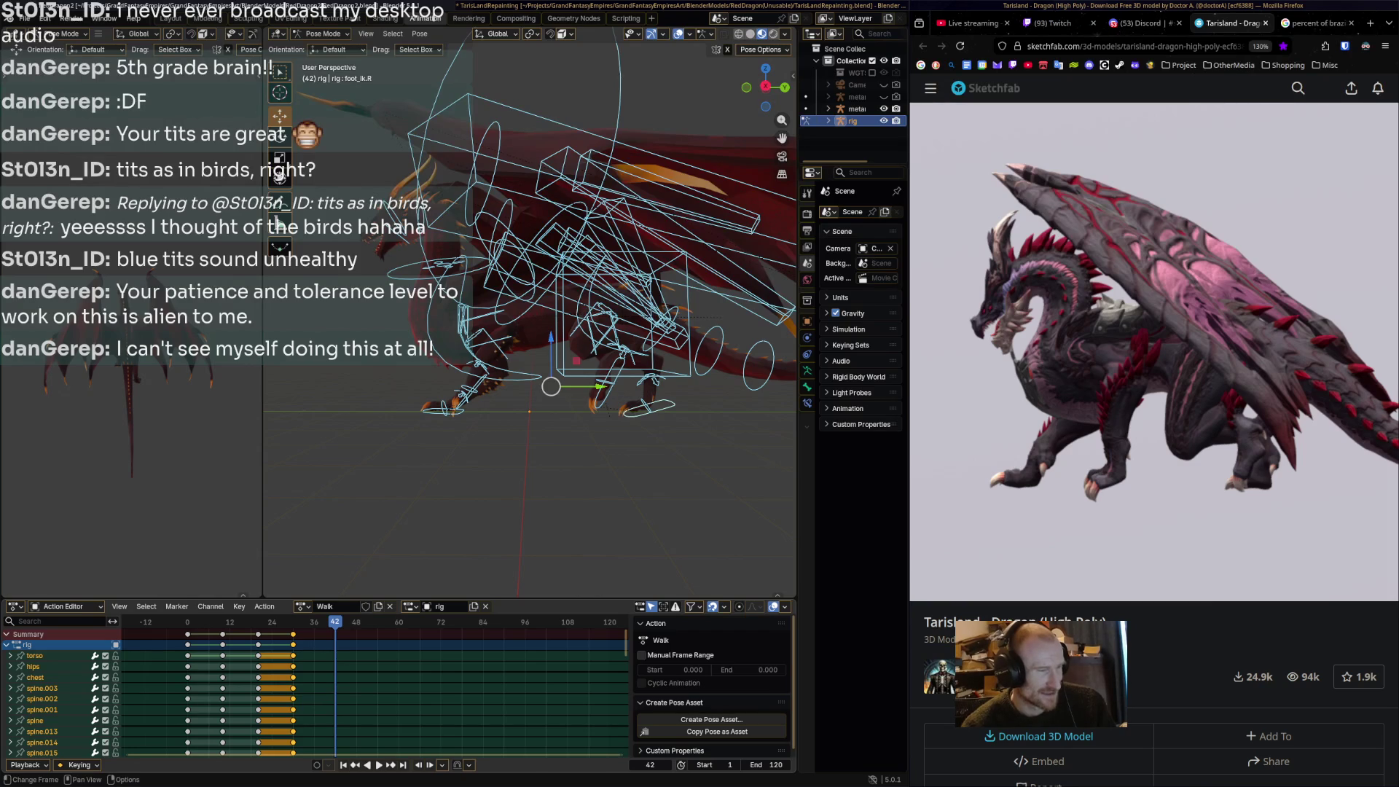
key(shift+ctrl+space)
key(space)
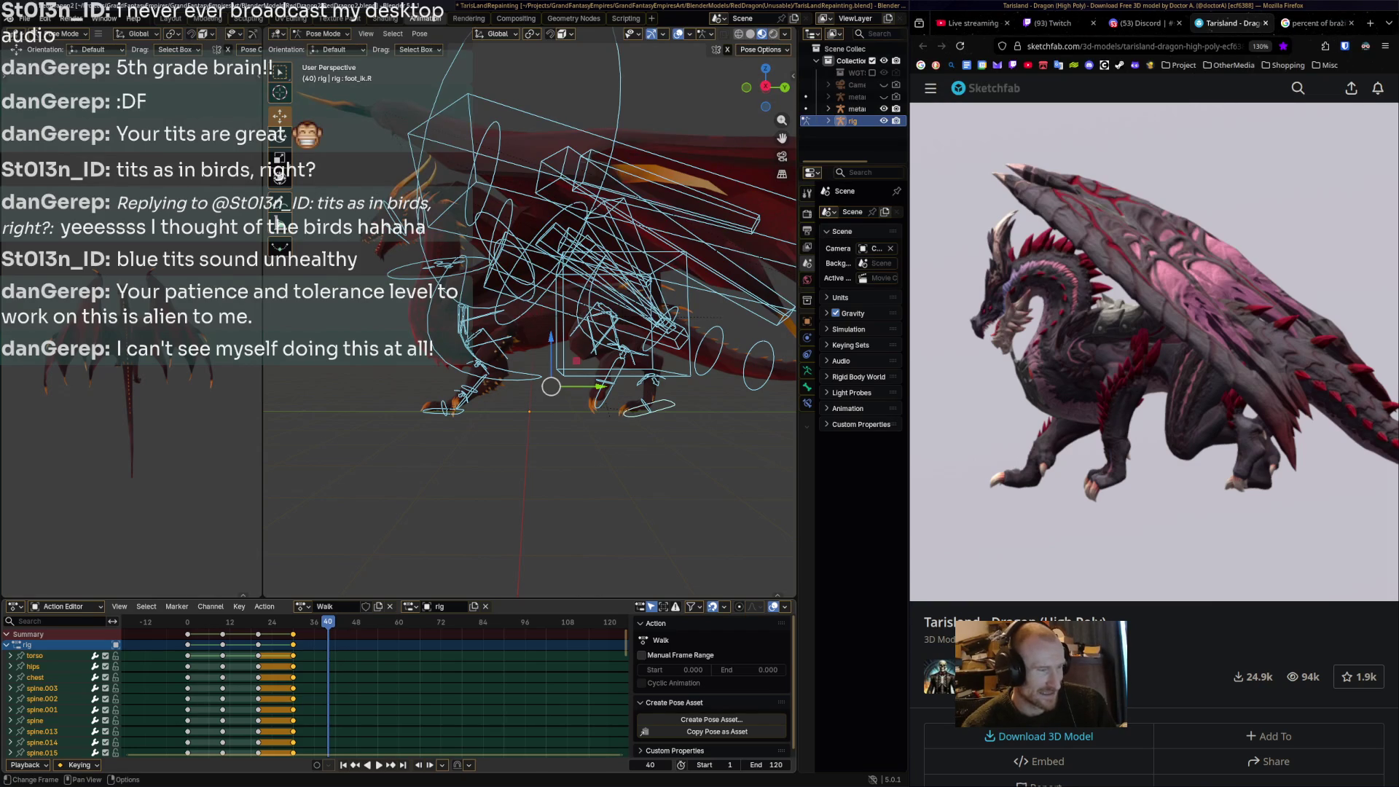
key(shift+ctrl+space)
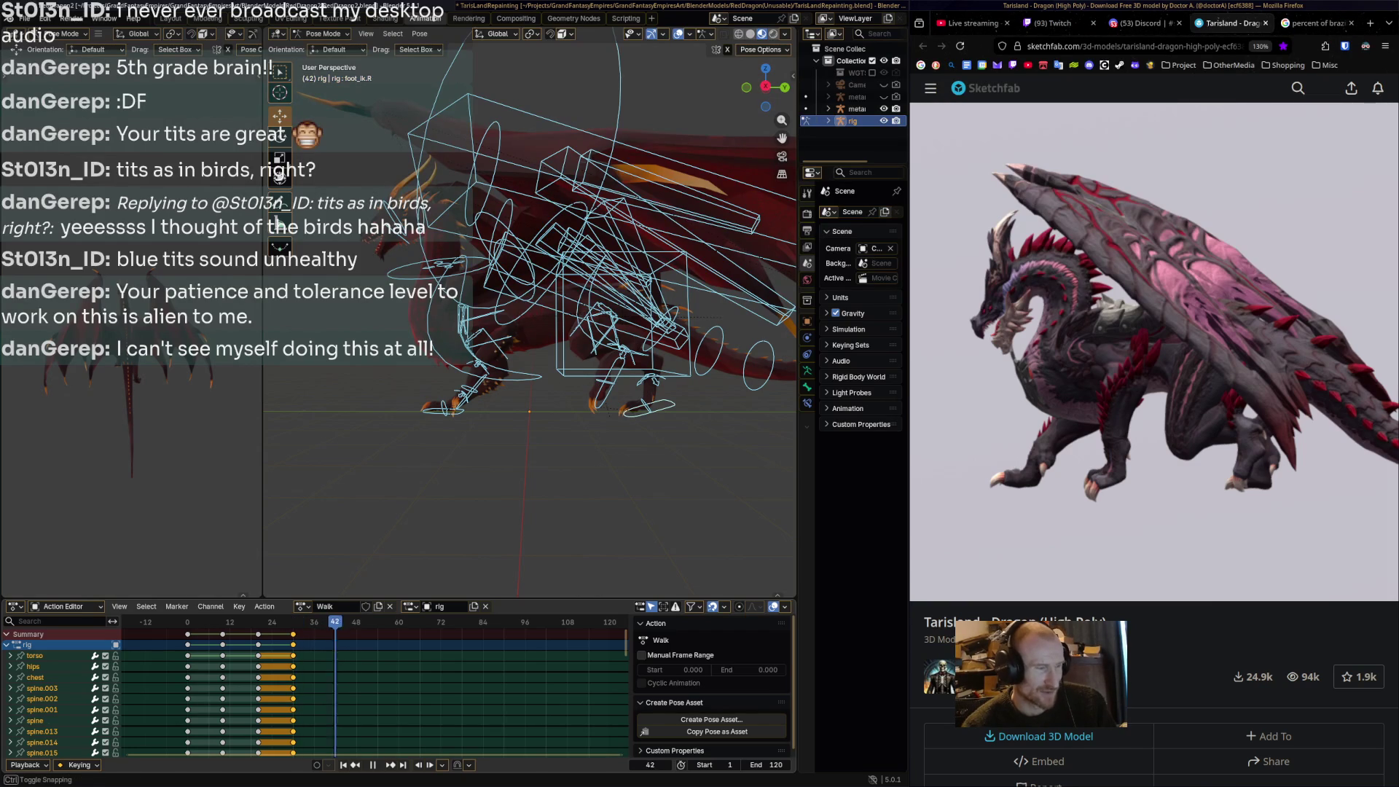
key(space)
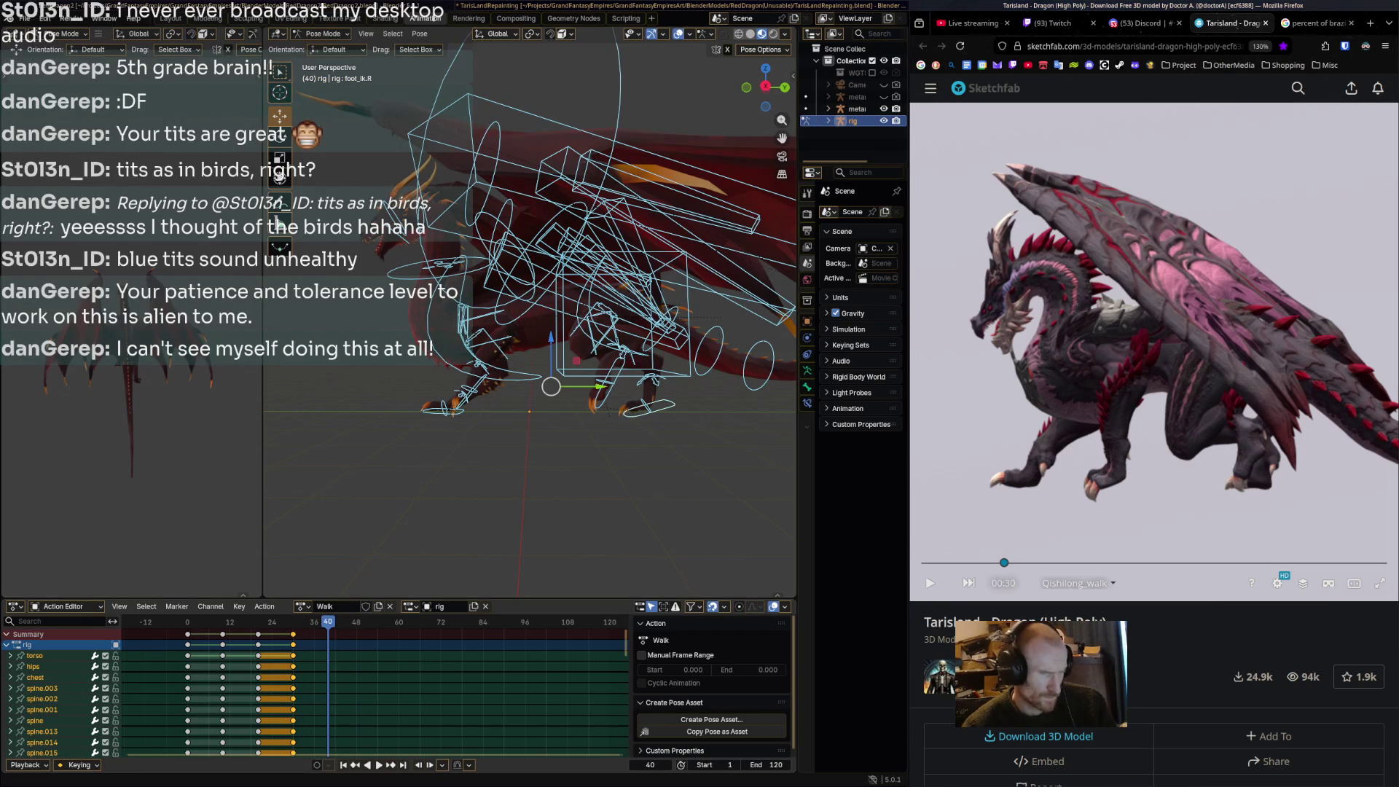
Scrub the reference to about 00:41 and play the walk, stopping at frame 40.
mouse_move(1005, 563)
mouse_down()
mouse_move(970, 562)
mouse_move(1012, 562)
mouse_up()
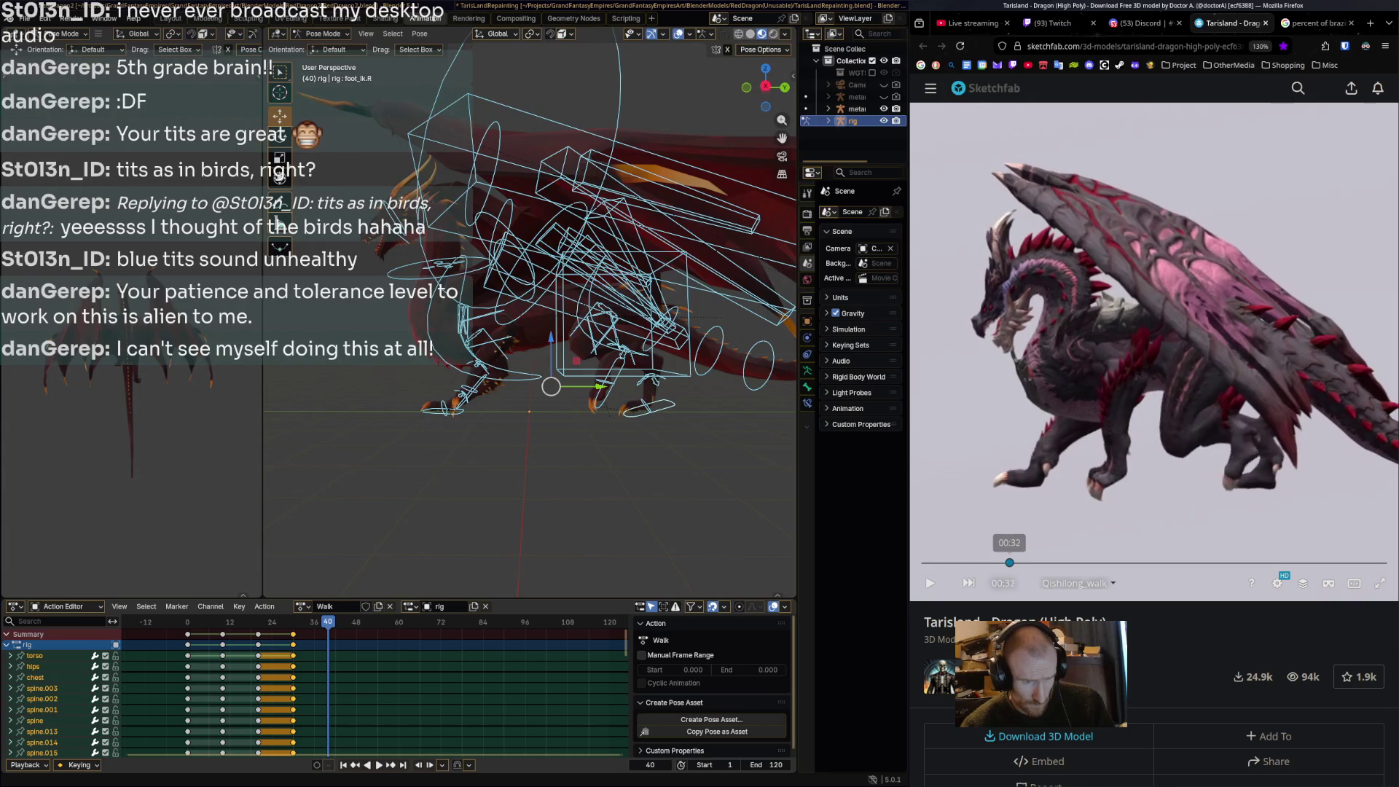
drag(1001, 563, 1036, 562)
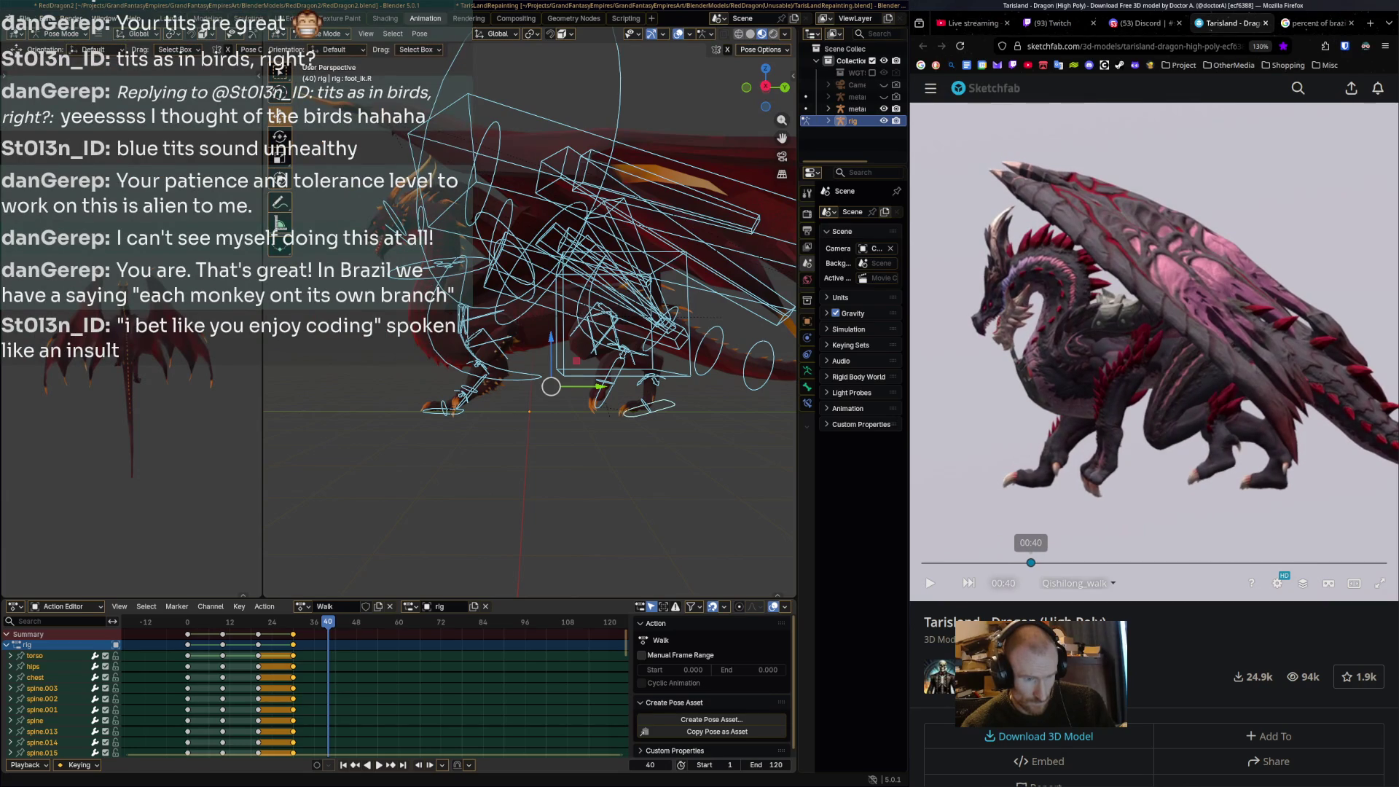
mouse_move(1031, 562)
mouse_down()
mouse_move(996, 562)
mouse_move(1031, 562)
mouse_up()
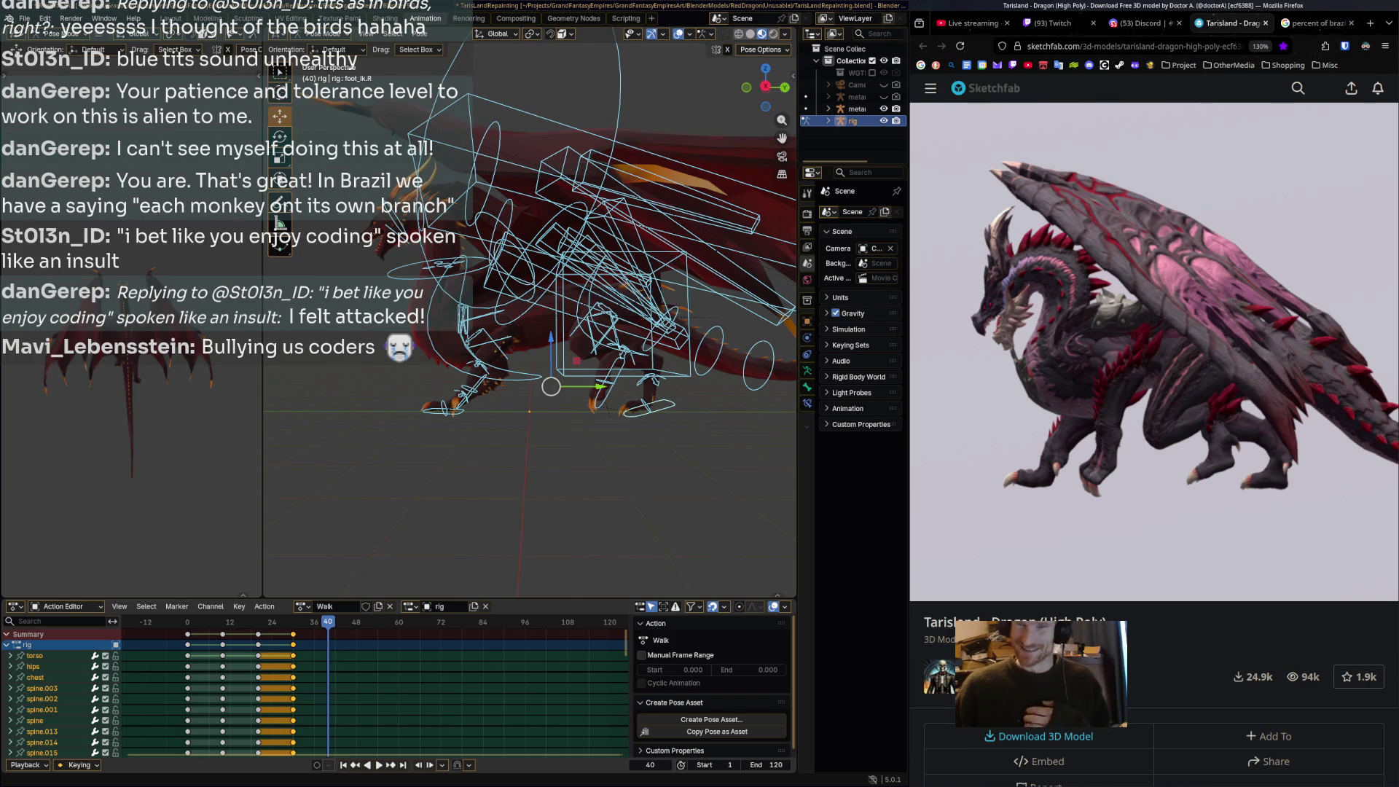
key(shift+ctrl+space)
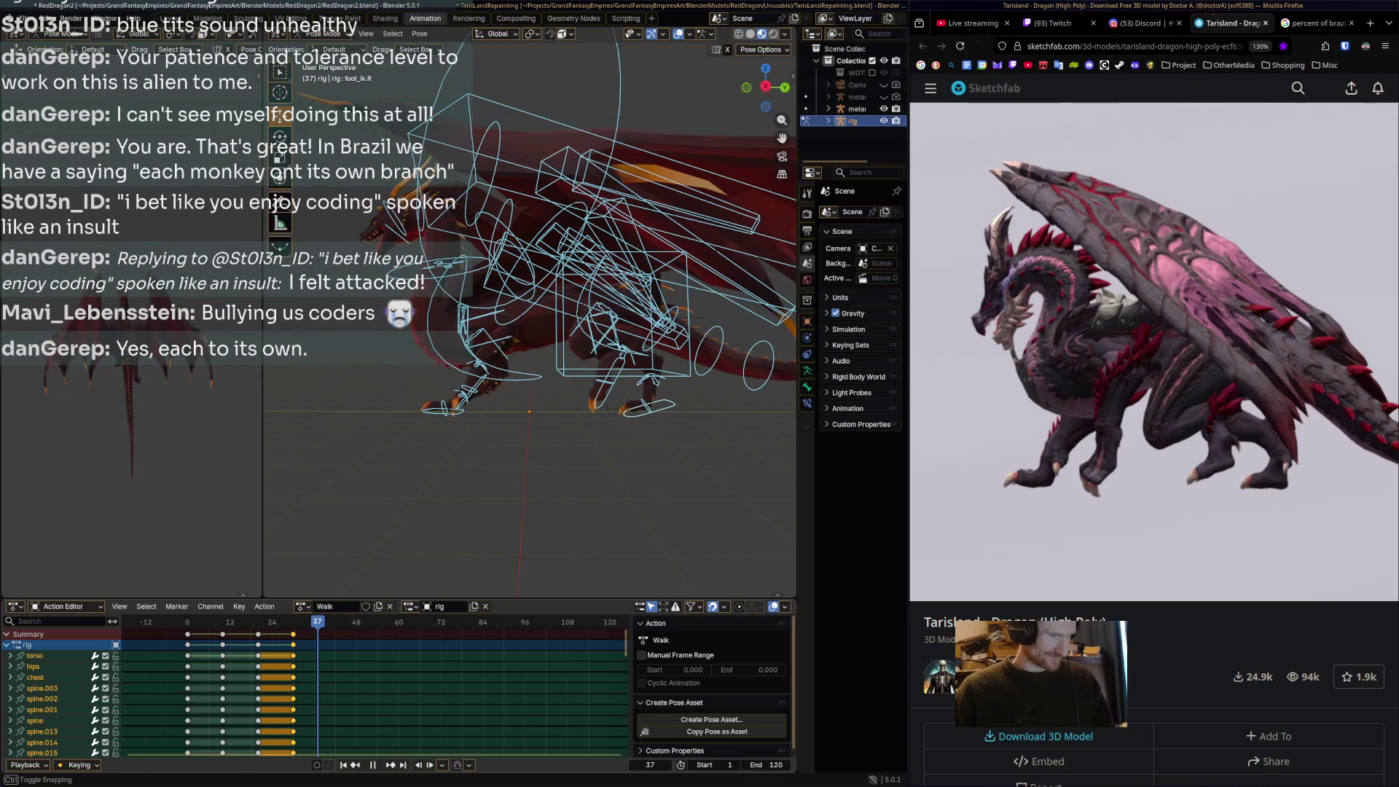
key(space)
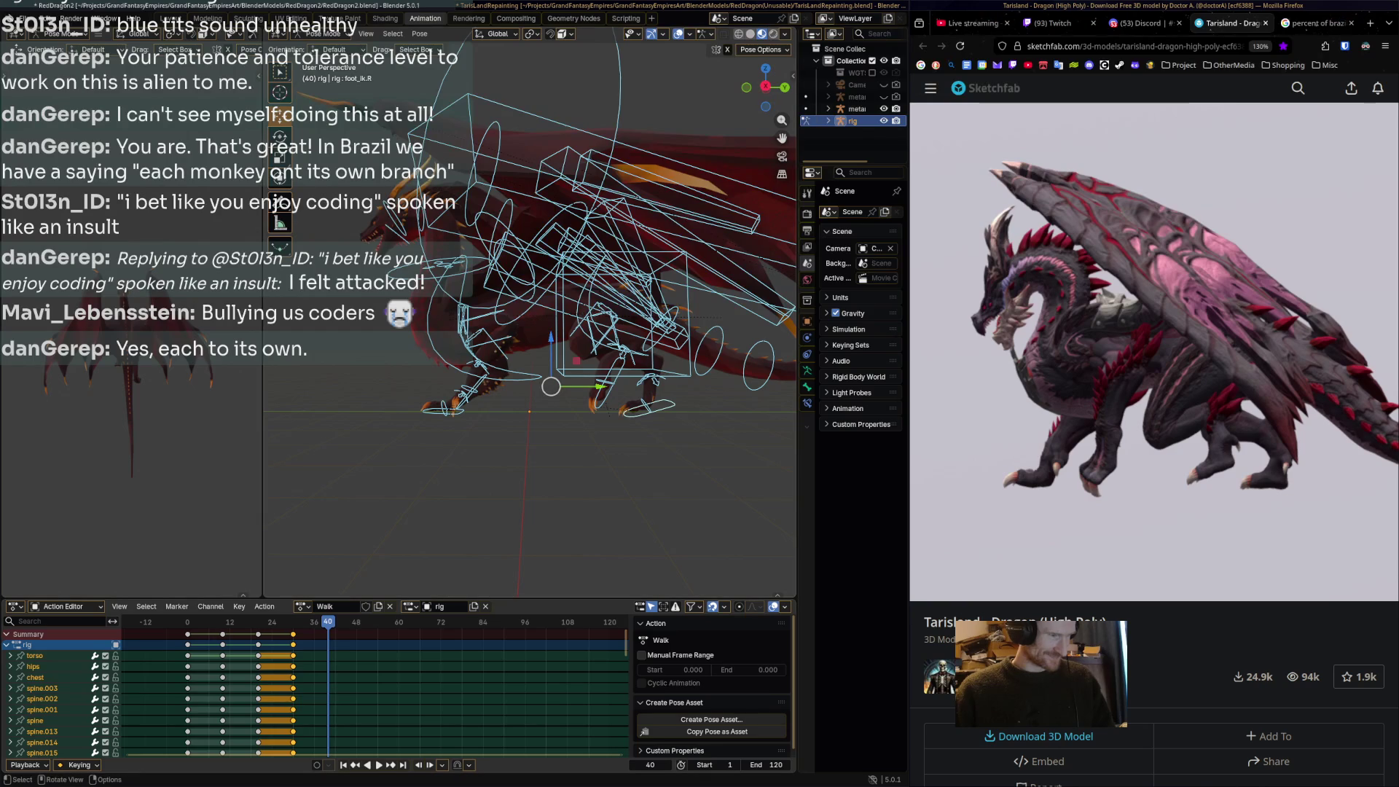
Move front_foot_ik.L forward and keyframe it at frame 40.
click(445, 407)
mouse_move(445, 407)
middle_down()
mouse_move(514, 385)
mouse_move(500, 397)
middle_up()
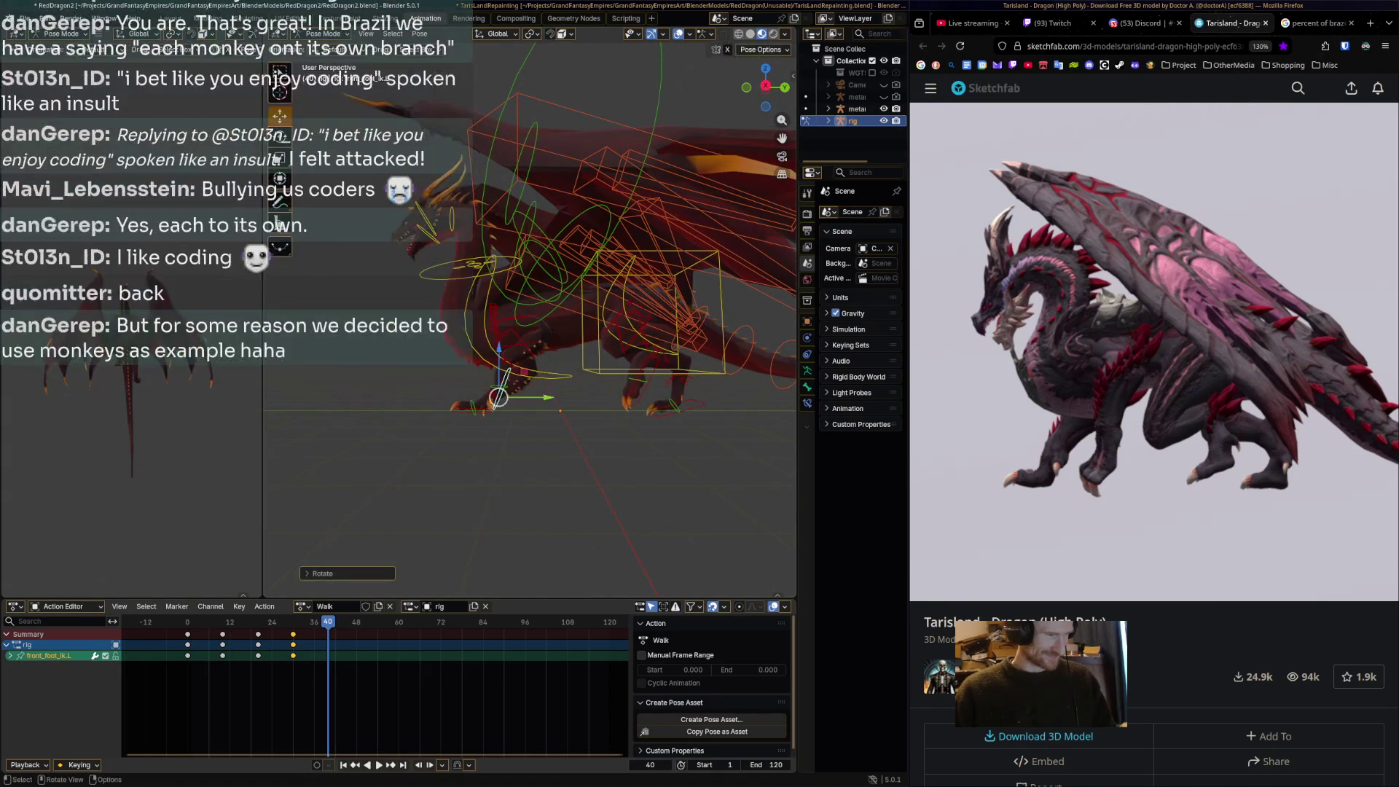
drag(499, 397, 478, 406)
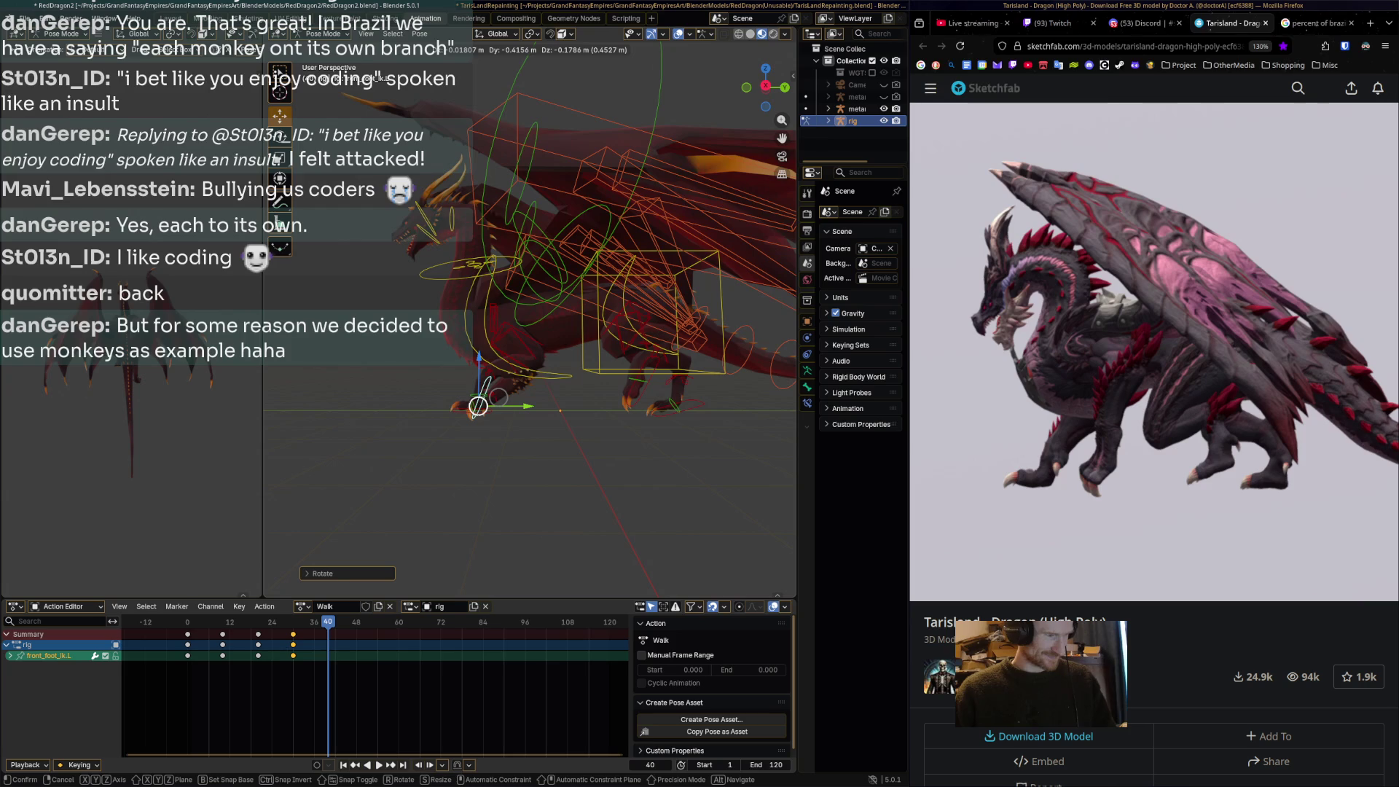
click(499, 397)
key(i)
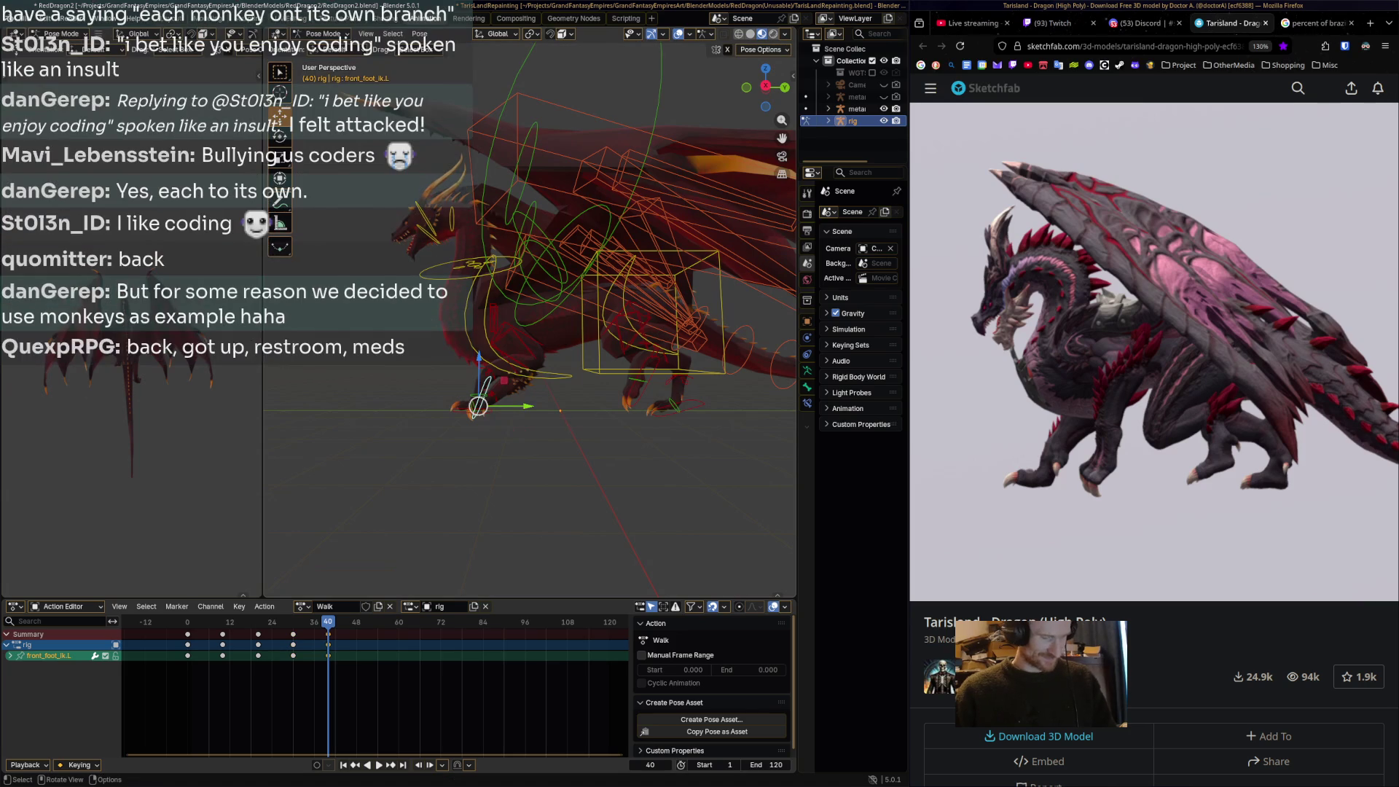
Set the reference to 00:40, slide front_foot_ik.R along Y, and save RedDragon2.blend.
click(1022, 562)
drag(1022, 562, 1032, 563)
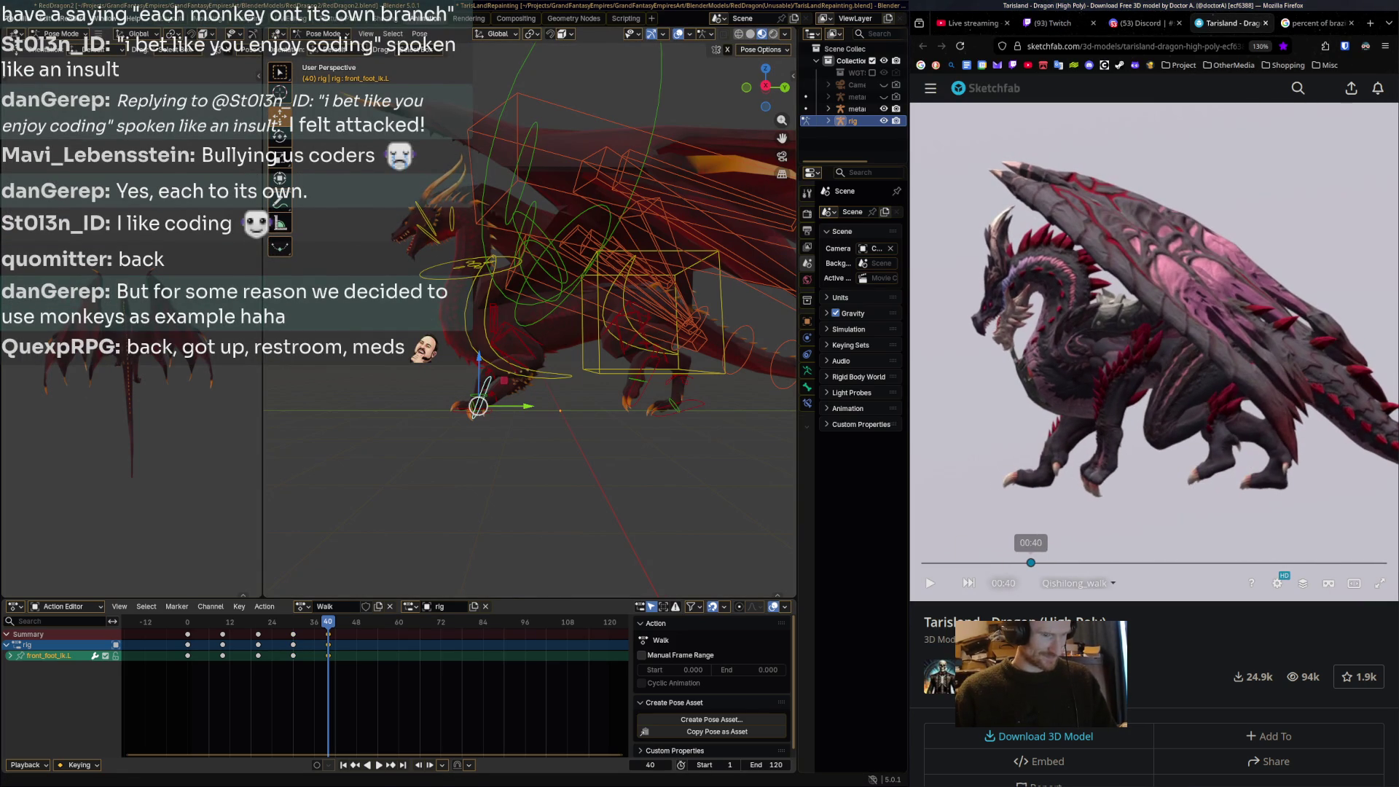
click(465, 410)
key(g)
key(y)
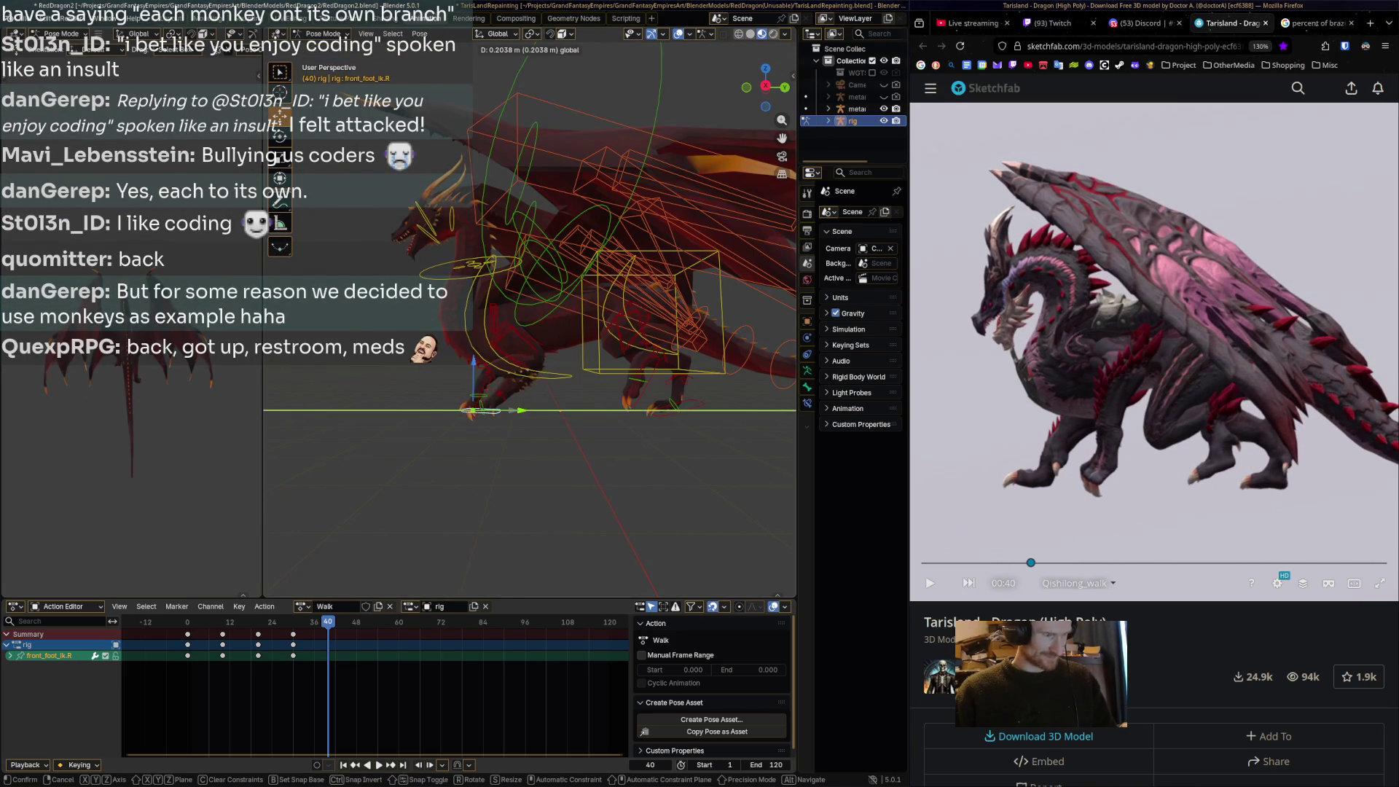
key(Return)
middle_drag(554, 292, 511, 295)
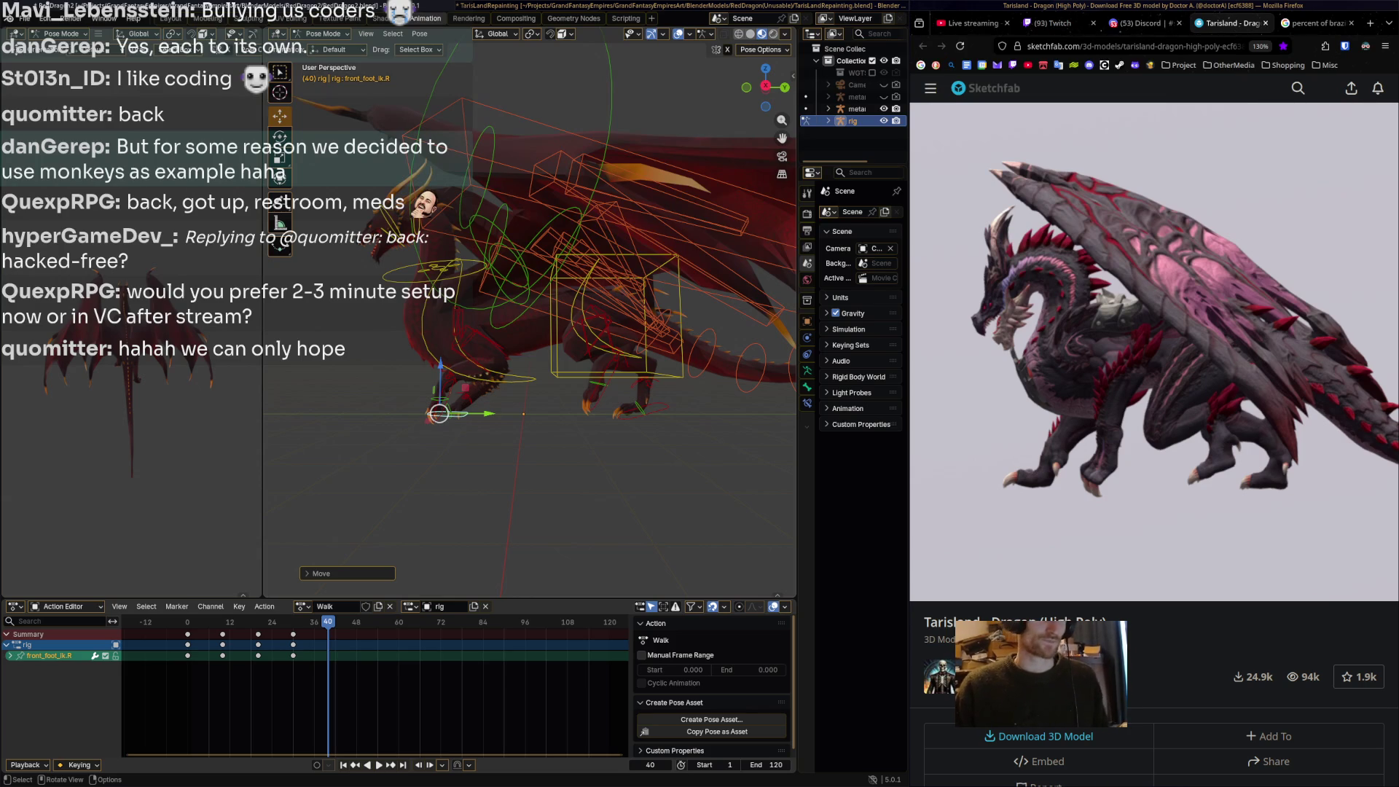
key(ctrl+s)
Rotate the torso control to refine the pose, then switch the browser to Discord.
click(554, 321)
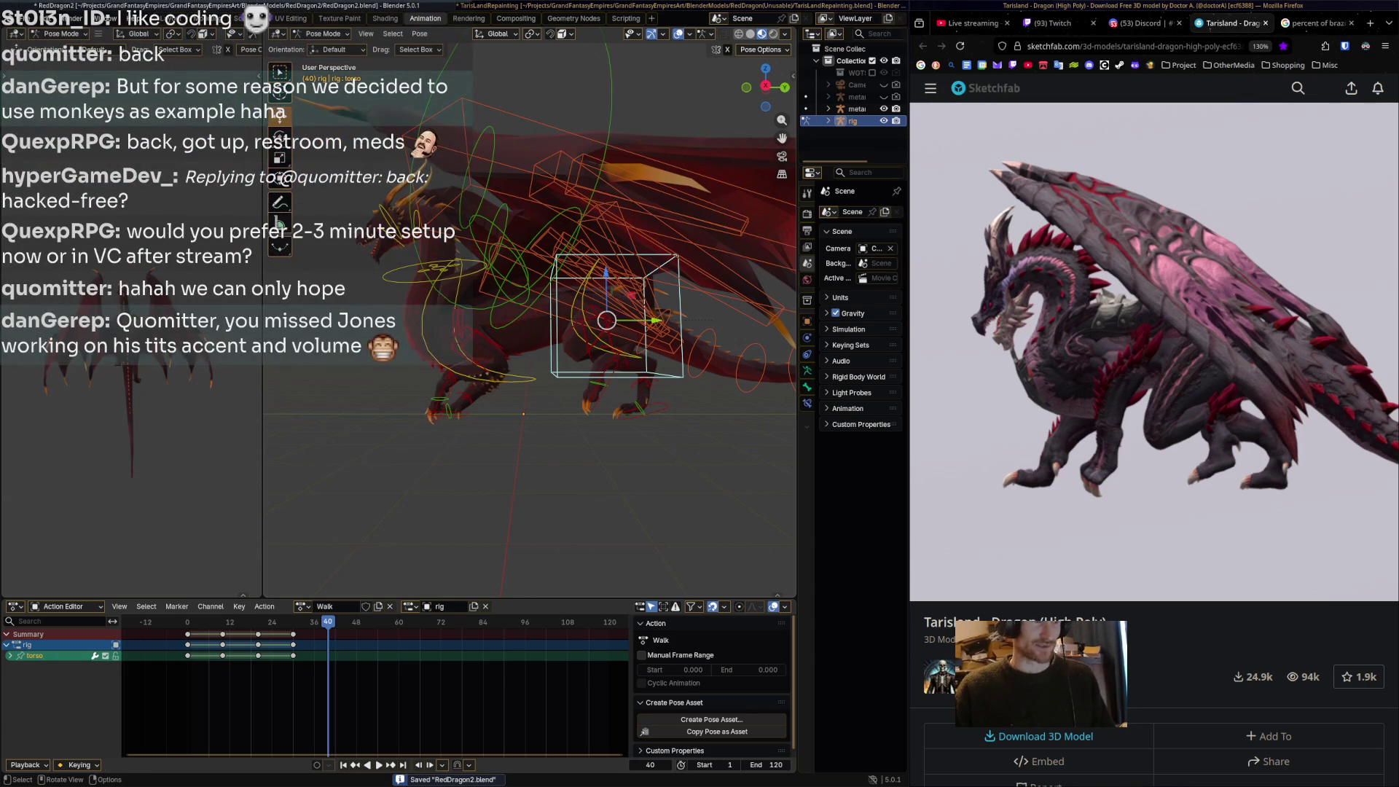
shift+middle_drag(554, 321, 542, 324)
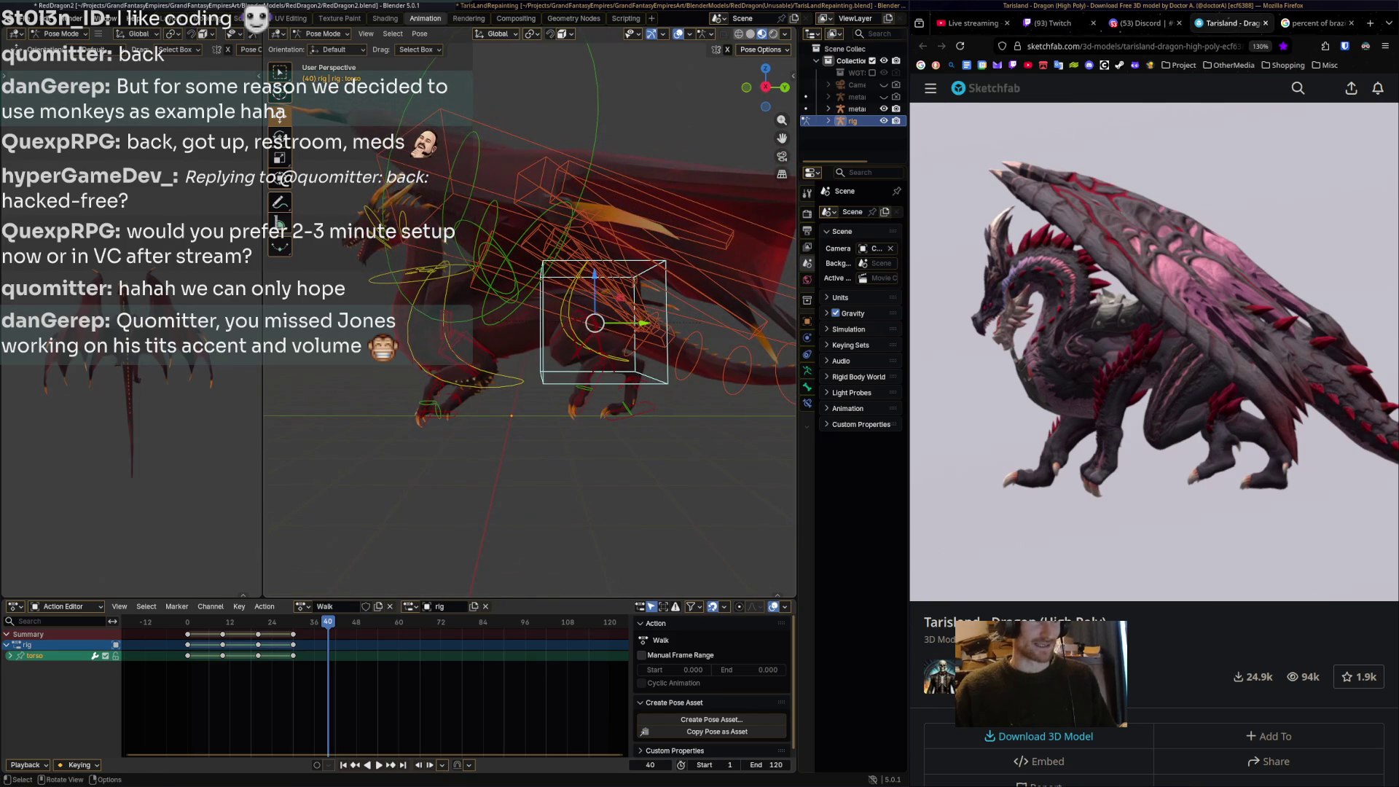
key(r)
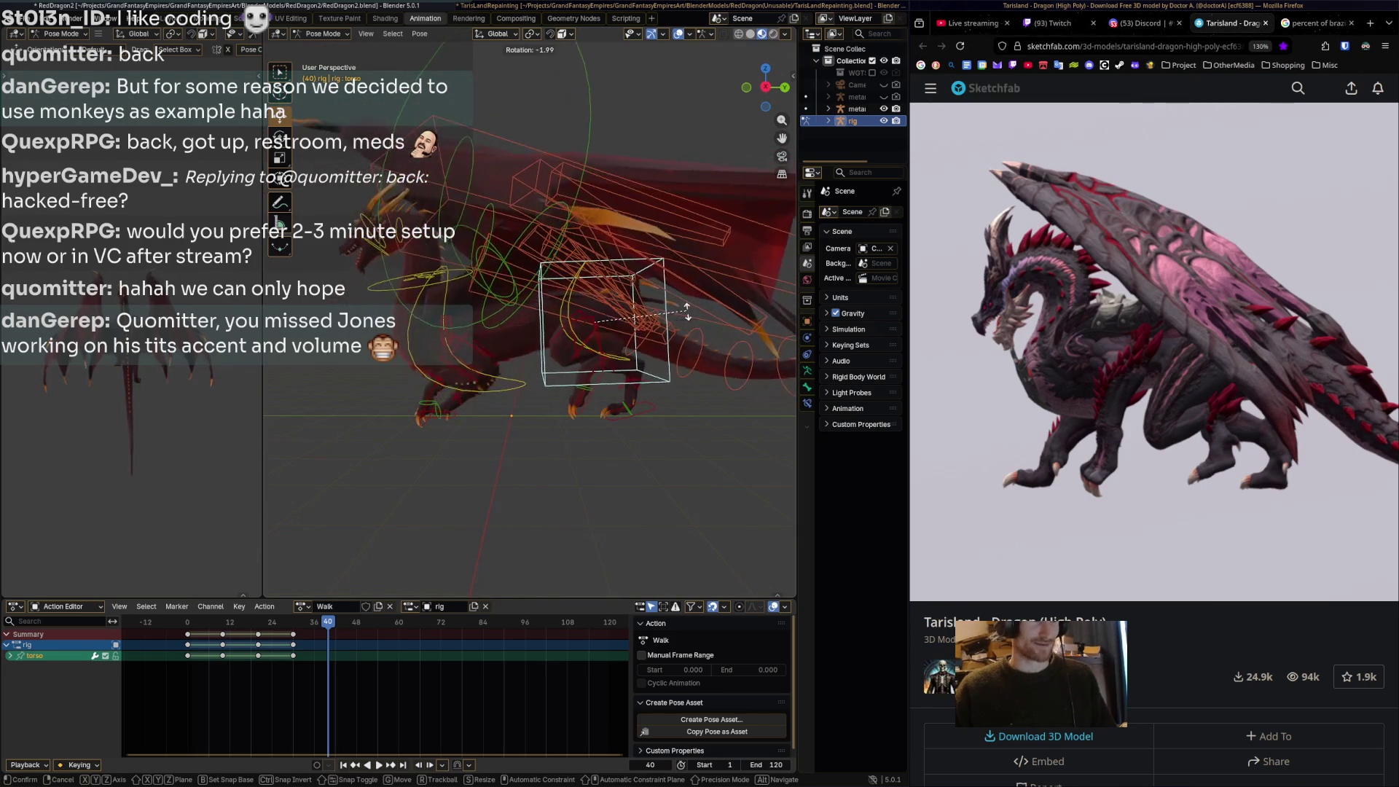
key(Return)
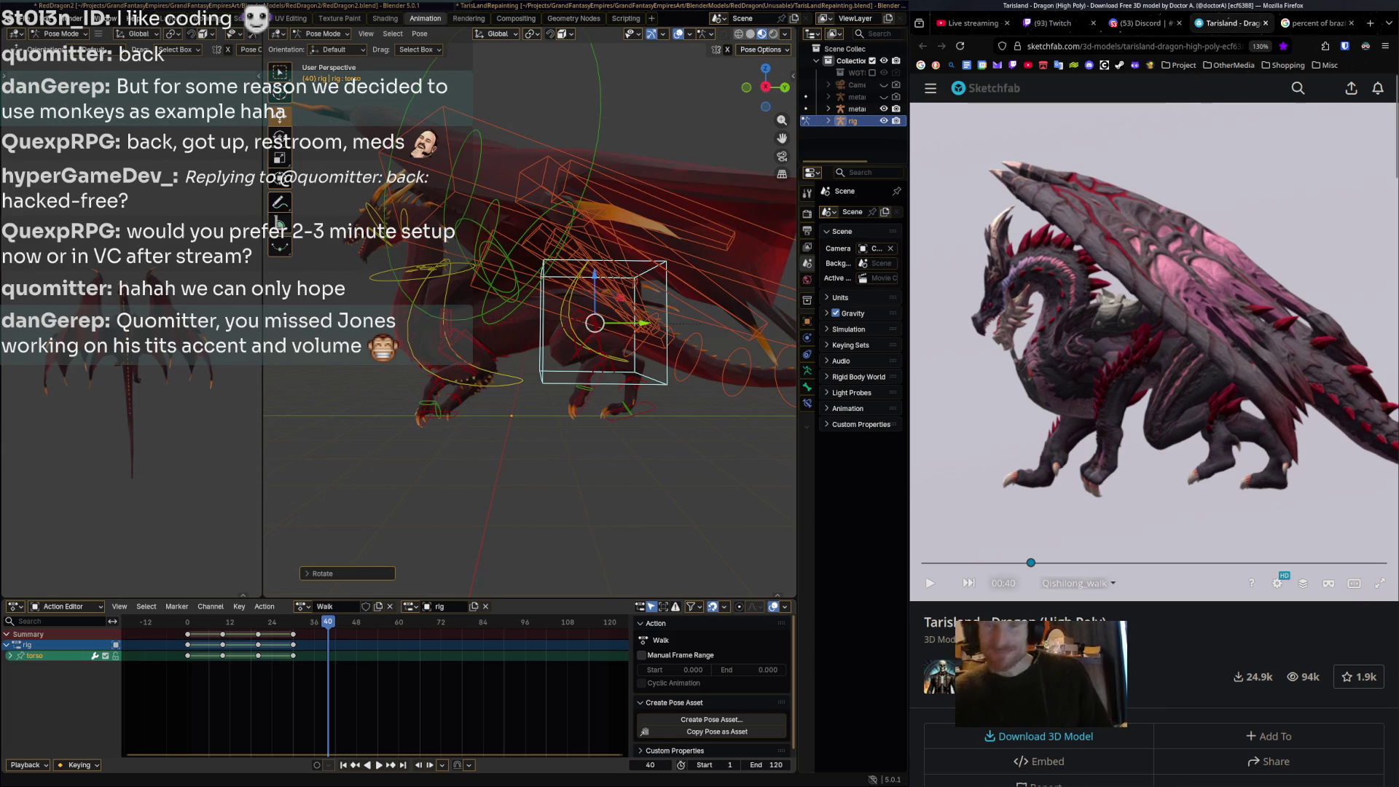
click(1141, 23)
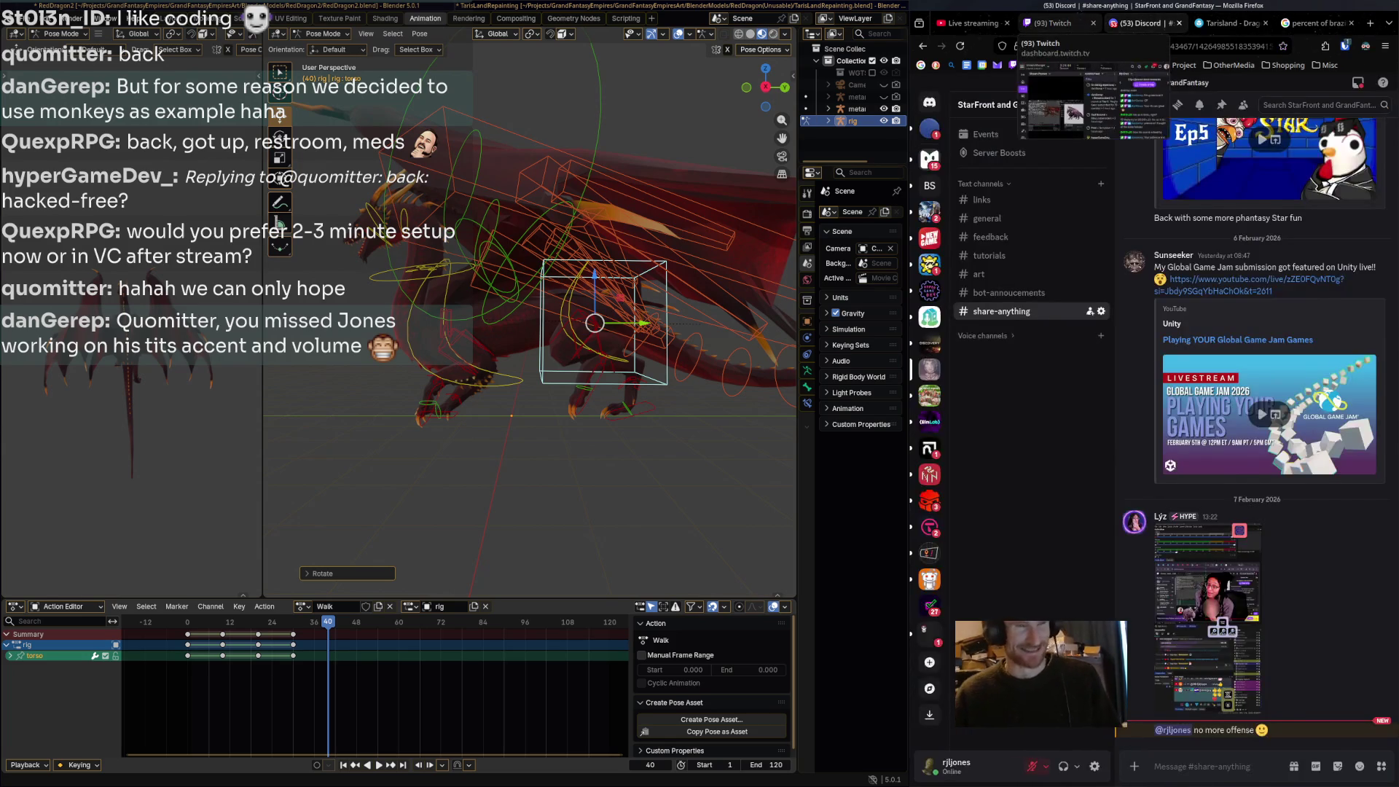
Switch the browser to the Twitch Stream Manager, then bring up the DJ video window.
click(1049, 23)
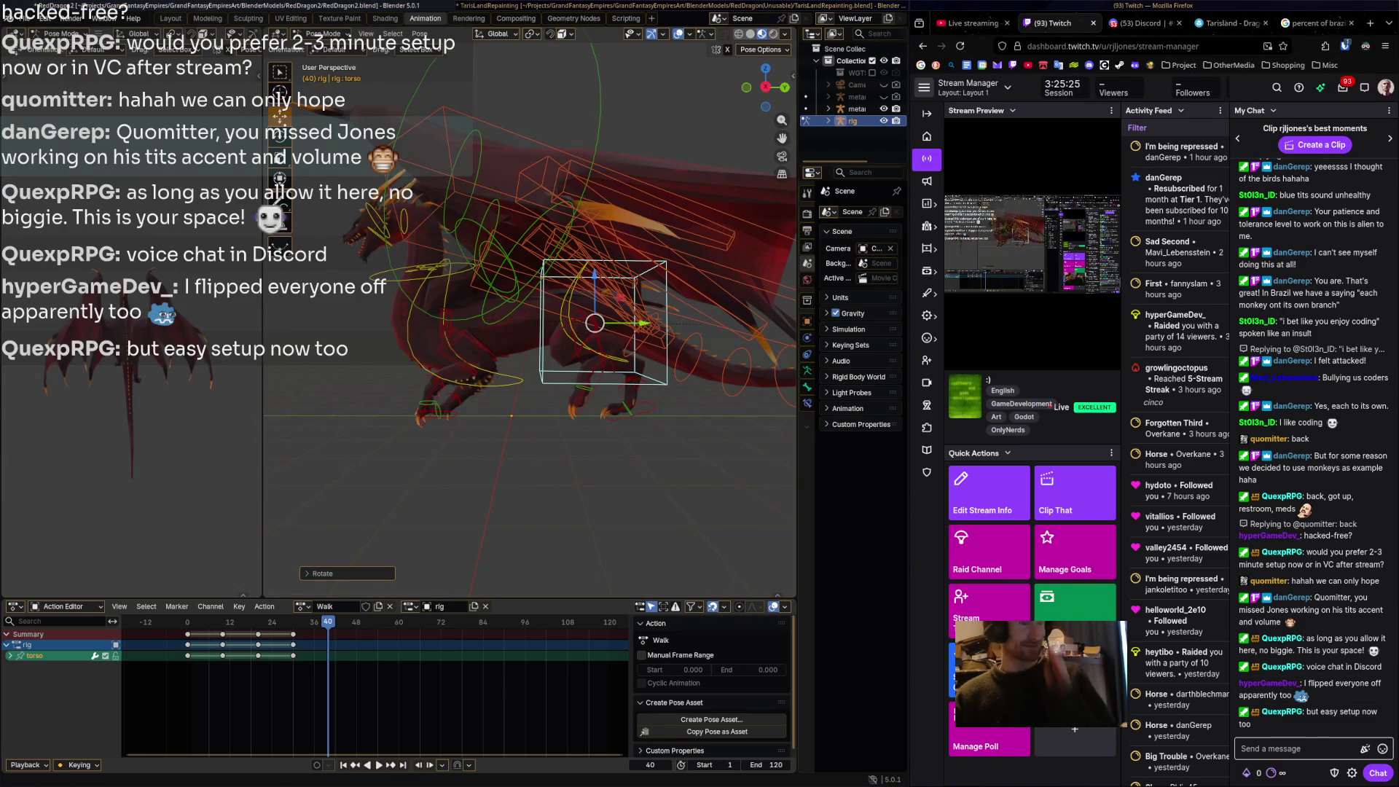
key(super+2)
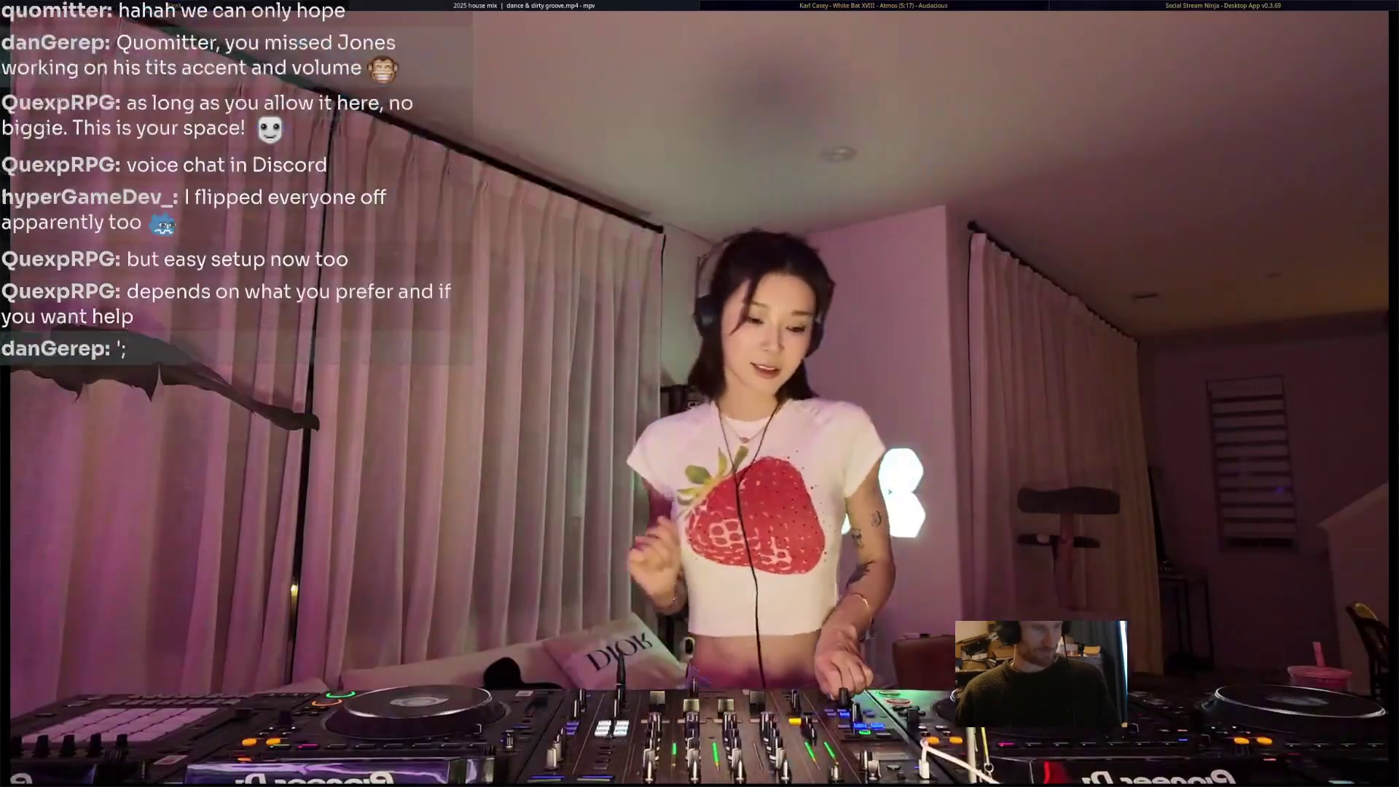
Cycle to the next window, showing the fullscreen mpv house-mix video.
key(super+Right)
key(super+Right)
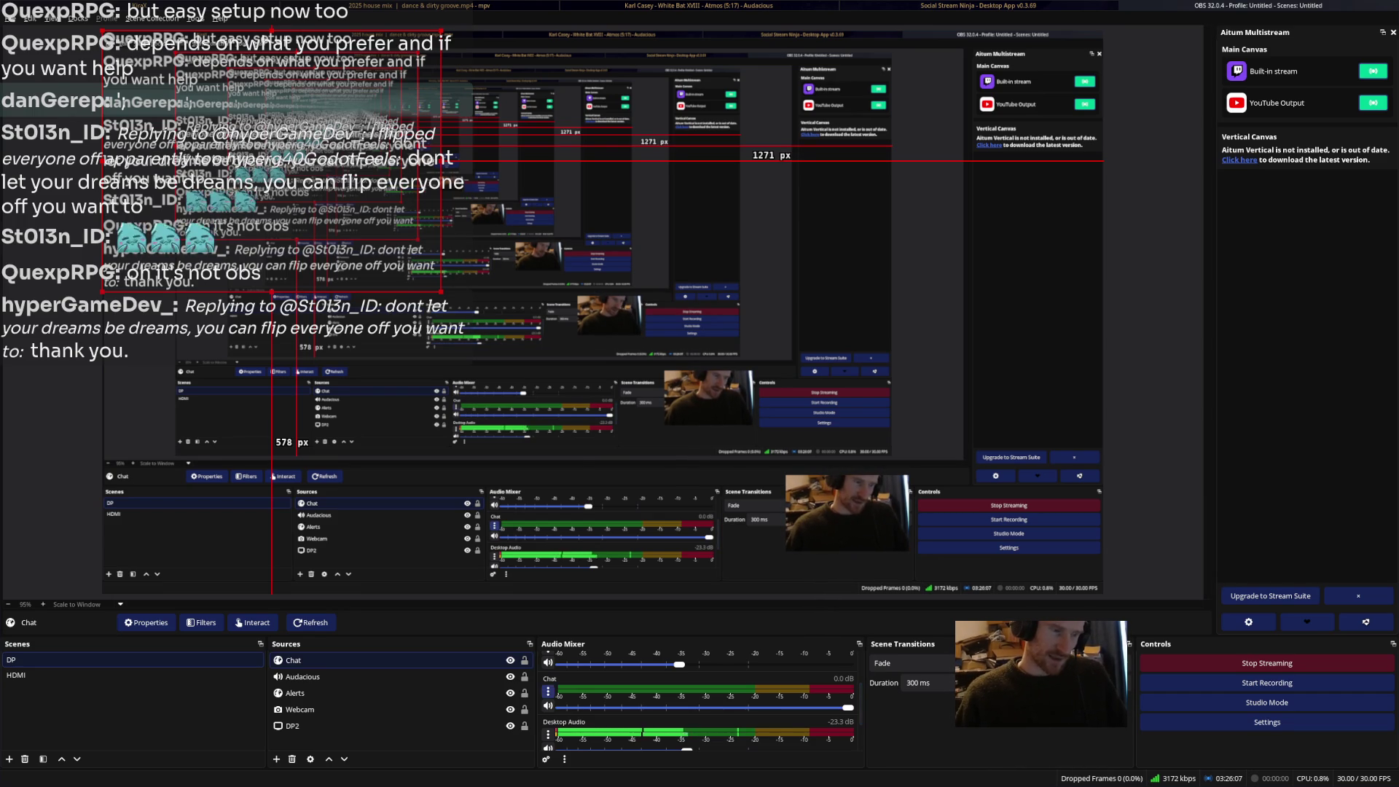
click(548, 691)
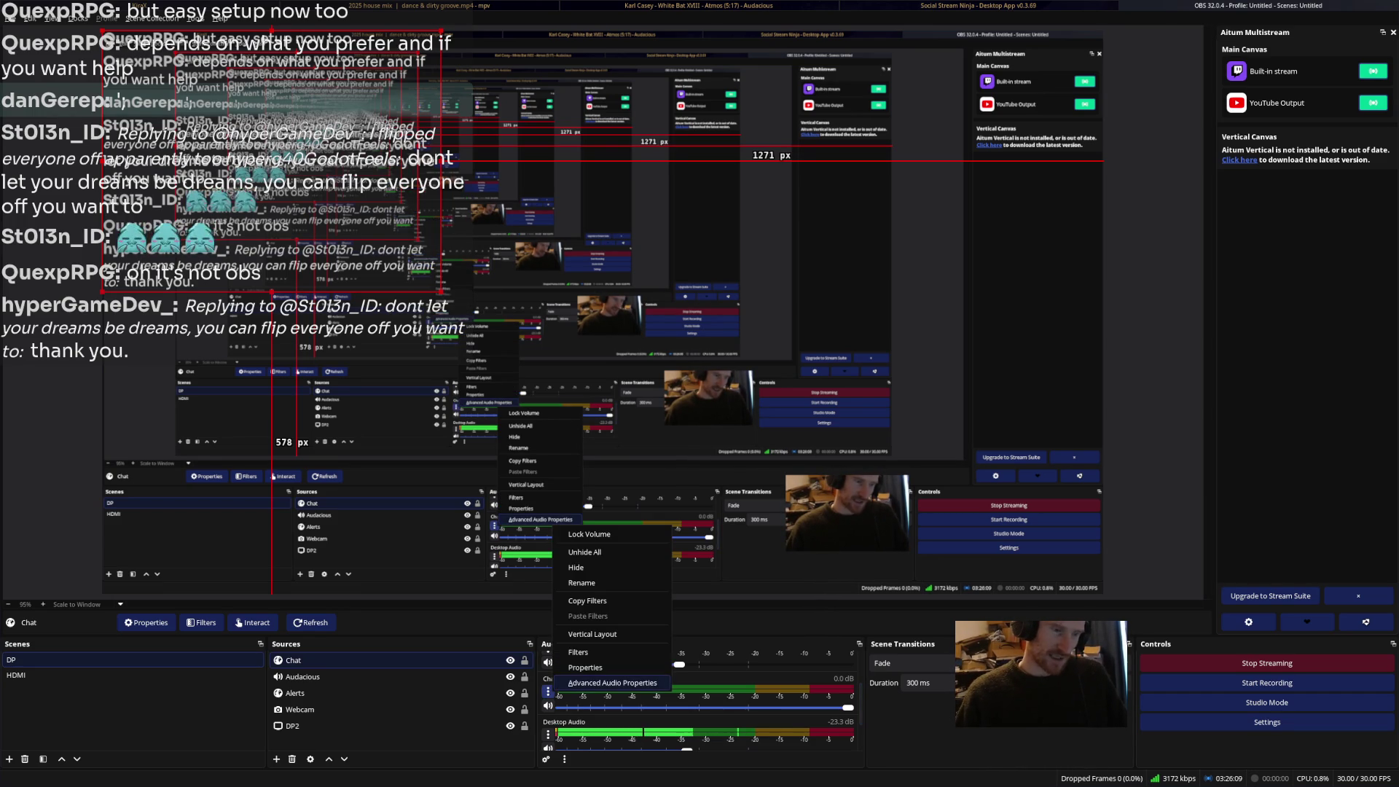
click(389, 660)
right_click(389, 660)
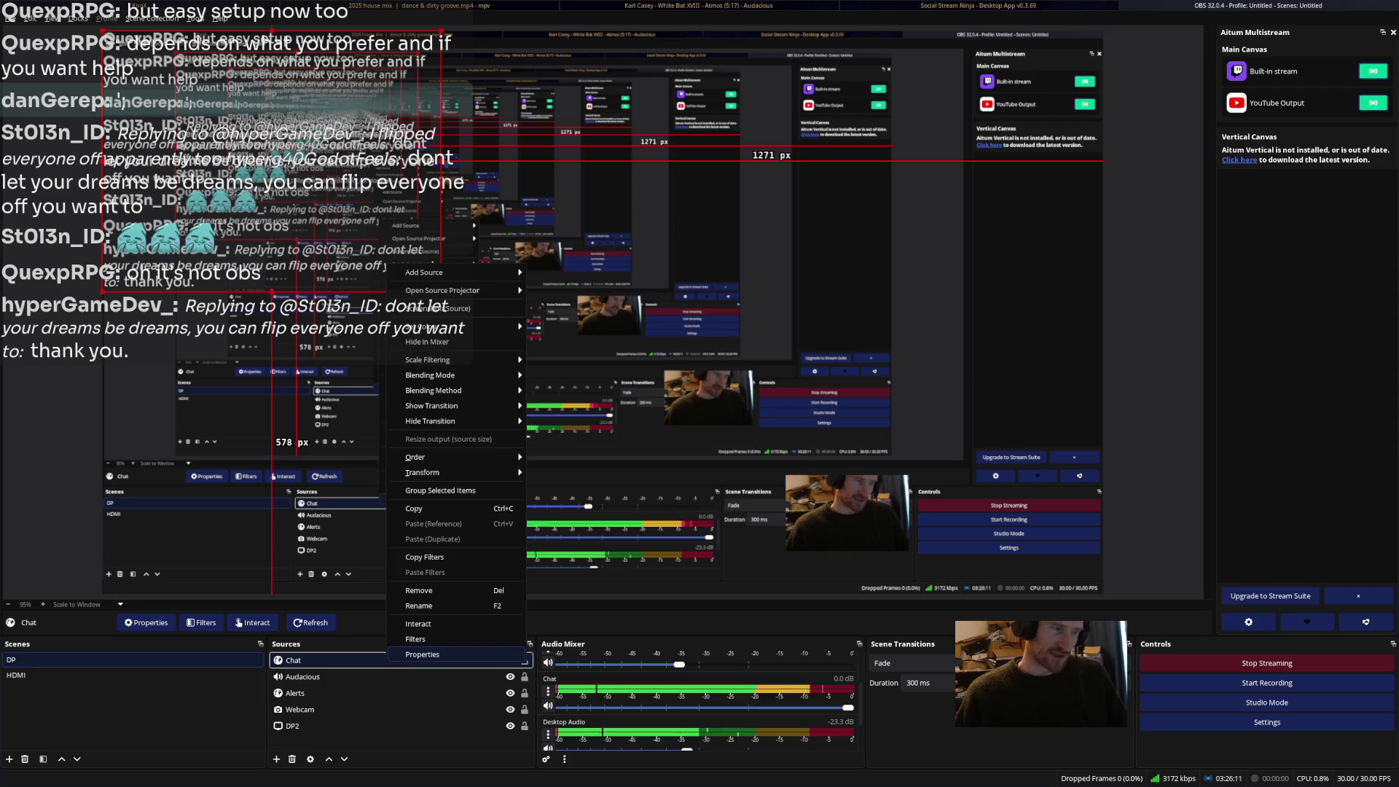
click(524, 660)
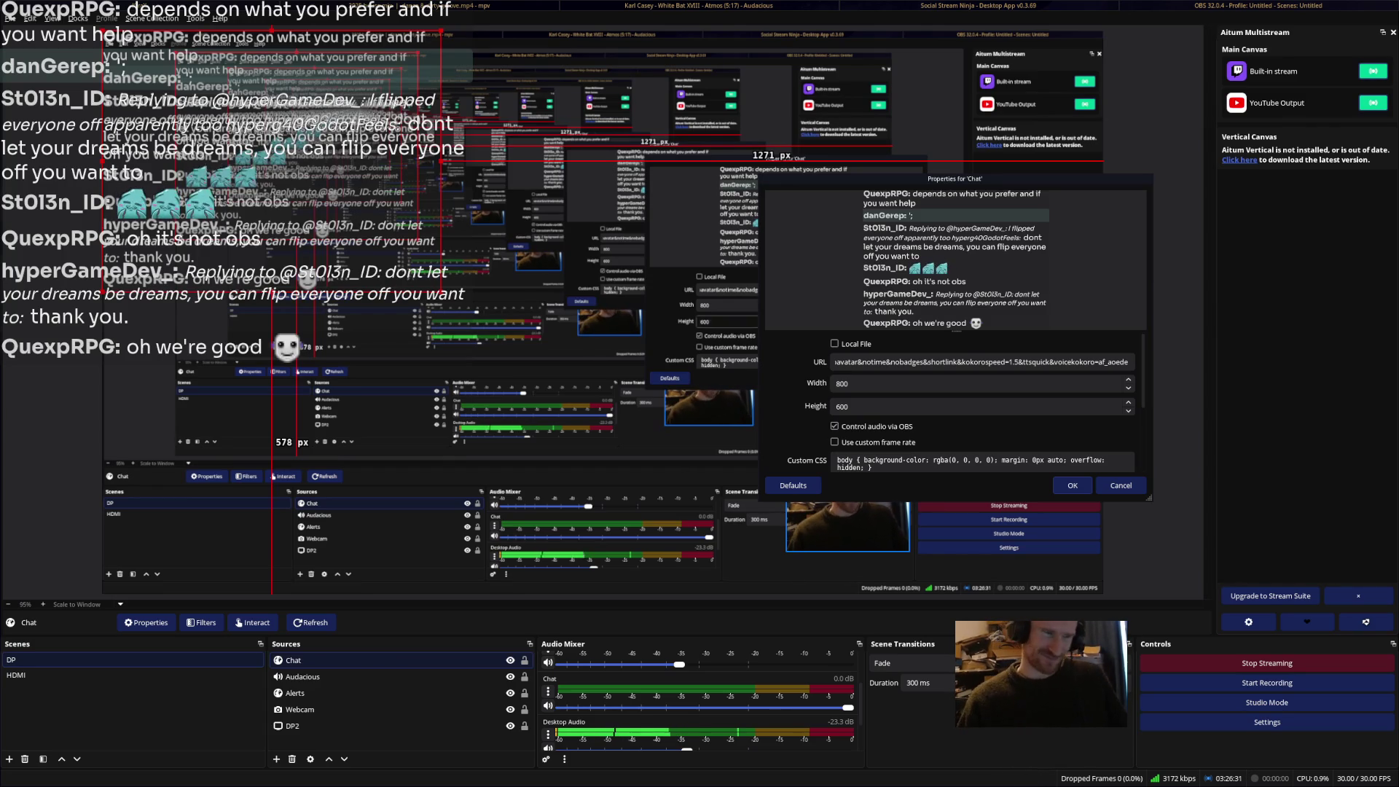
click(386, 660)
click(1073, 486)
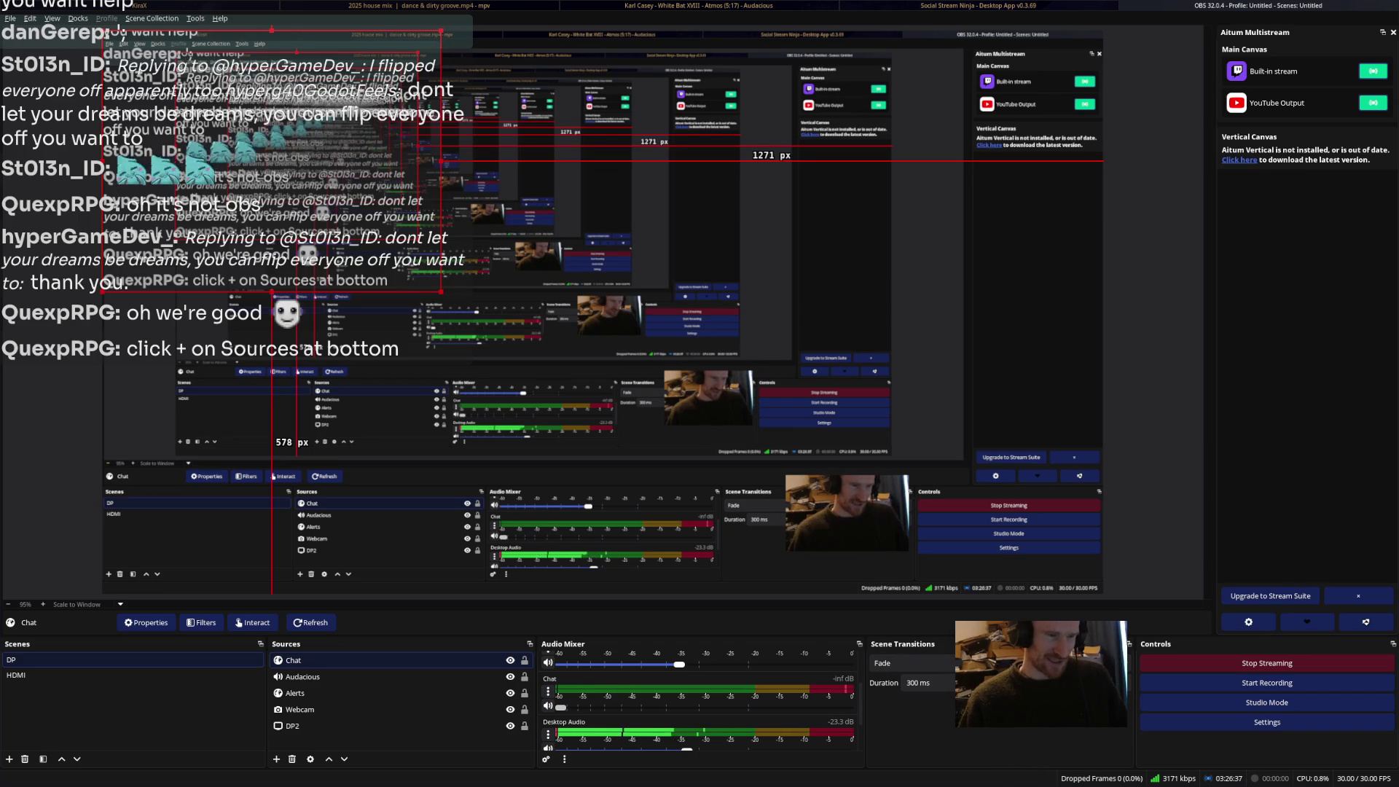
Review every source's volume, monitoring and tracks in Advanced Audio Properties, then close it.
click(548, 691)
click(603, 679)
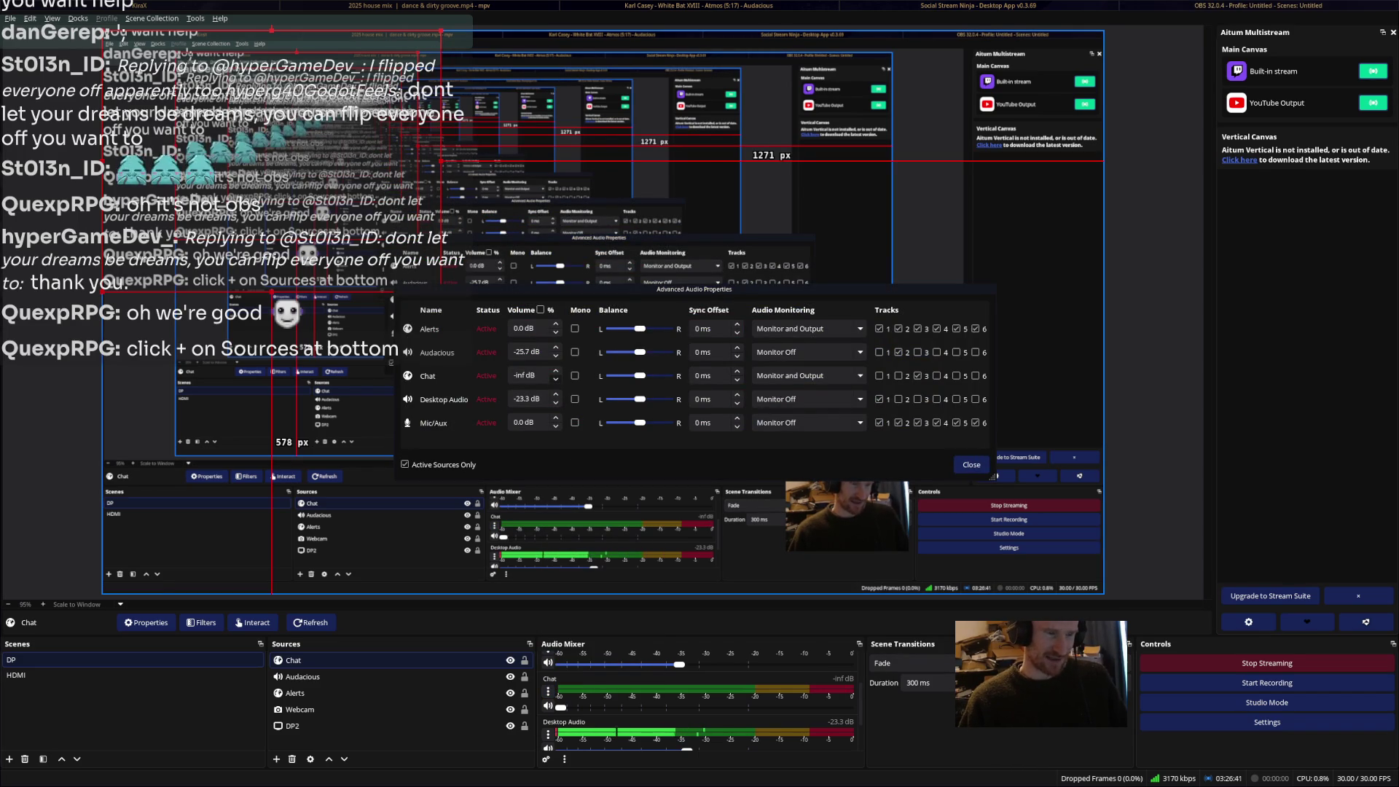
click(972, 465)
Check the Chat browser source's properties without changes, then bring up its context menu.
right_click(337, 660)
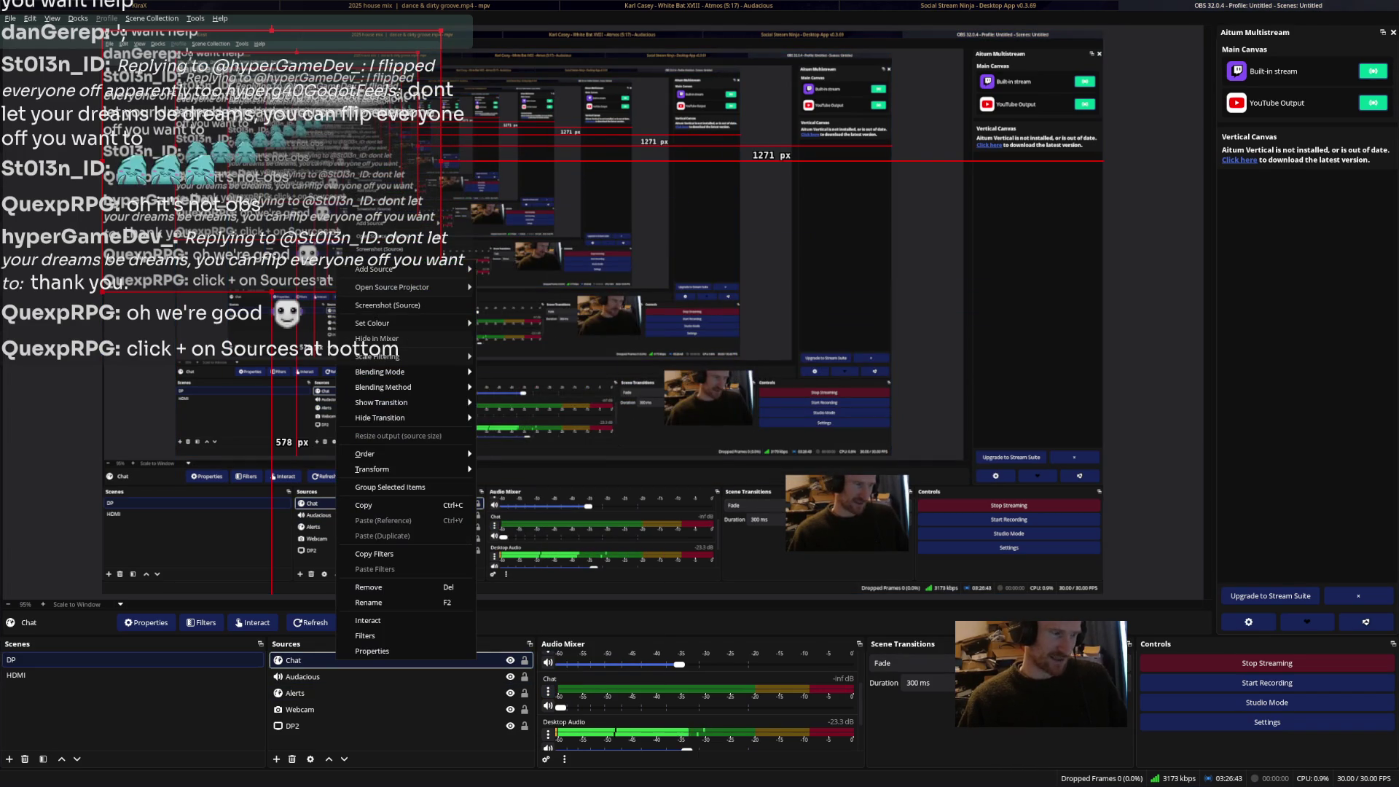
click(372, 651)
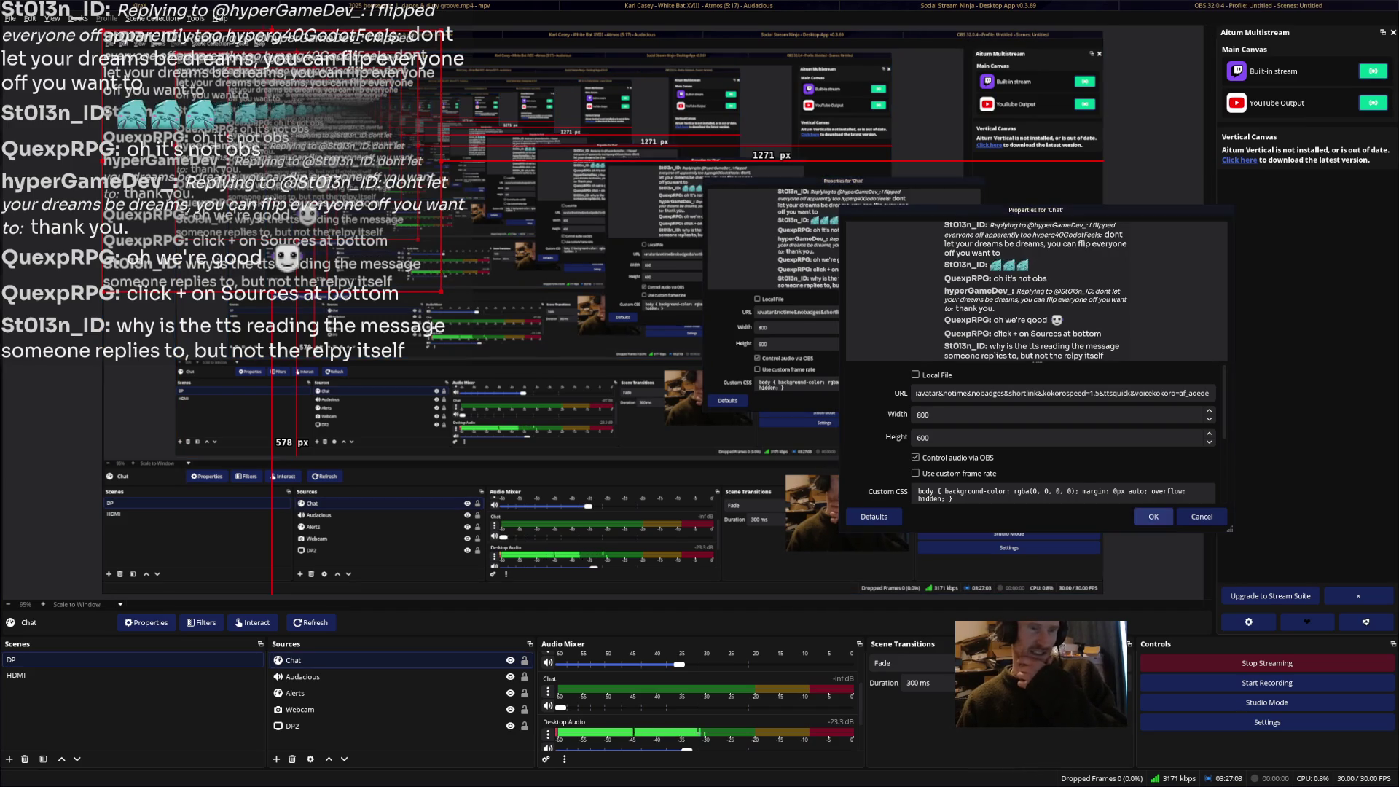
key(Return)
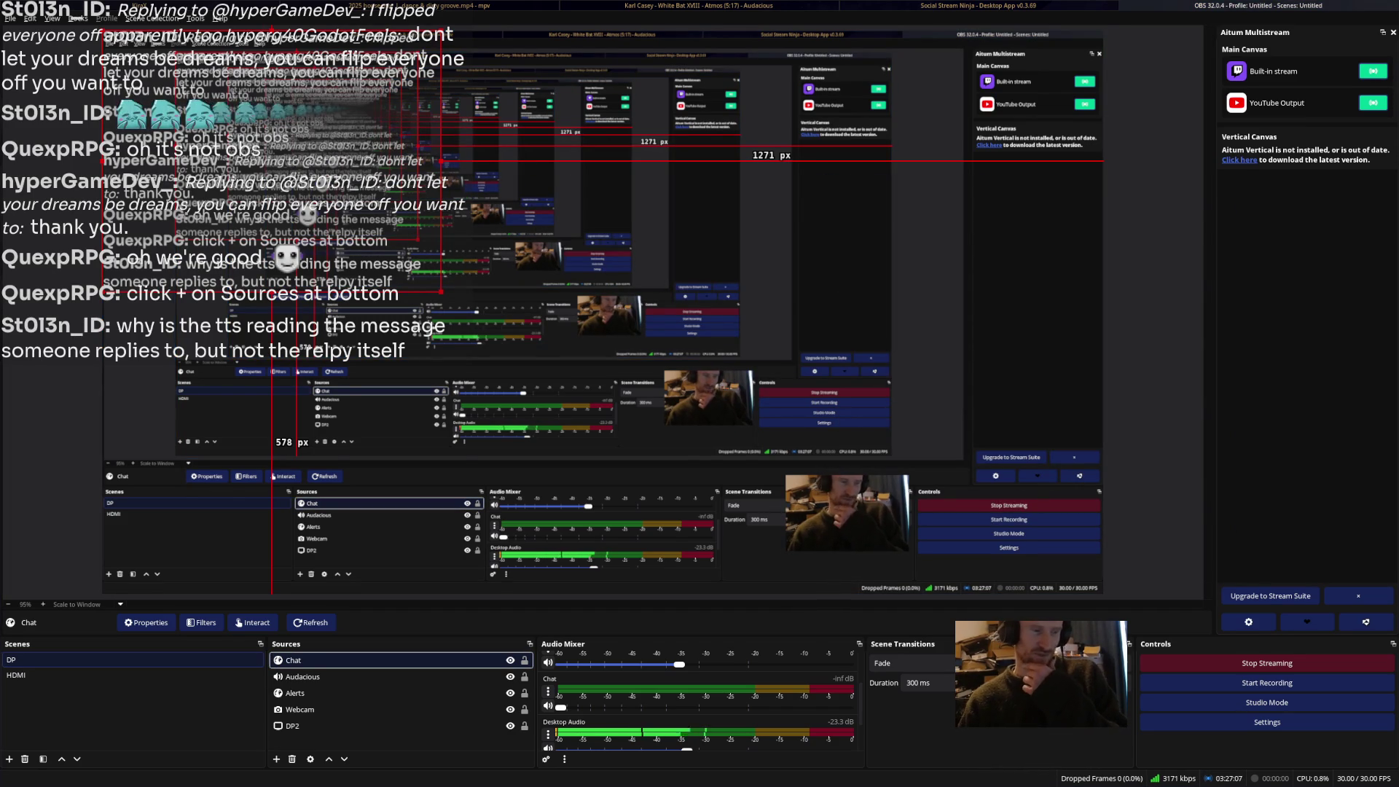
scroll(698, 700, down, 1)
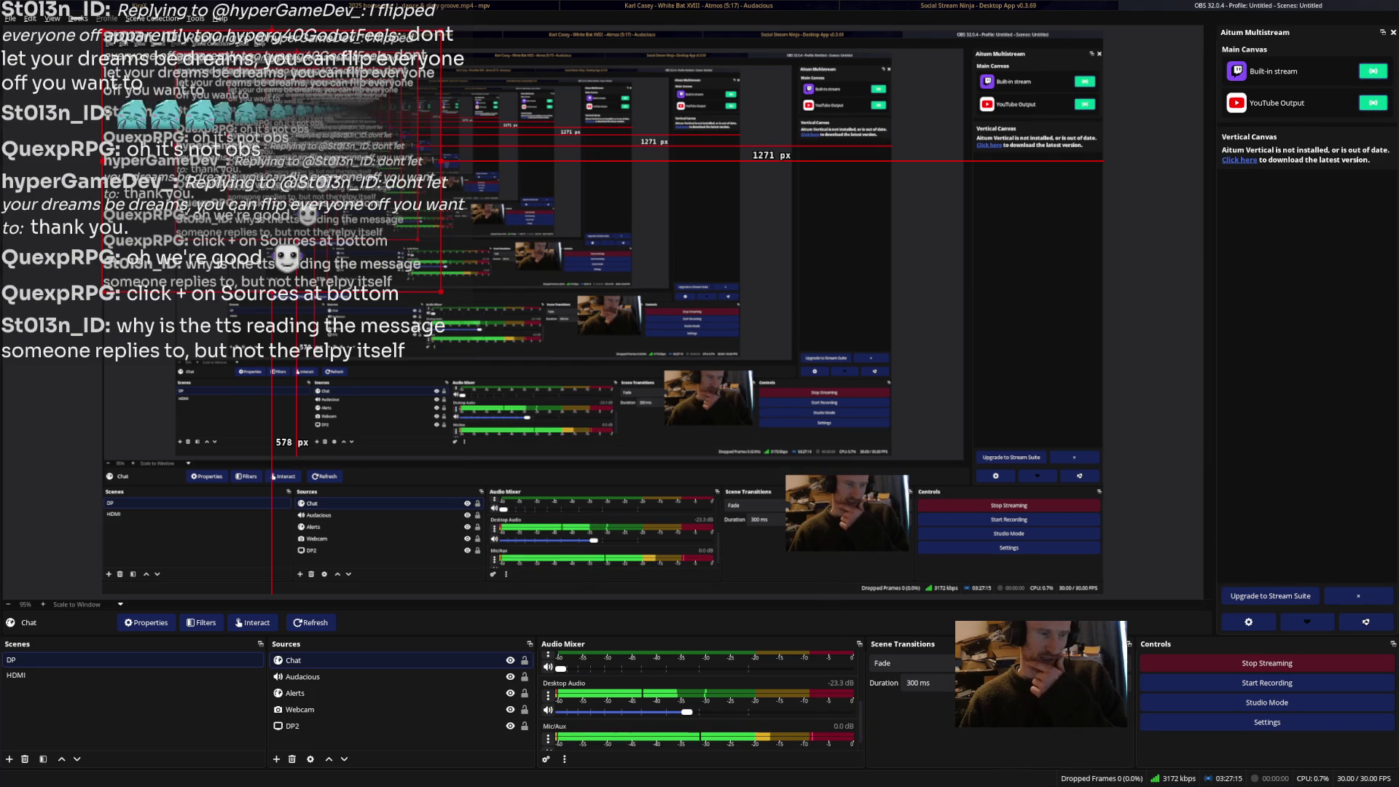
right_click(490, 656)
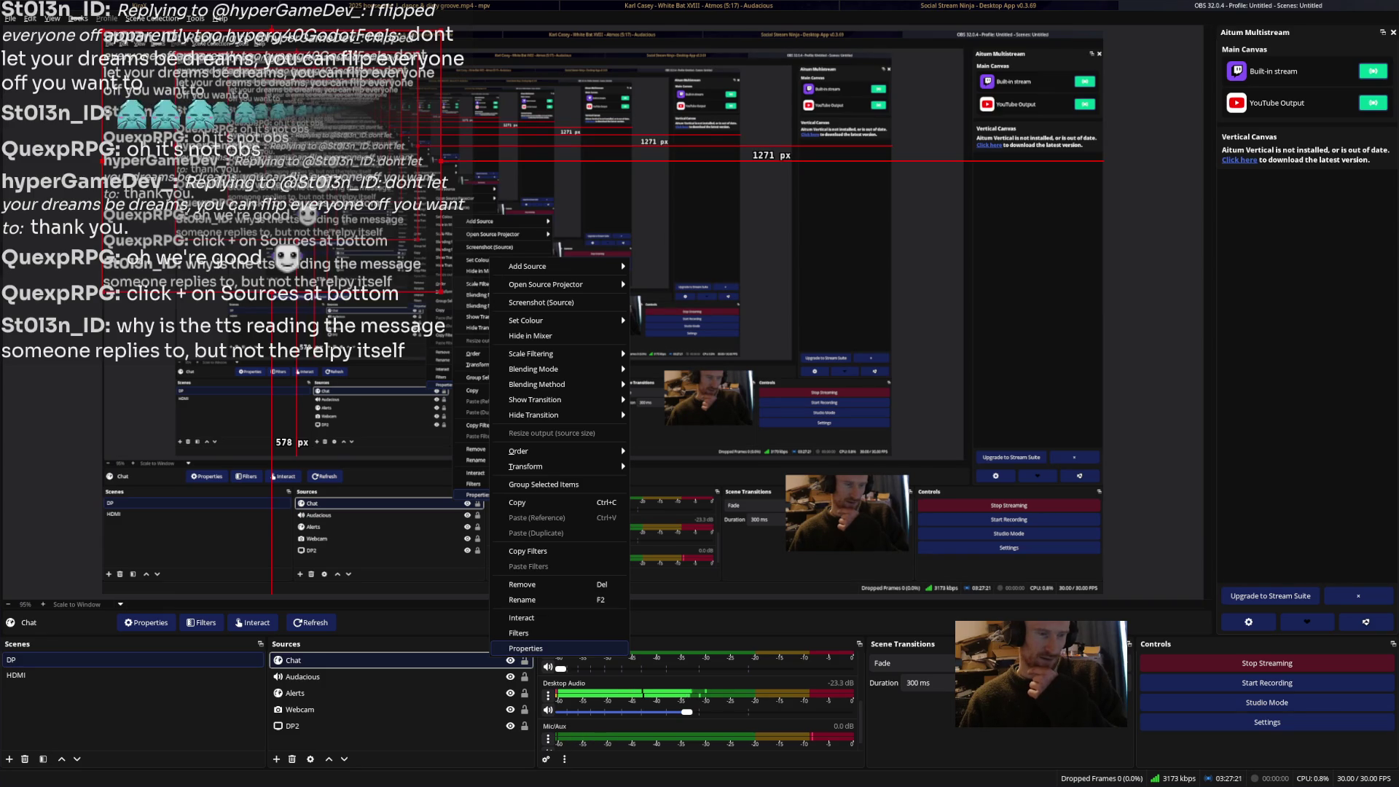
Look over Social Stream Ninja's Text to Speech section, then return to the Blender and Twitch workspace.
key(alt+Tab)
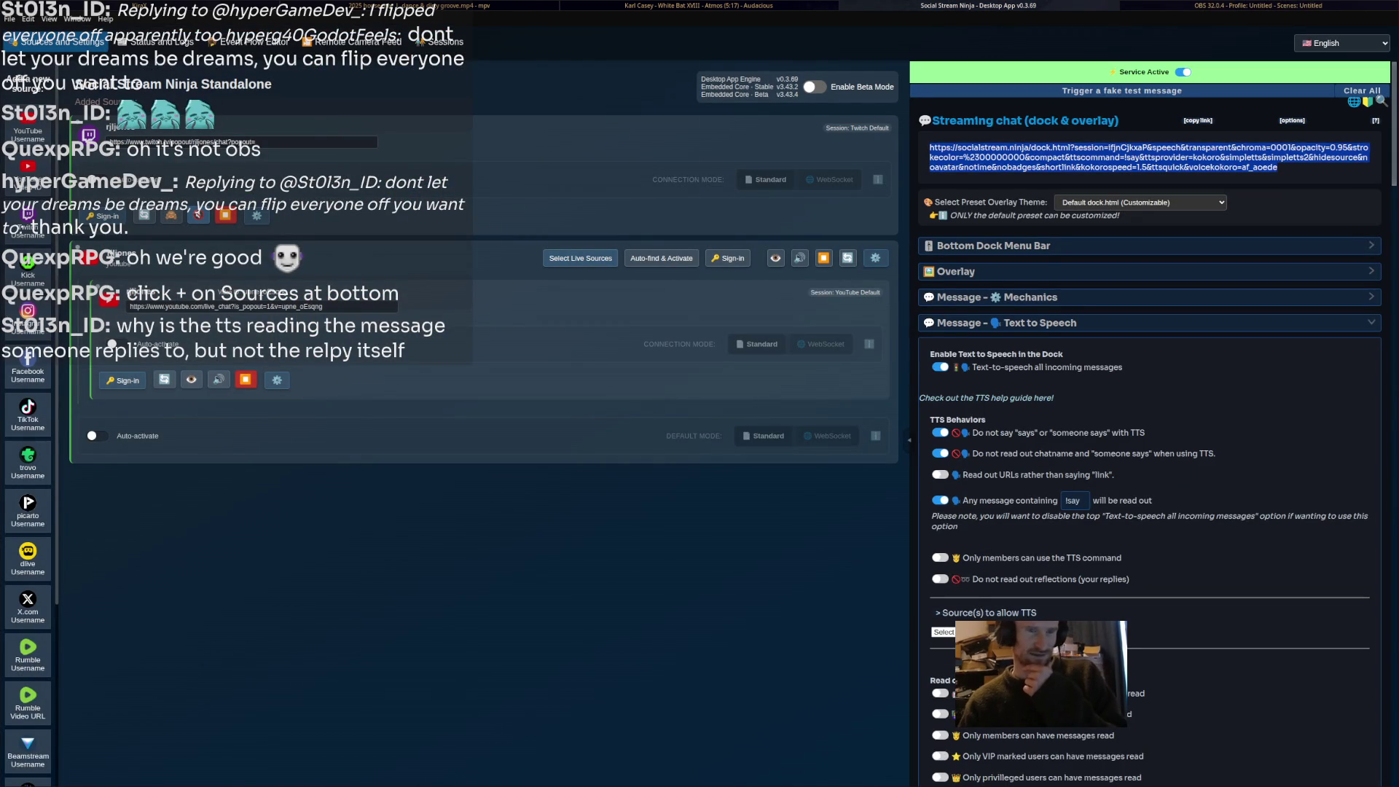
key(alt+Tab)
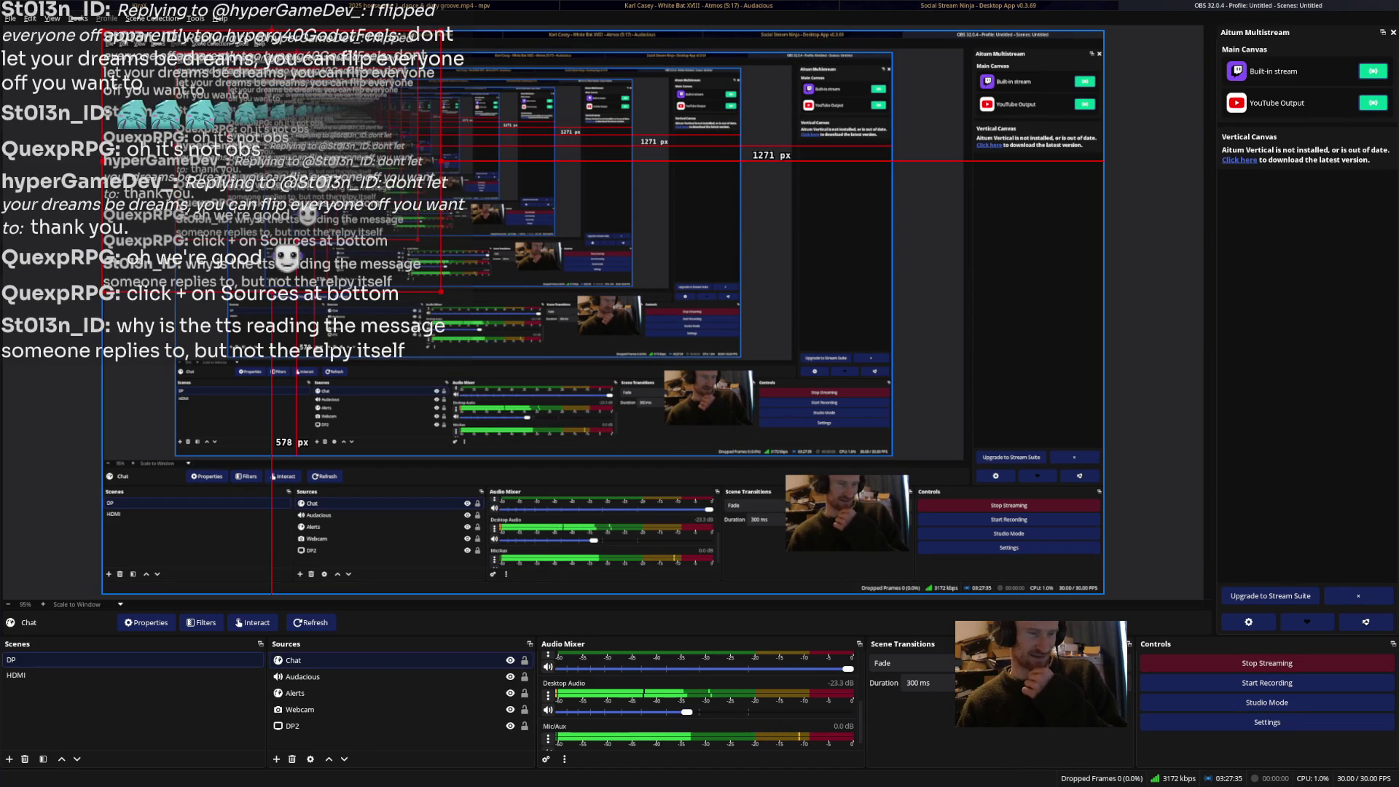
key(alt+Tab)
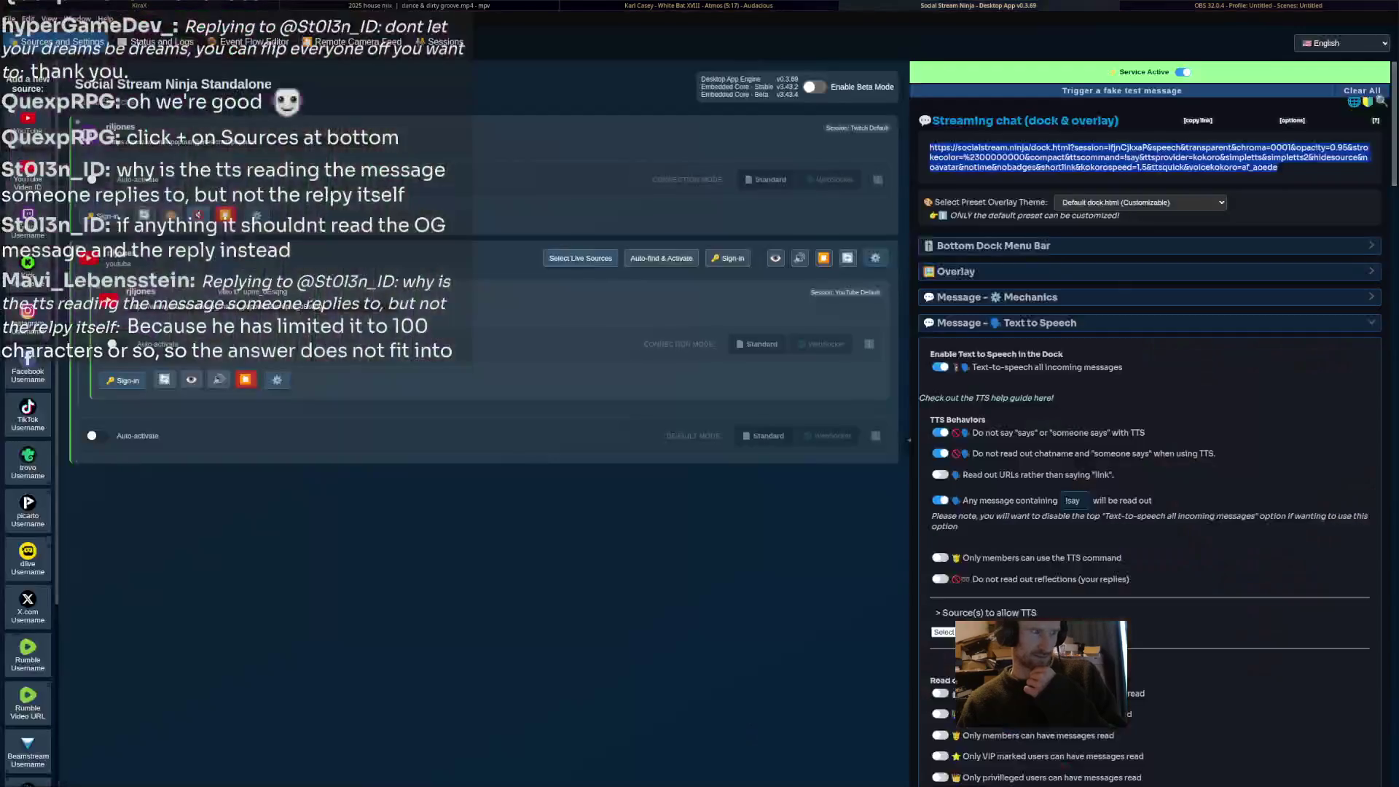
key(super+2)
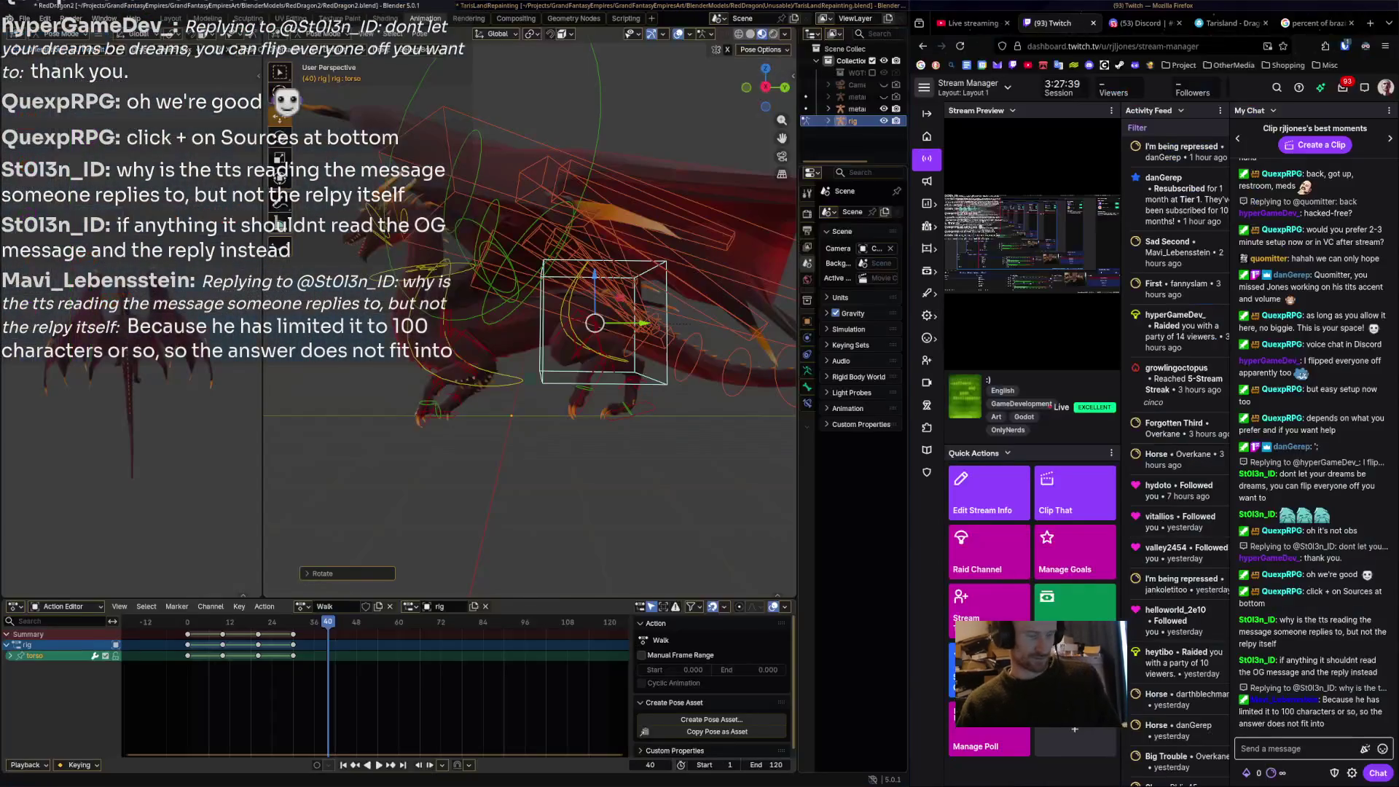
Focus the Twitch chat message box, then switch via Social Stream Ninja to OBS Studio.
click(1282, 749)
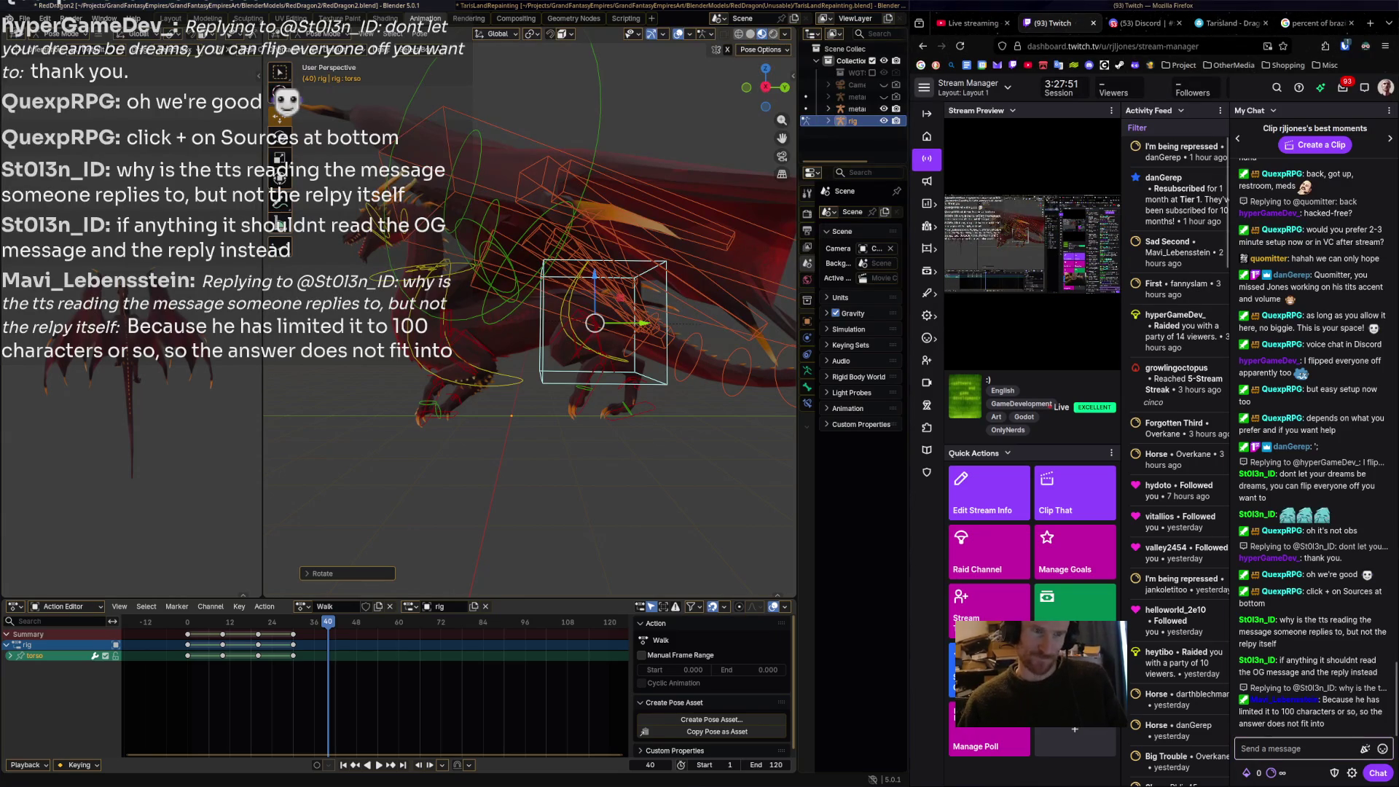
key(super+2)
key(super+3)
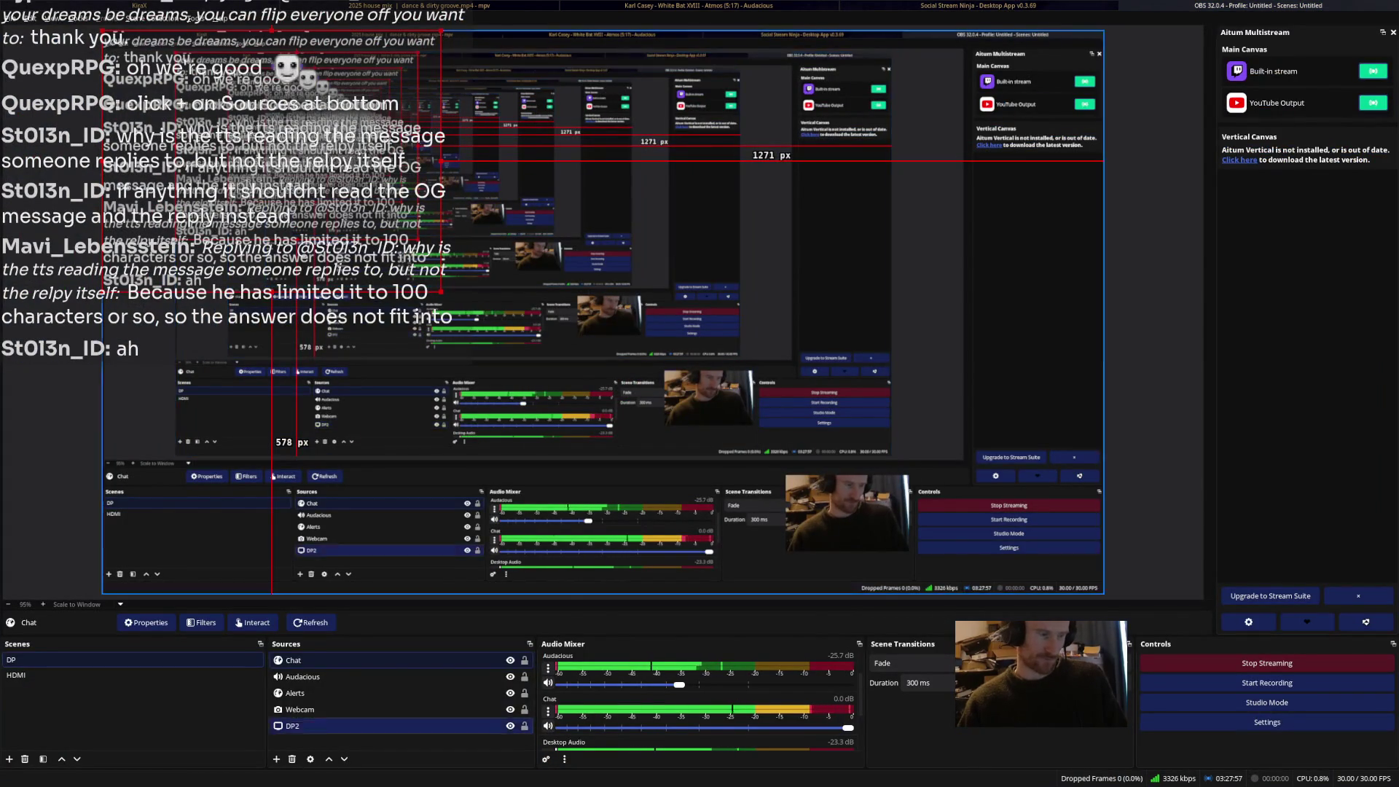
Select the Chat source and open Advanced Audio Properties from the Chat mixer's menu.
click(393, 660)
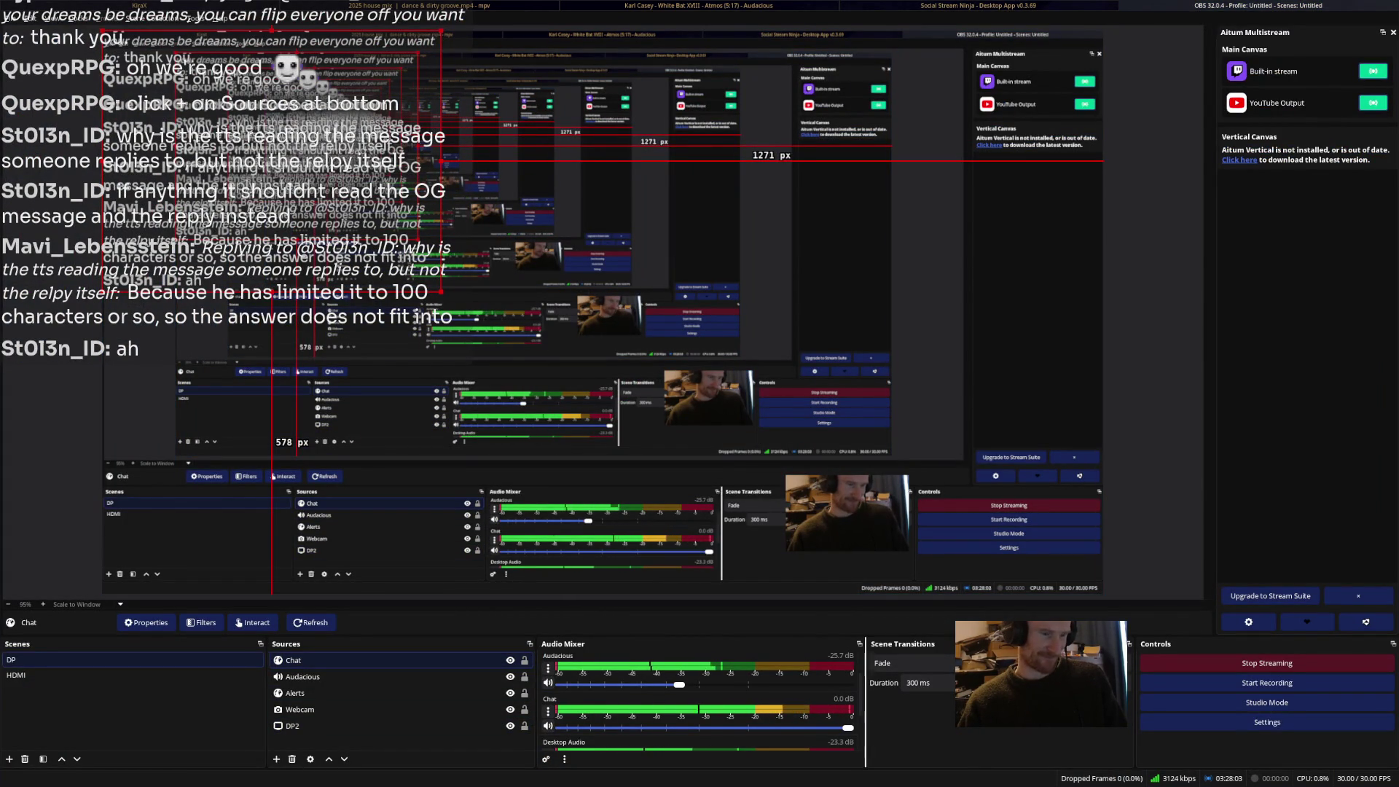
scroll(698, 699, down, 2)
scroll(698, 700, down, 1)
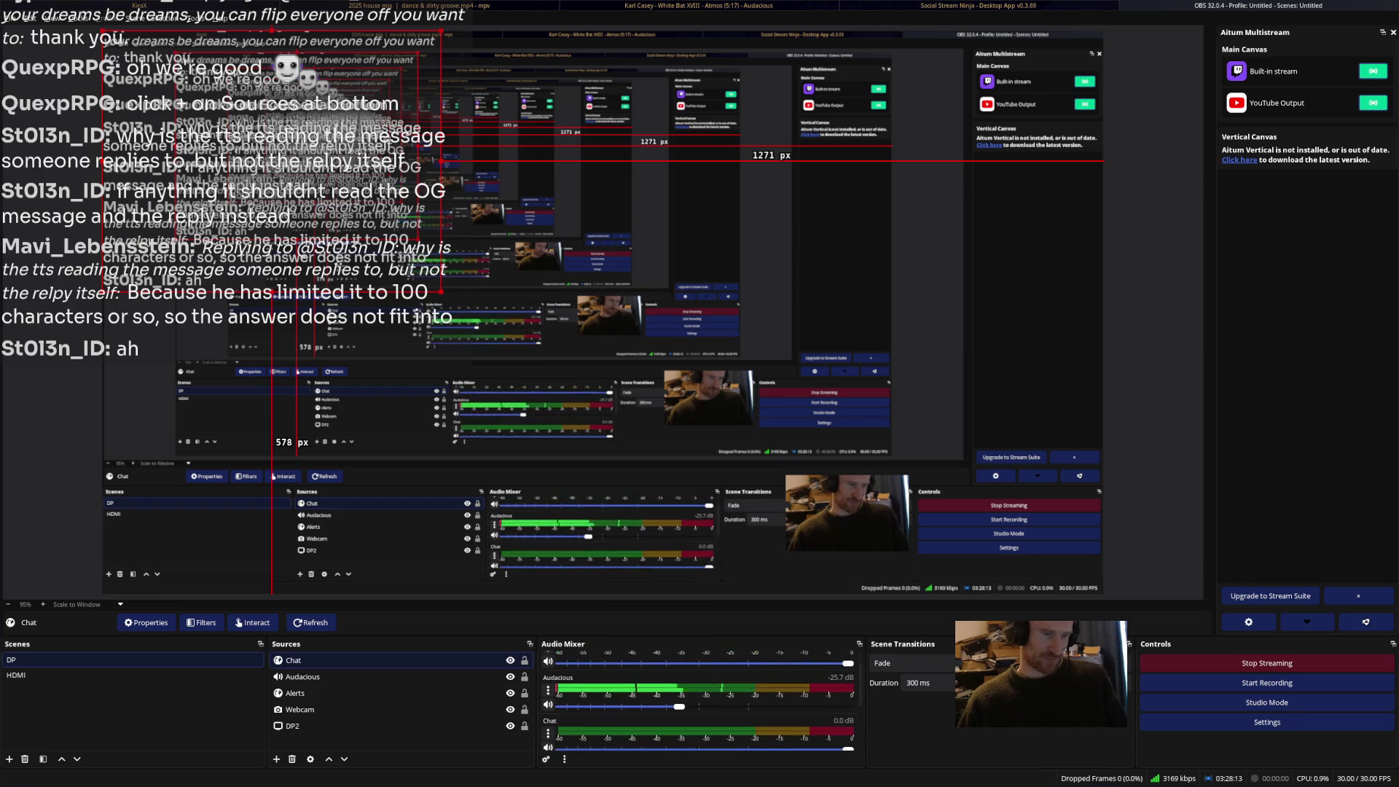
scroll(700, 700, down, 2)
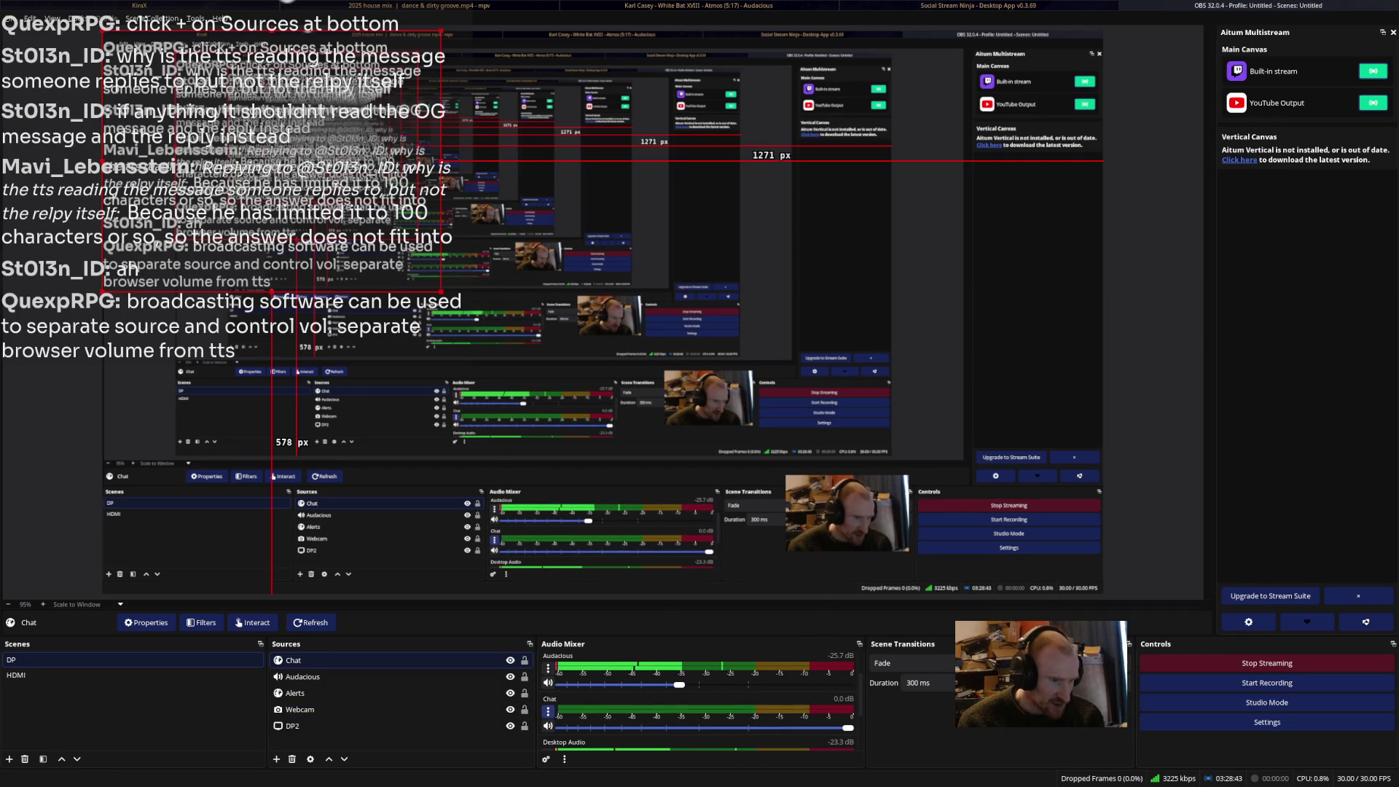
click(548, 710)
click(604, 701)
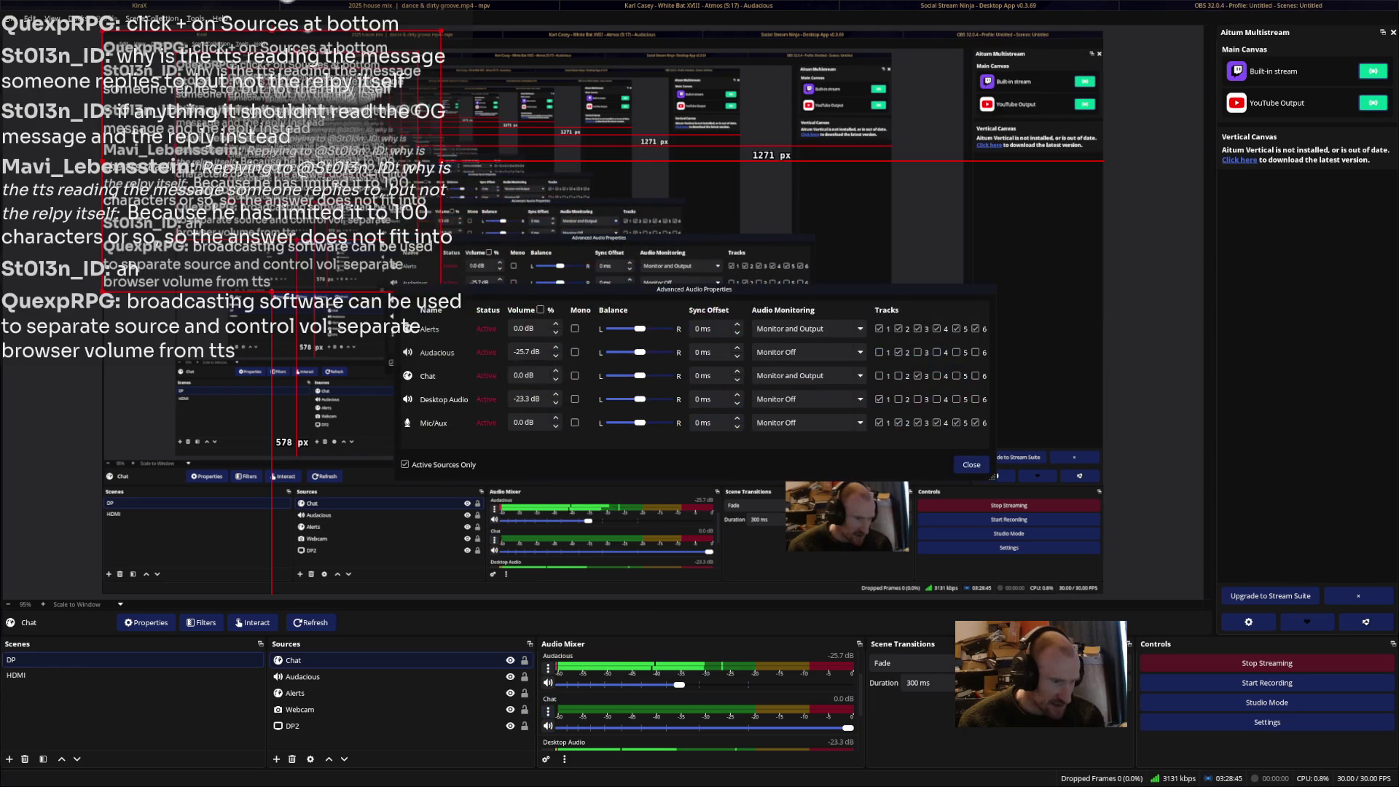
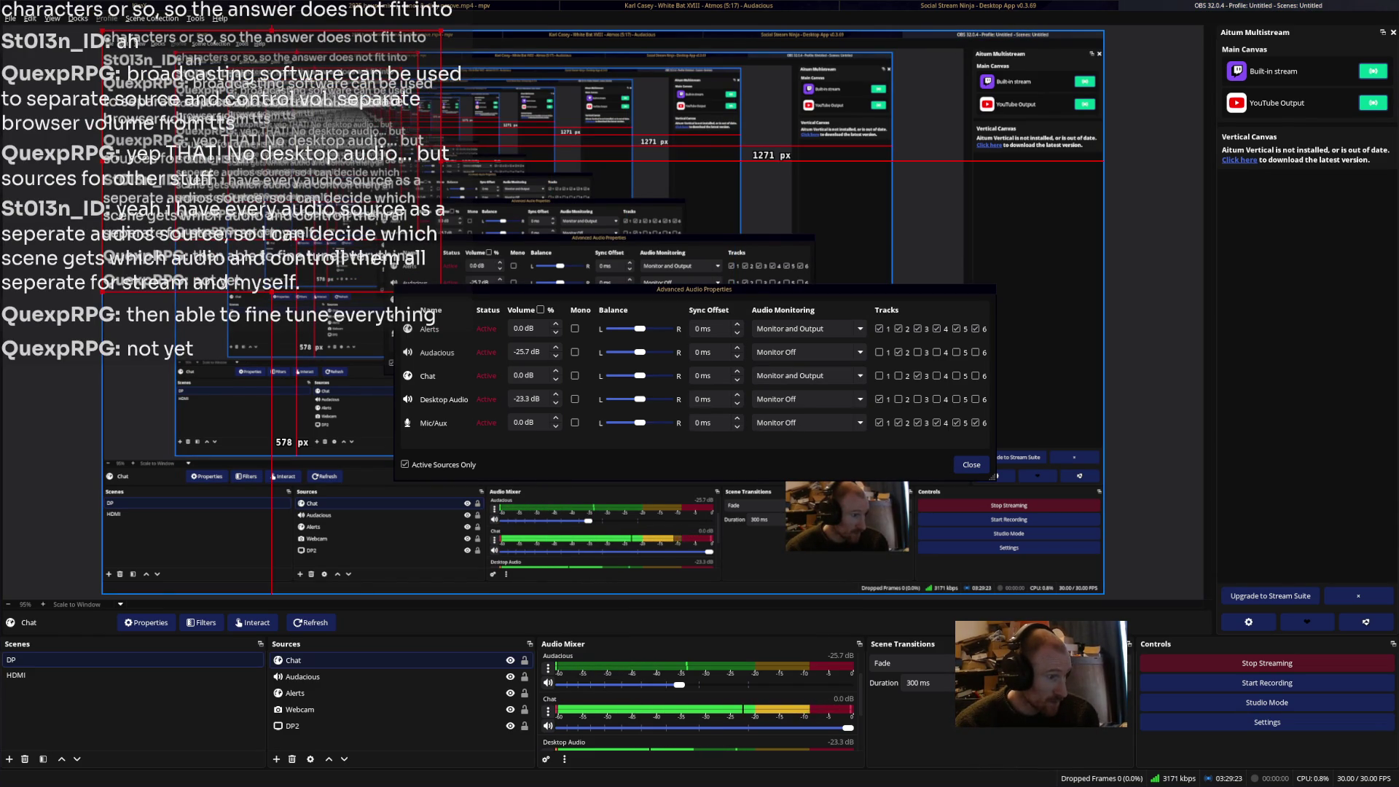
Close Advanced Audio Properties, dismiss the add-source menu without adding anything, and switch to pulsemixer.
click(972, 465)
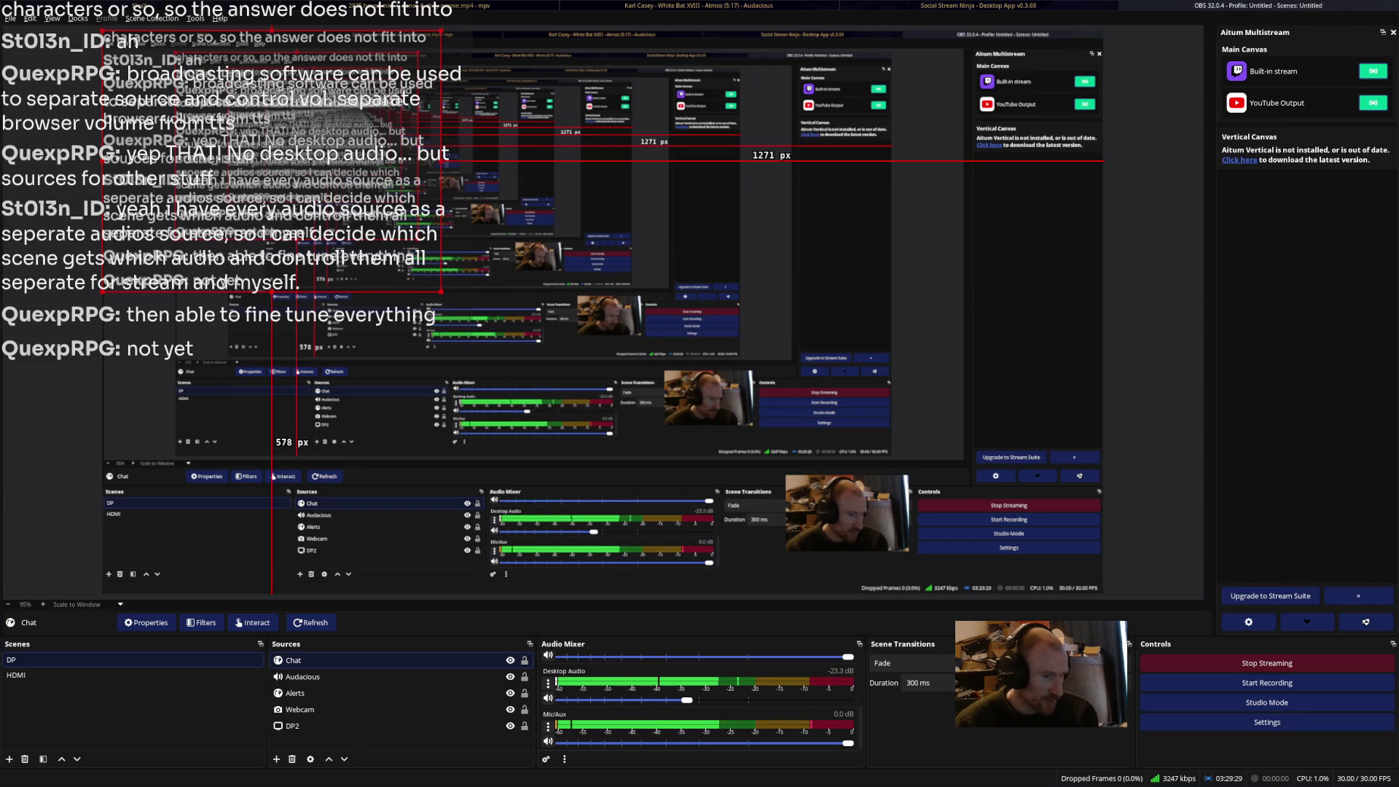
click(401, 740)
click(276, 759)
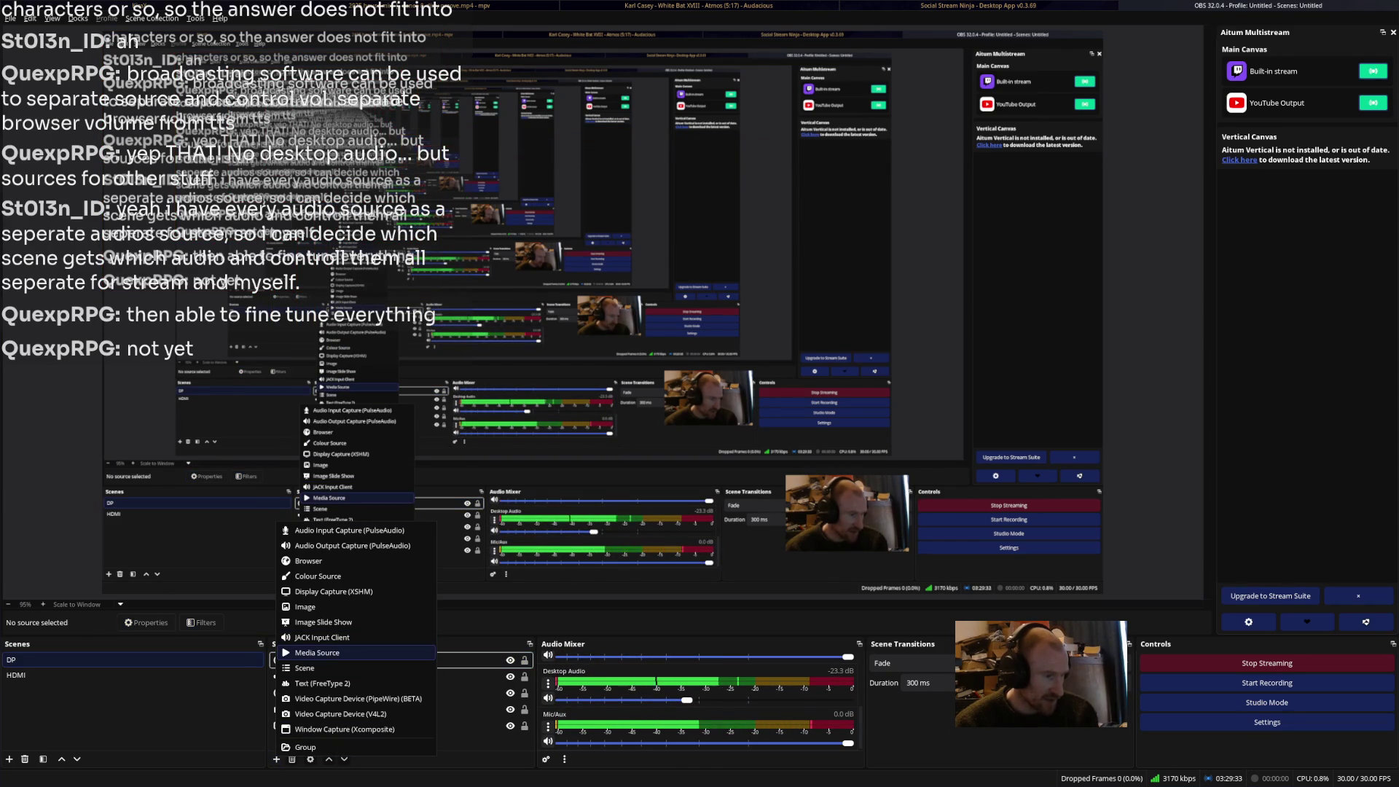
key(Escape)
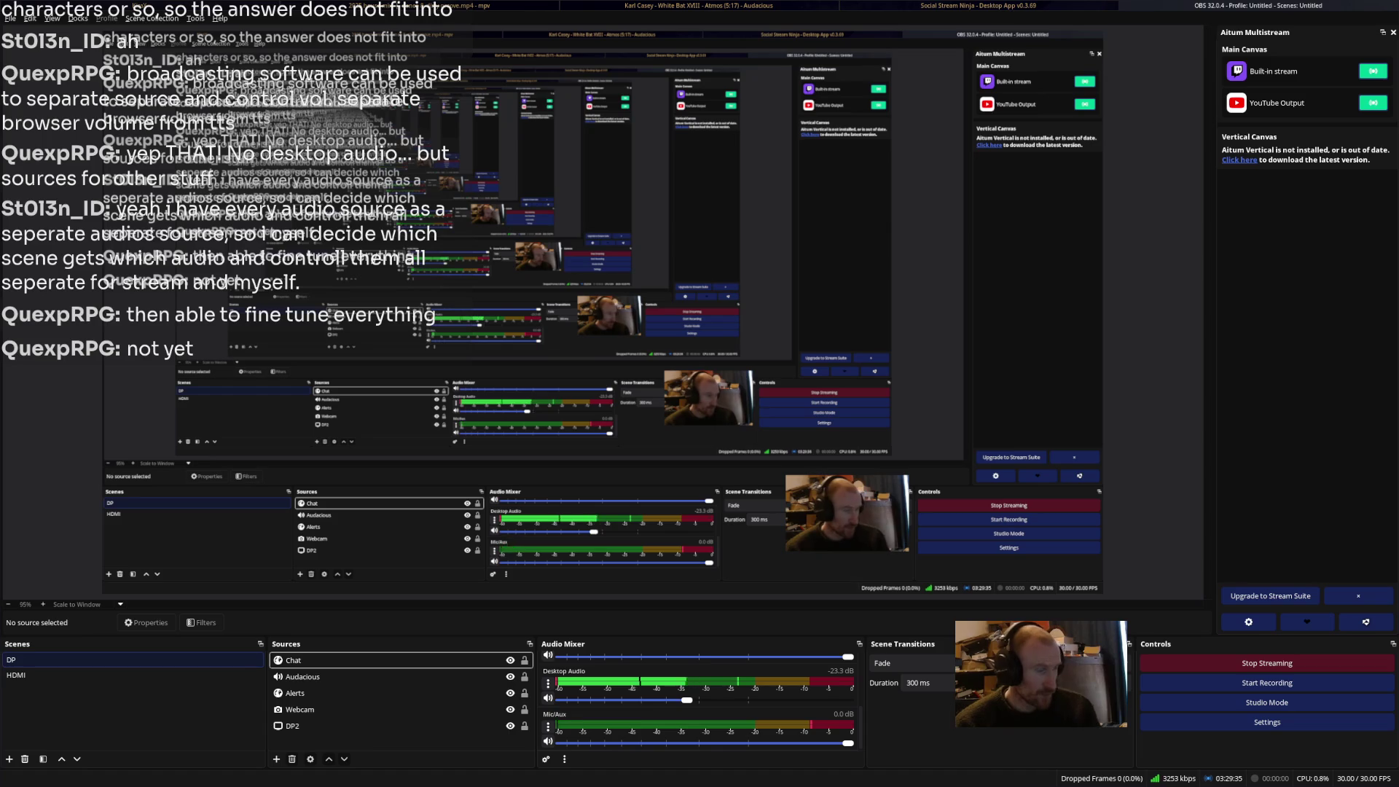
key(super+Return)
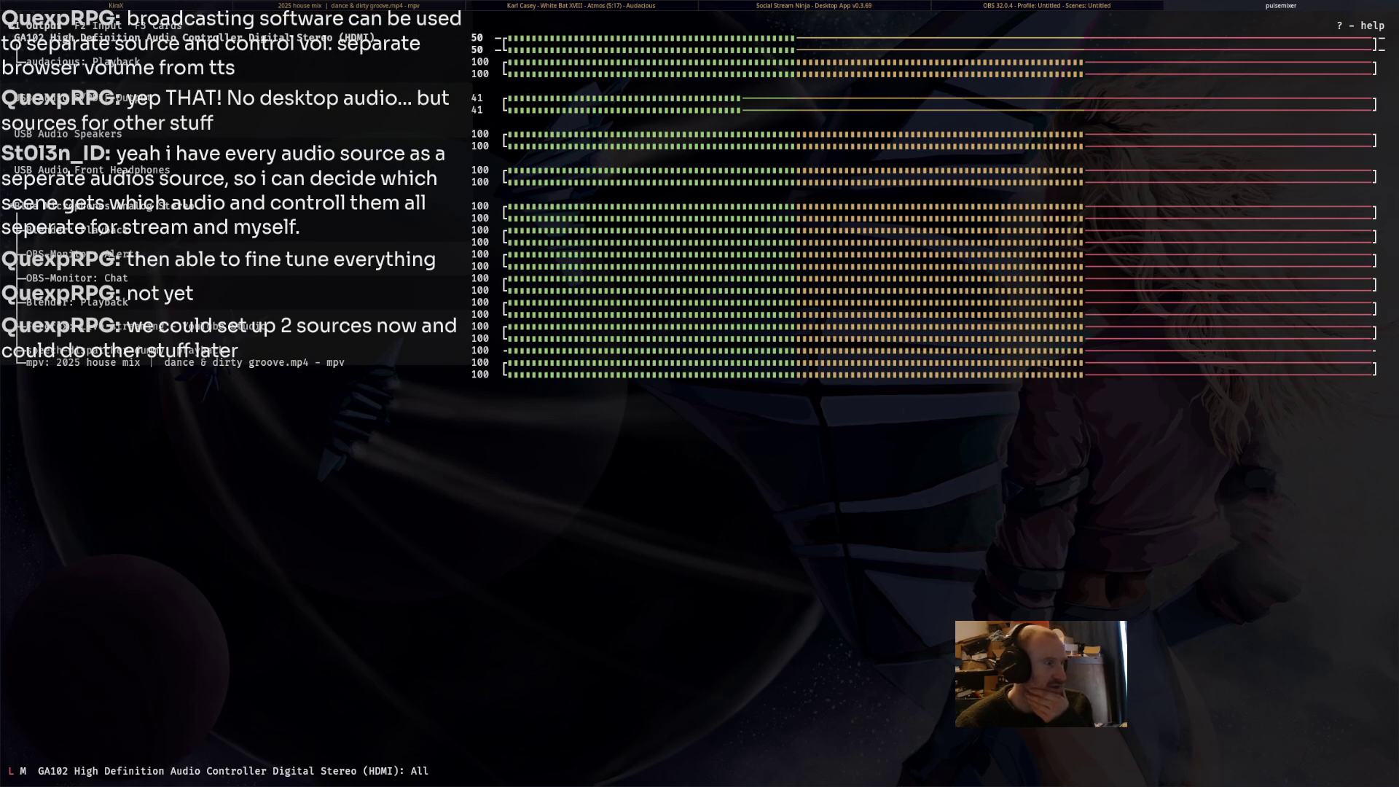
Back in OBS, add an Audio Output Capture (PulseAudio) source using the Blue Microphones Analog Stereo device.
key(alt+Tab)
key(alt+Tab)
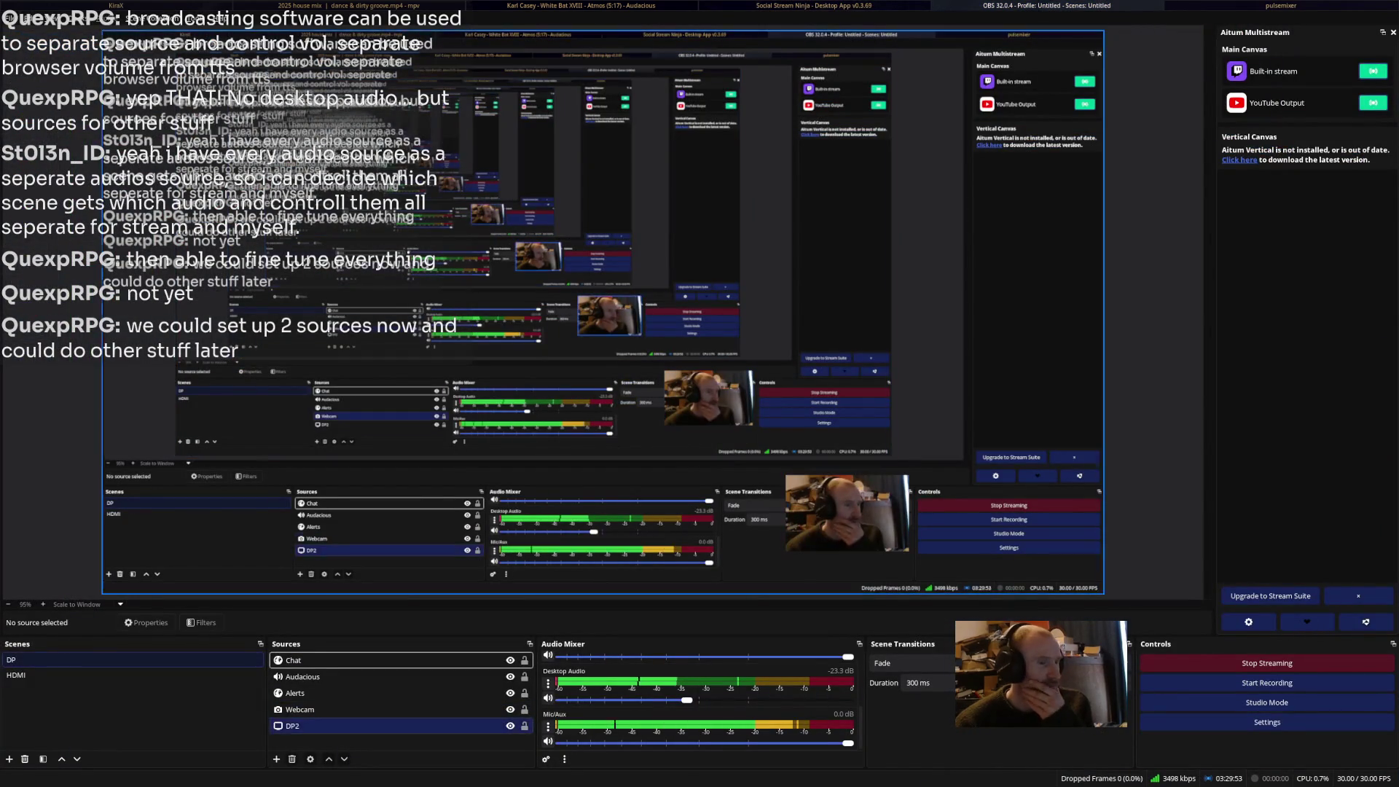
click(276, 759)
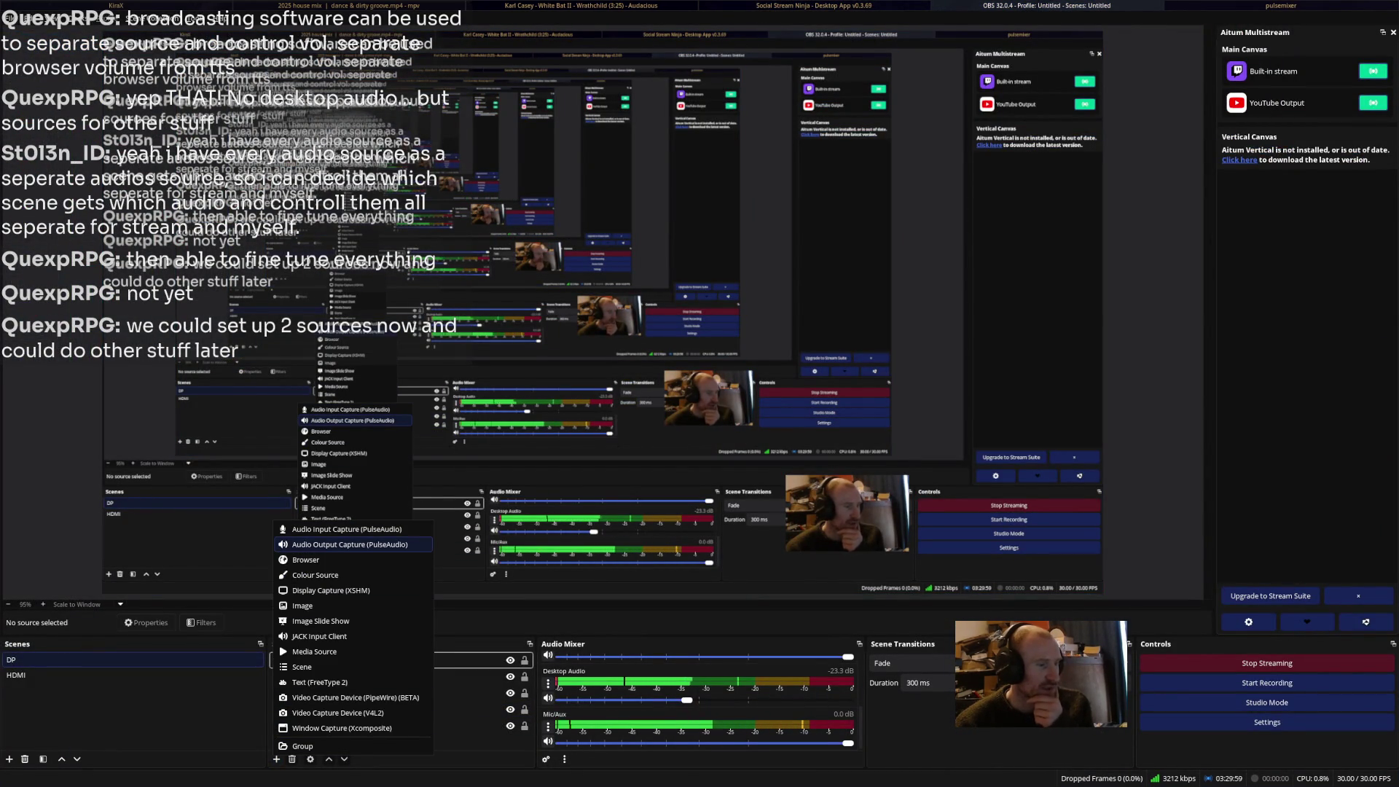
click(343, 545)
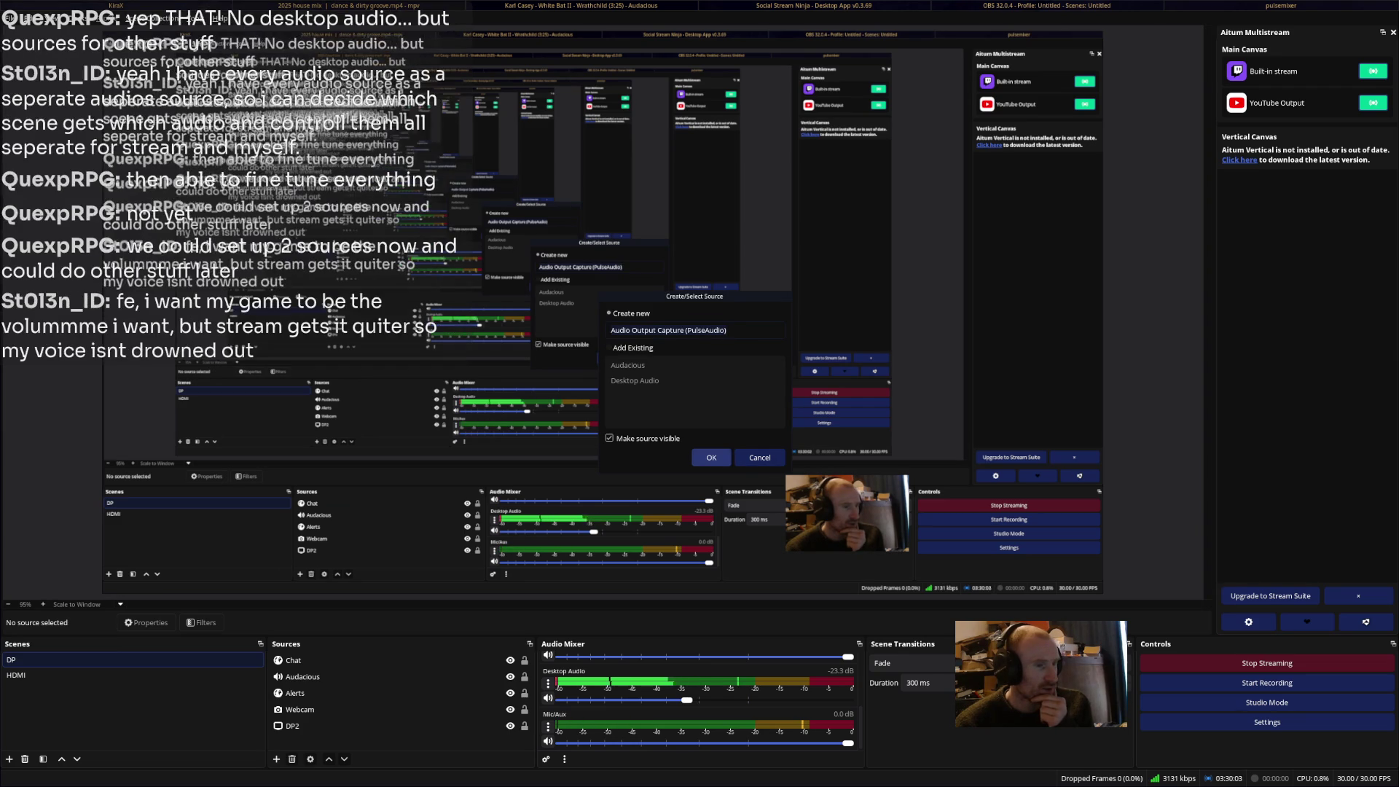
key(Return)
key(space)
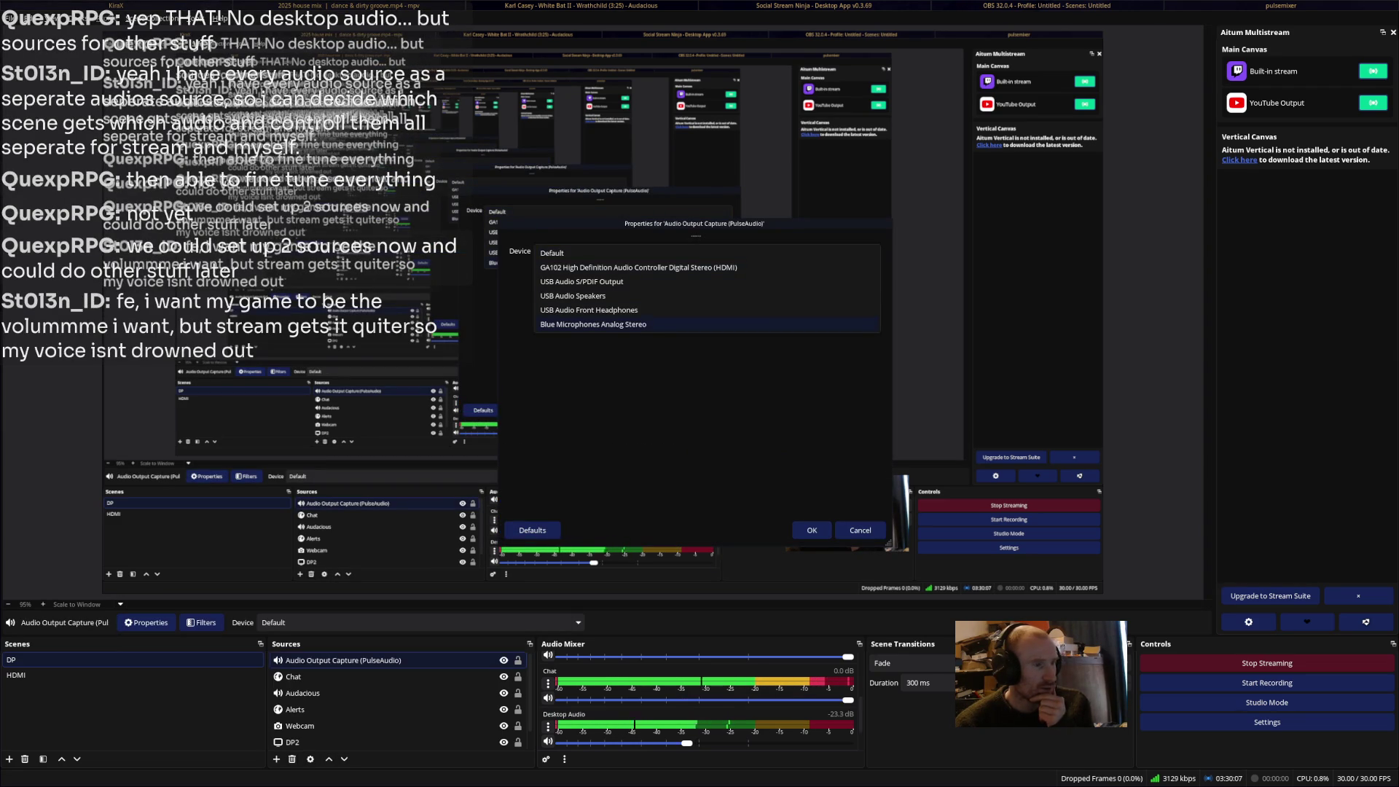
key(Return)
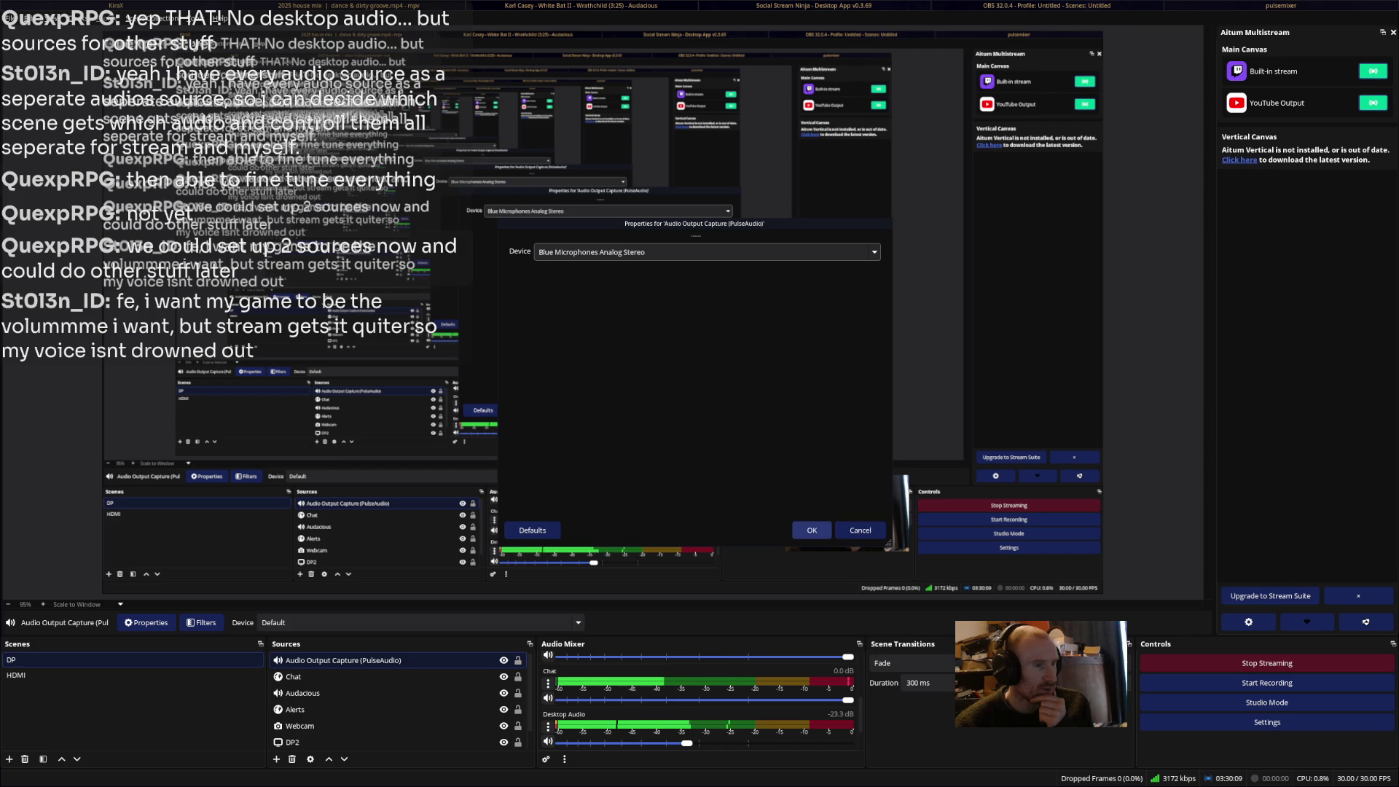
key(Return)
click(293, 676)
Recheck the Audio Output Capture source's properties, then remove it from the DP scene.
right_click(328, 661)
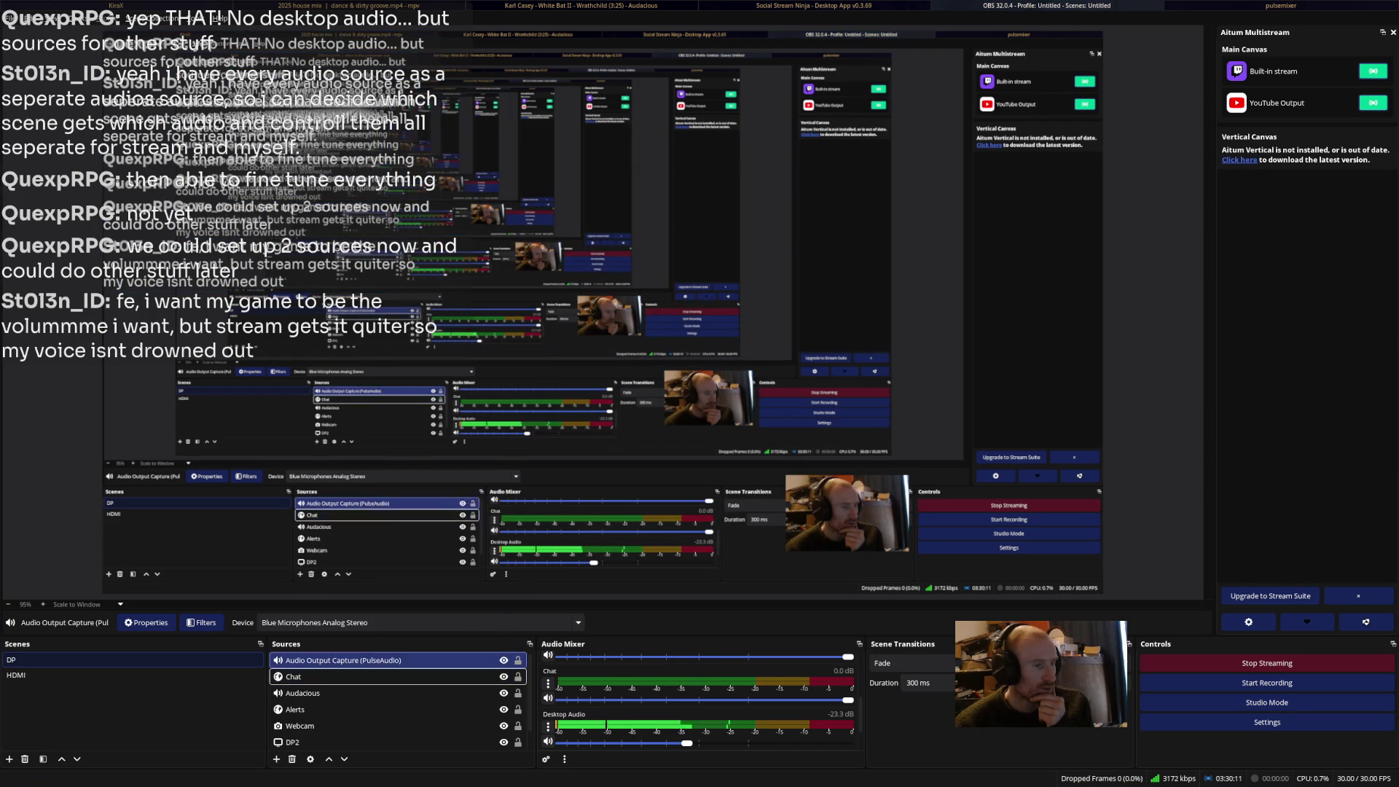
click(365, 645)
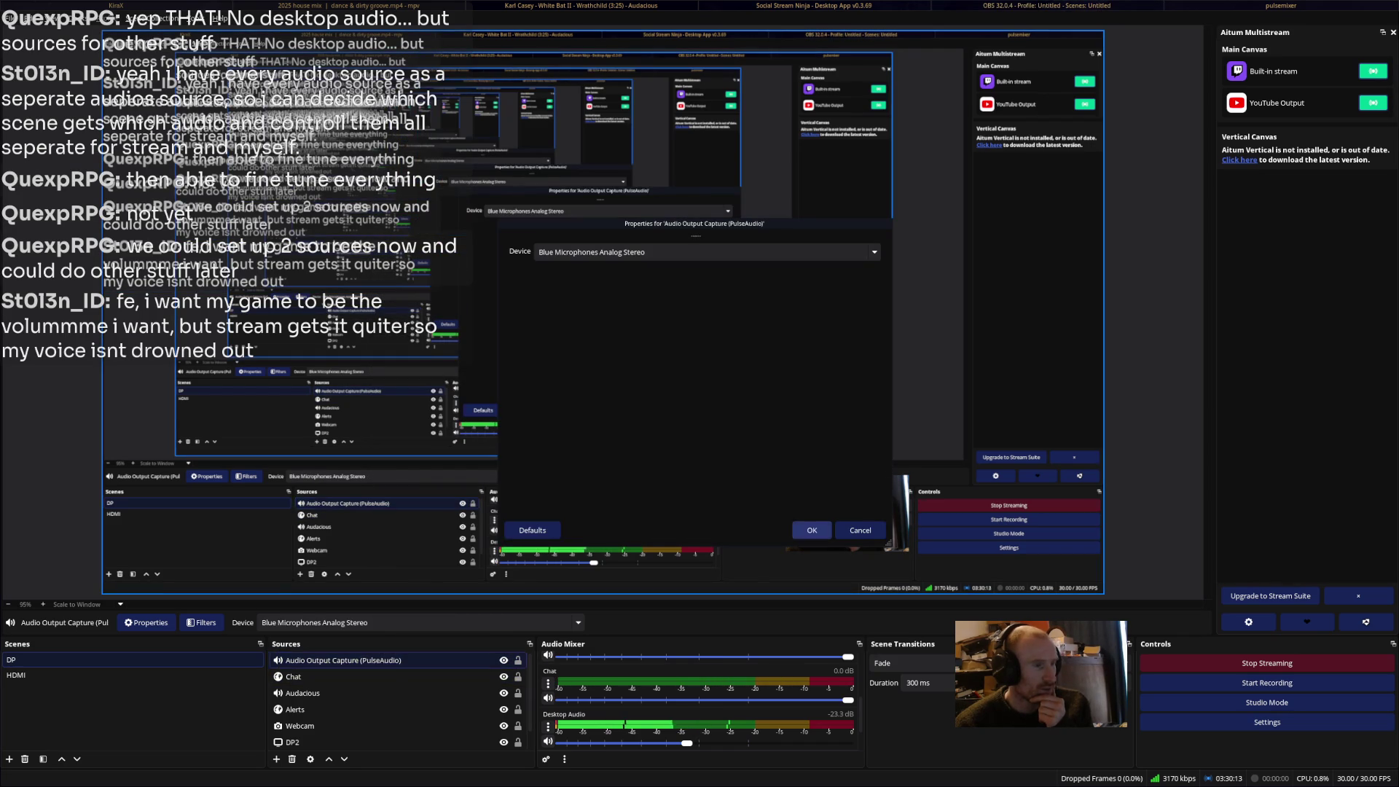
click(812, 530)
right_click(394, 660)
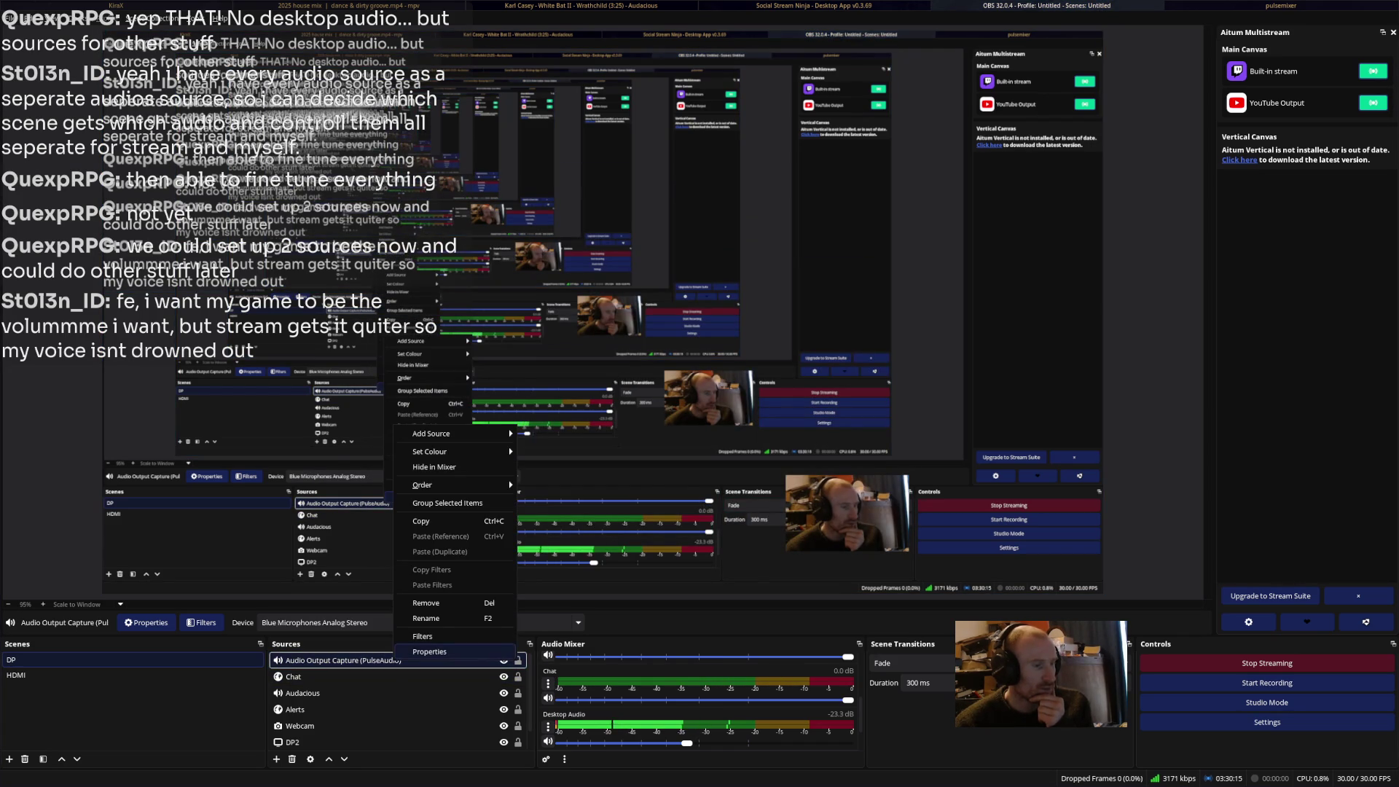
click(426, 603)
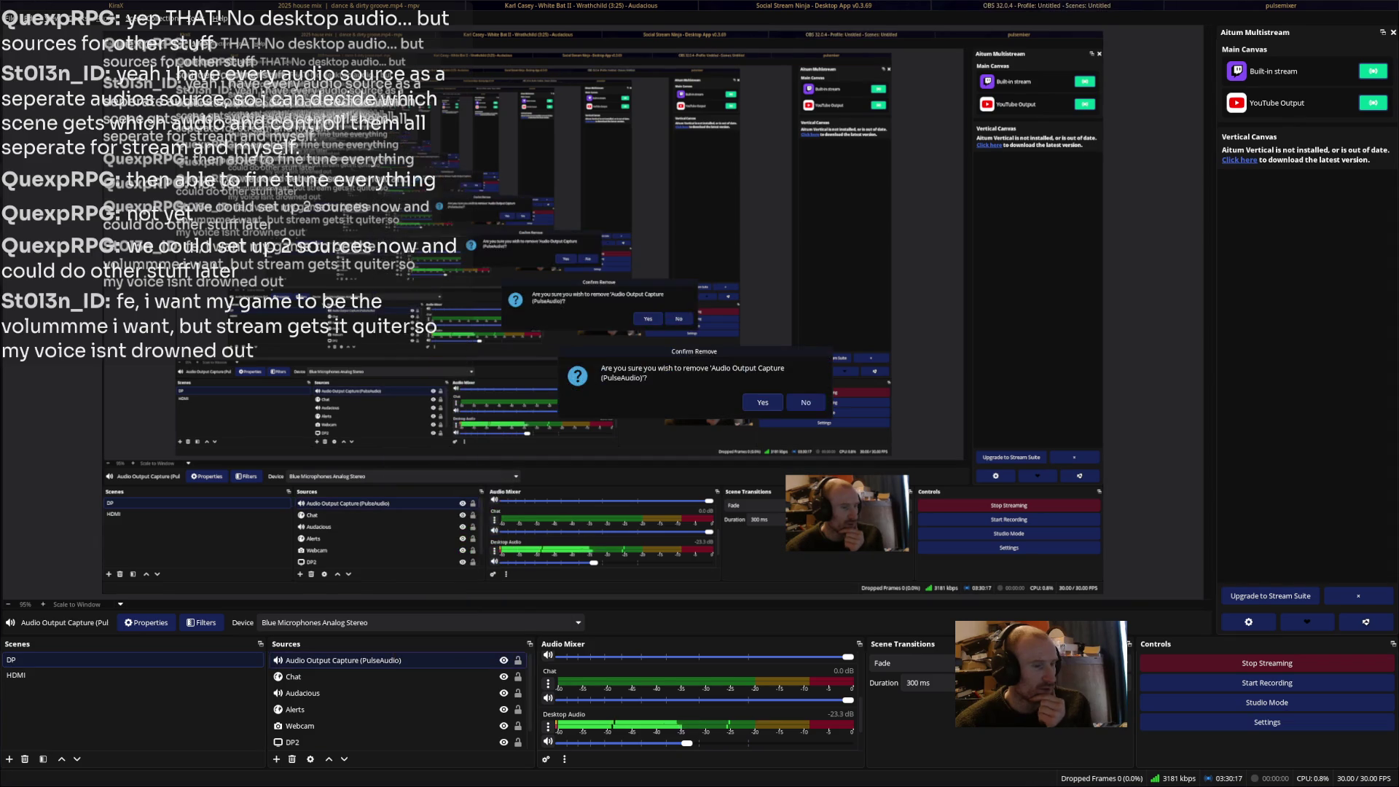
click(761, 405)
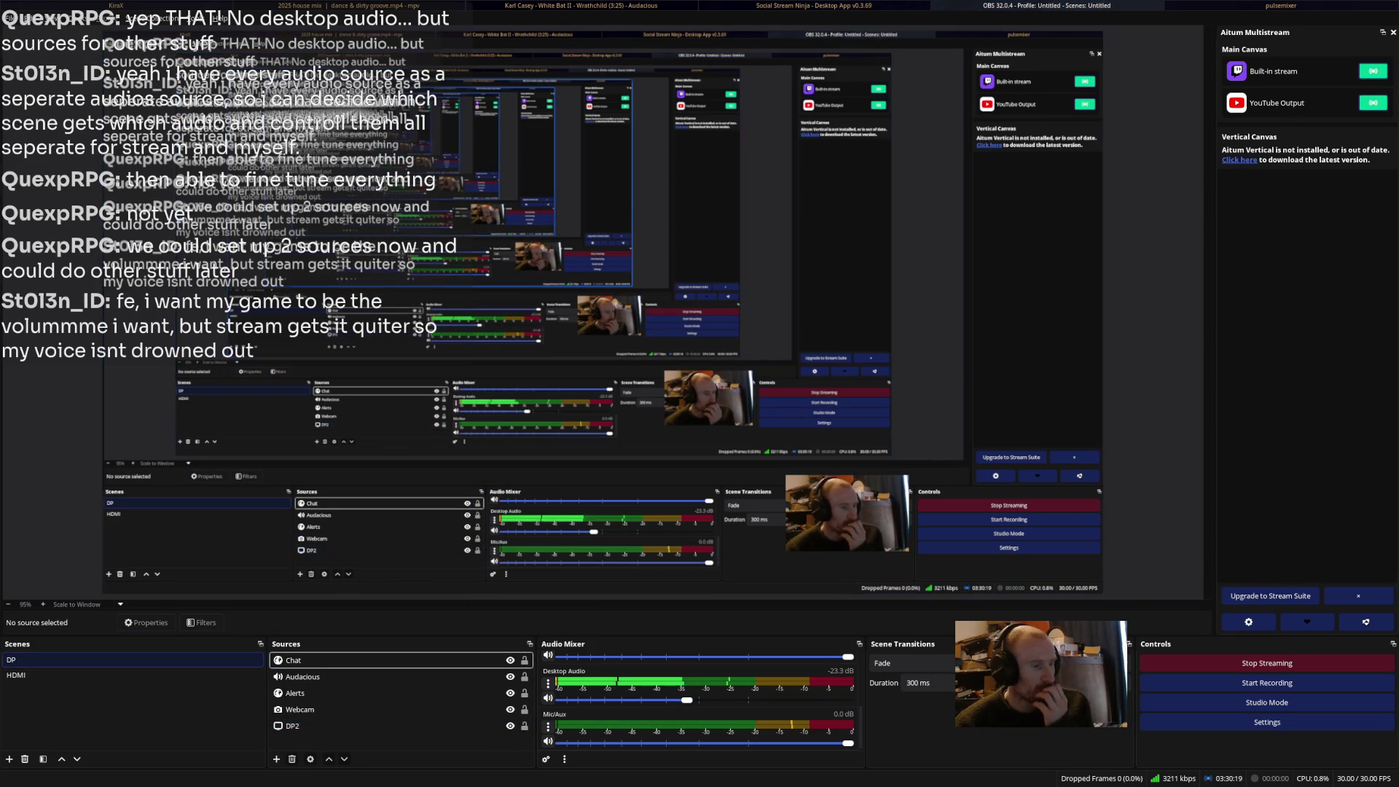
right_click(418, 698)
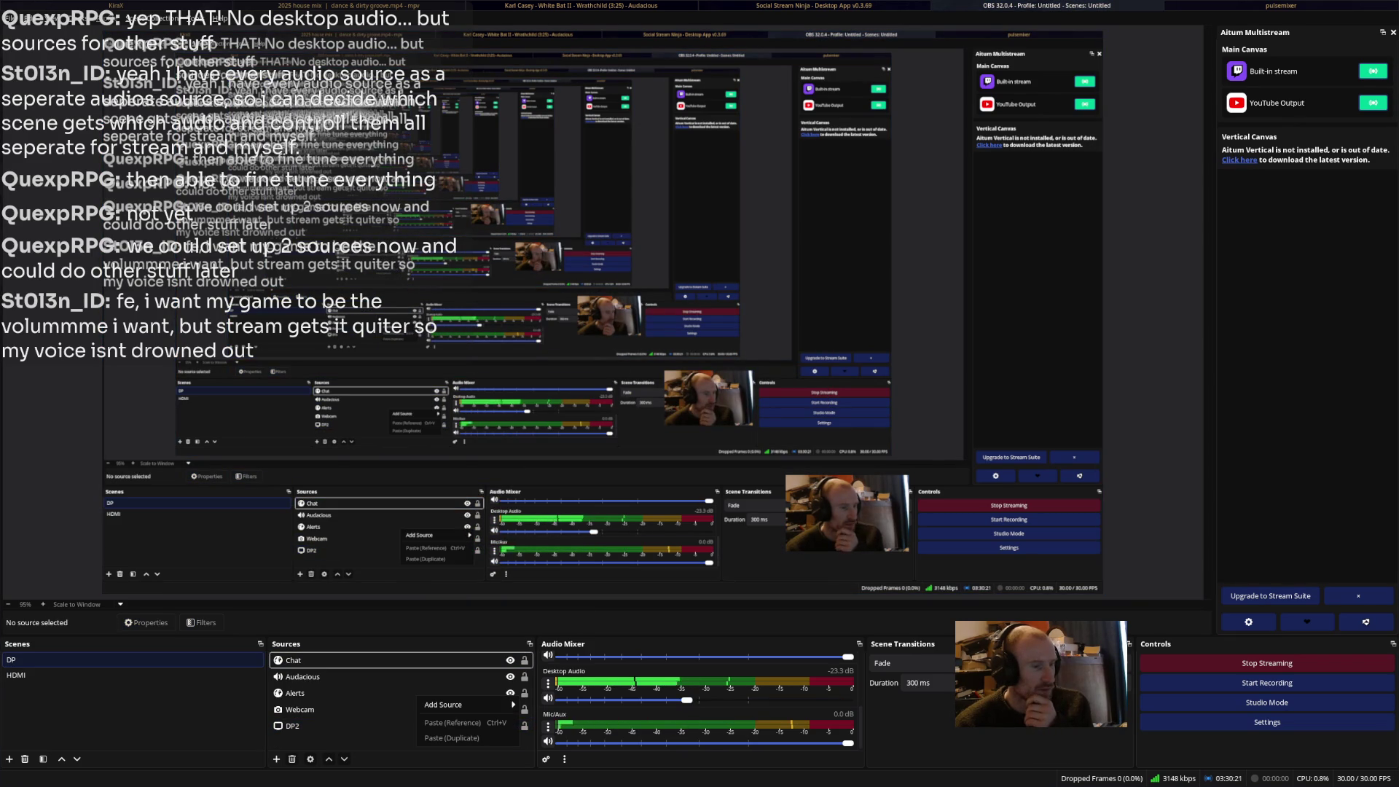
Add an Audio Input Capture source, keeping Default as its input device.
mouse_move(466, 704)
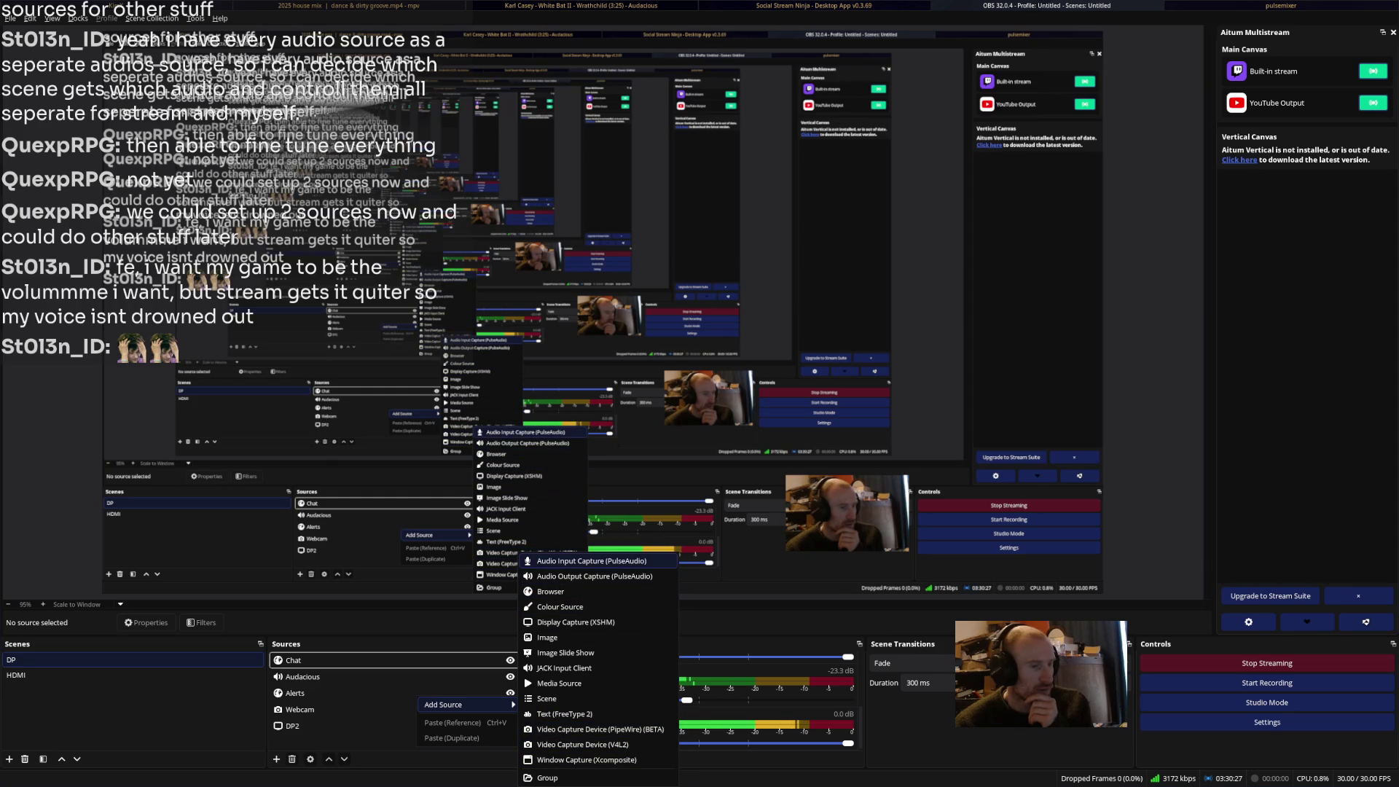
click(583, 561)
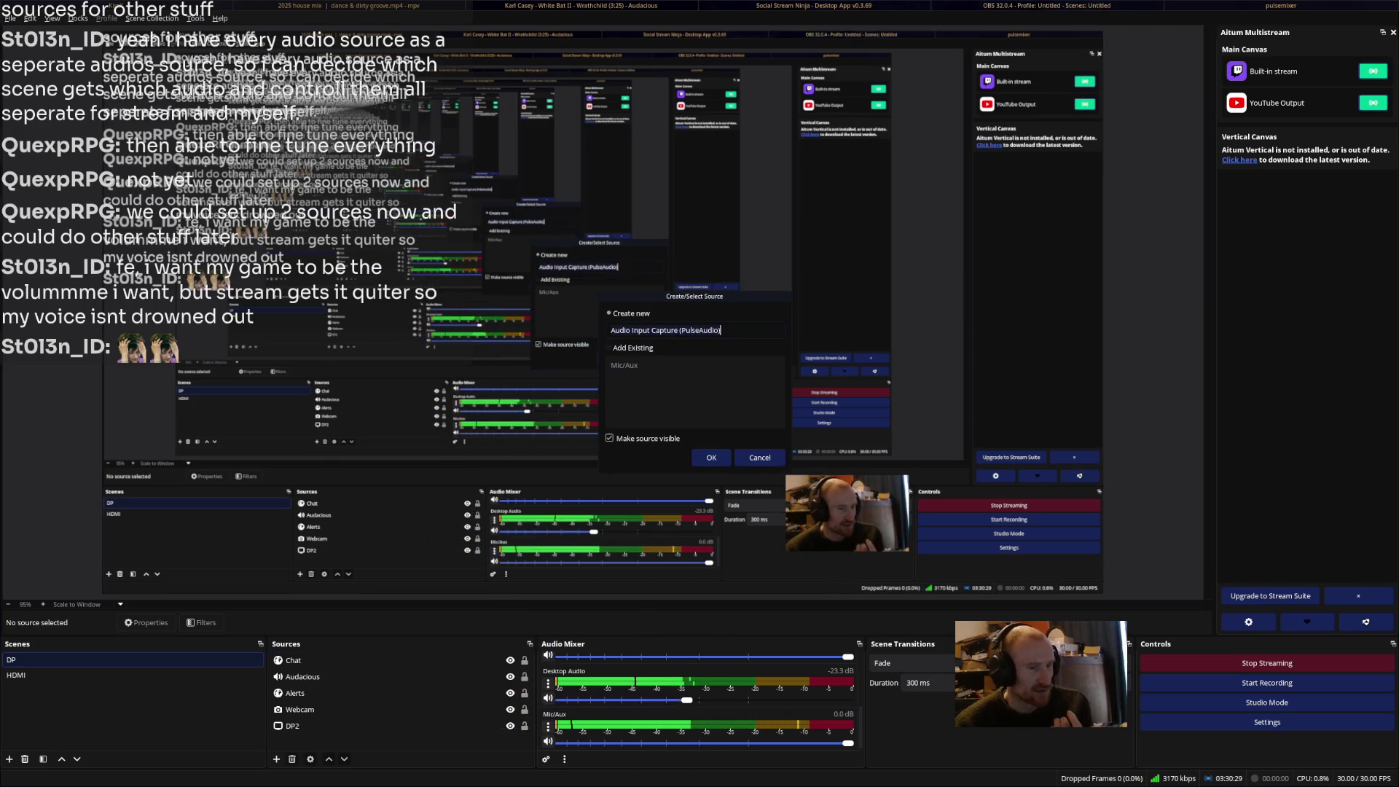
click(712, 457)
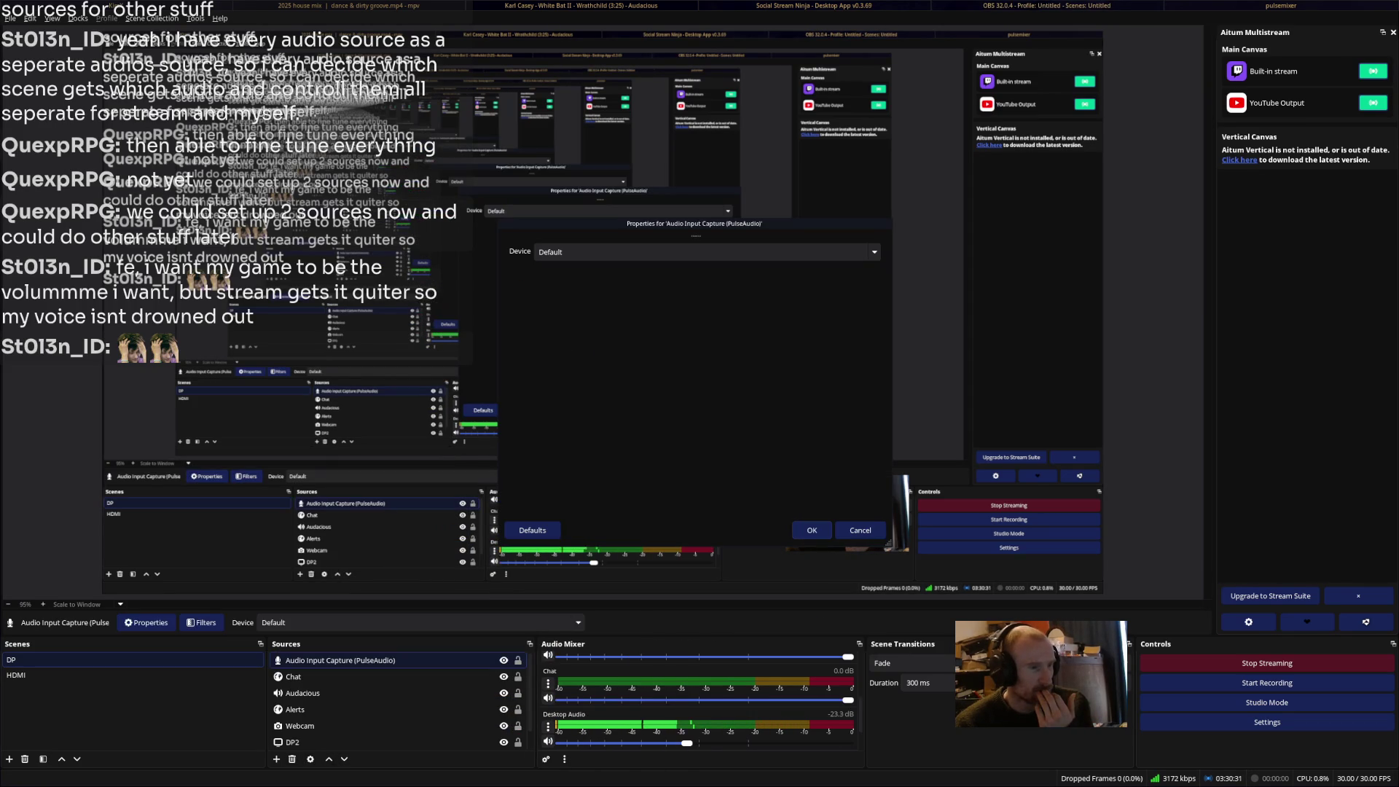
click(707, 253)
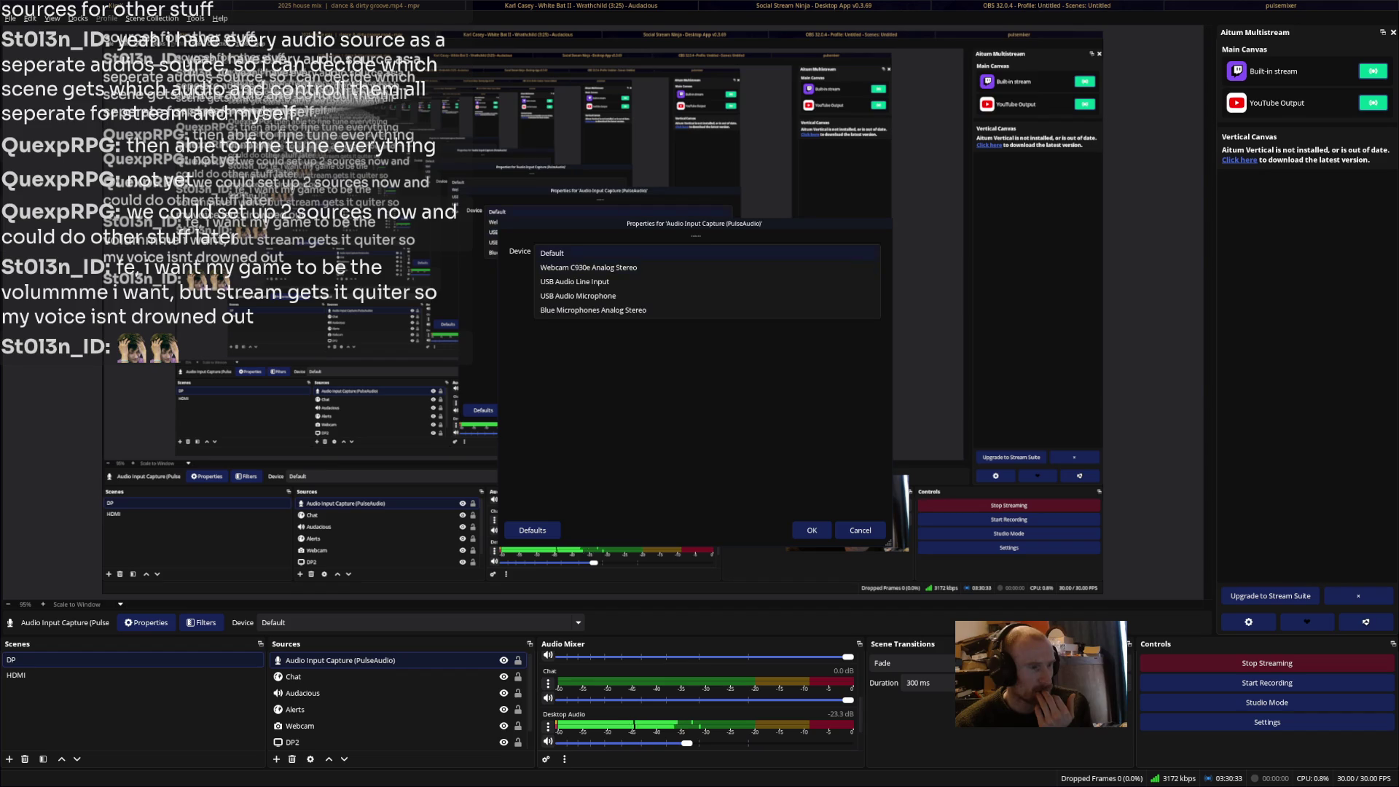
click(707, 253)
click(811, 530)
Remove the trial Audio Input Capture source, leaving the Chat source untouched.
click(460, 677)
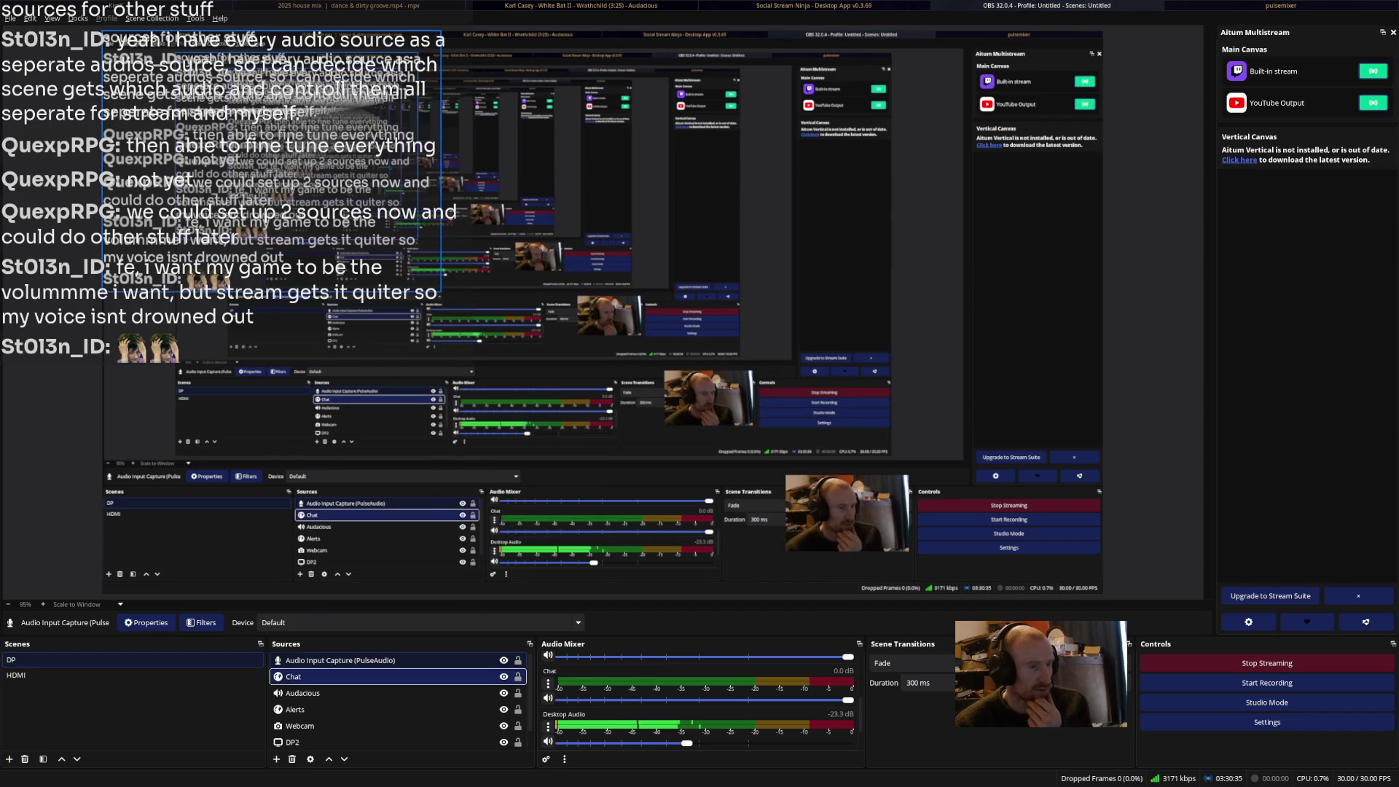
right_click(460, 670)
click(326, 660)
right_click(326, 660)
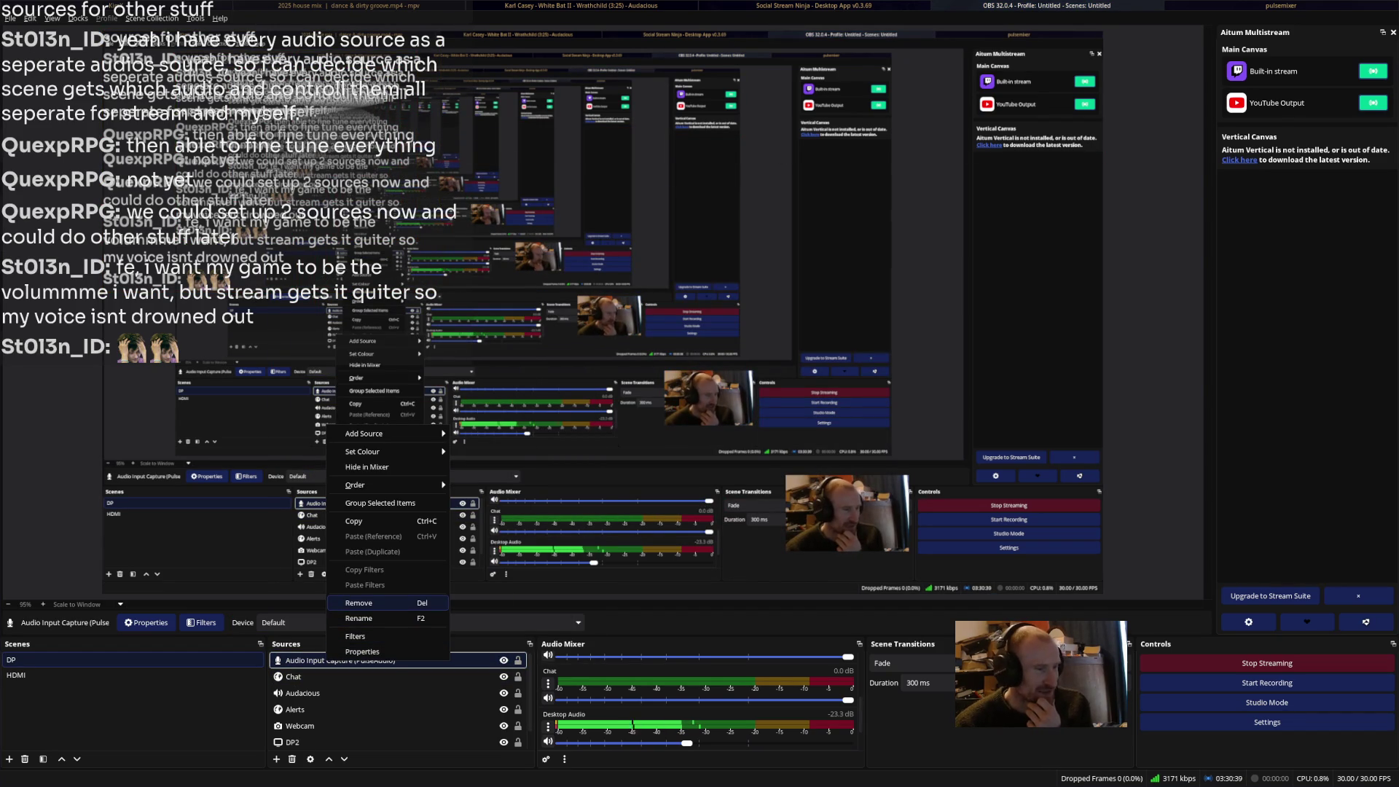
click(359, 603)
click(765, 408)
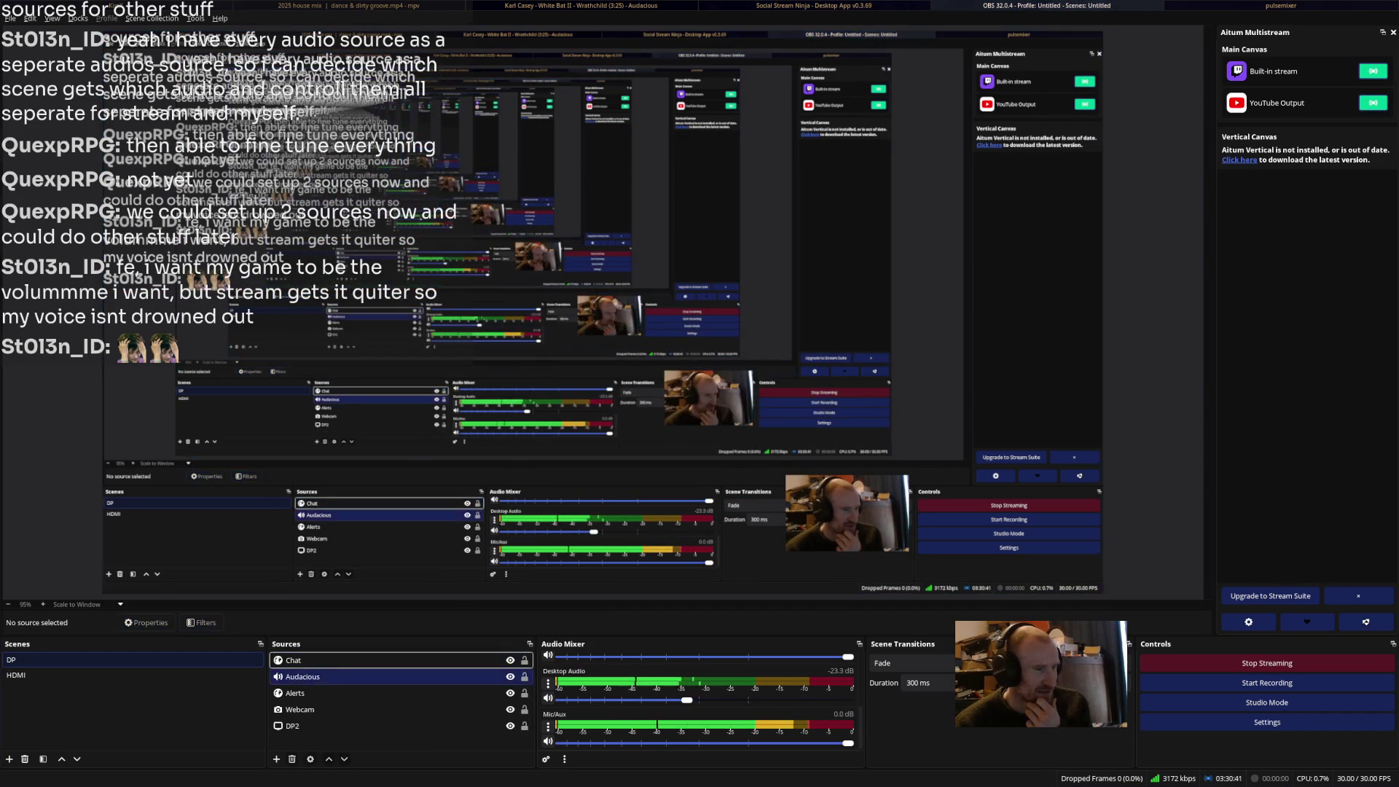
Glance at the Audacious source's options, then bring the Audacious player forward.
right_click(390, 677)
key(Escape)
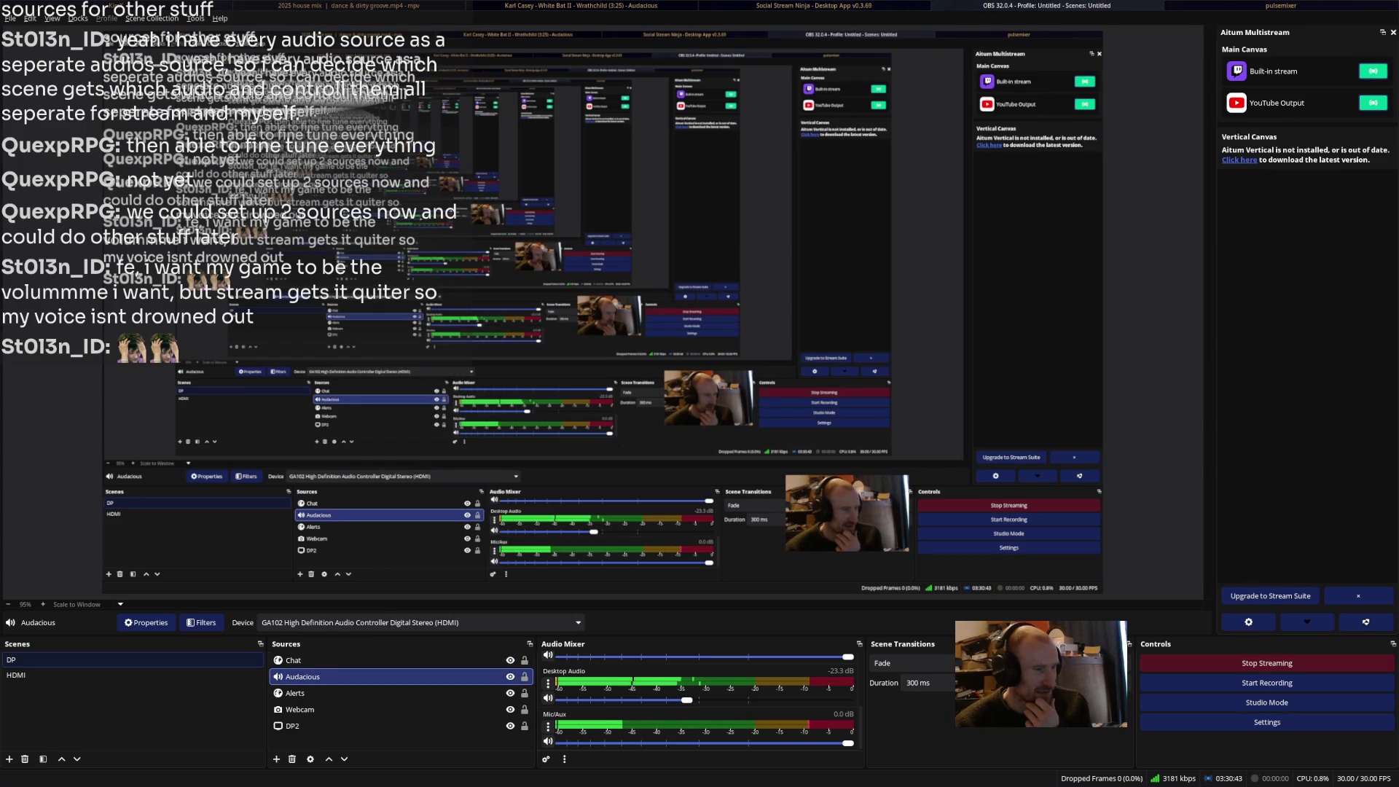
key(super+Left)
key(super+Left)
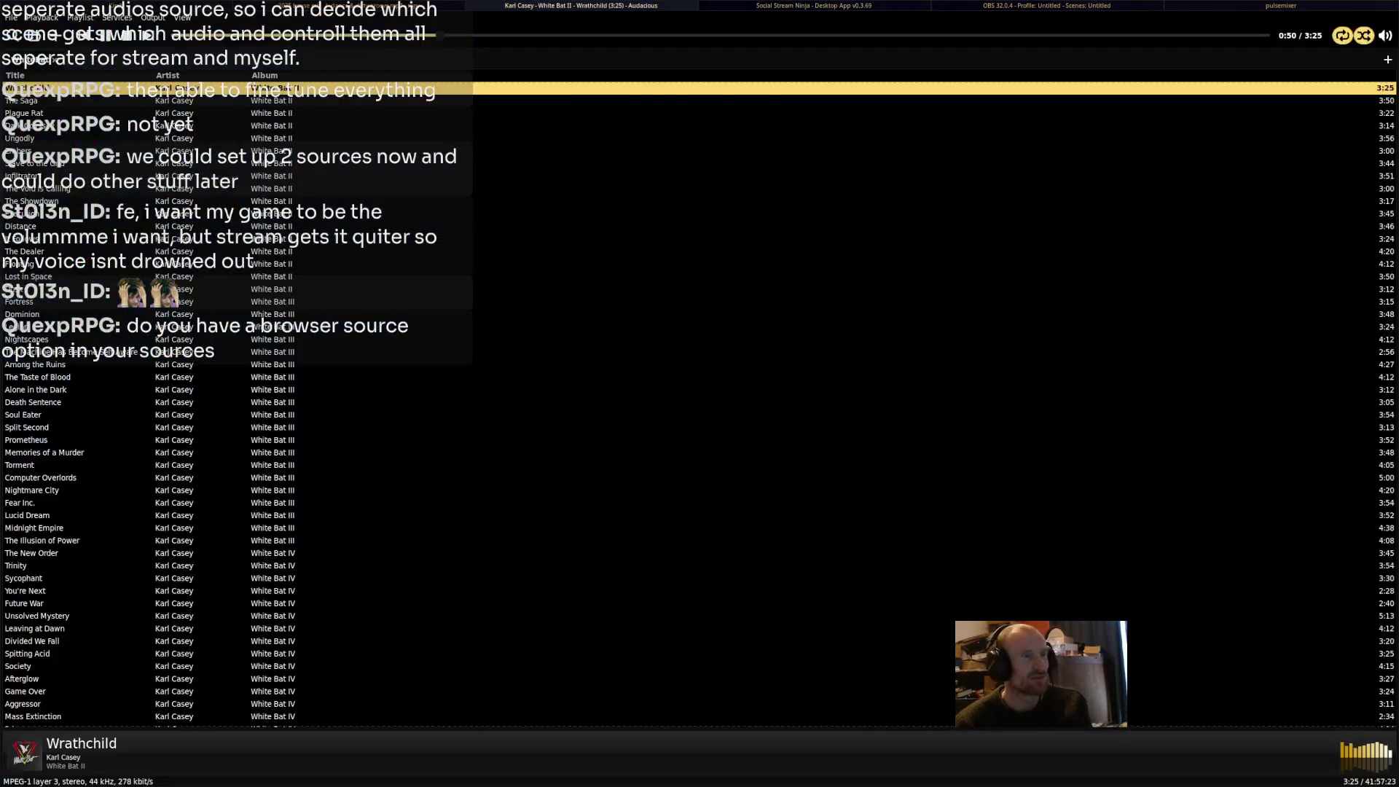
Cycle windows from Audacious over to the pulsemixer volume mixer.
key(super+Right)
key(super+Right)
key(super+Right)
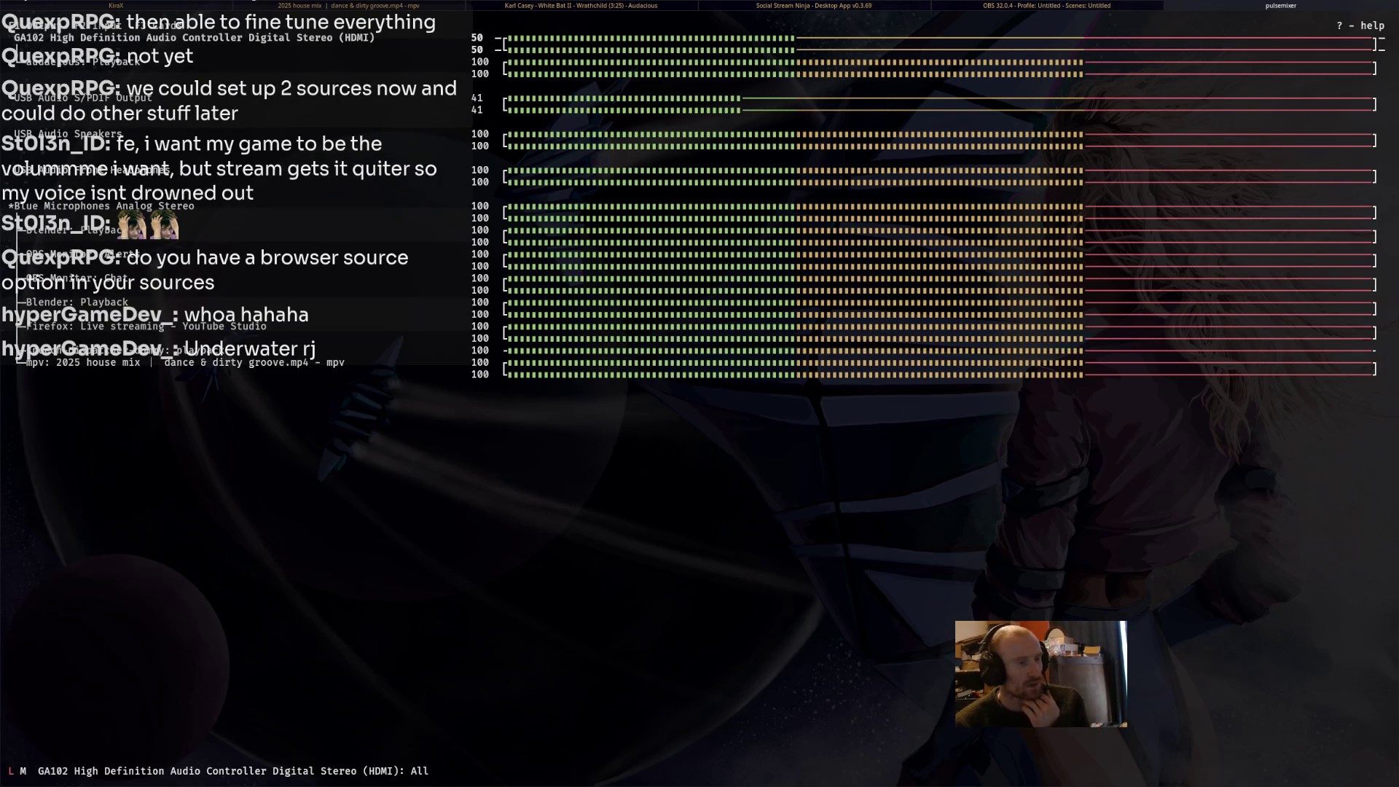
Scroll OBS's Audio Mixer to check Desktop Audio and Mic/Aux levels, then move to Social Stream Ninja.
key(alt+Tab)
key(alt+Tab)
key(alt+Tab)
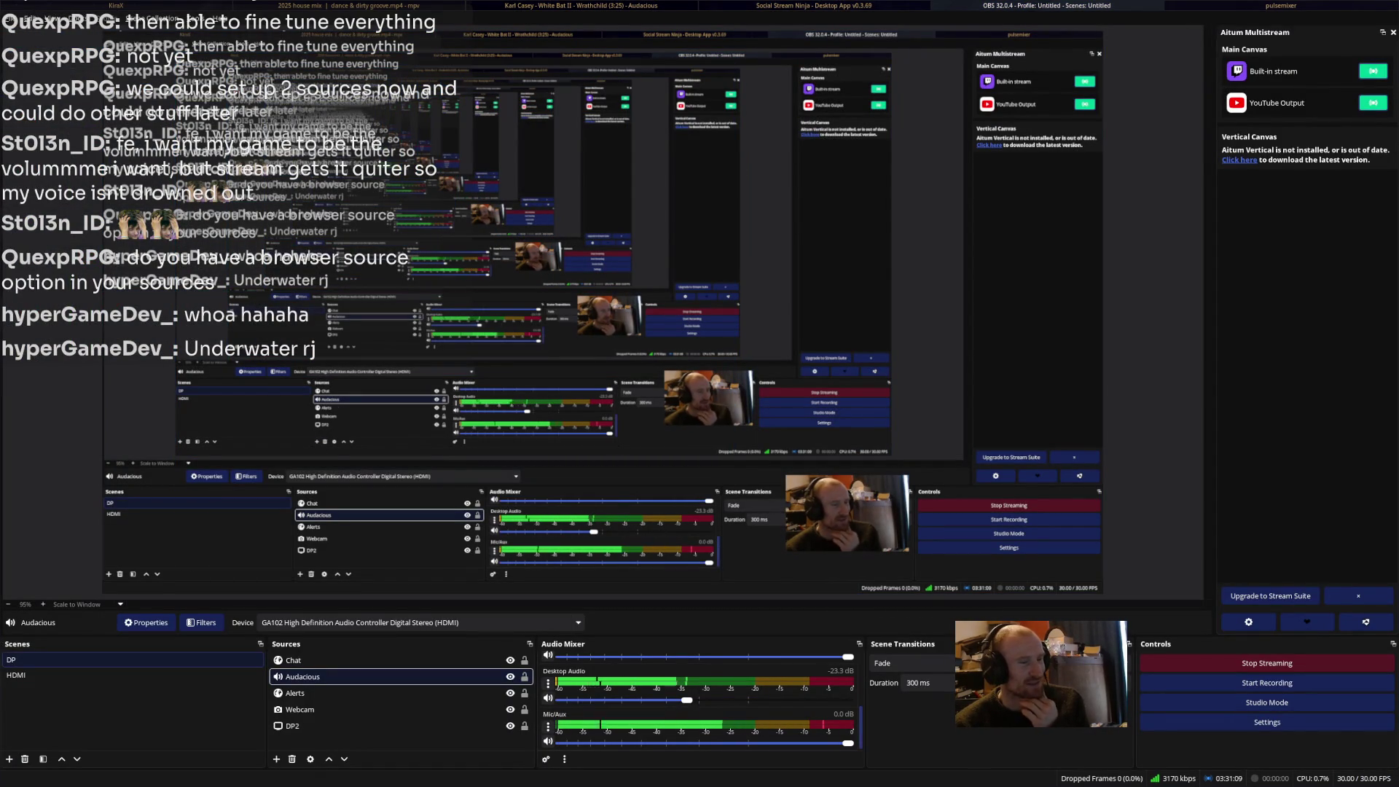
scroll(698, 699, down, 1)
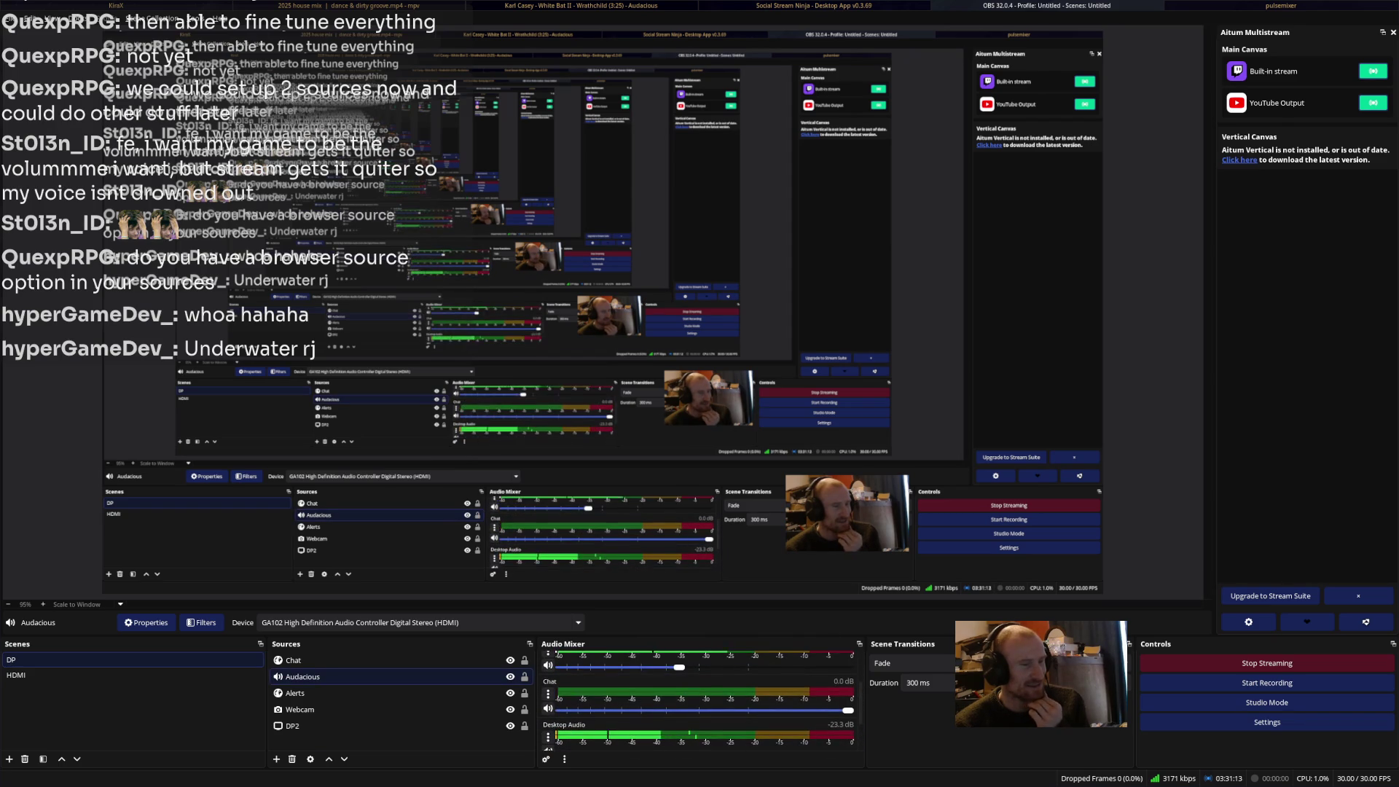
scroll(698, 700, down, 2)
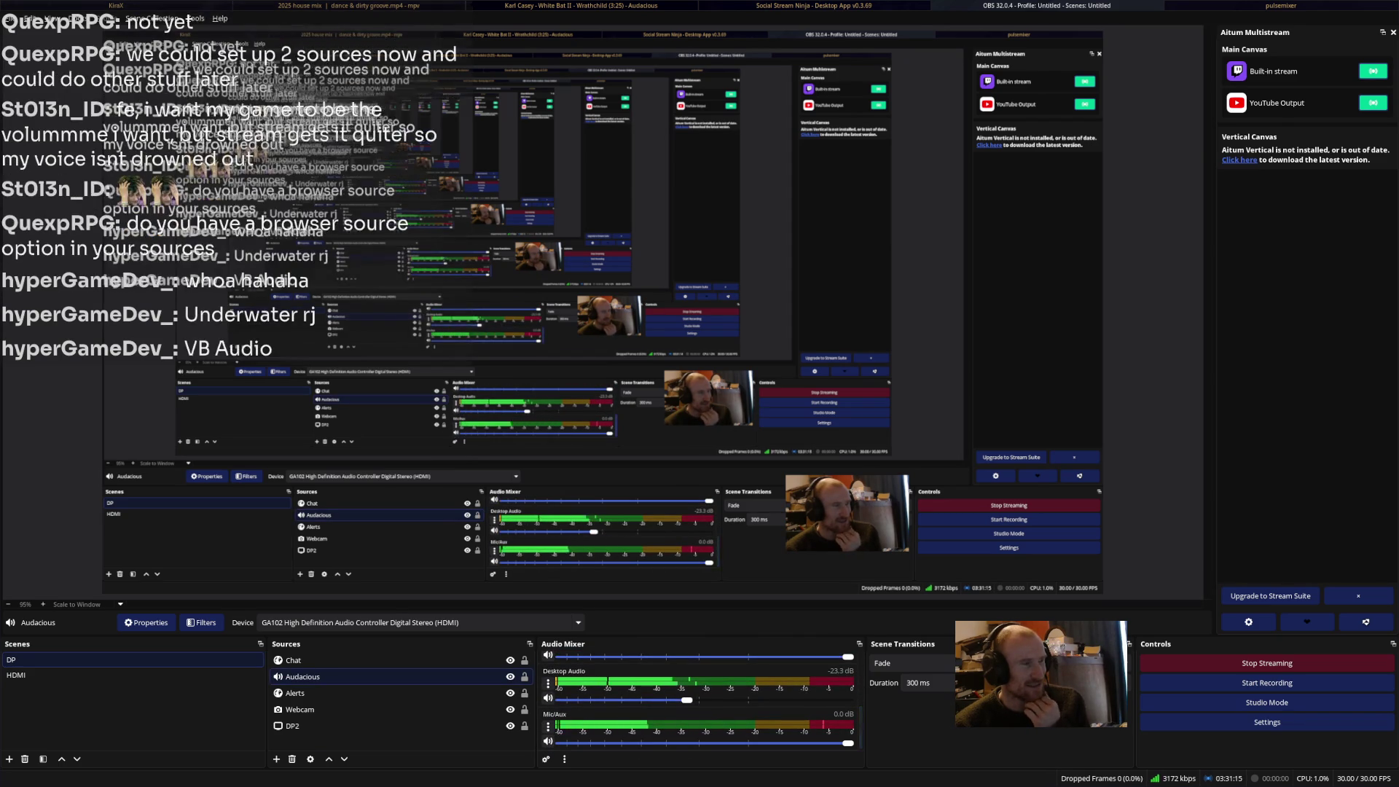
key(alt+Tab)
key(alt+Tab)
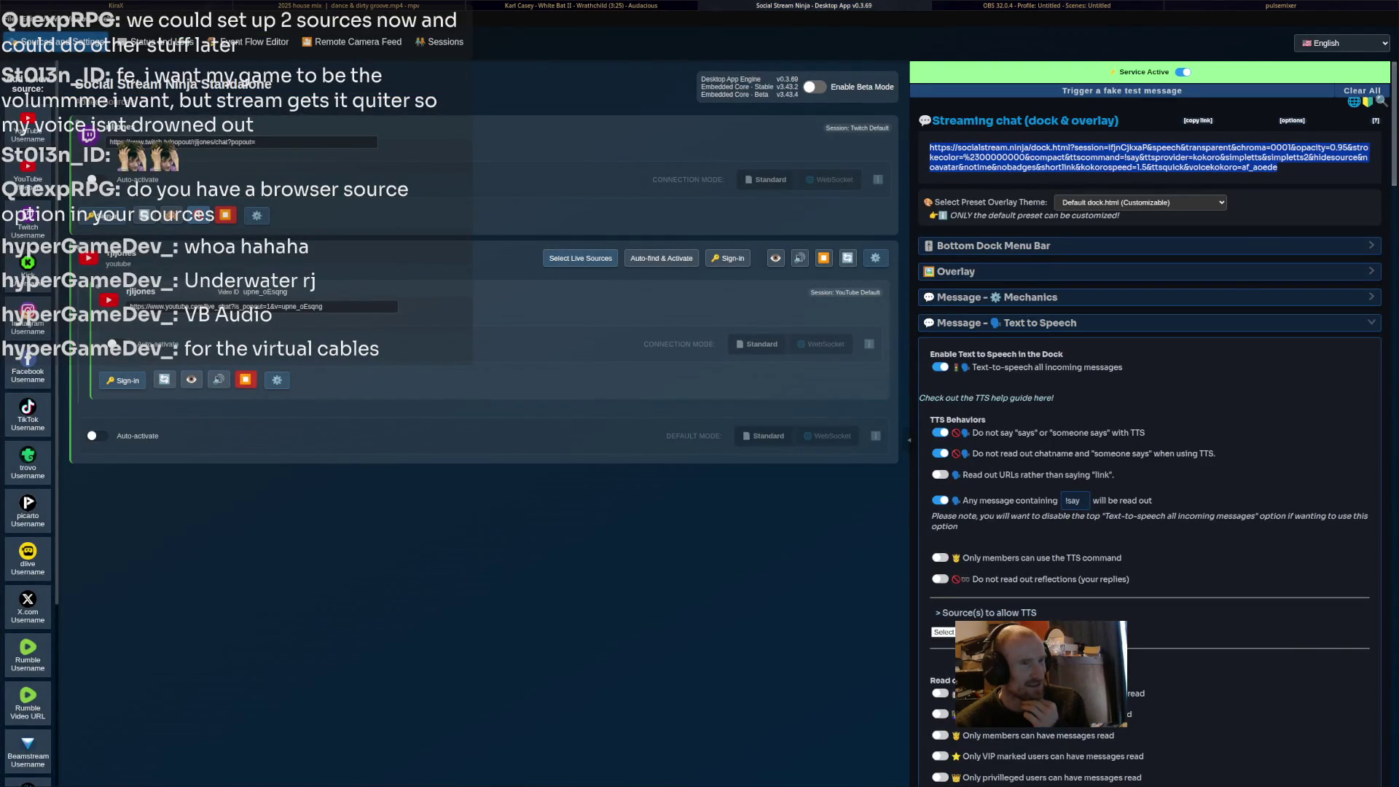
On the Blender/Twitch workspace, focus the Twitch chat box, then switch to the terminal workspace.
key(super+1)
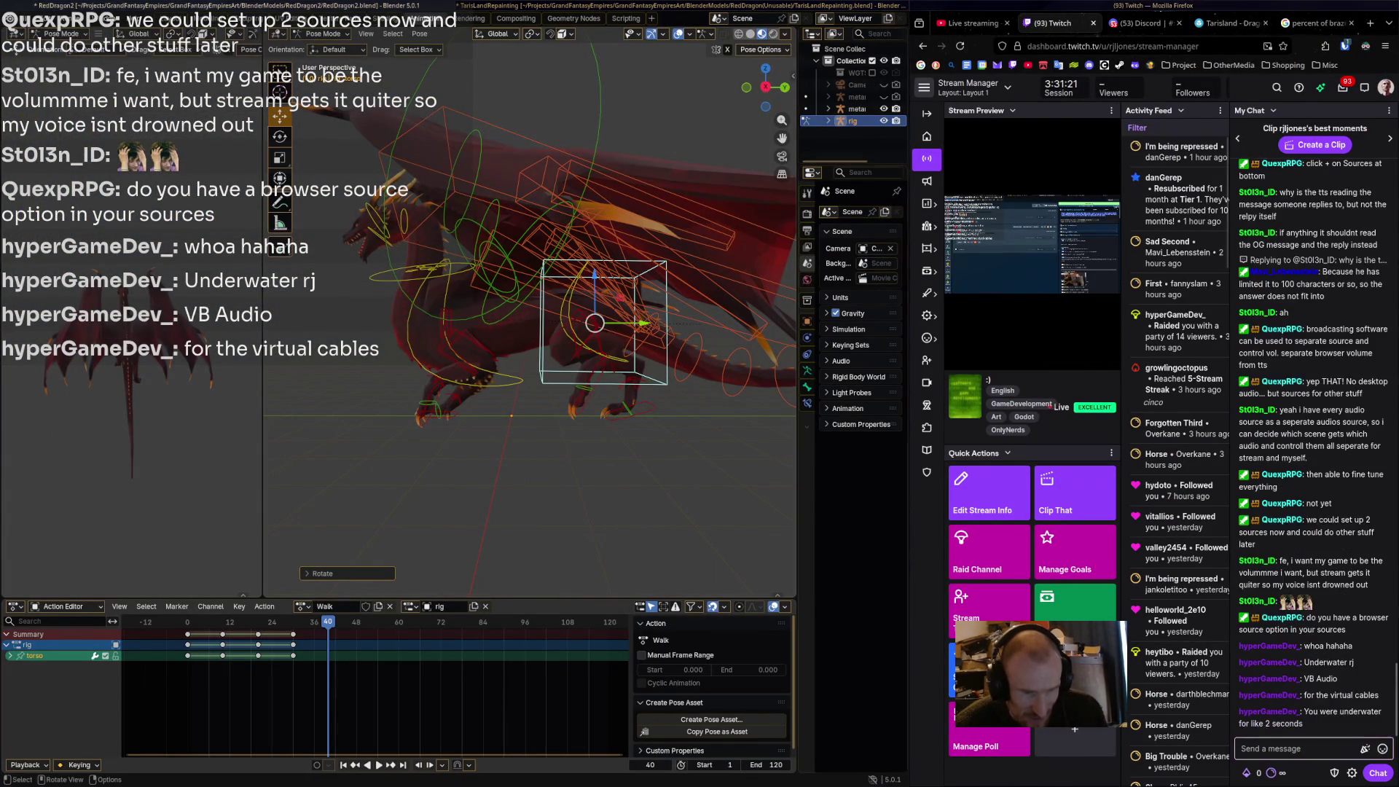
click(1282, 749)
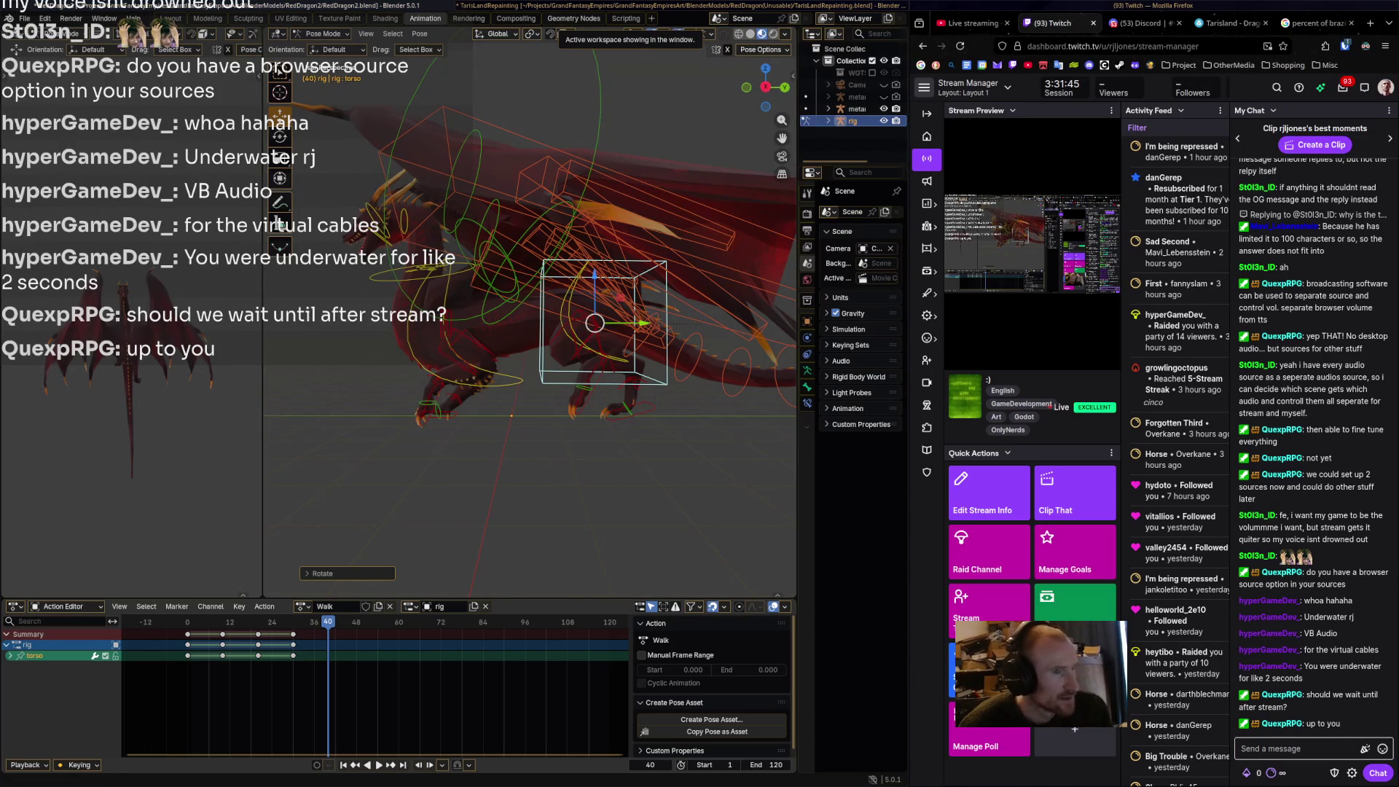
key(super+2)
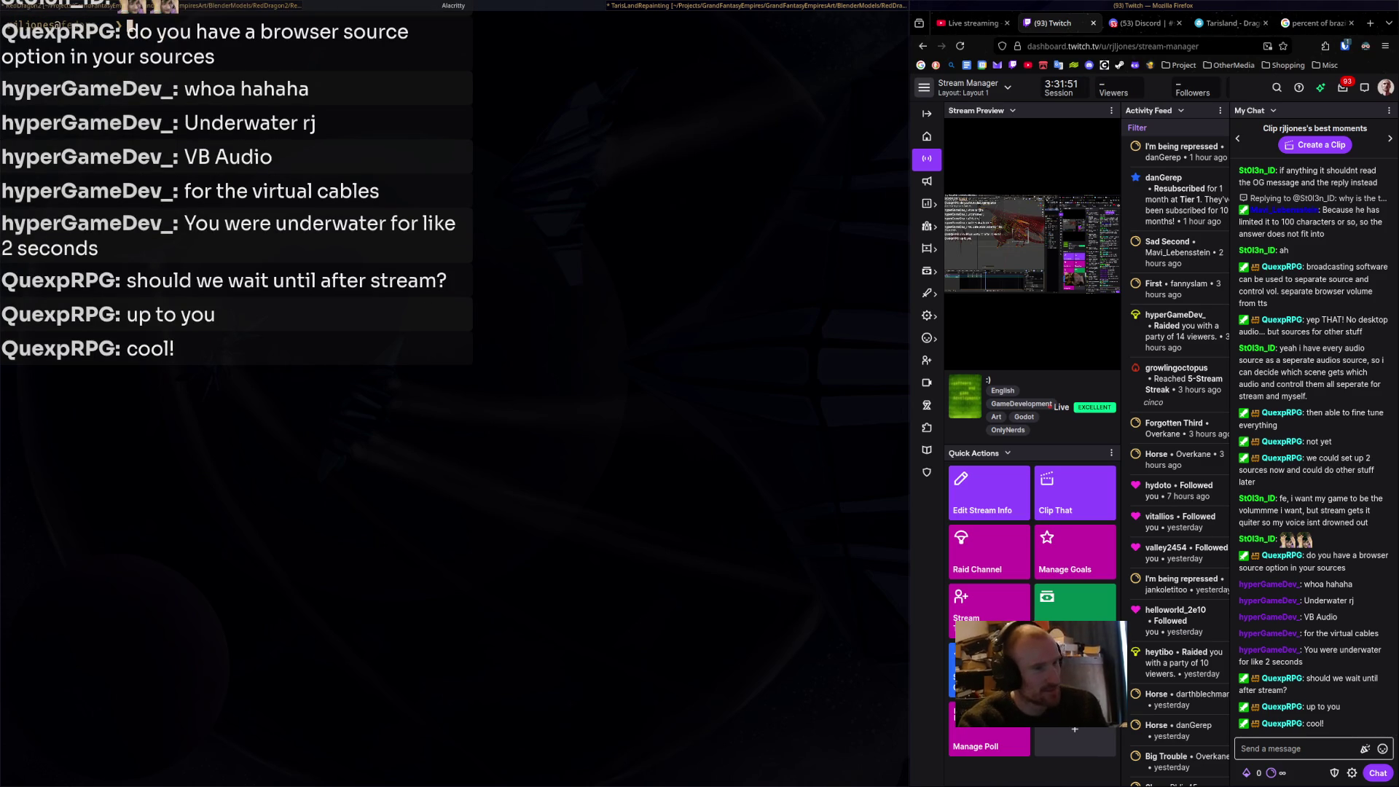
Run 'flatpak search vbaudio' in Alacritty.
key(Tab)
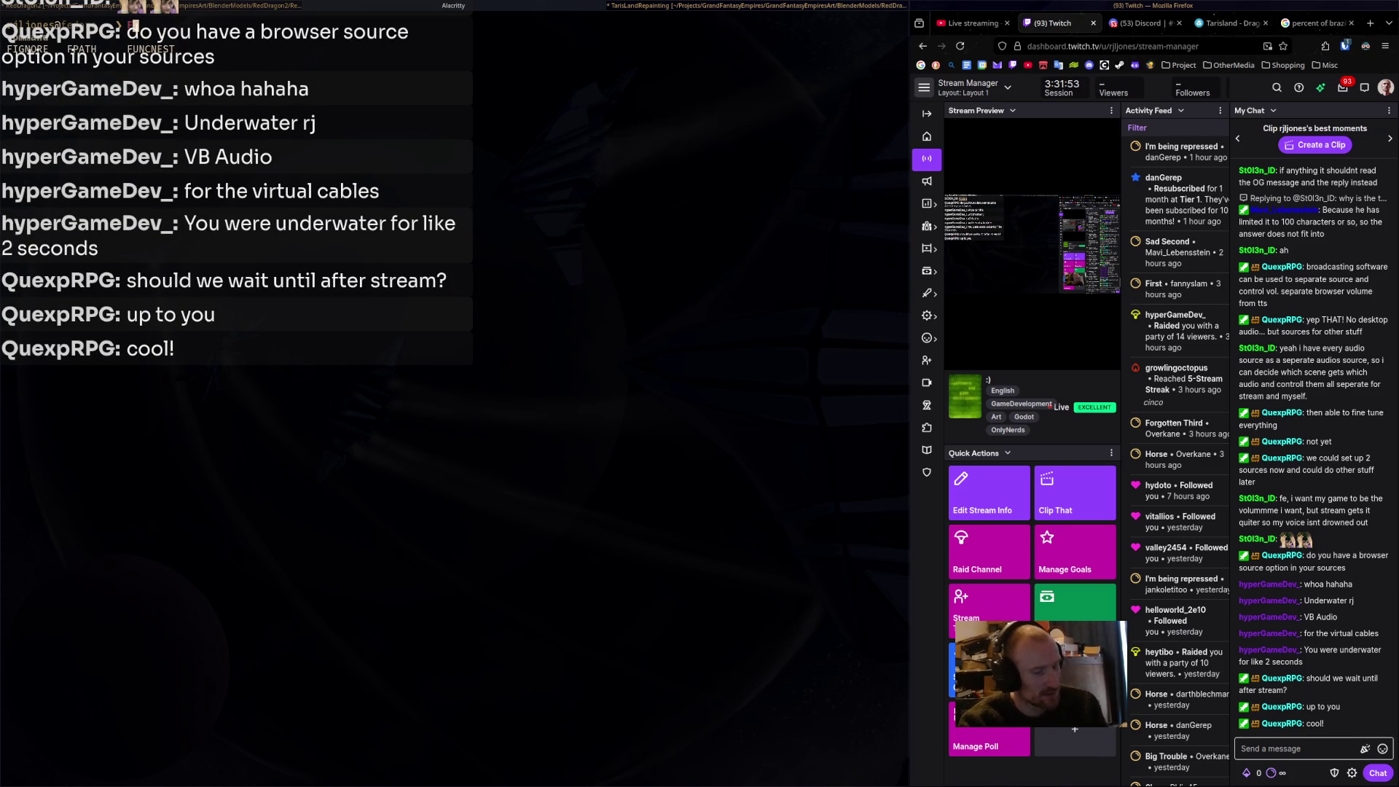
key(BackSpace)
text(fla)
key(Tab)
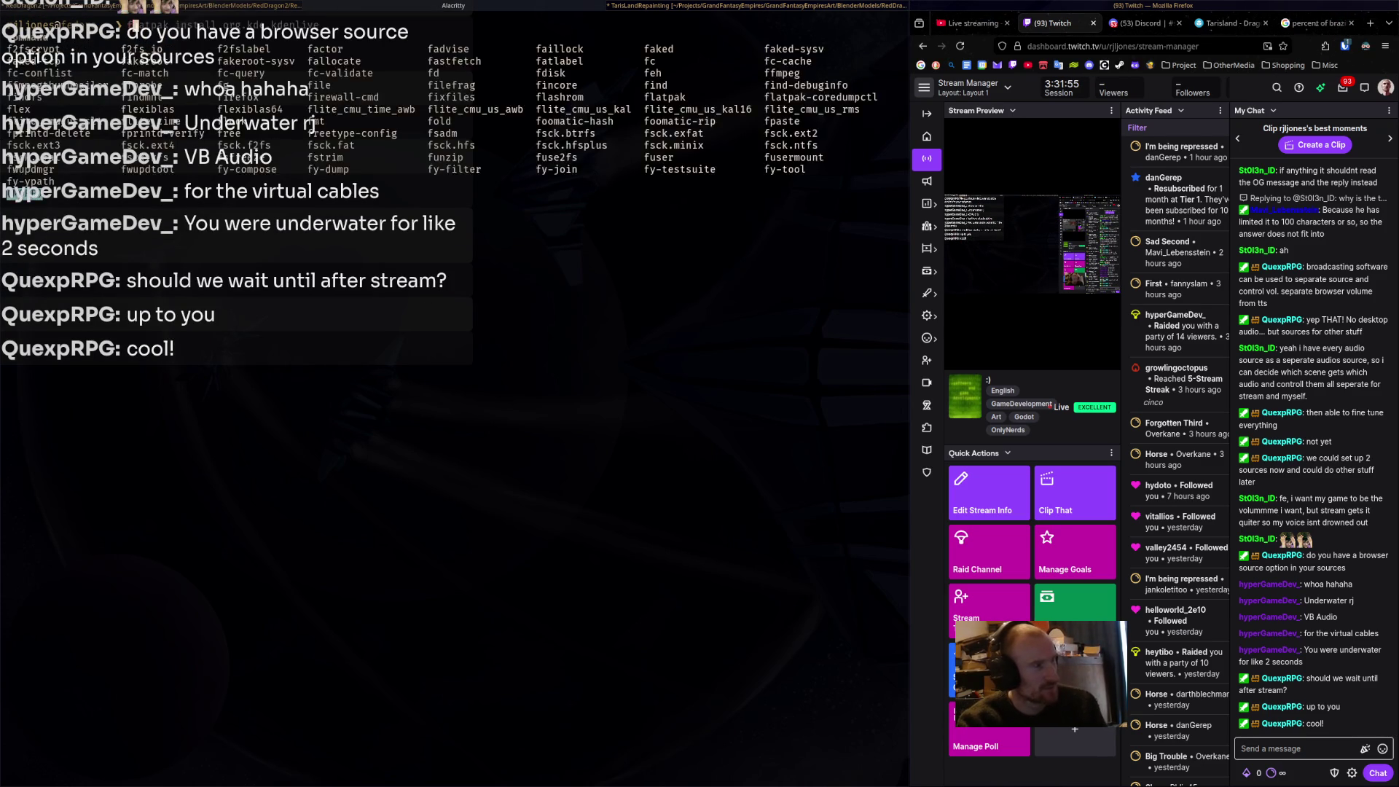
text(pak)
key(Tab)
text(sea)
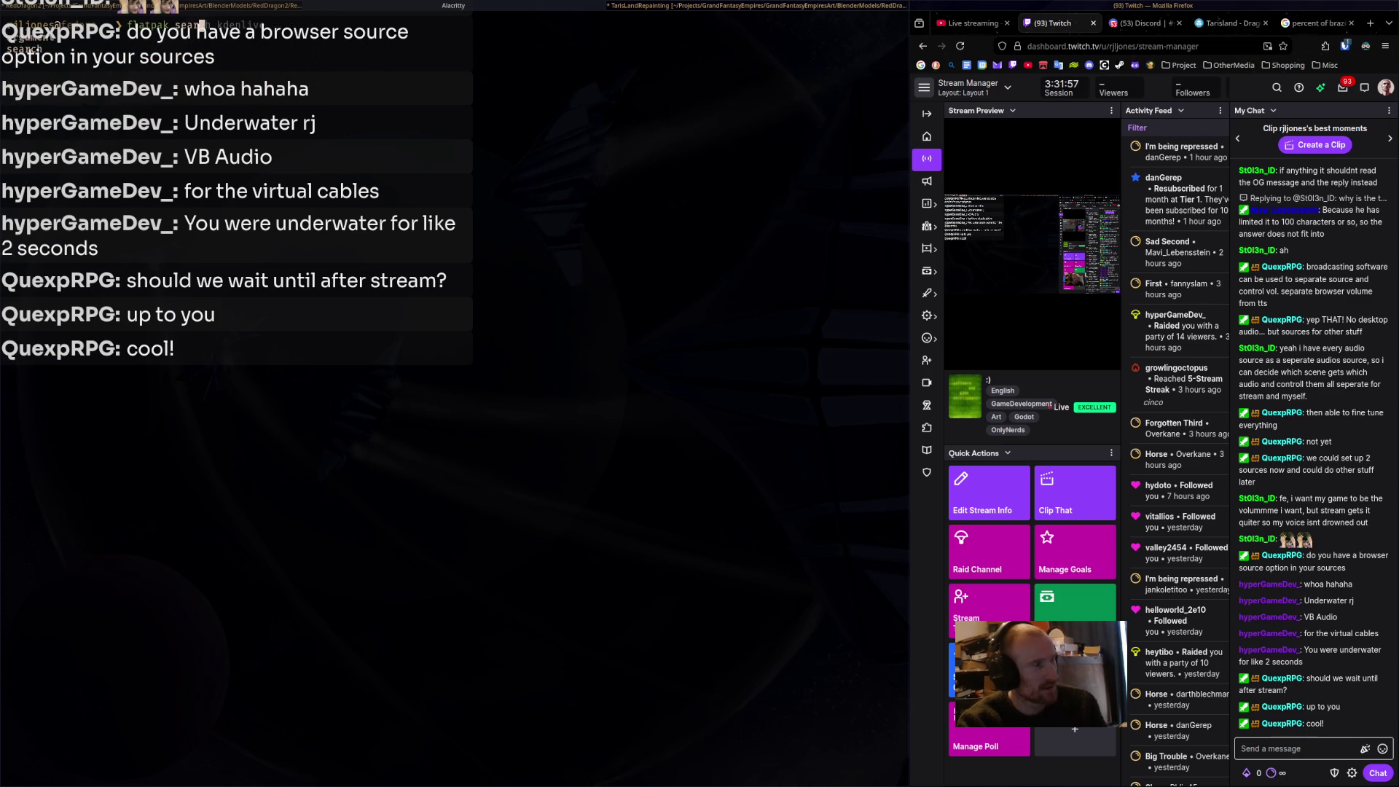
text(rch vbaudio)
key(Return)
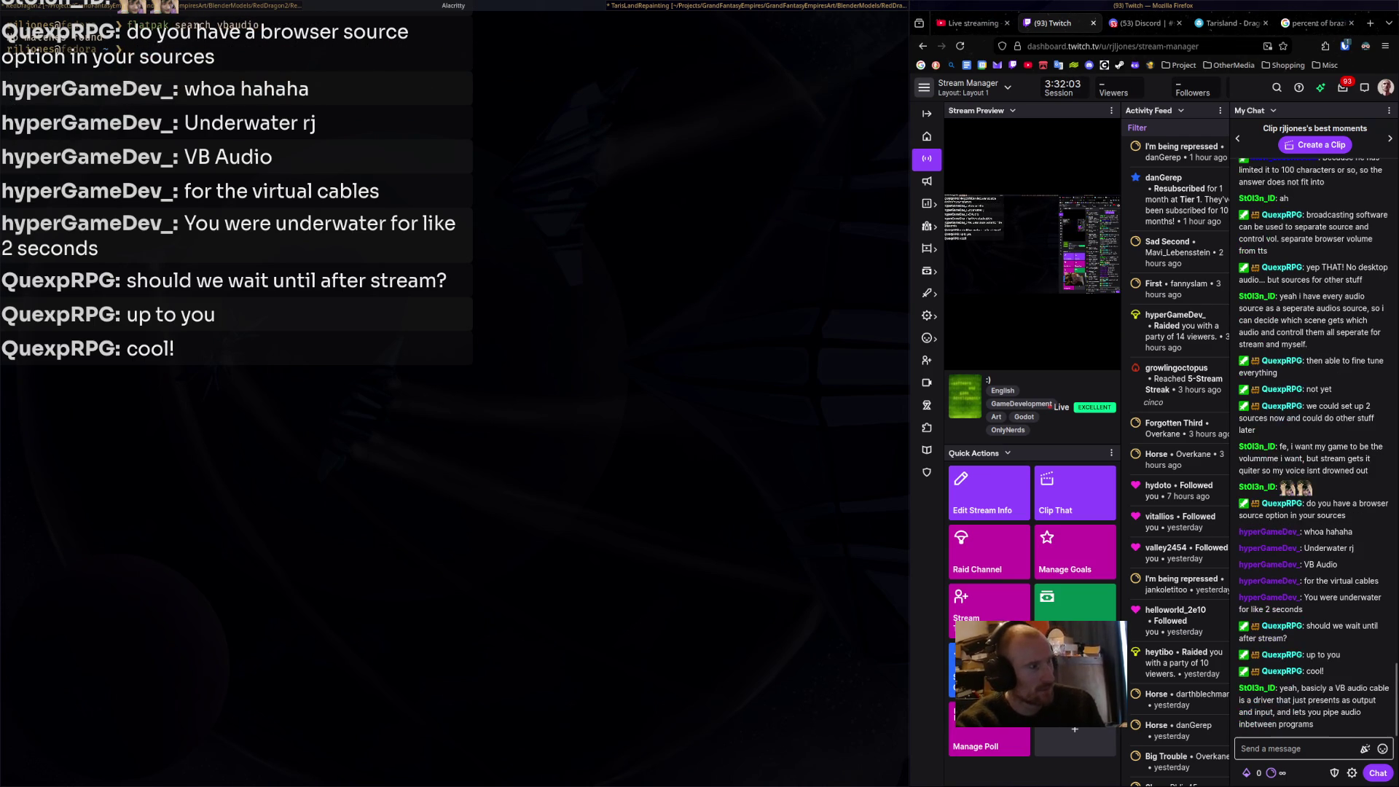
Rerun the search as 'flatpak search vb audio cable'.
key(Up)
key(Left)
key(Left)
key(Left)
key(Left)
key(Delete)
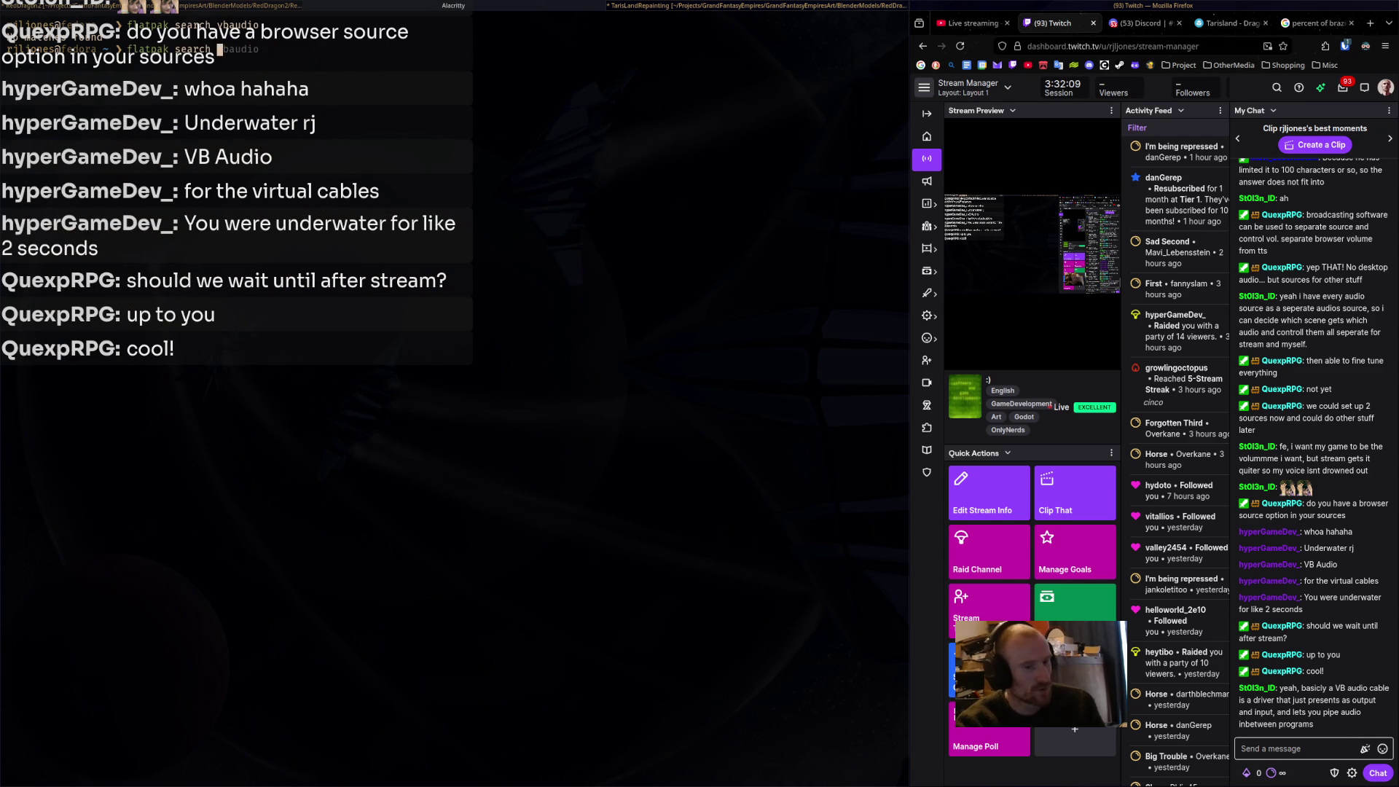
text(vb )
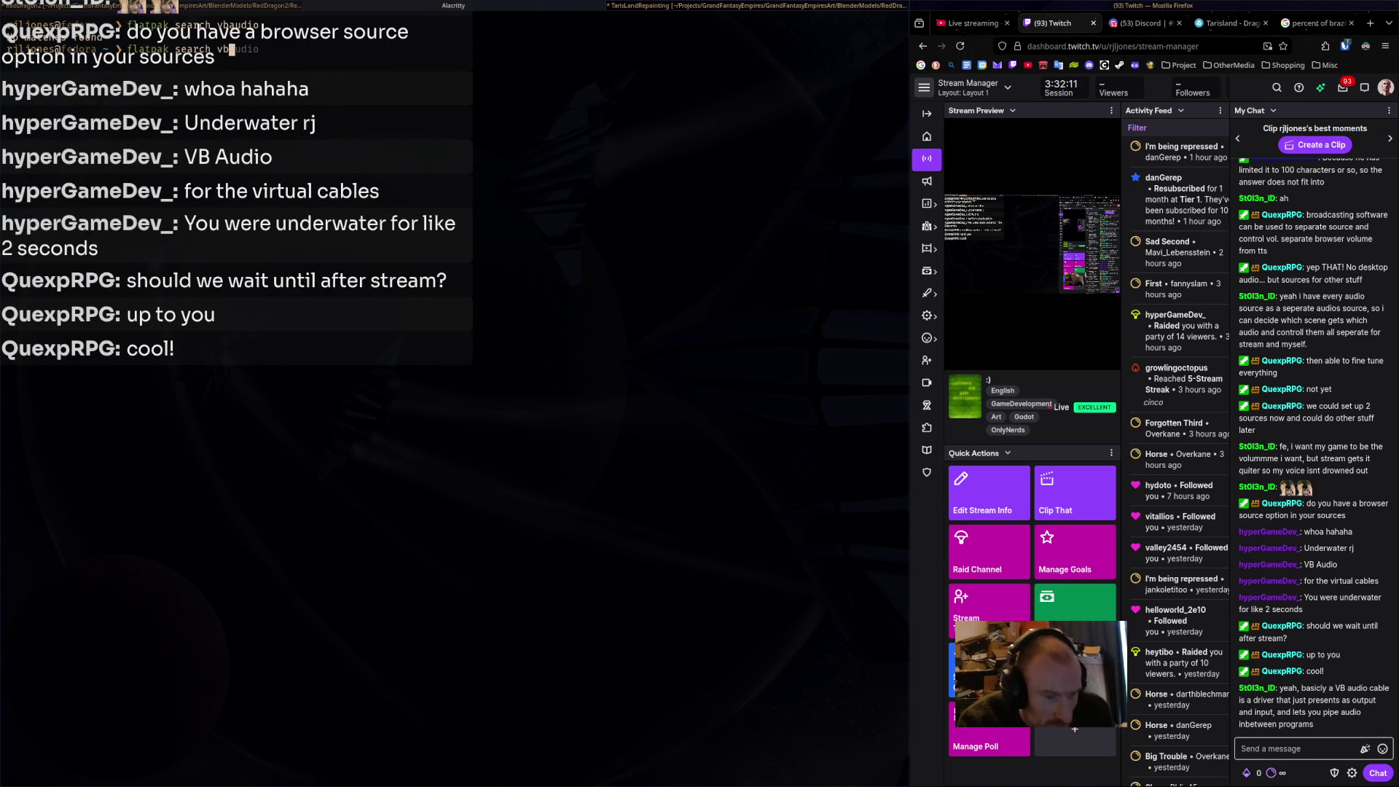
text(audio c)
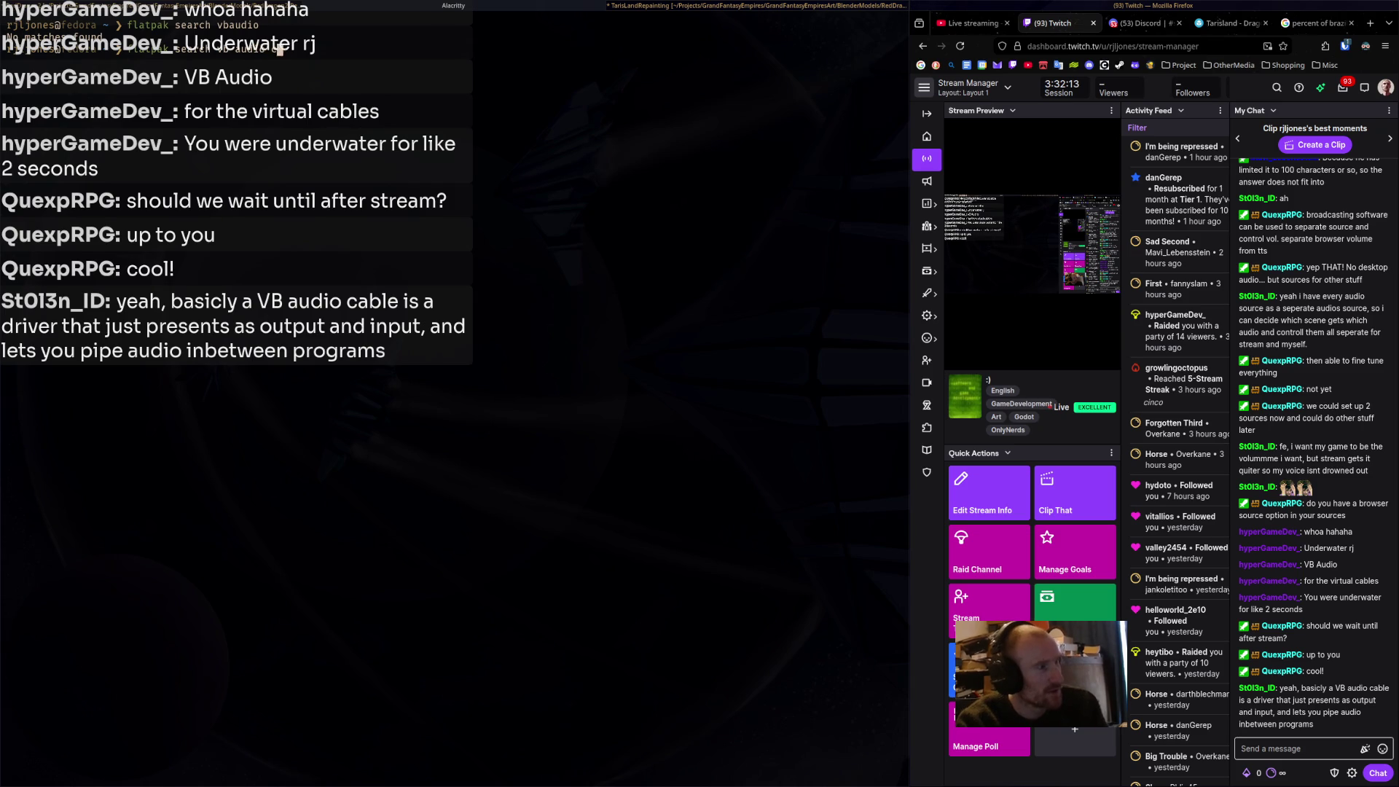
text(able)
key(Return)
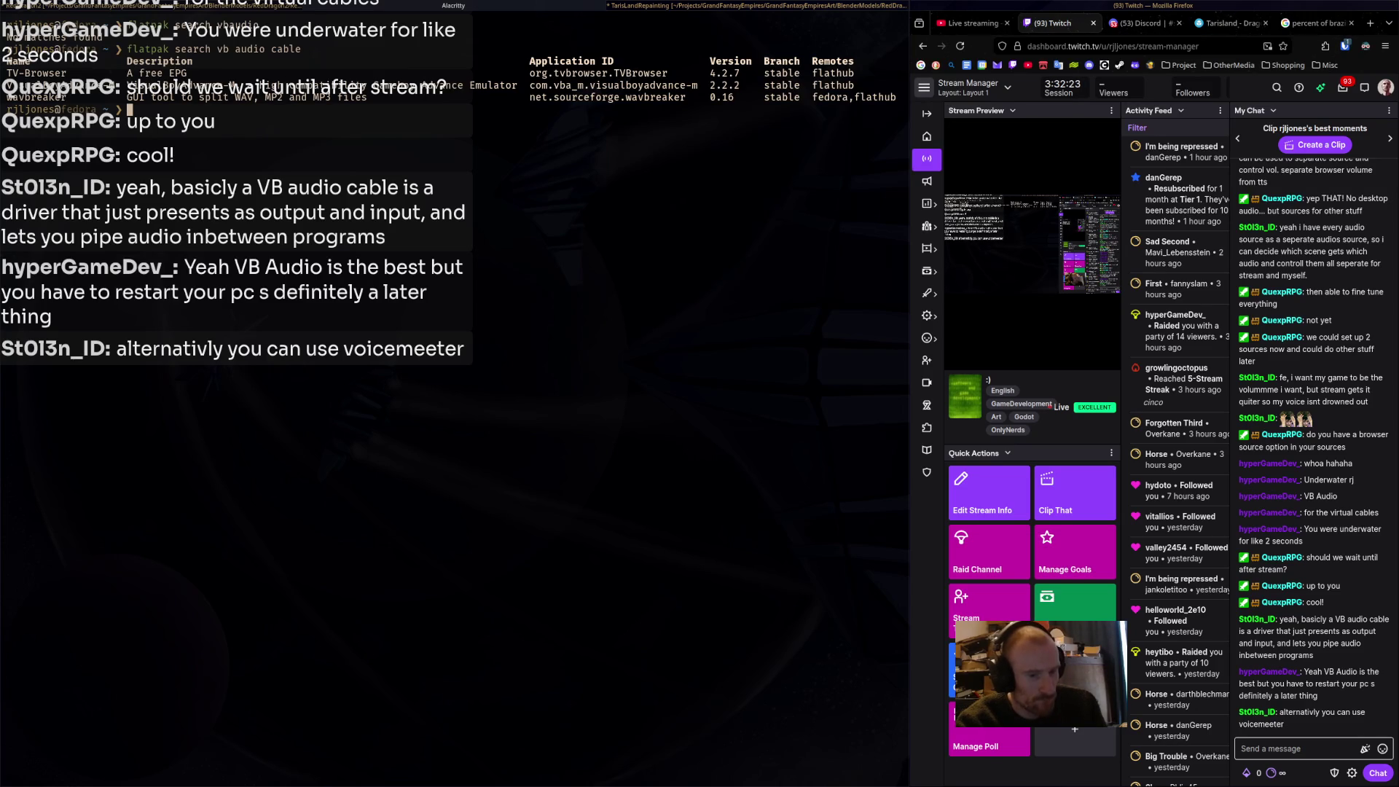
Select the Twitch chat replies about VB Audio needing a restart and what a VB cable is.
click(1283, 749)
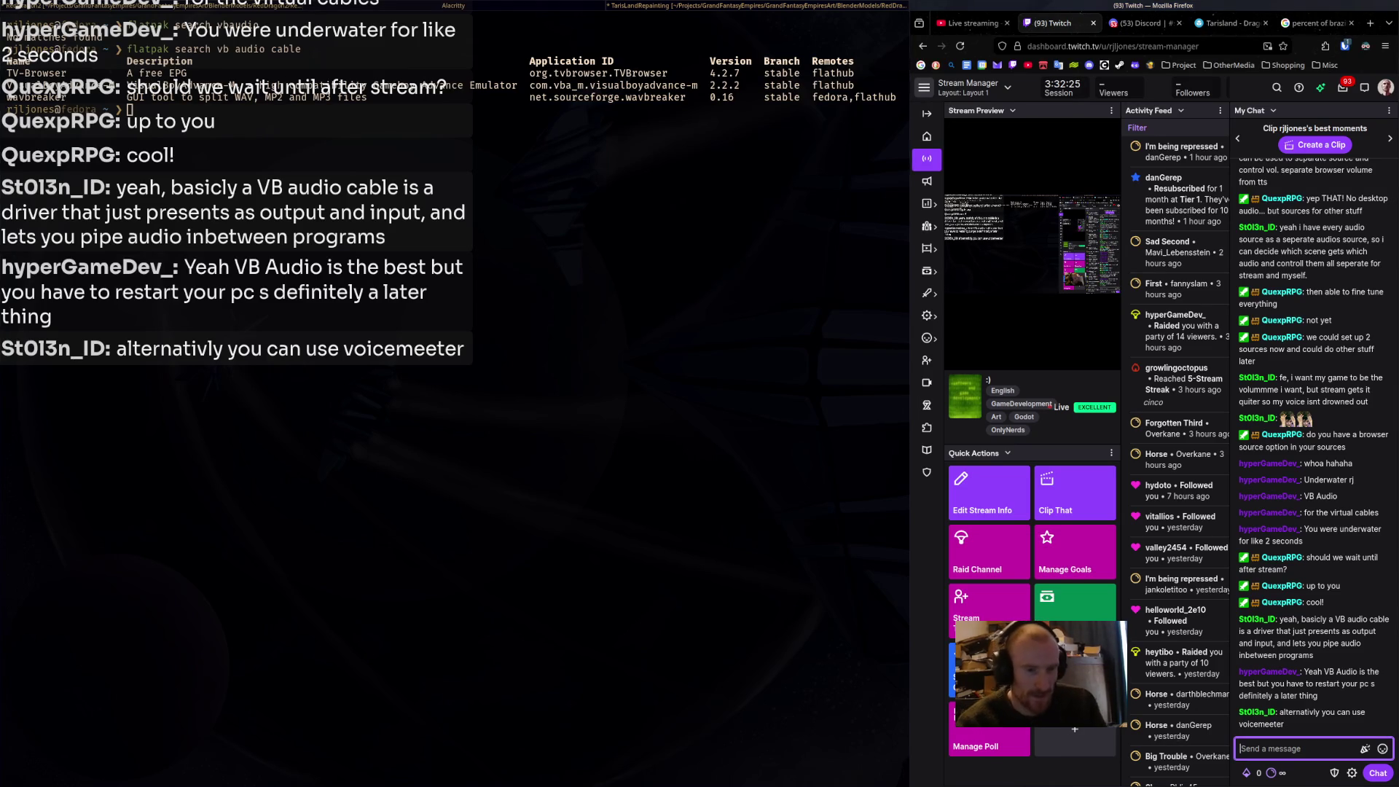
click(1297, 683)
mouse_move(1324, 672)
mouse_down()
mouse_move(1351, 672)
mouse_move(1318, 696)
mouse_move(1350, 671)
mouse_up()
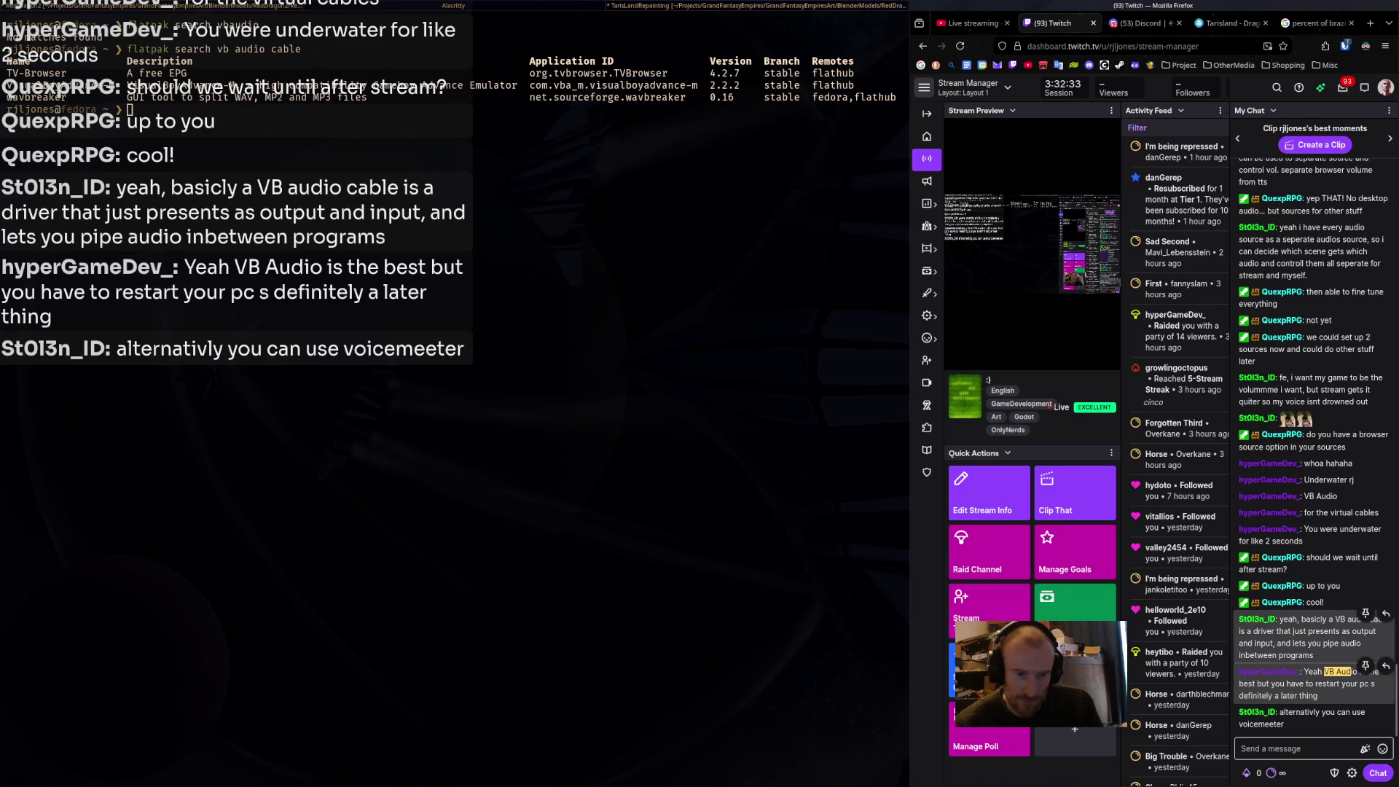
drag(1342, 619, 1313, 655)
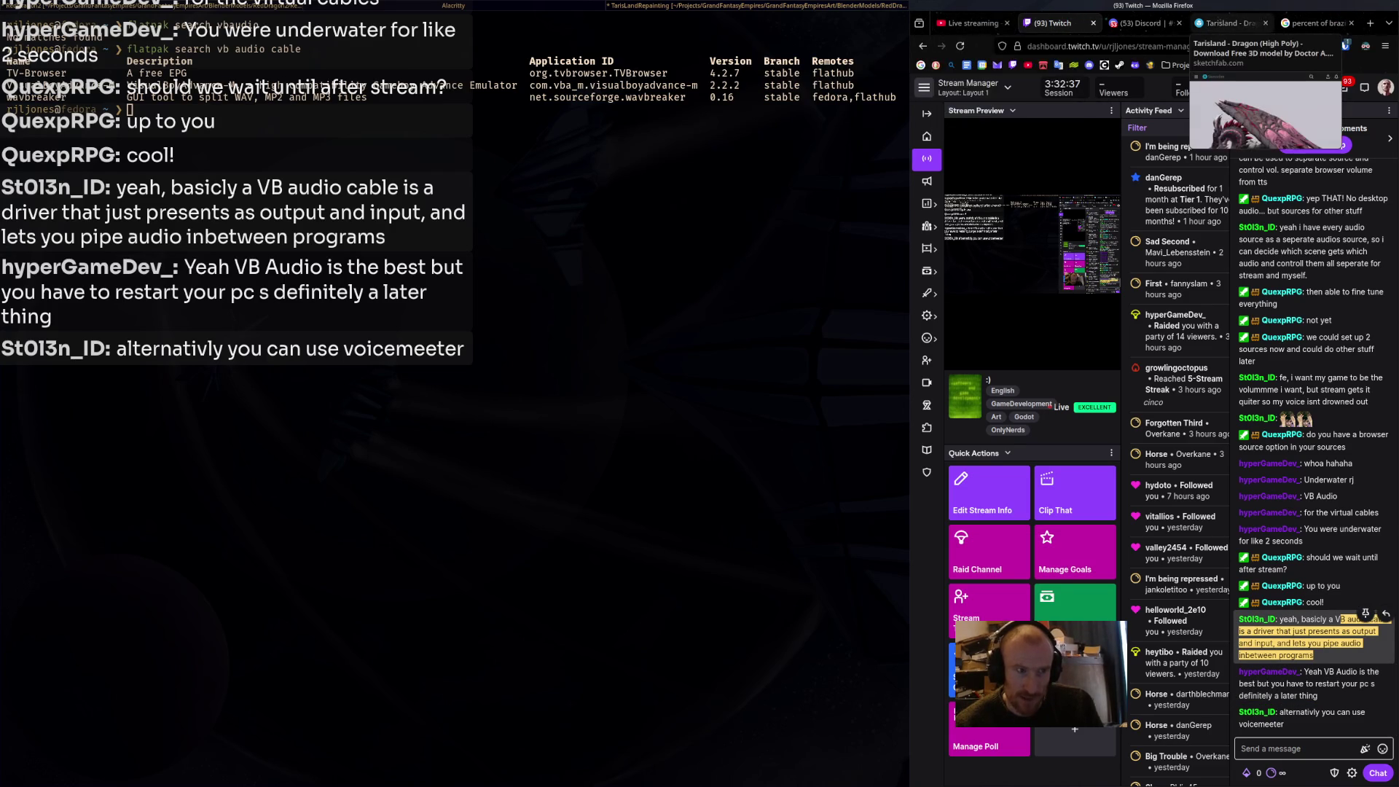
Google 'virtual audio cable linux' and open the Reddit 'Linux equivalent of VBcables?' result.
click(1304, 25)
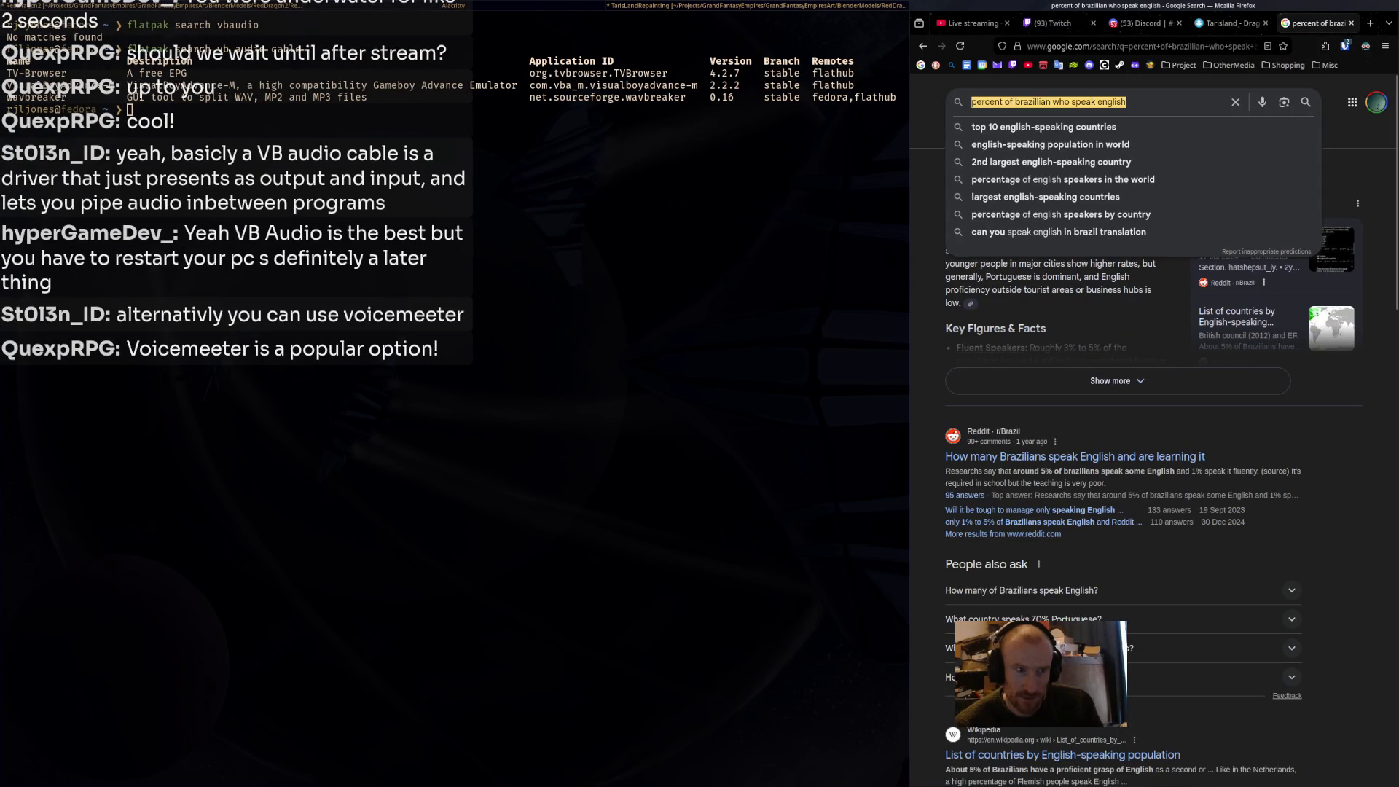
text(virtual)
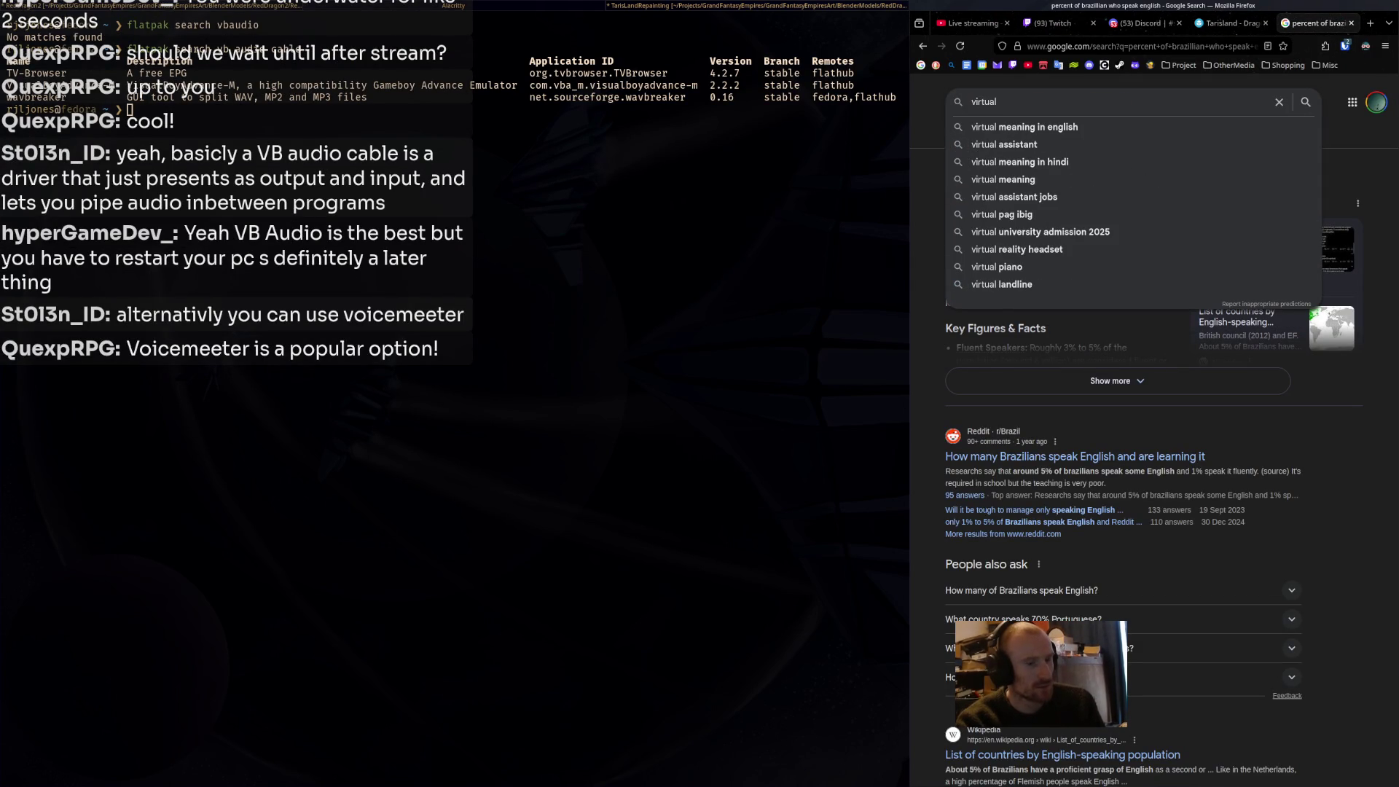
text( audio )
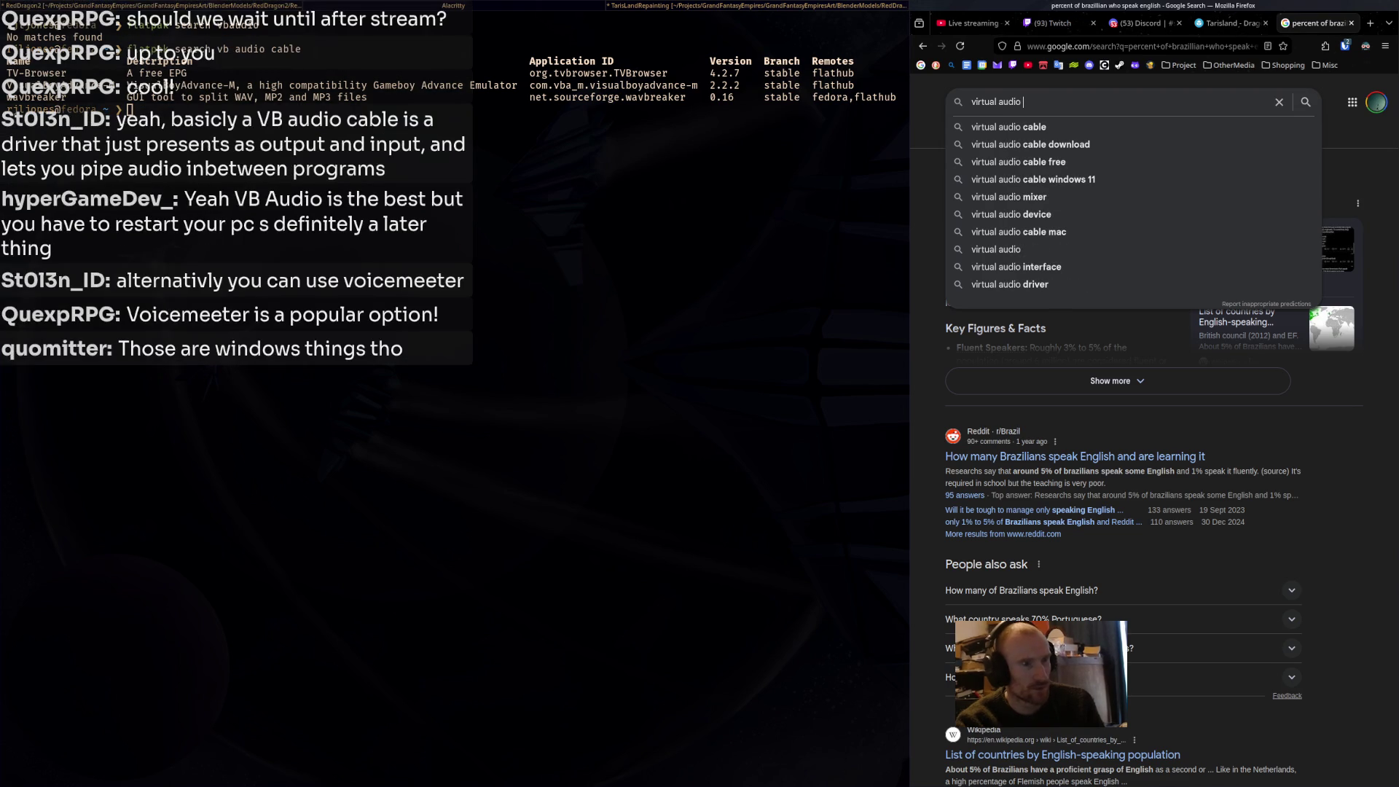
text(cable )
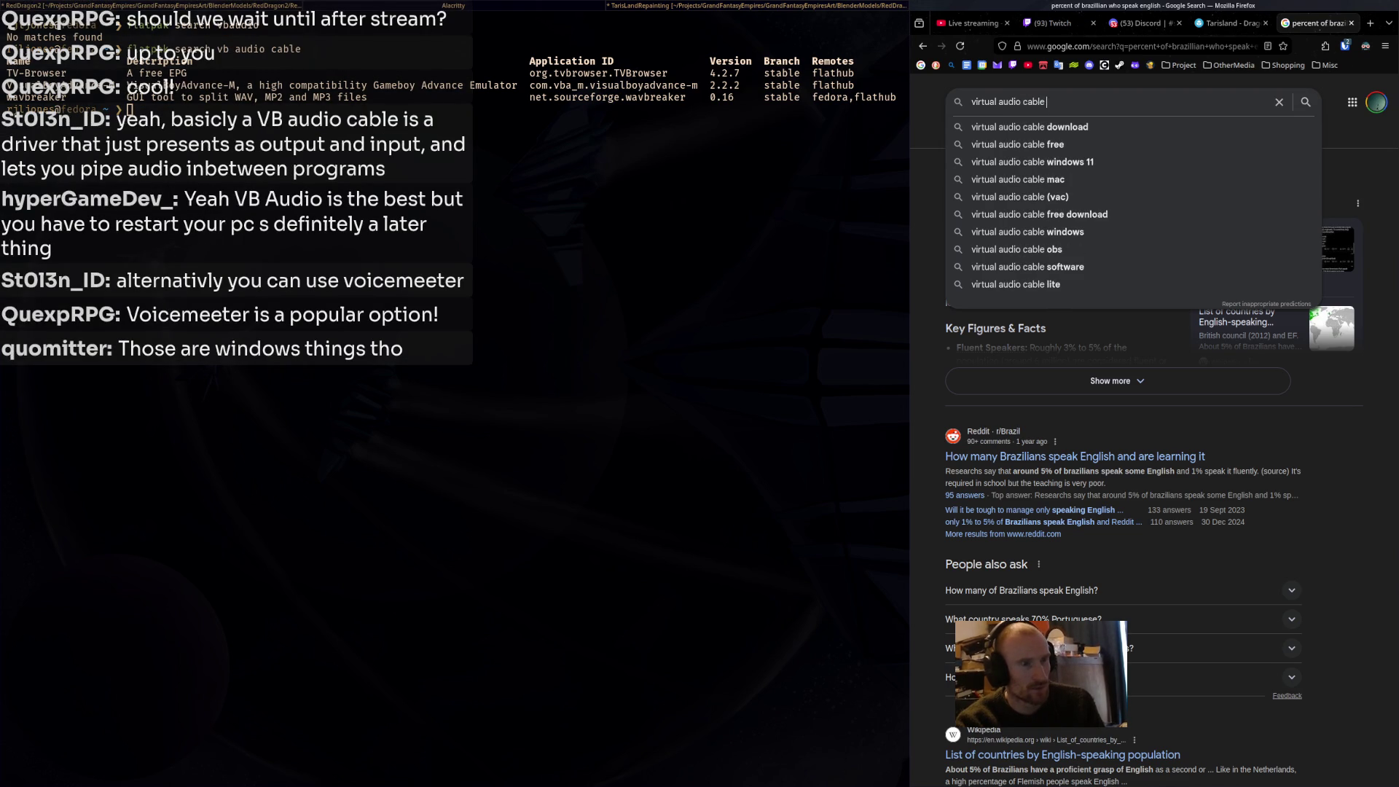
text(linux)
key(Return)
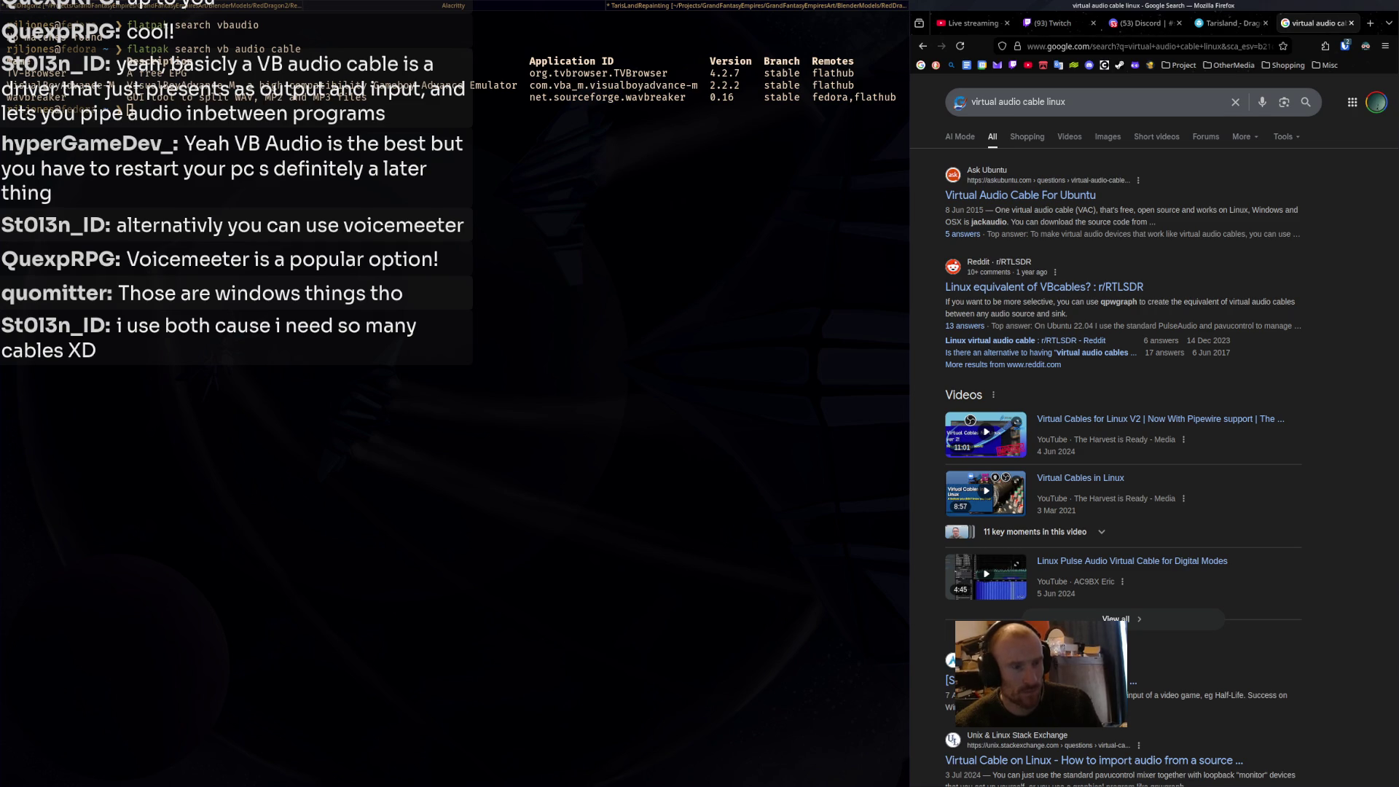
click(1044, 286)
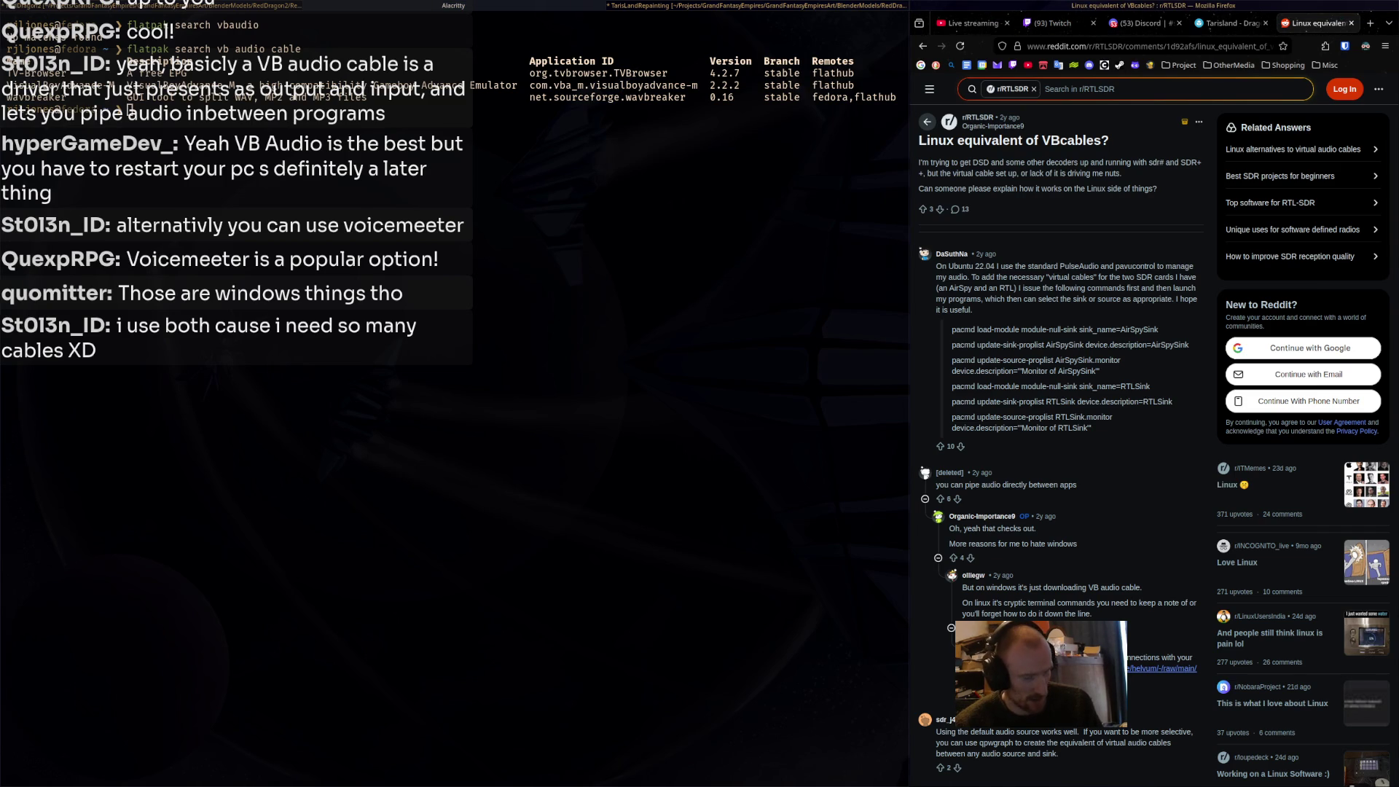
Launch pulsemixer and cycle through its Output, Input and Cards views with F1–F3.
key(super+a)
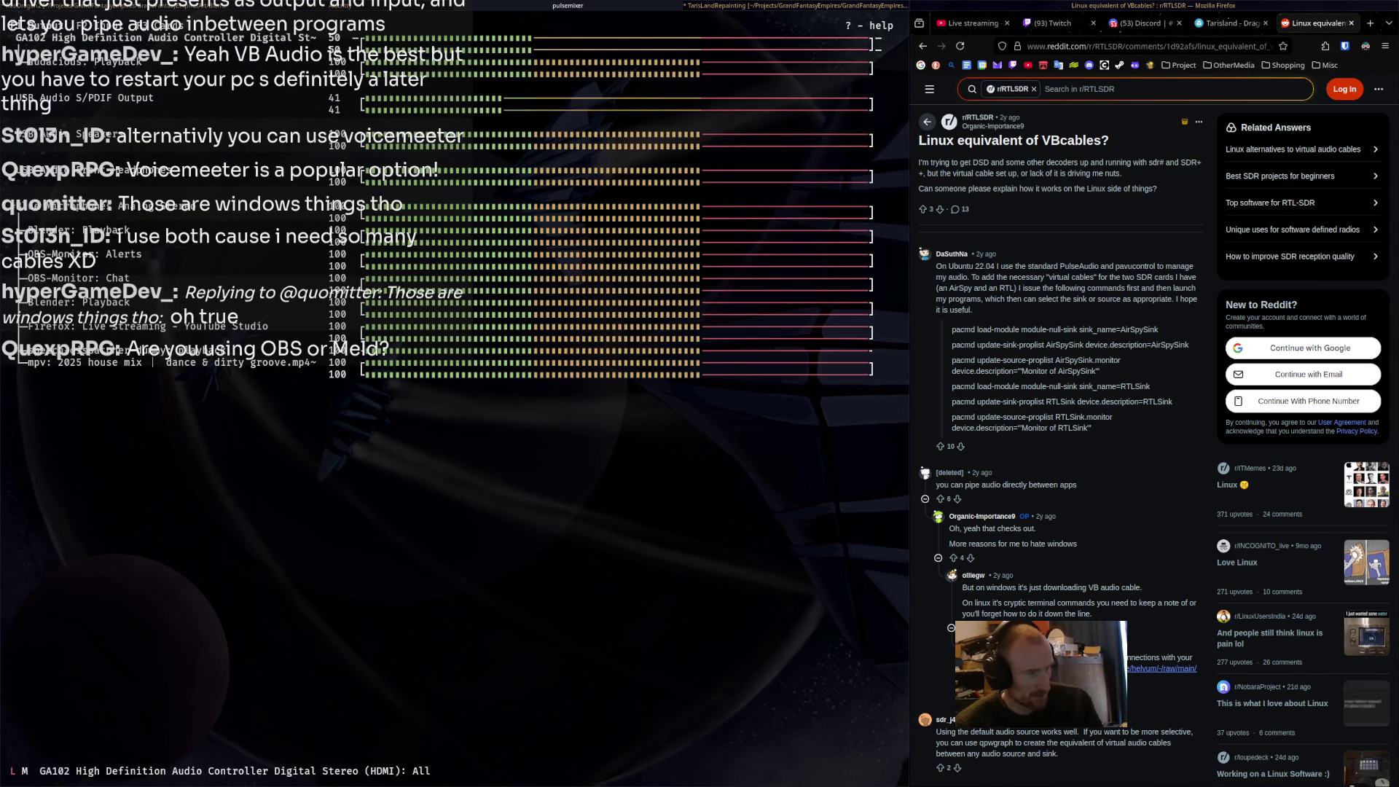
key(F2)
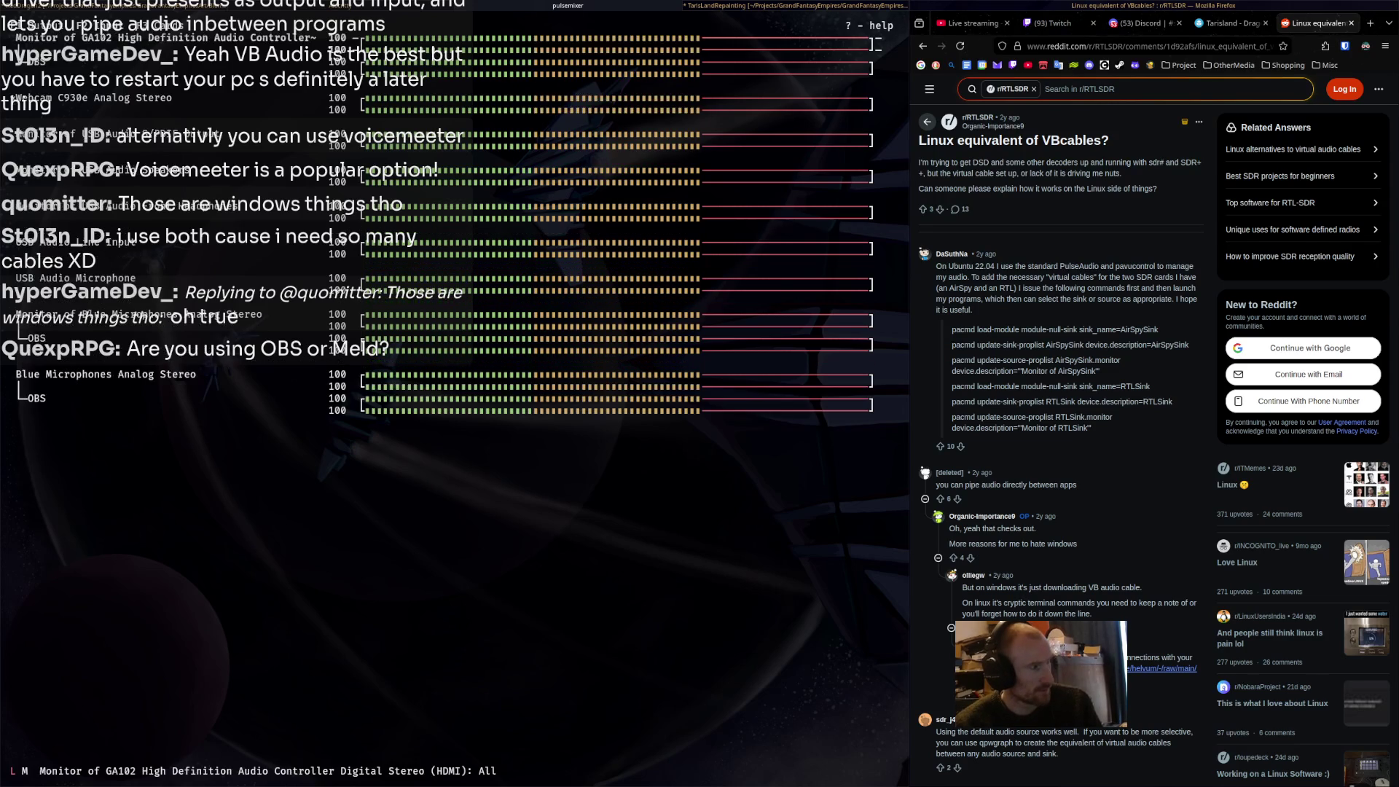
key(F1)
key(F2)
key(F3)
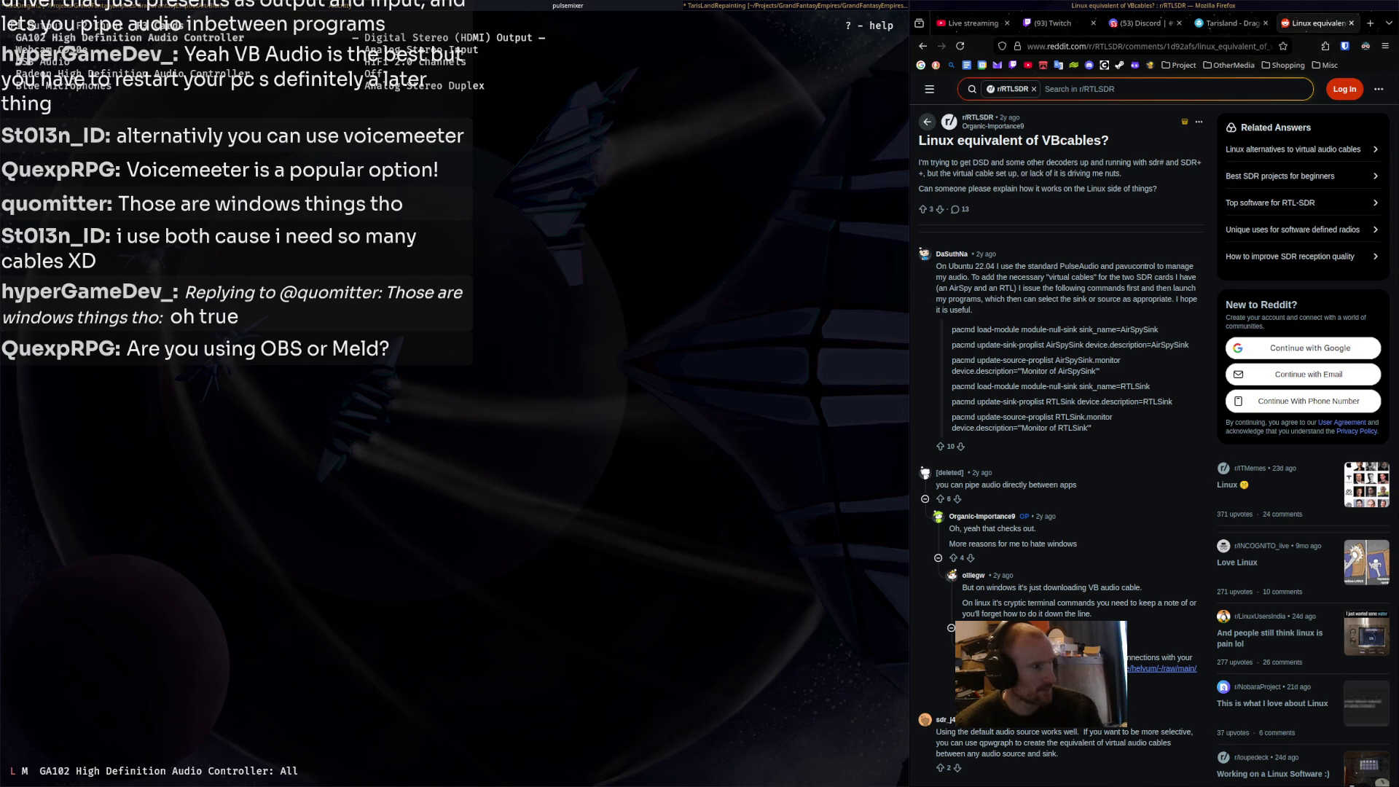
key(F1)
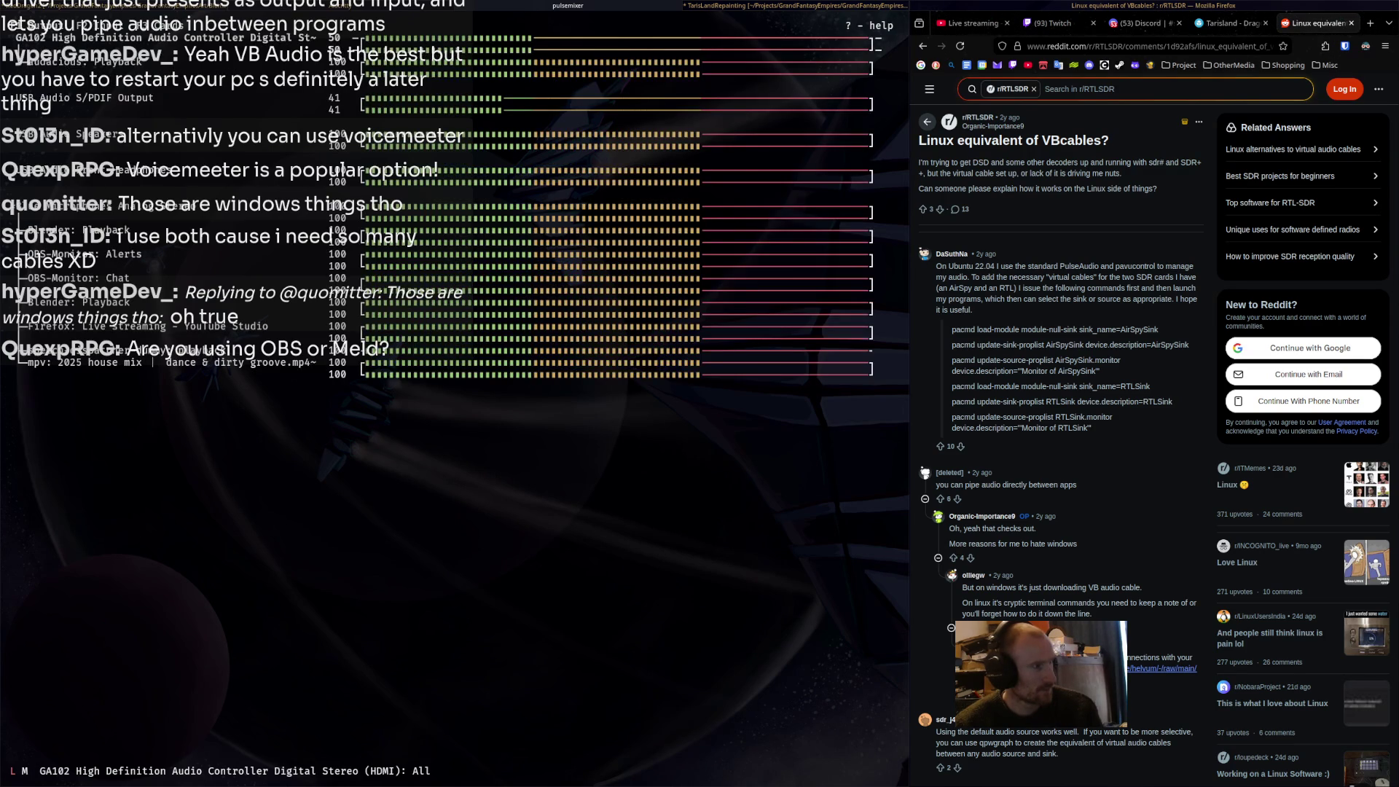
key(F2)
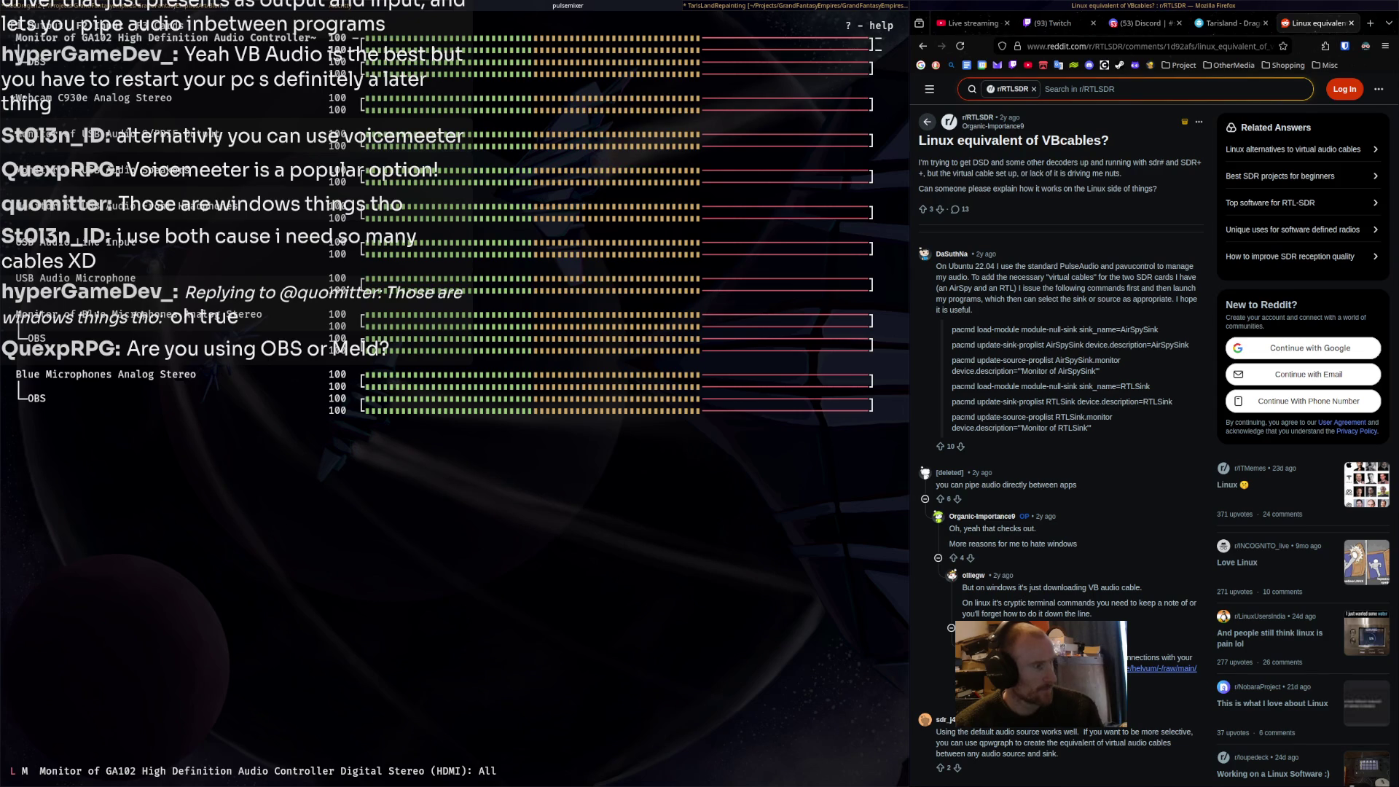
key(F1)
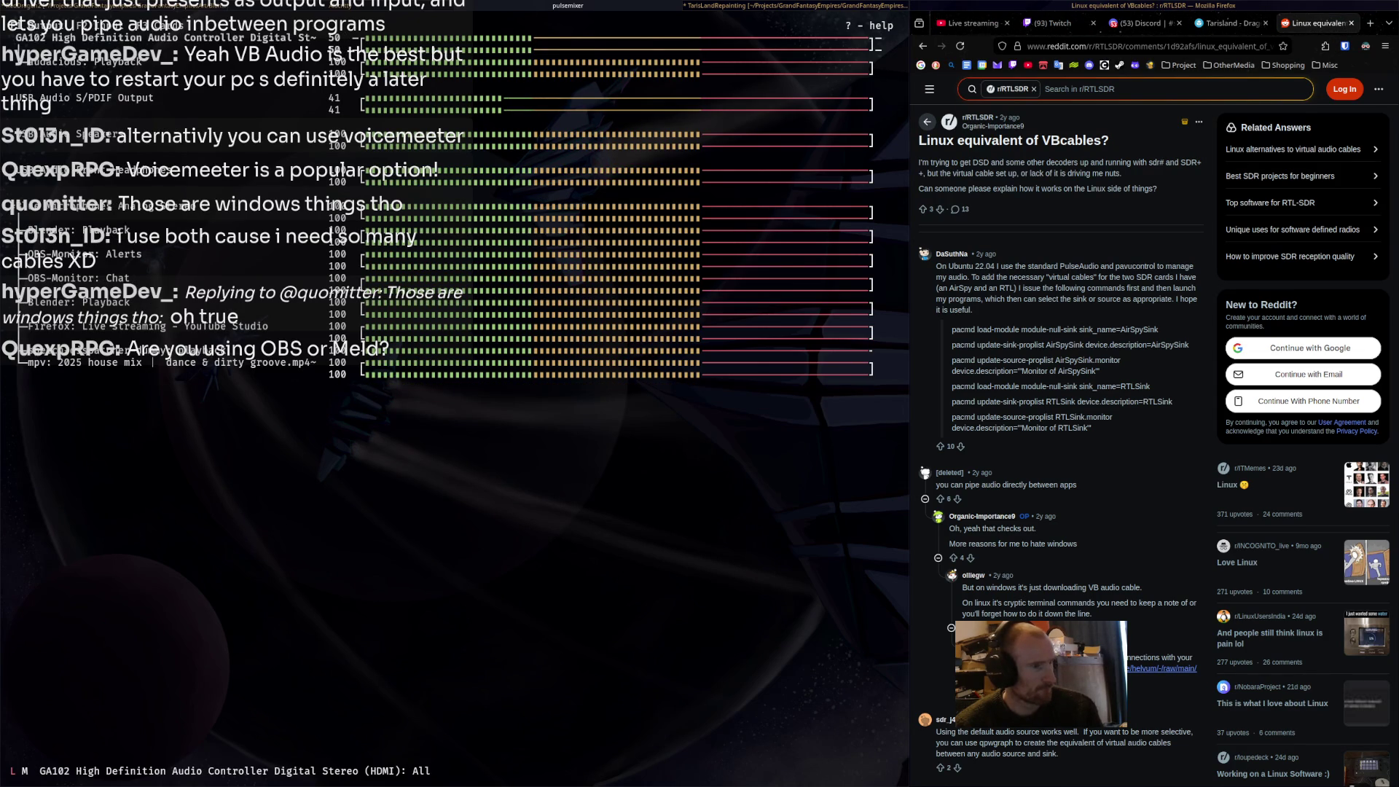
Open and close pulsemixer's keybinding help, highlight 'PulseAudio' in the thread, and go back to Google.
key(question)
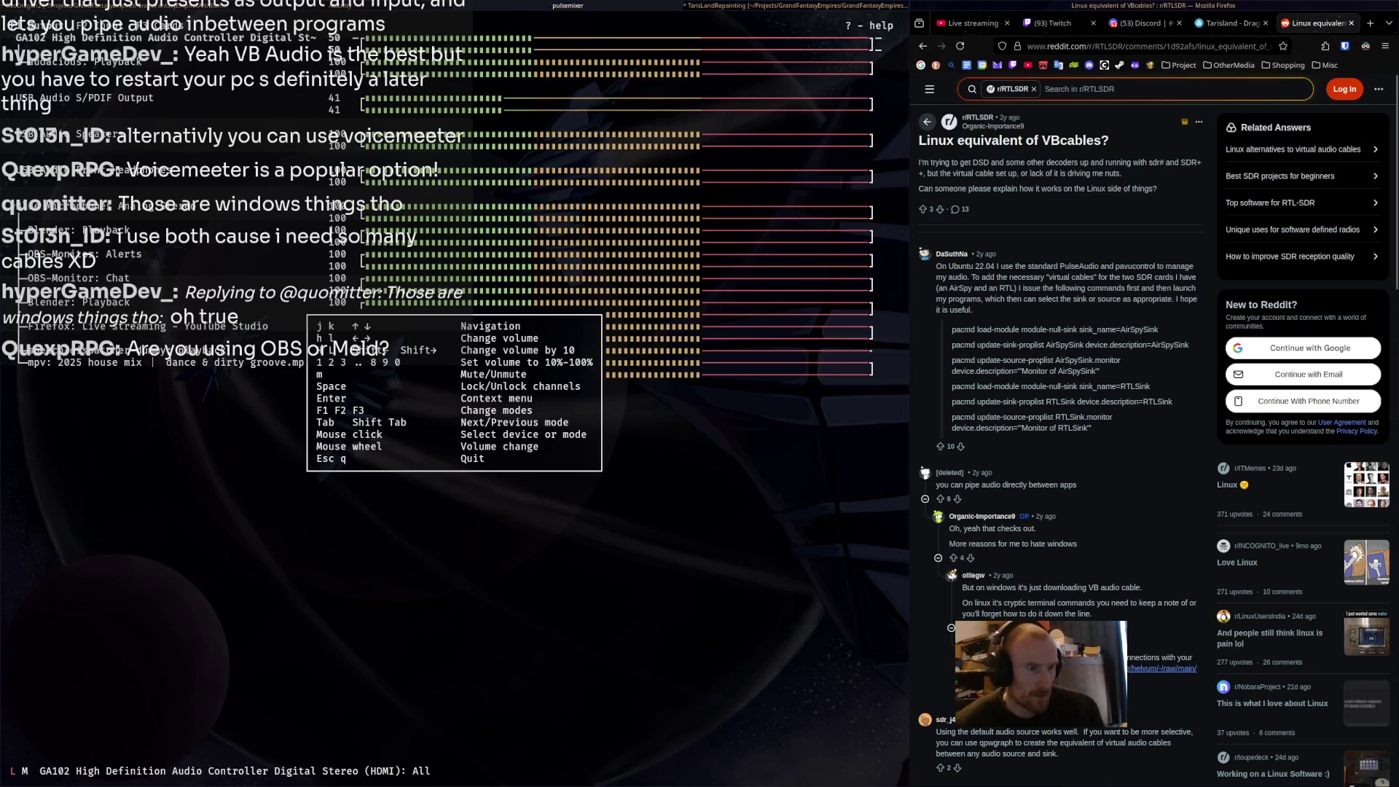
key(Escape)
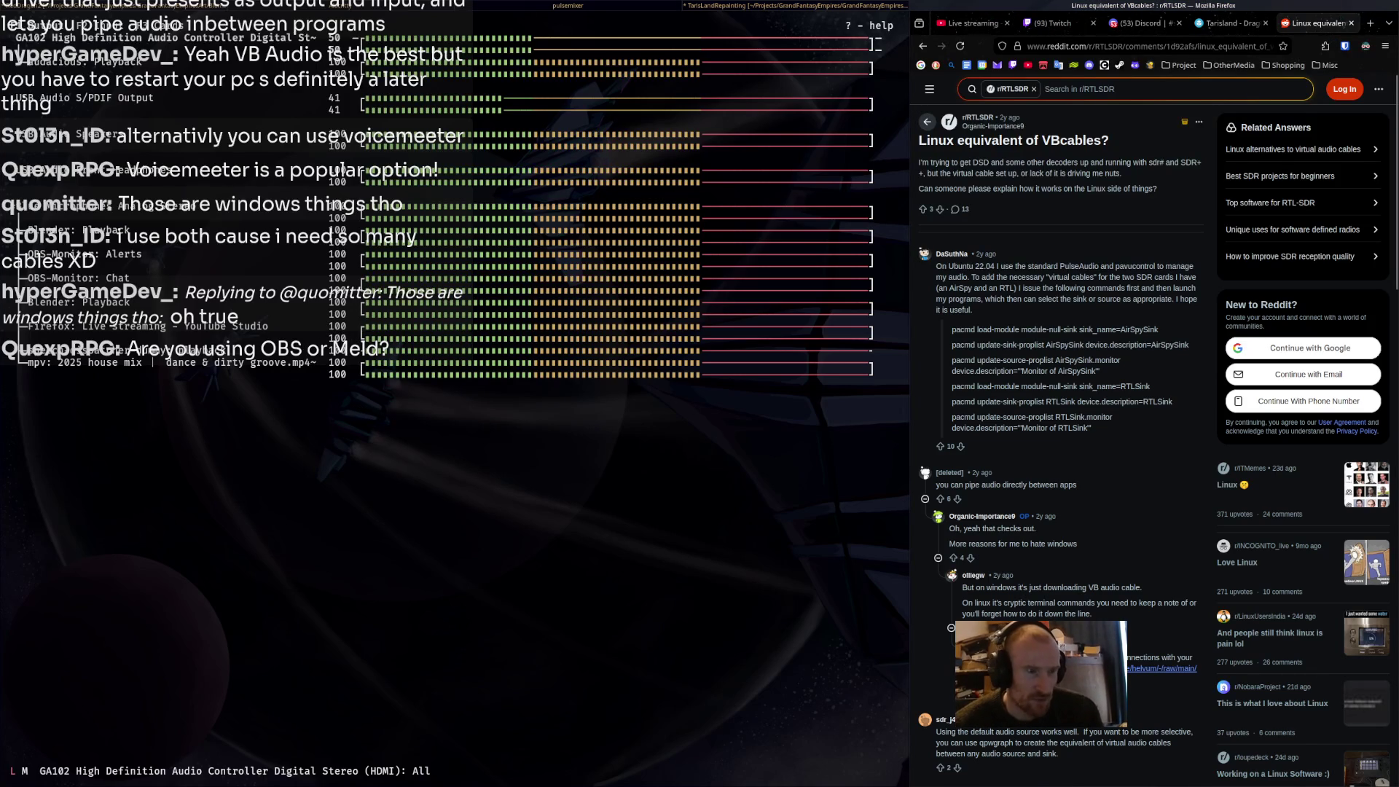
double_click(1078, 266)
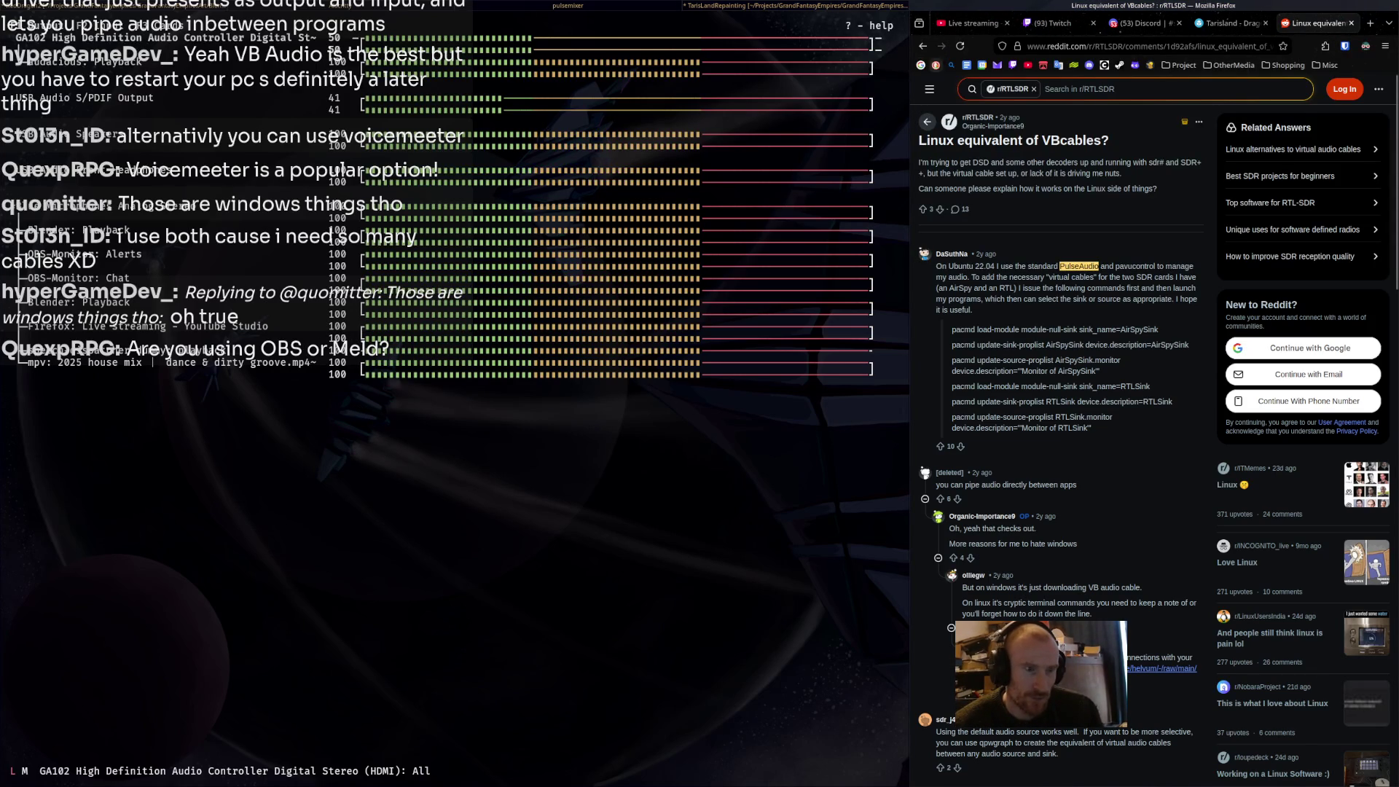
key(alt+Left)
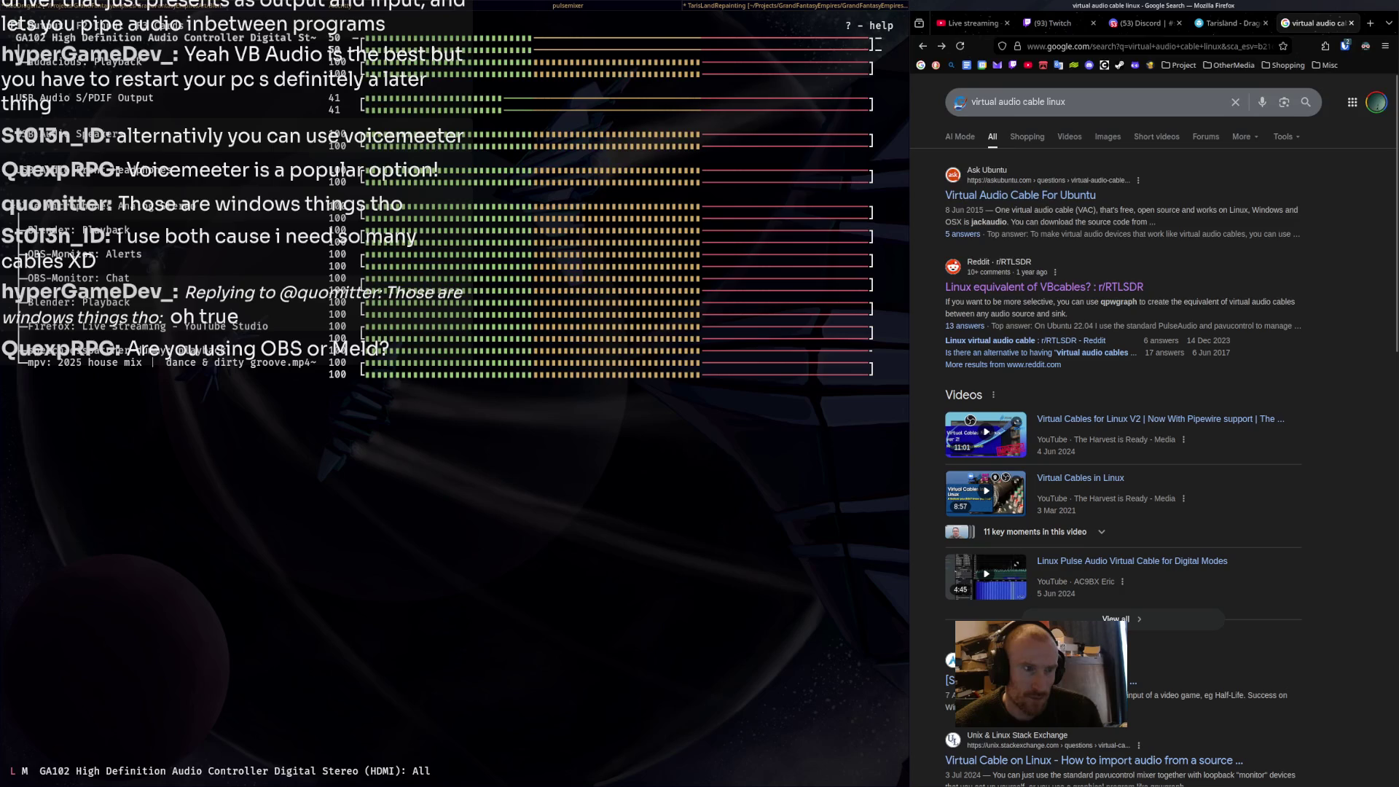
Search for 'pulseaudio virtual audio cable linux' and expand the AI overview.
click(973, 103)
text(pulseaudio)
key(Return)
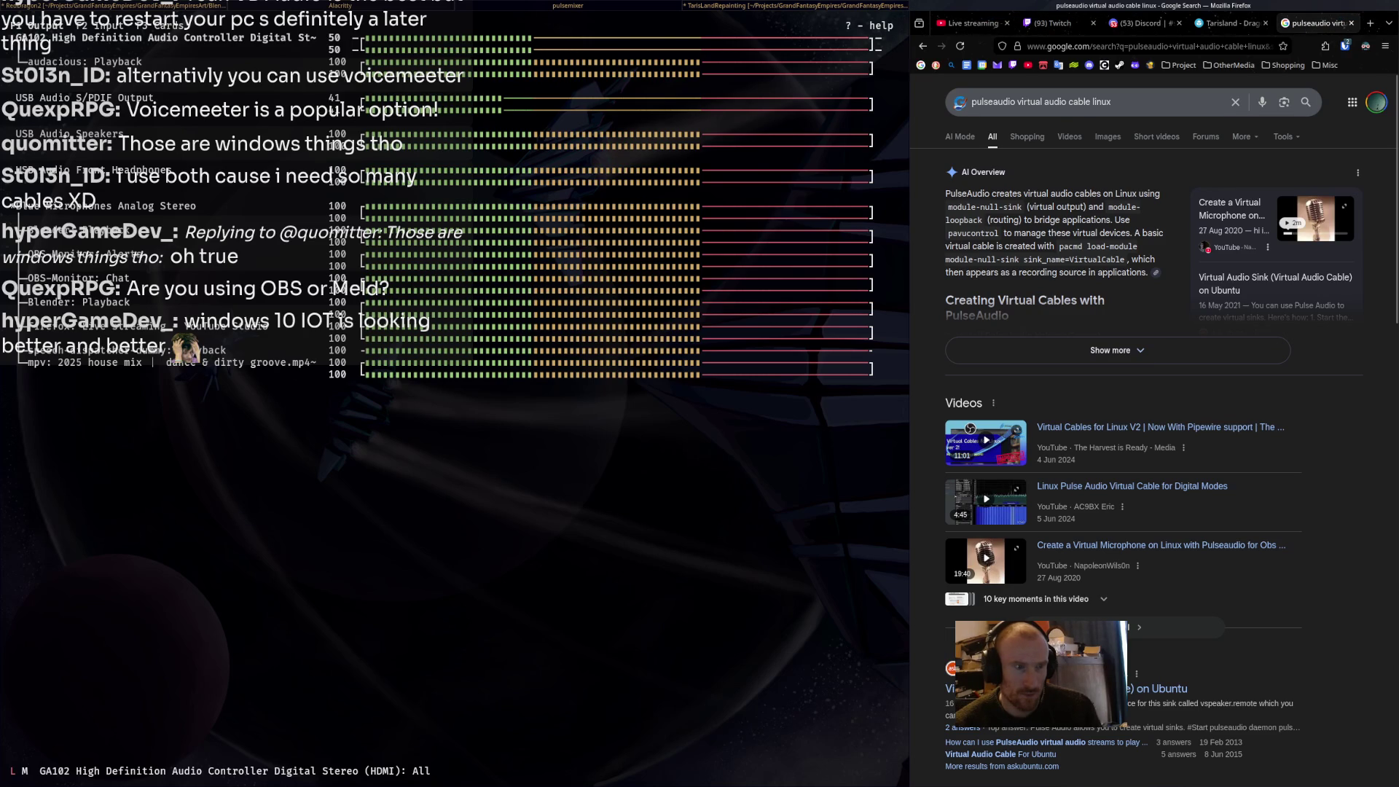
click(1110, 350)
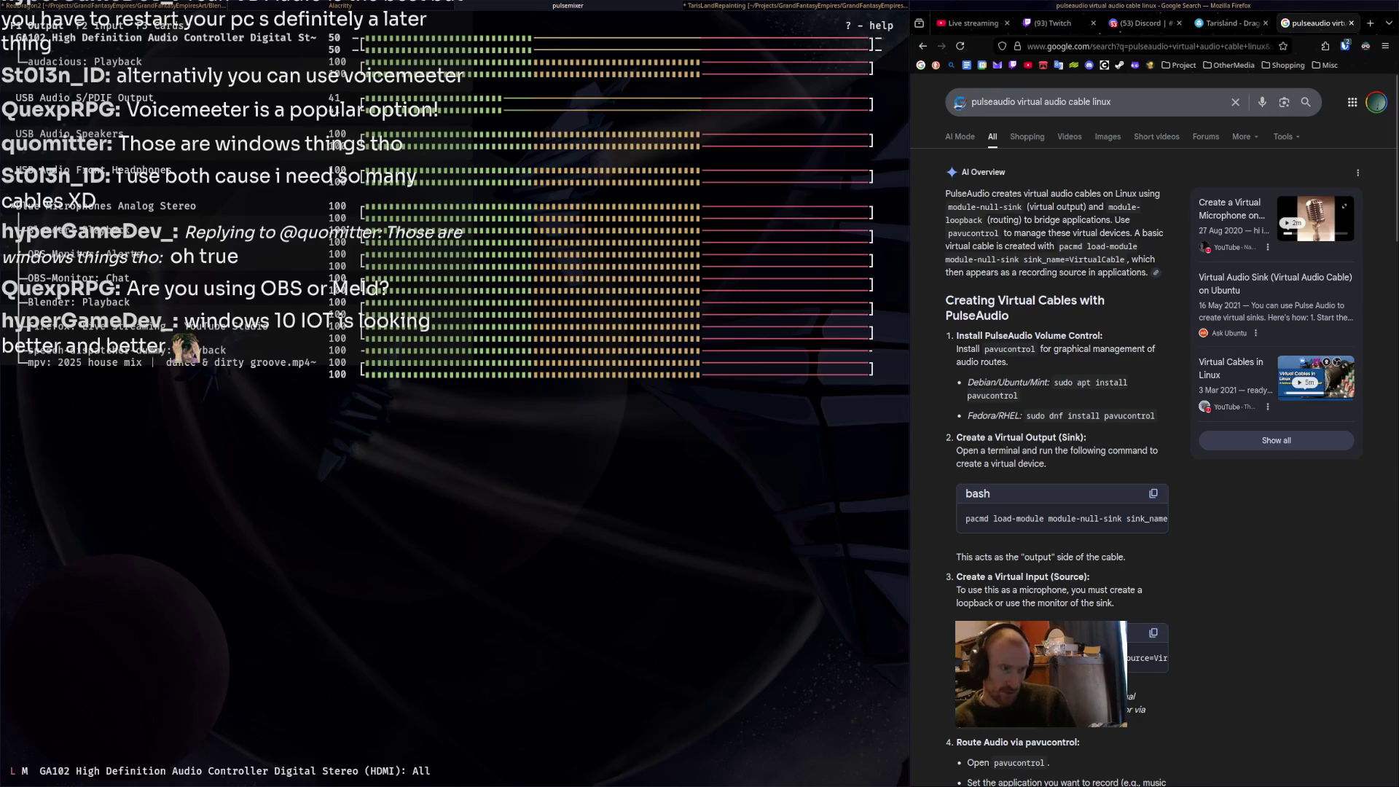
text(qpac)
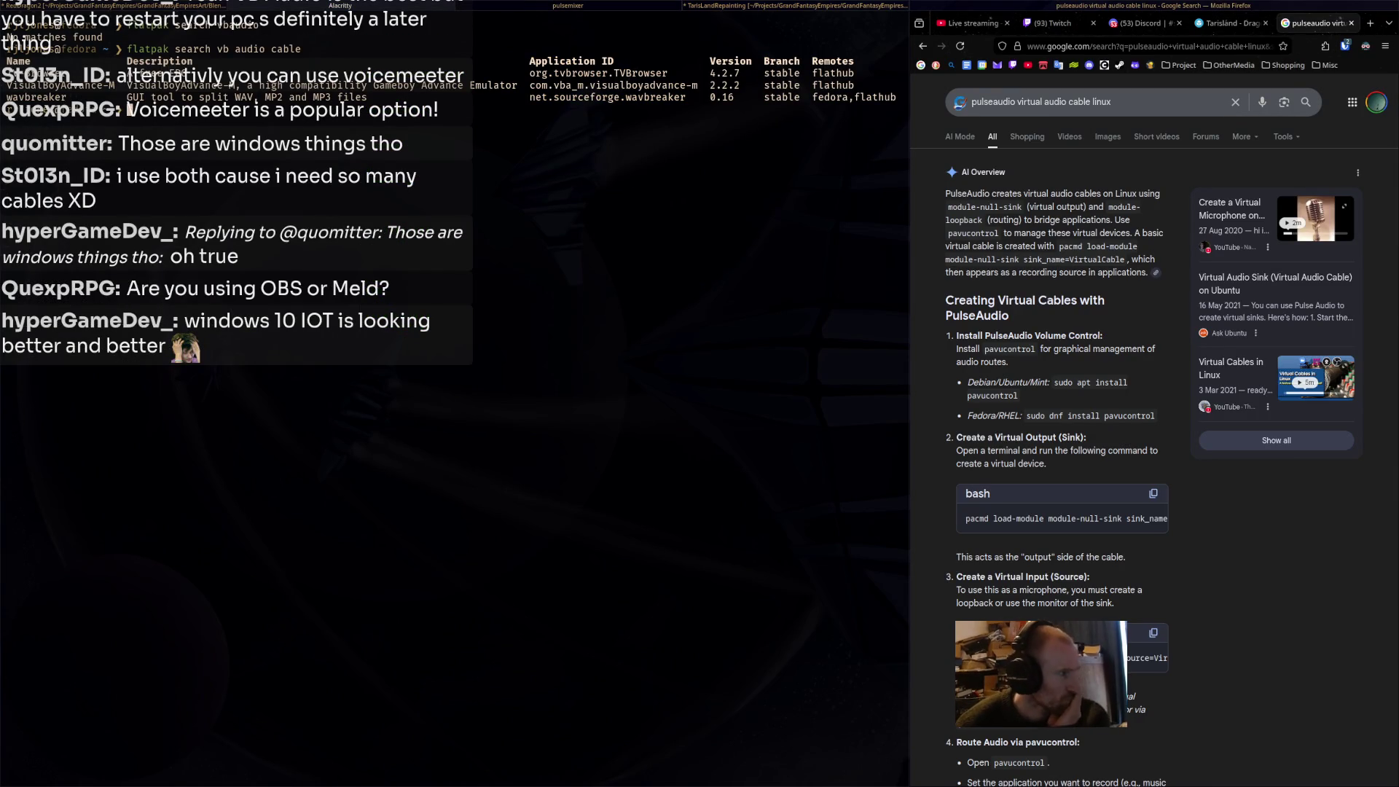
text(vu)
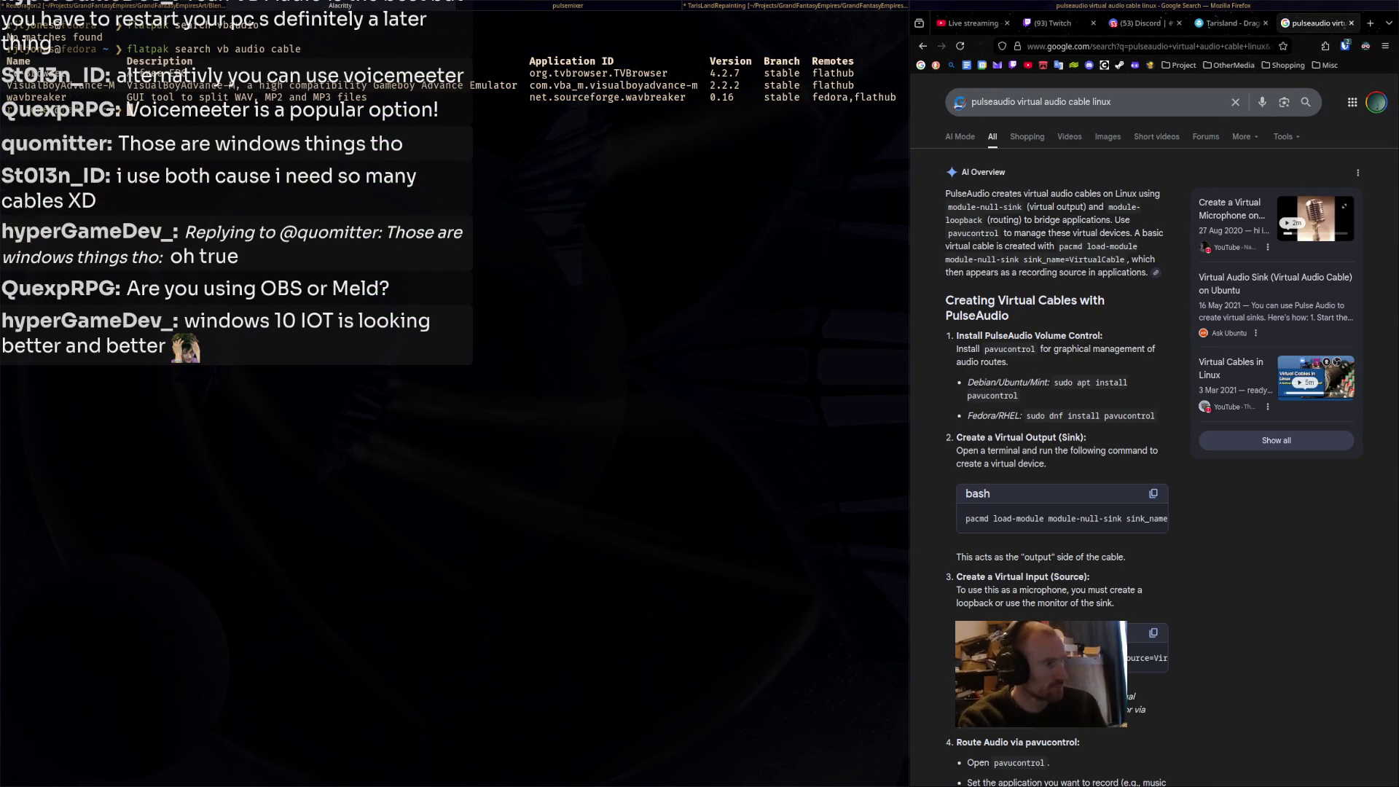
text(control)
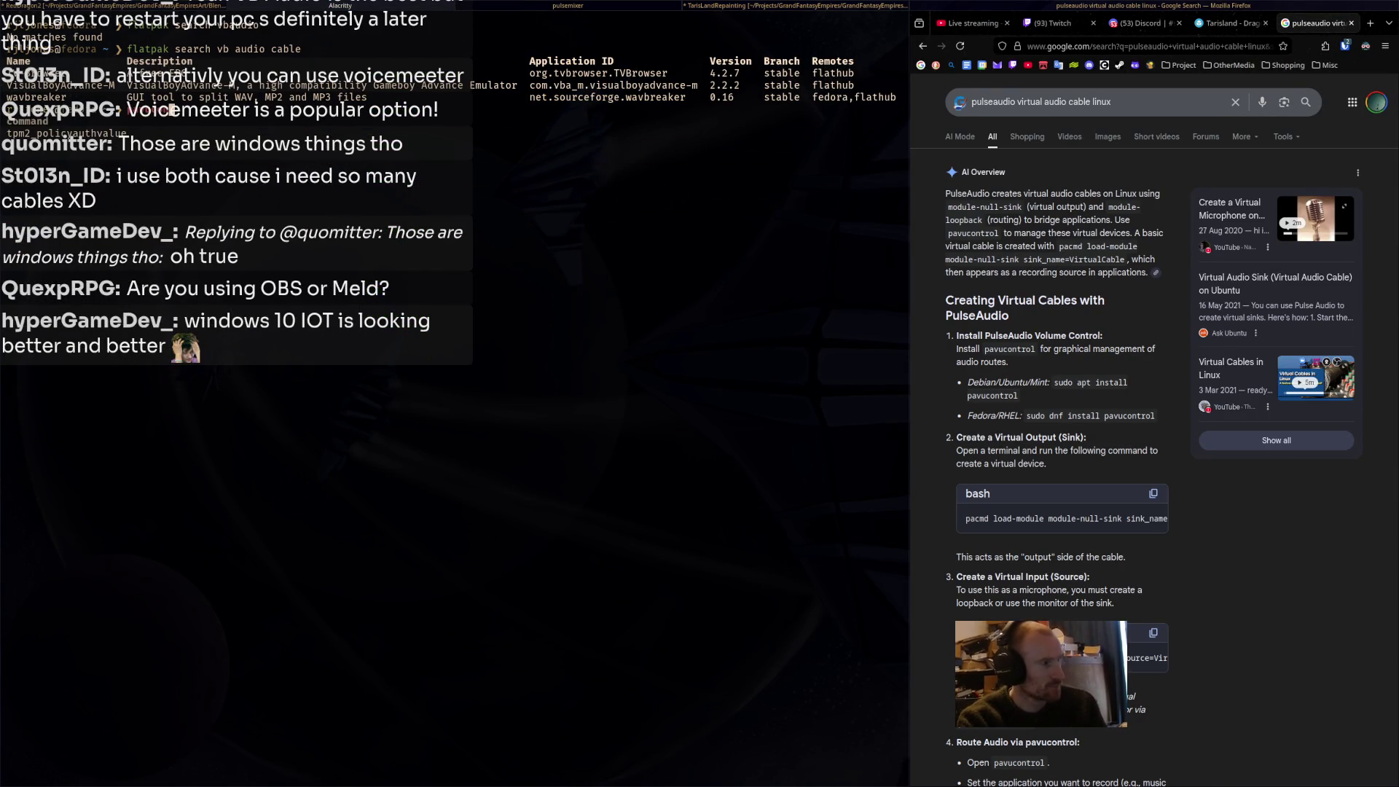
key(BackSpace)
key(BackSpace)
key(BackSpace)
key(BackSpace)
key(BackSpace)
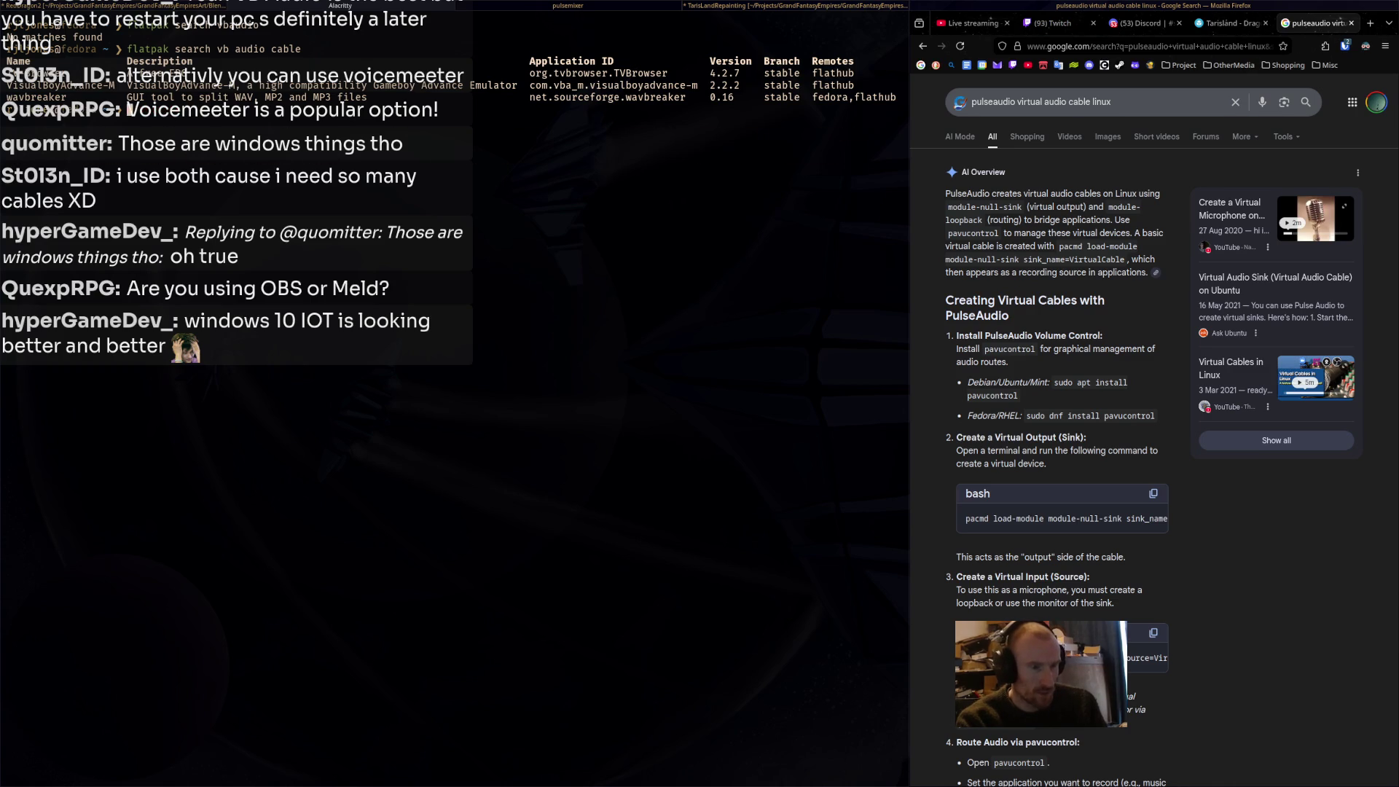
Select the two load-module lines in the AI overview's default.pa config block.
scroll(1151, 437, down, 4)
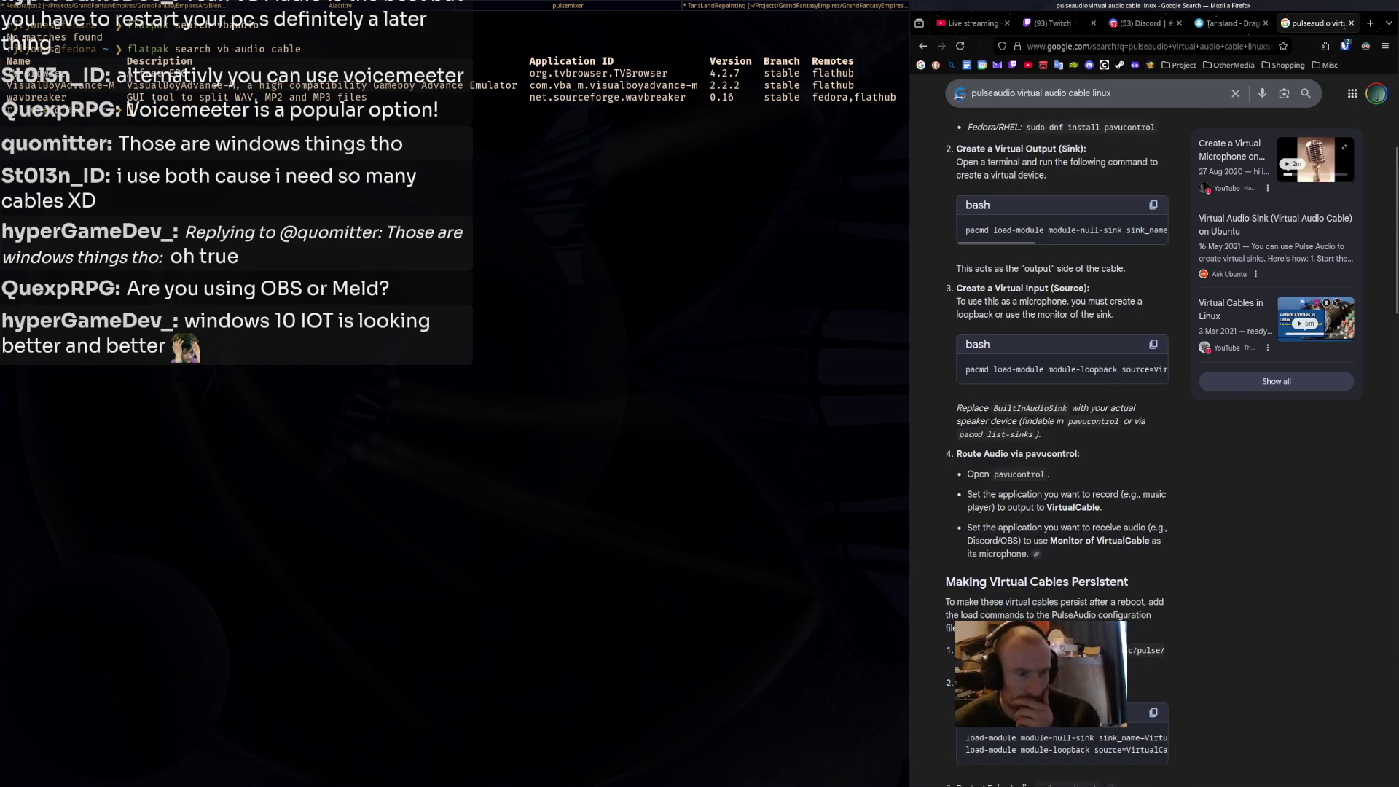
scroll(1152, 437, down, 3)
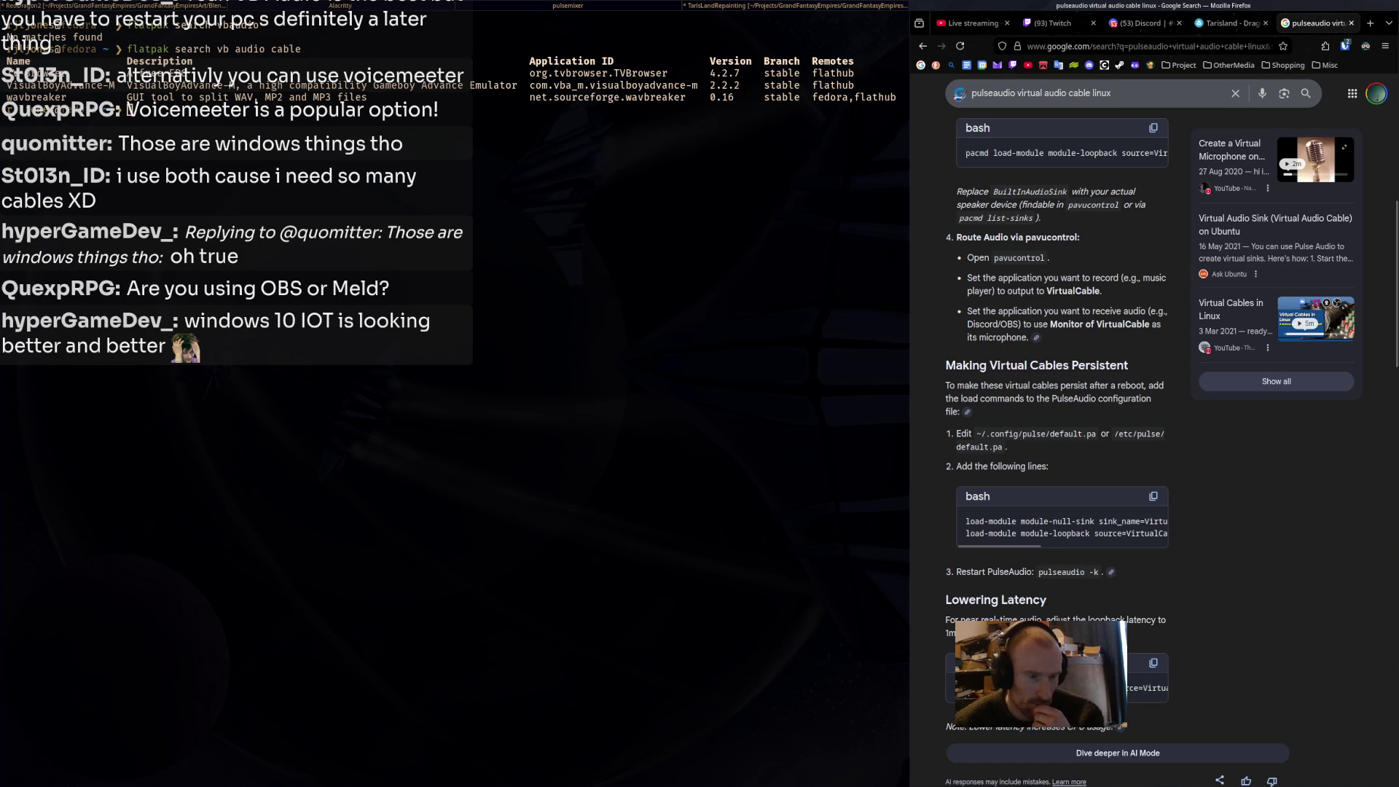
drag(1113, 522, 1166, 522)
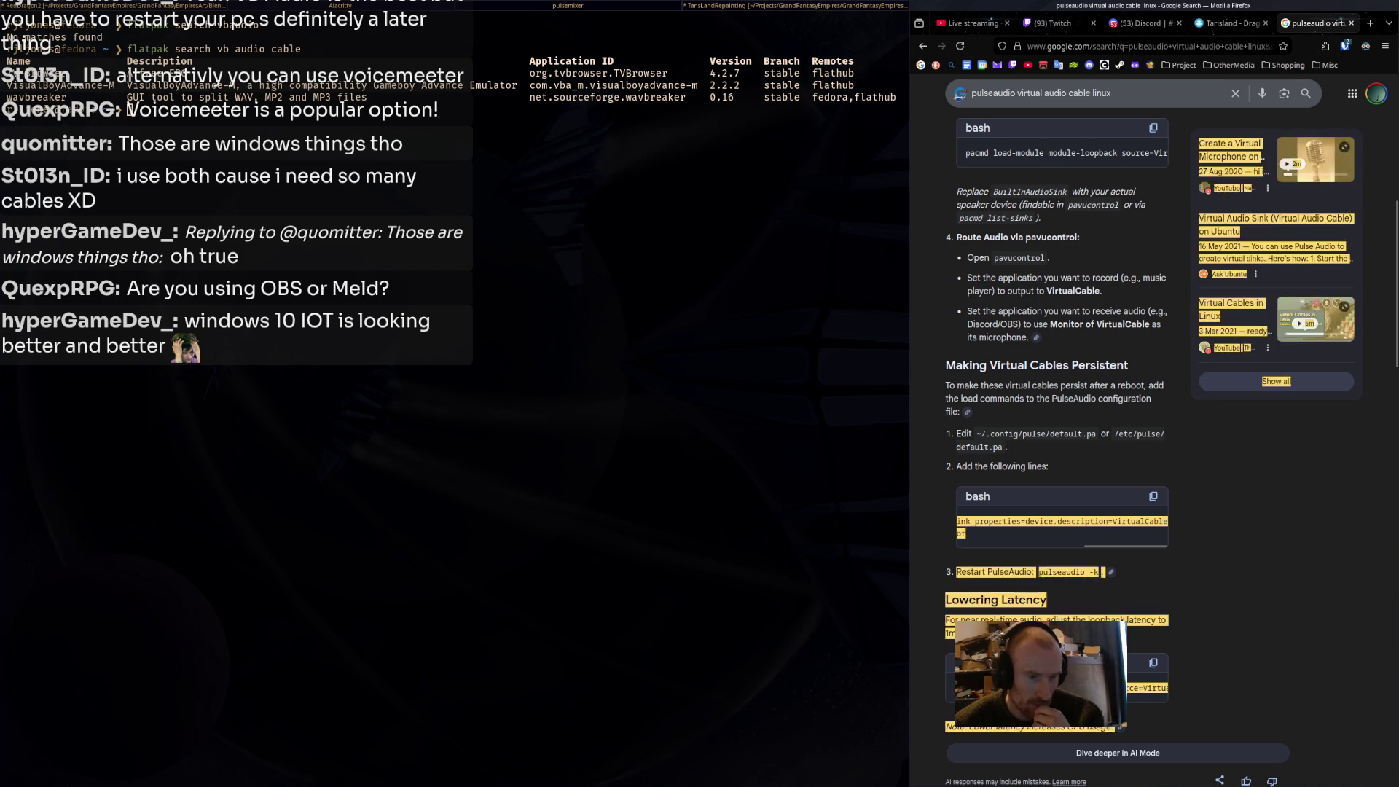
click(1166, 522)
drag(970, 534, 958, 519)
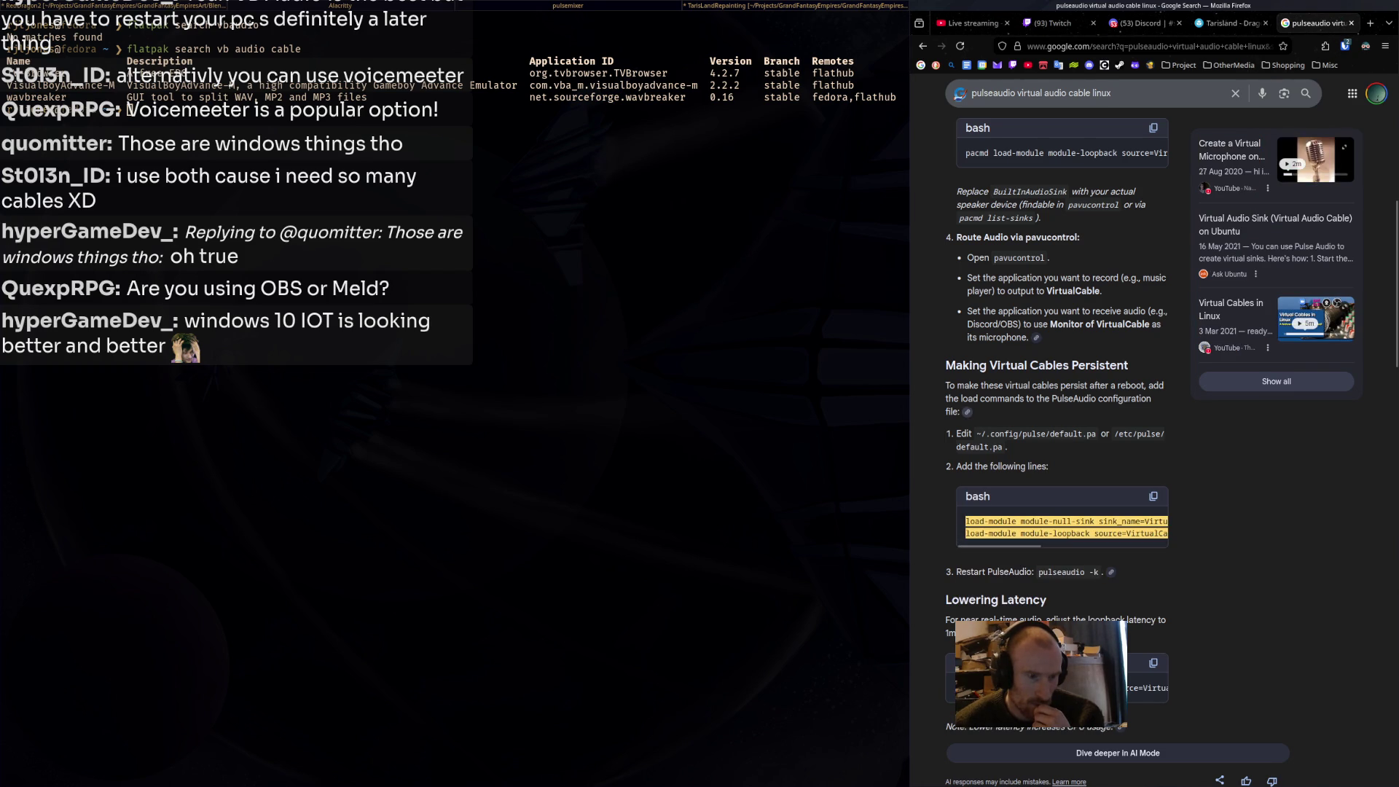
Scroll through the remaining AI overview steps, then move on to the Discord and Twitch tabs.
scroll(1057, 437, up, 3)
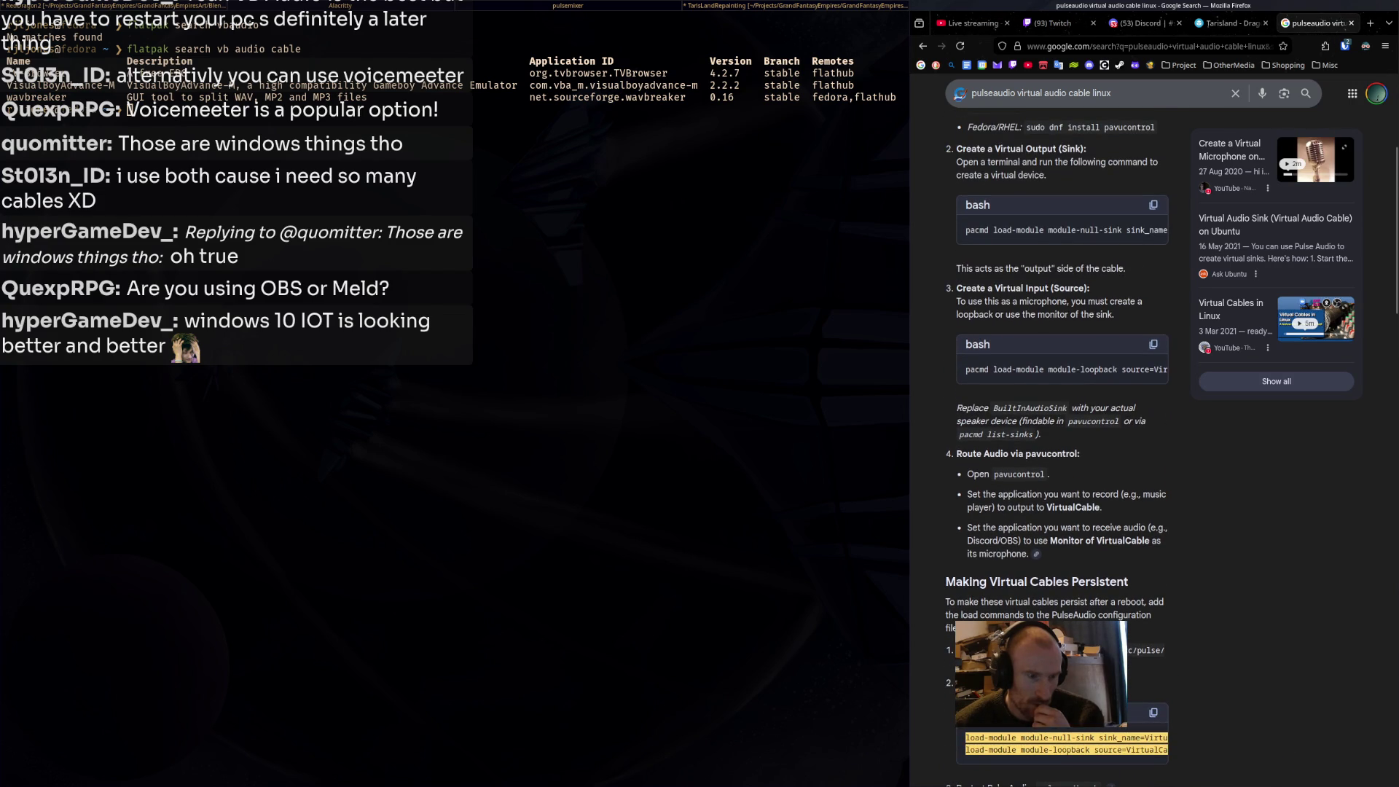
scroll(1057, 438, up, 4)
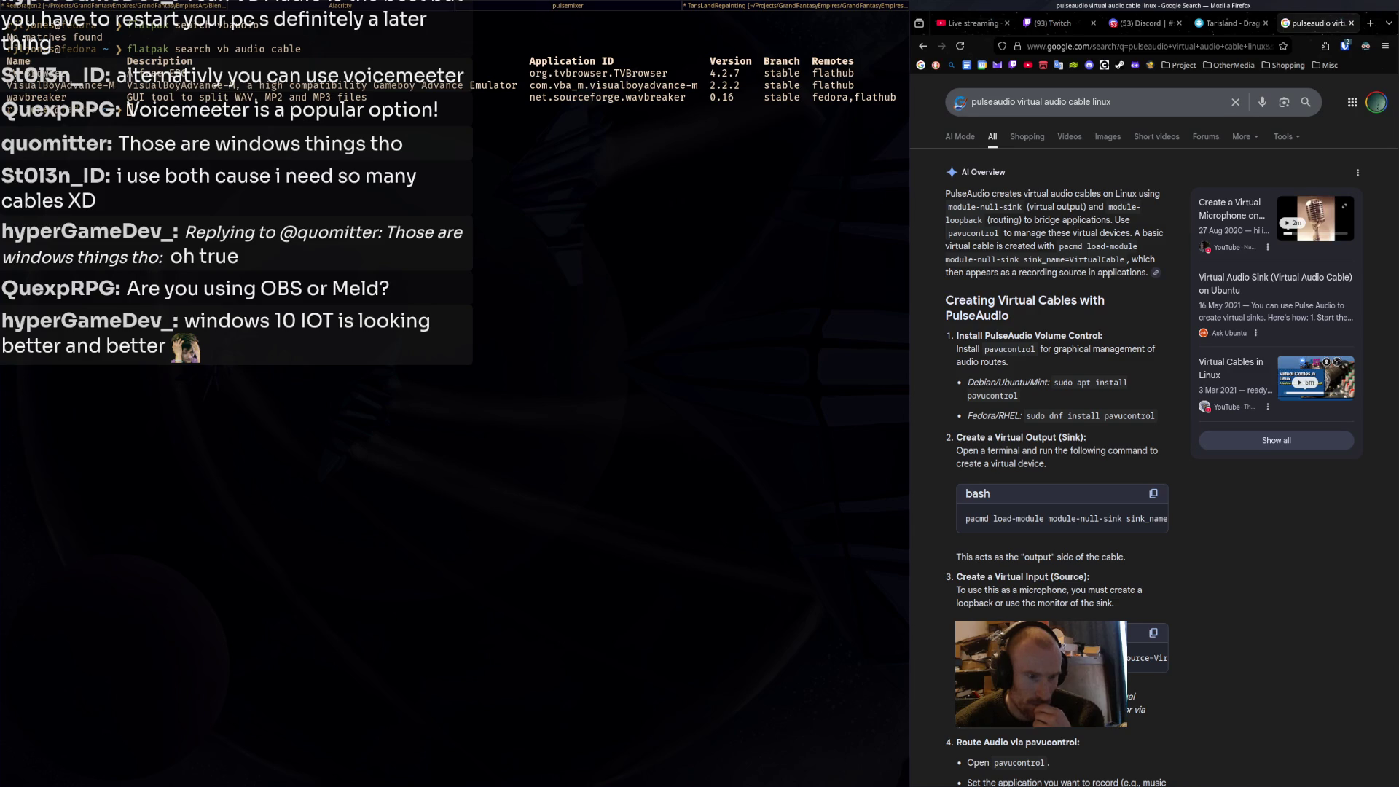
scroll(1154, 437, down, 2)
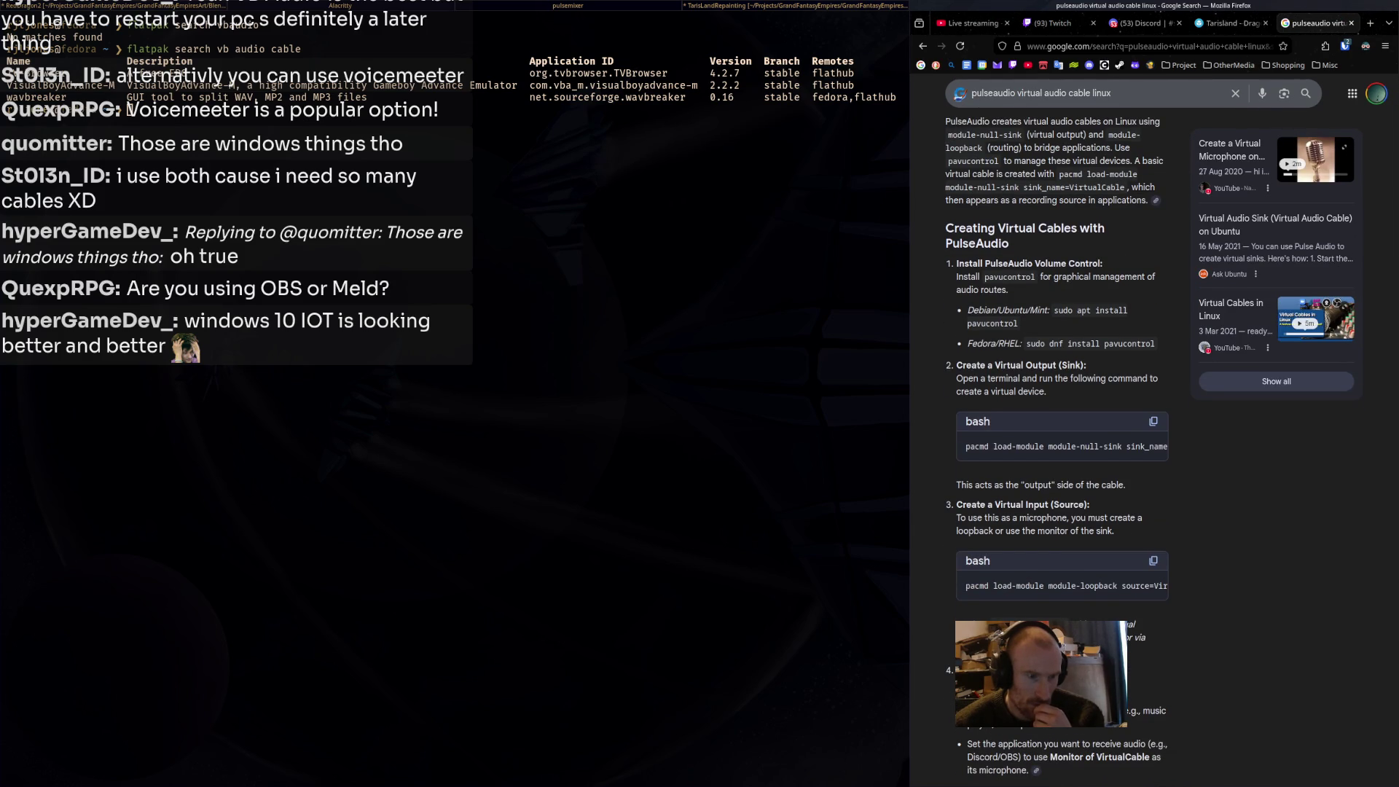
scroll(1056, 437, down, 2)
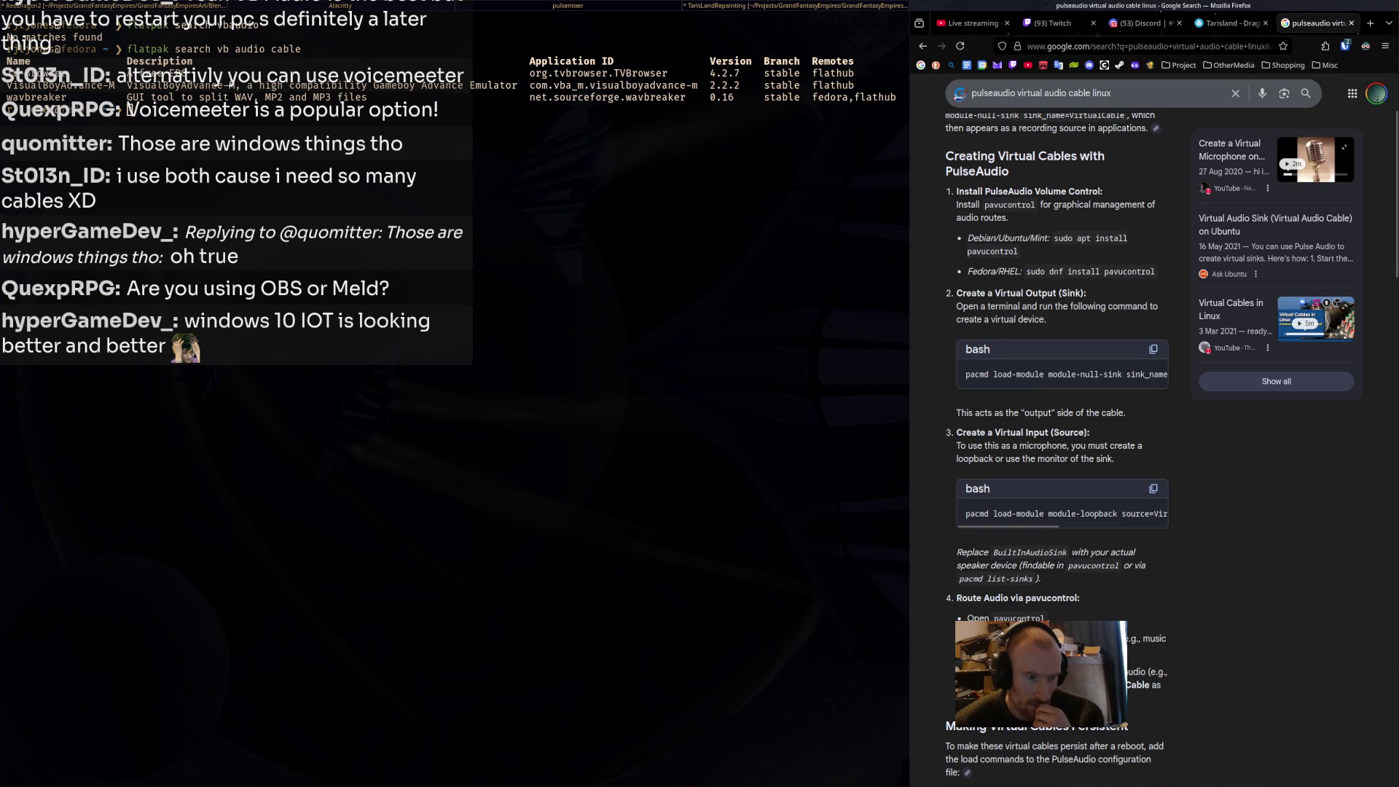
scroll(1057, 510, down, 3)
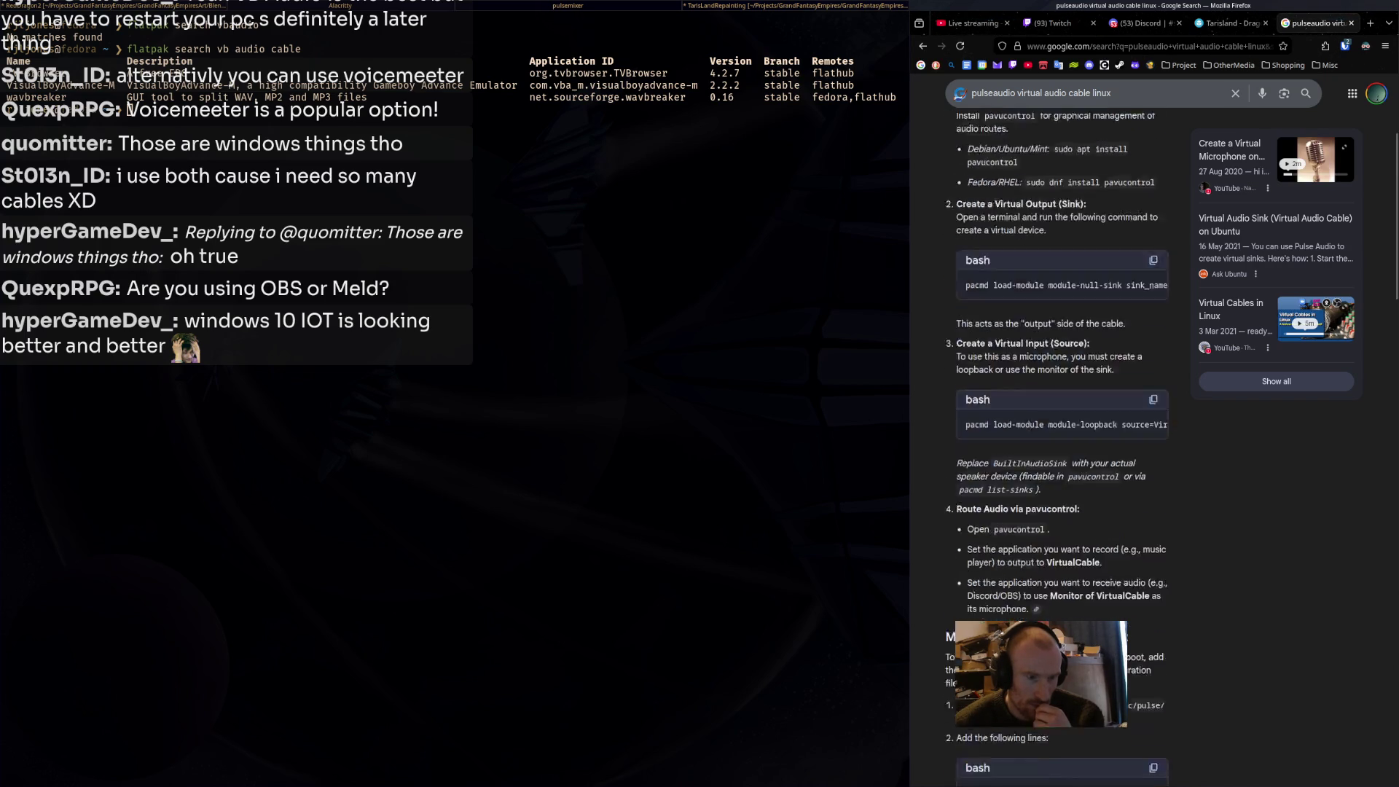
scroll(1057, 452, down, 6)
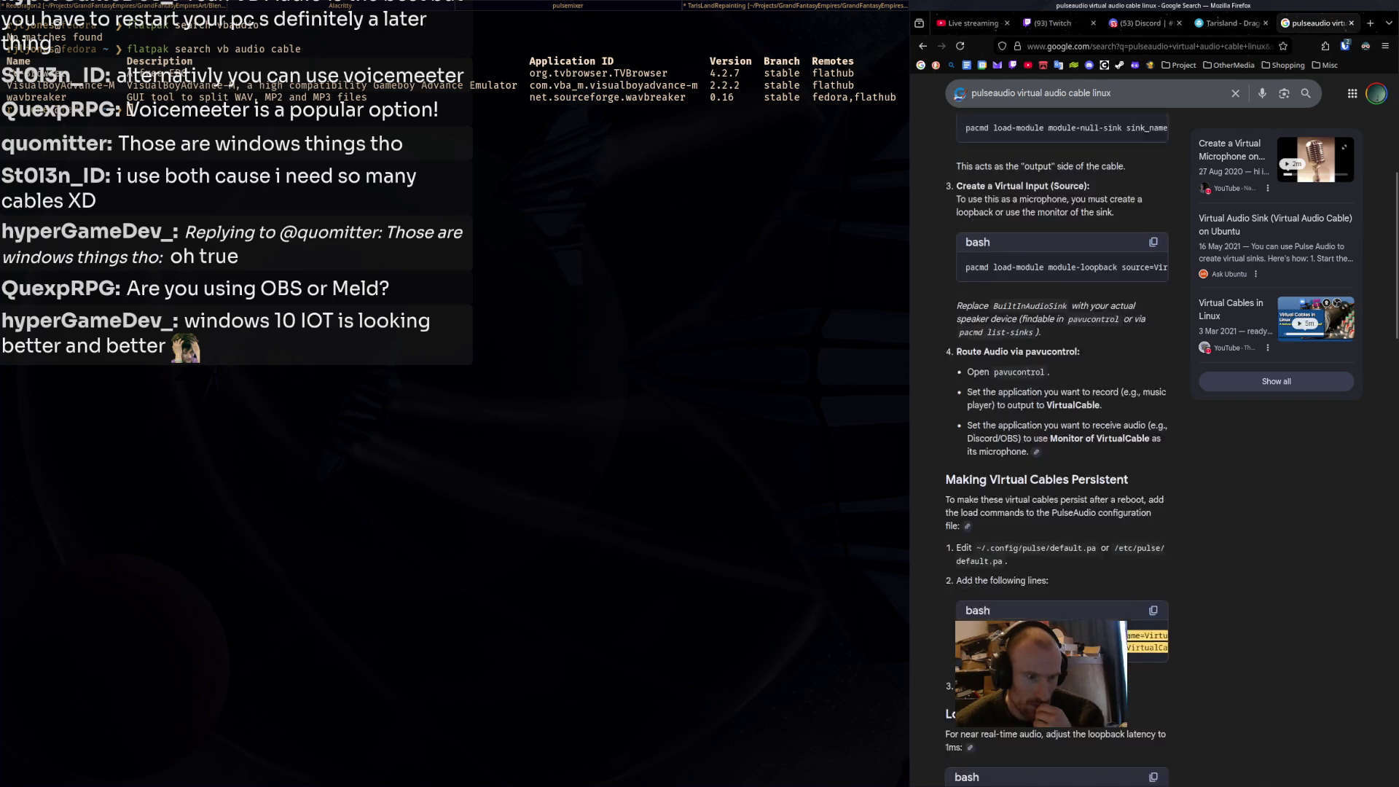
scroll(1057, 438, up, 6)
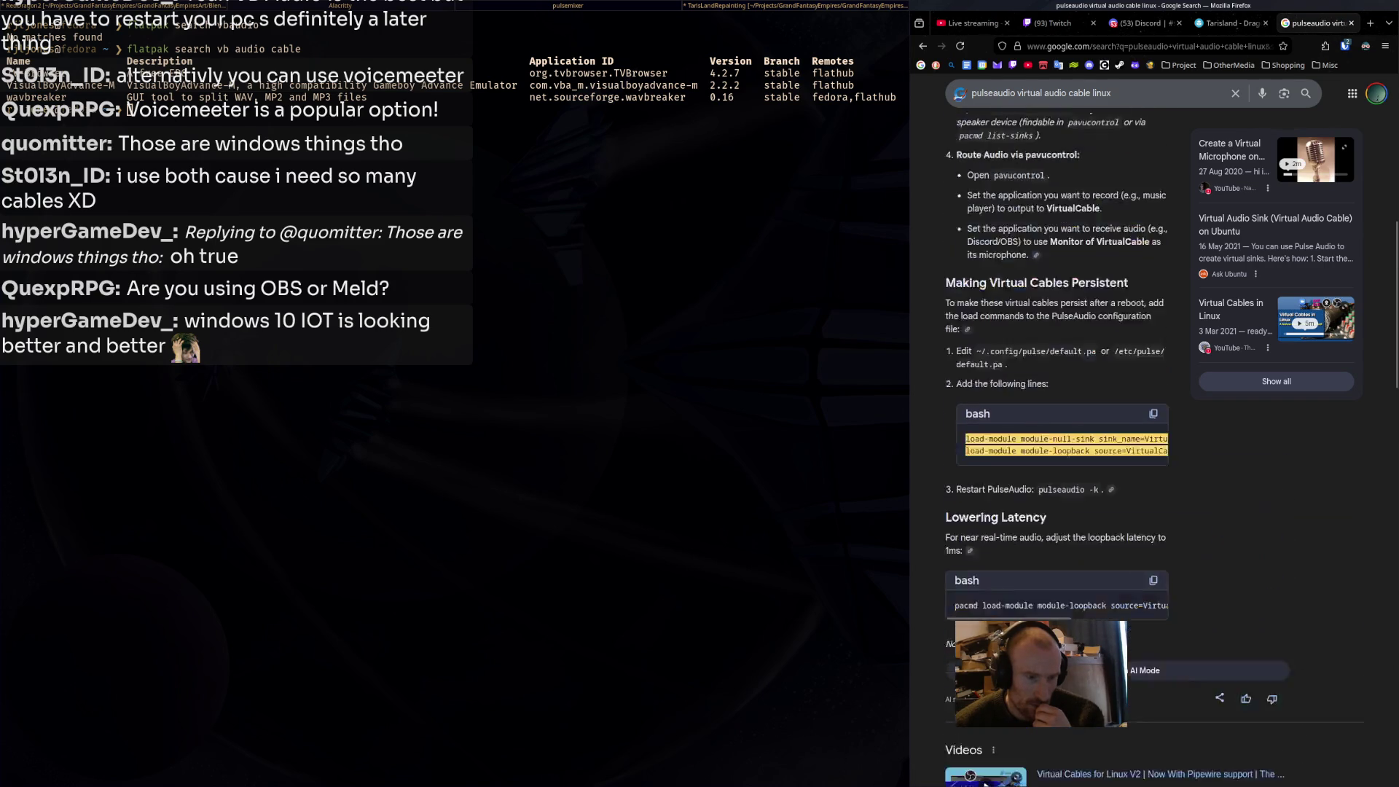
click(1141, 22)
click(1053, 23)
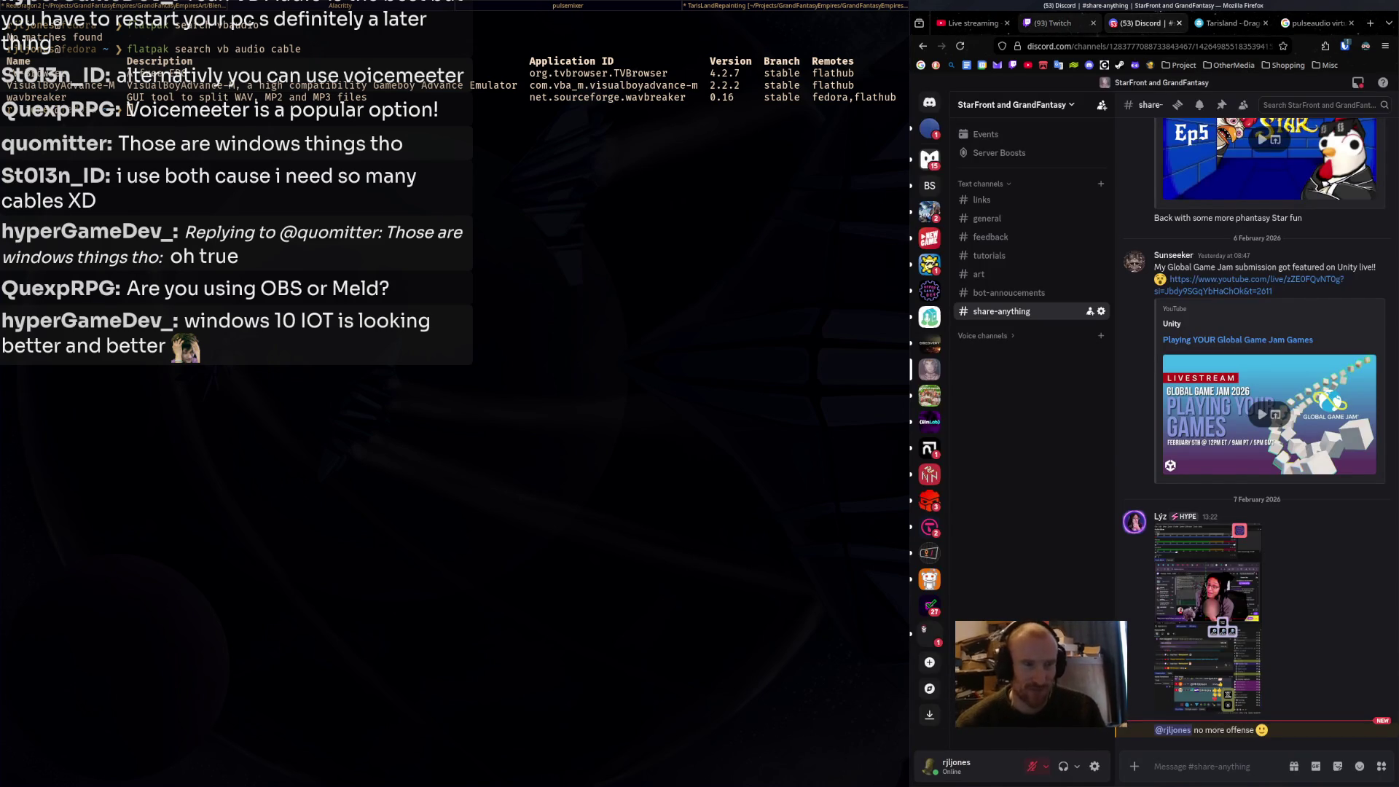
Check the Twitch stream chat, return to the PulseAudio search tab, then hide Firefox behind the terminal.
click(1283, 749)
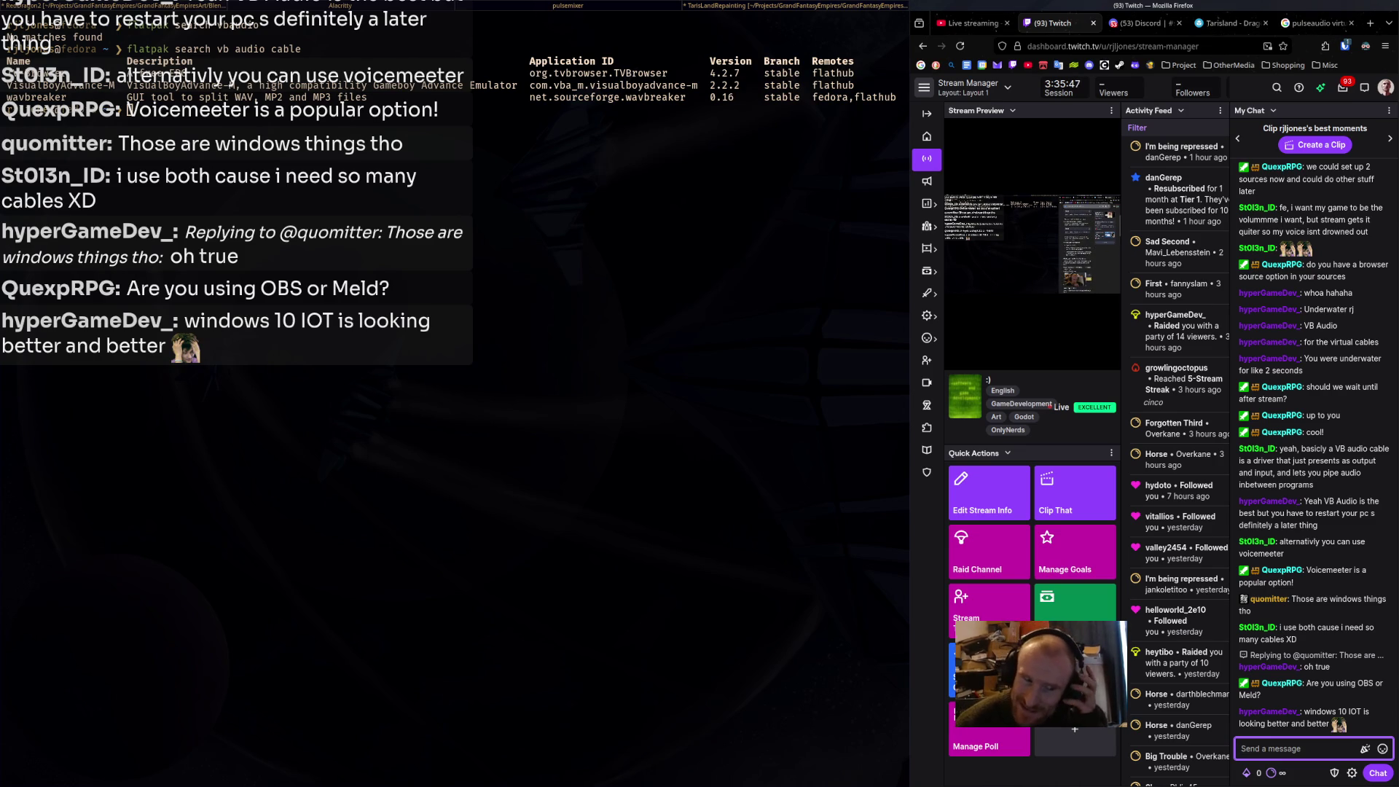
click(1231, 22)
click(1312, 23)
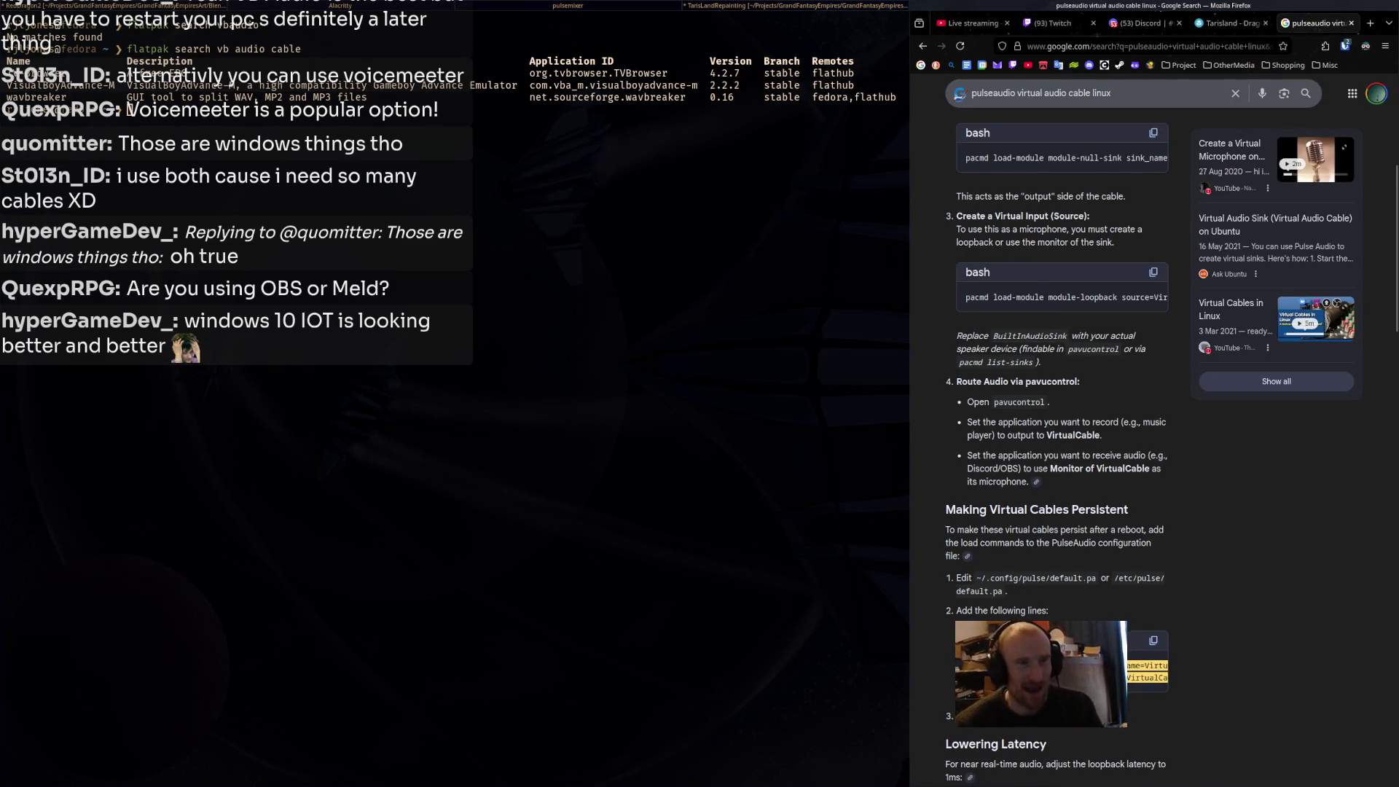
key(super+shift+q)
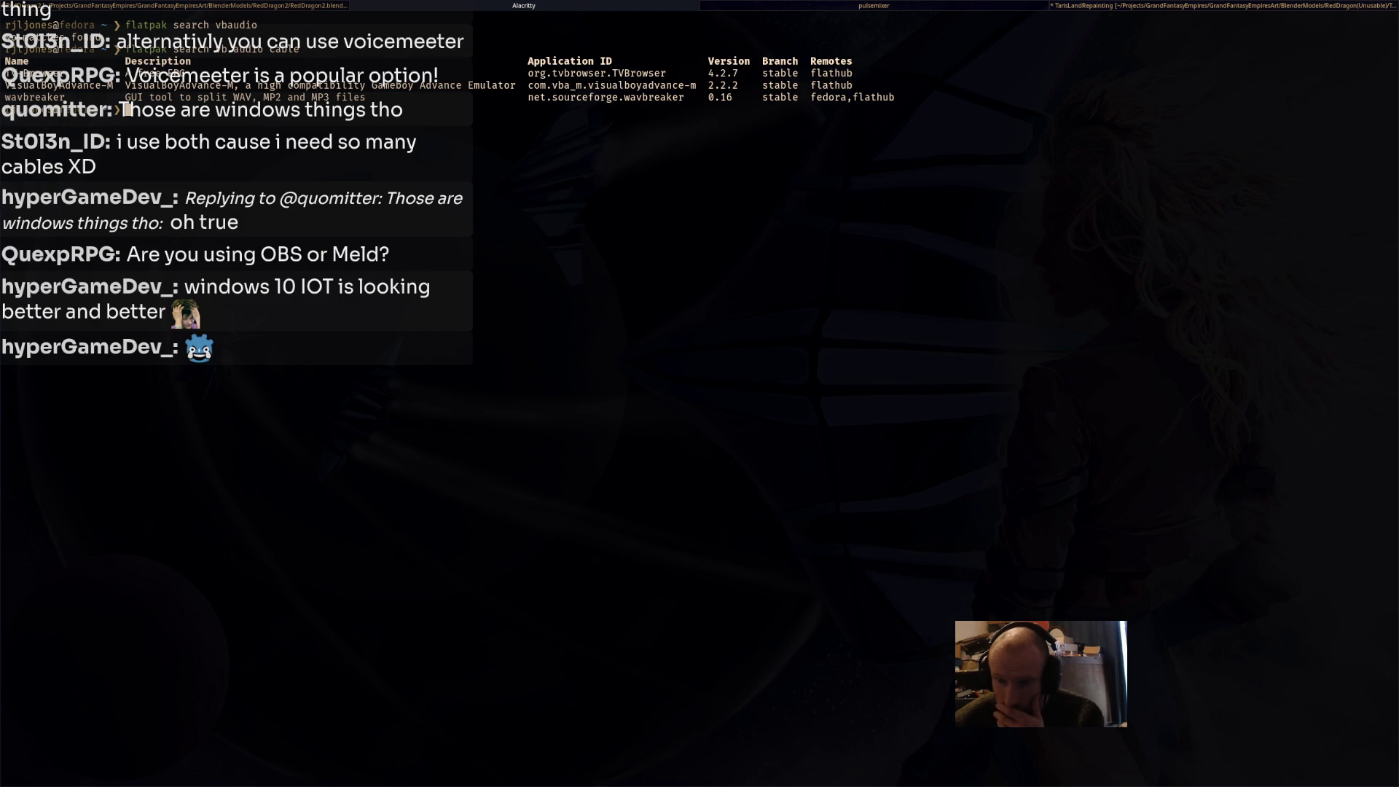
Query the default audio sink with 'pactl info | grep Default Sink'.
text(pactl)
key(Tab)
text(i)
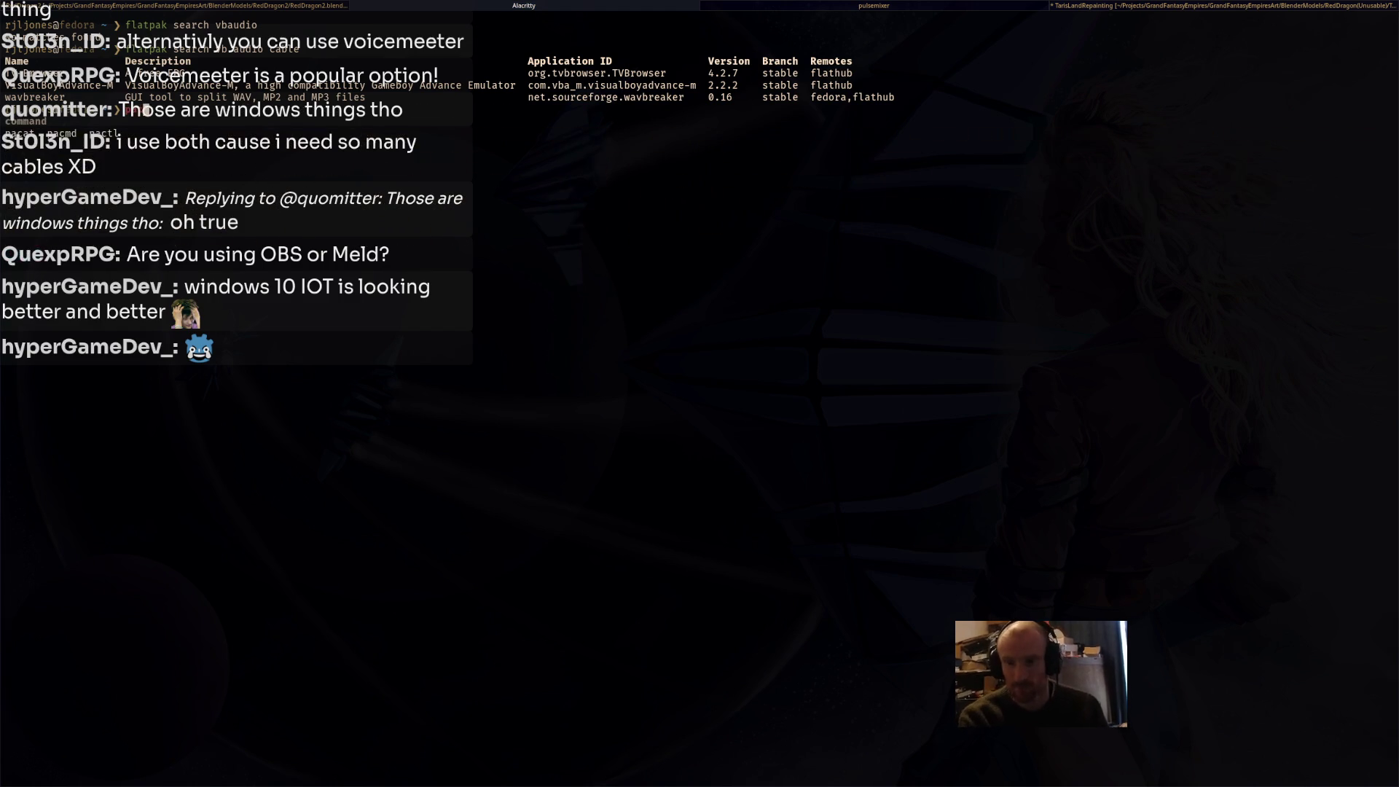
text(nfo)
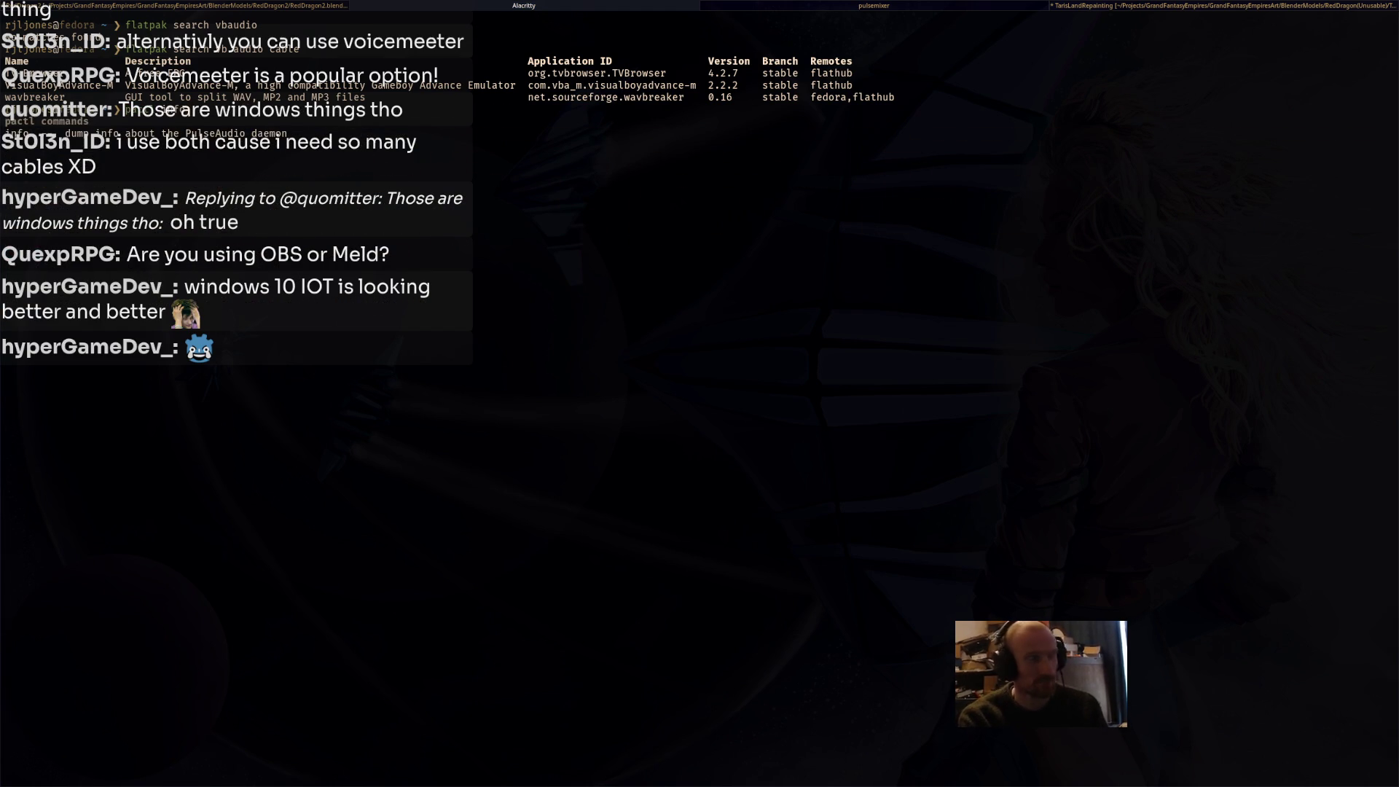
text( | g)
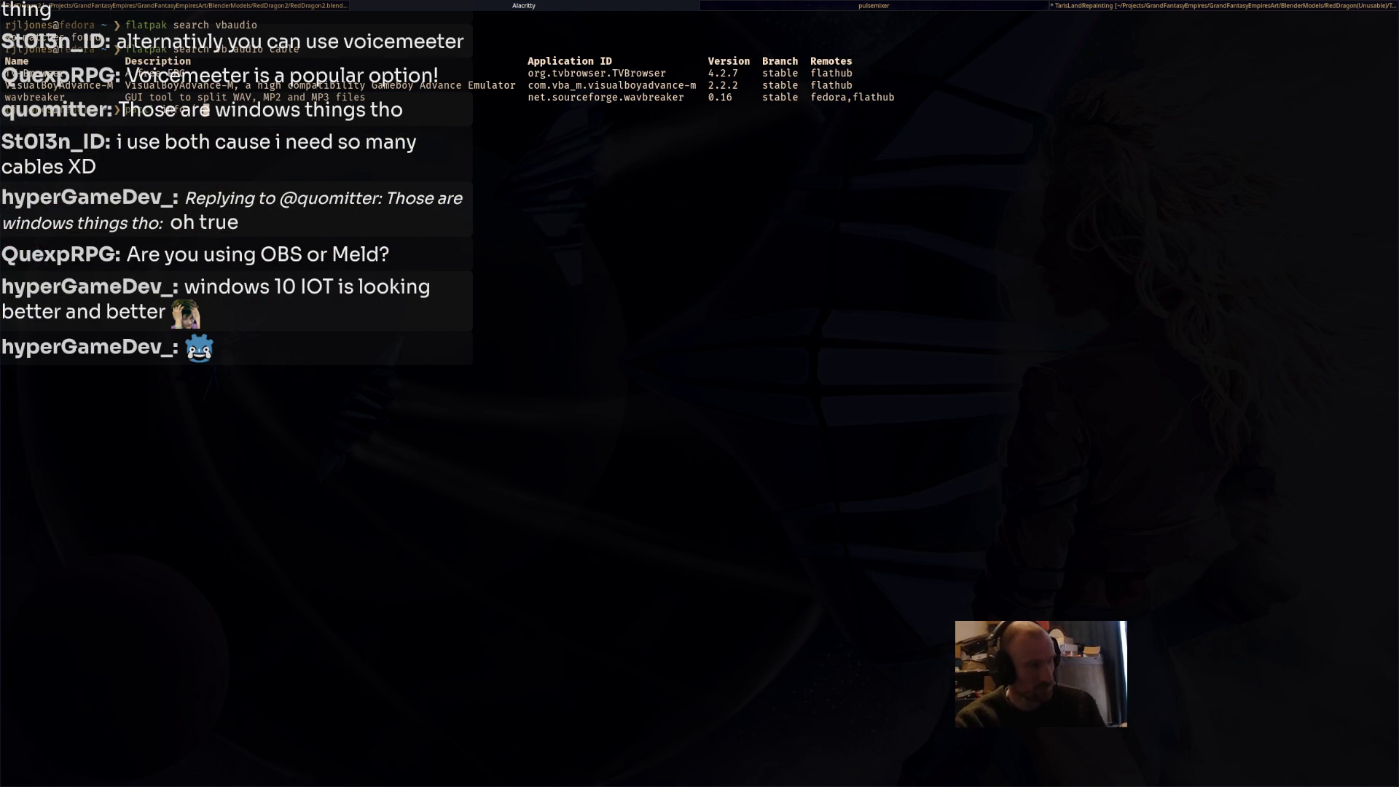
key(Tab)
text(rep Default)
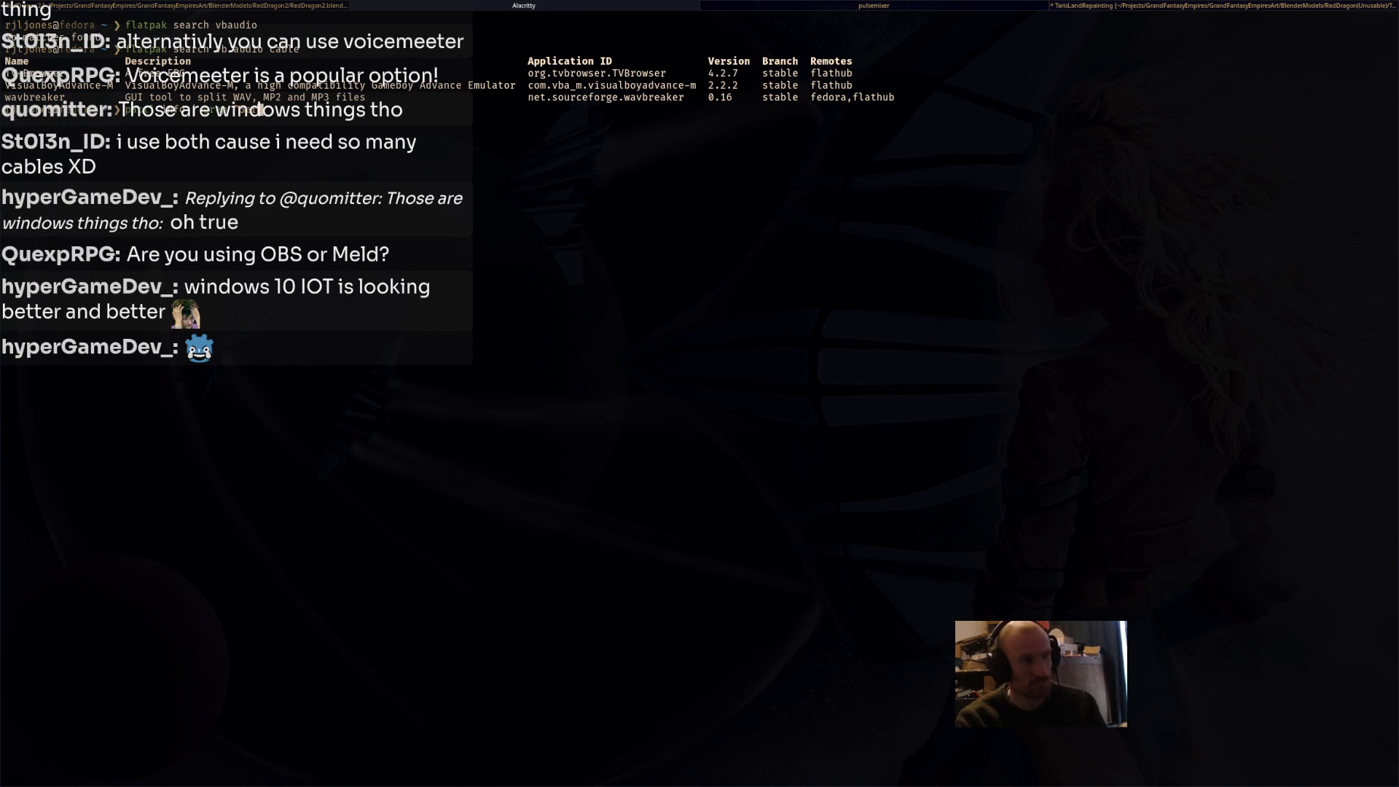
text( Sin)
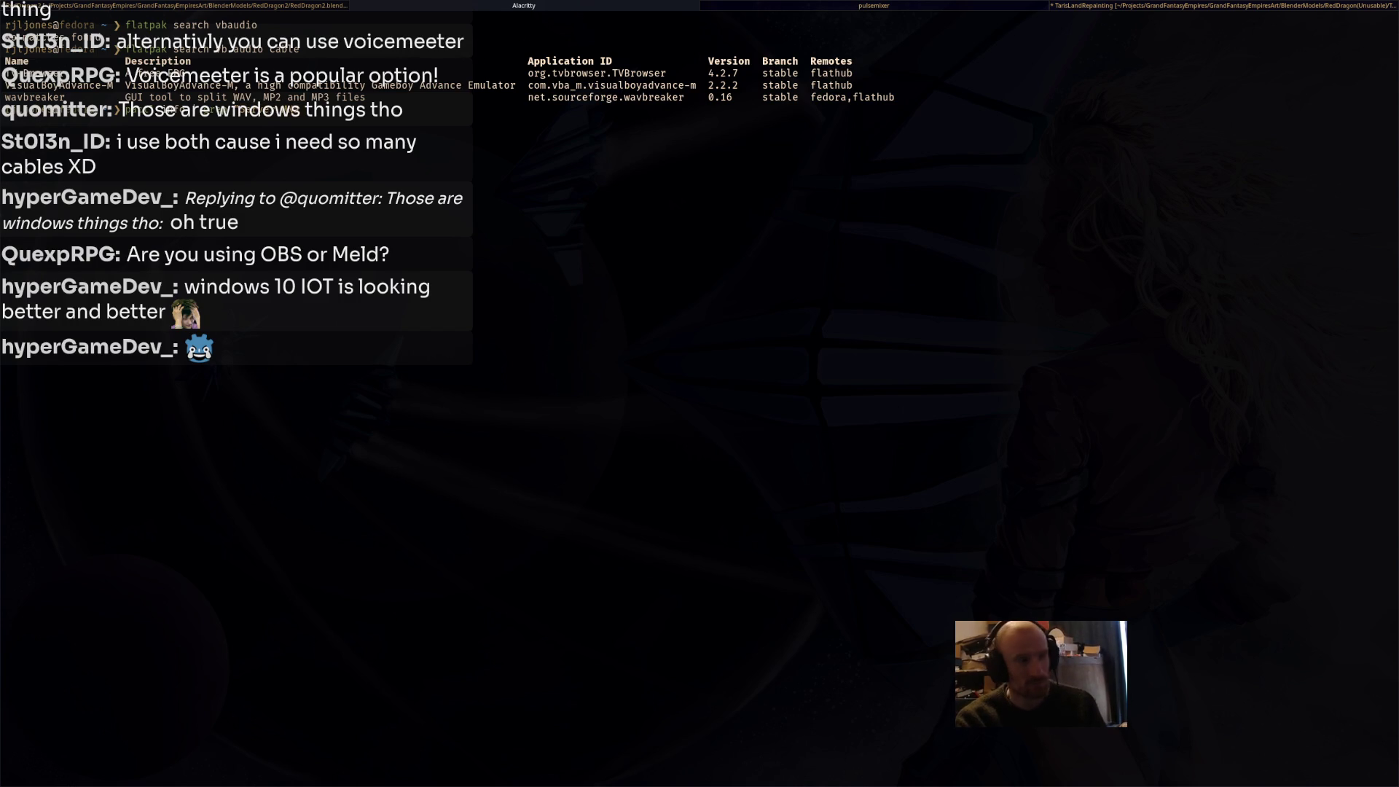
text(me)
key(Return)
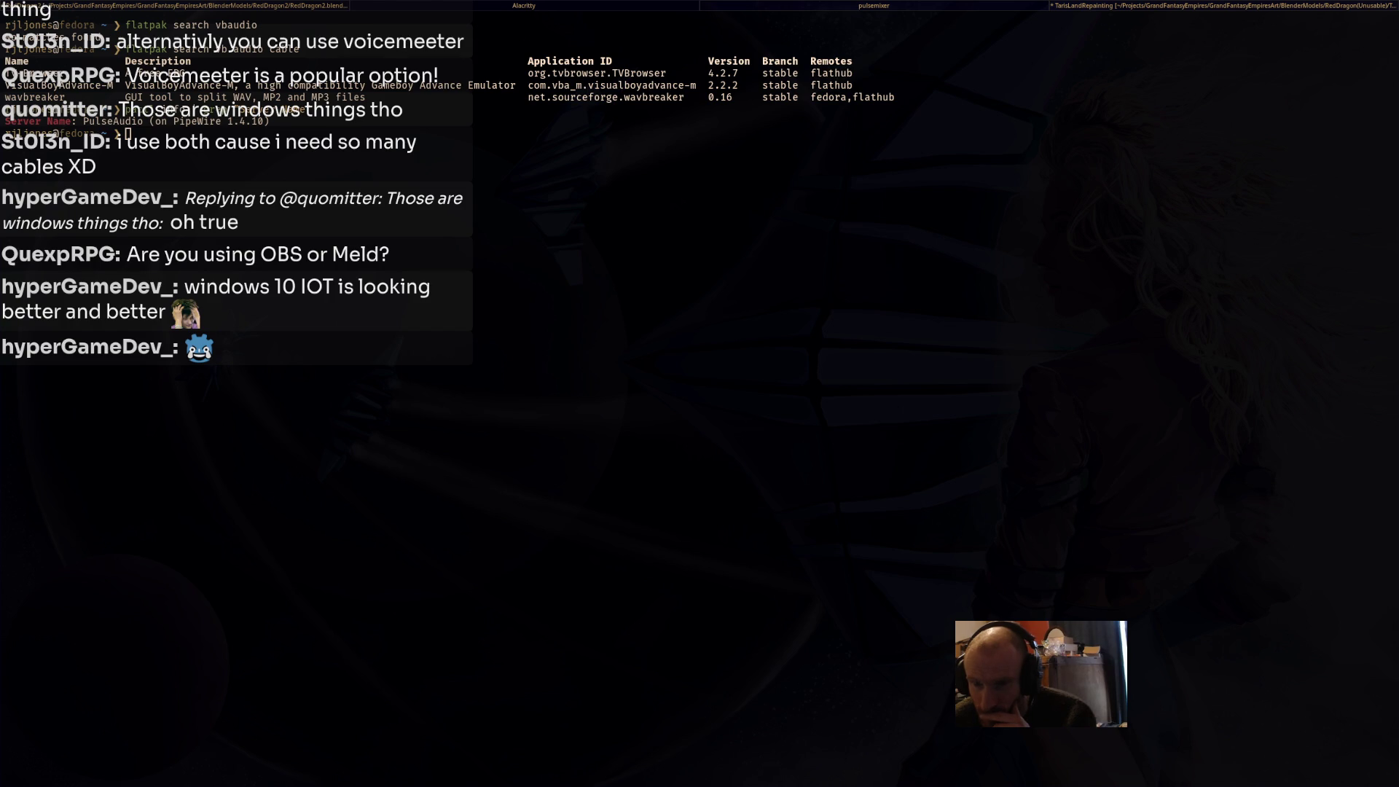
Load a PulseAudio null sink named VirtualCable, then check it in pulsemixer.
text(pactl load-module module-null-sink sink_name=VirtualCable sink_properties=device.description="Virtual Cable")
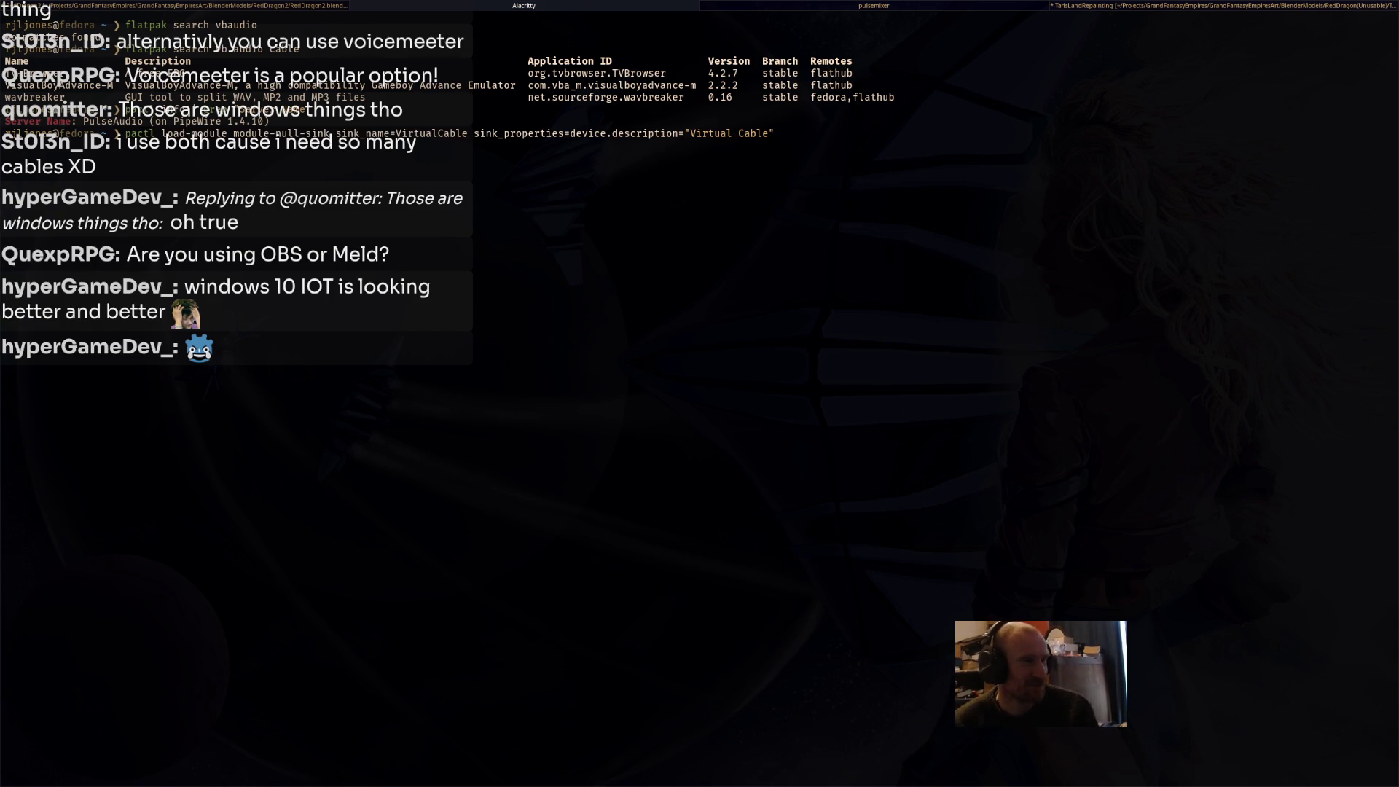
key(Return)
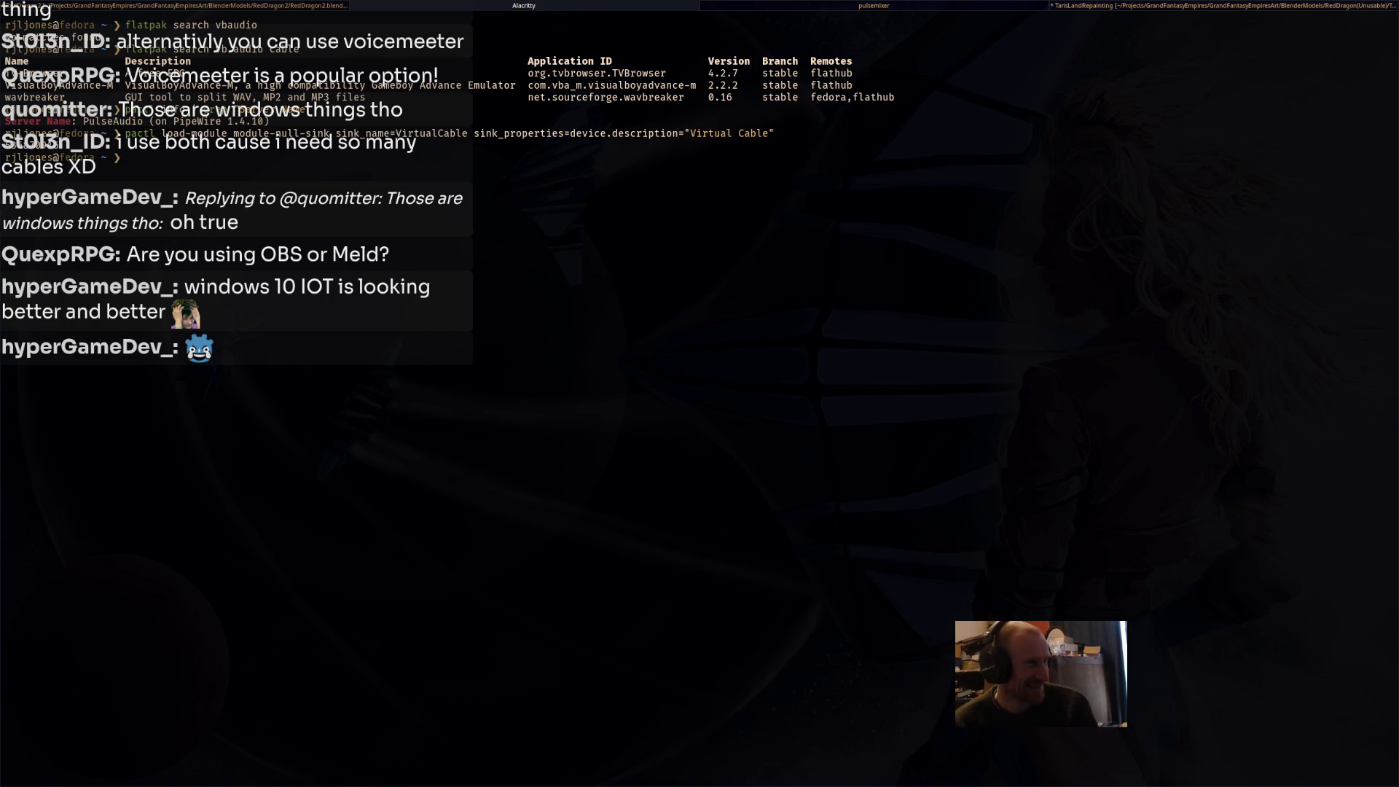
key(super+Right)
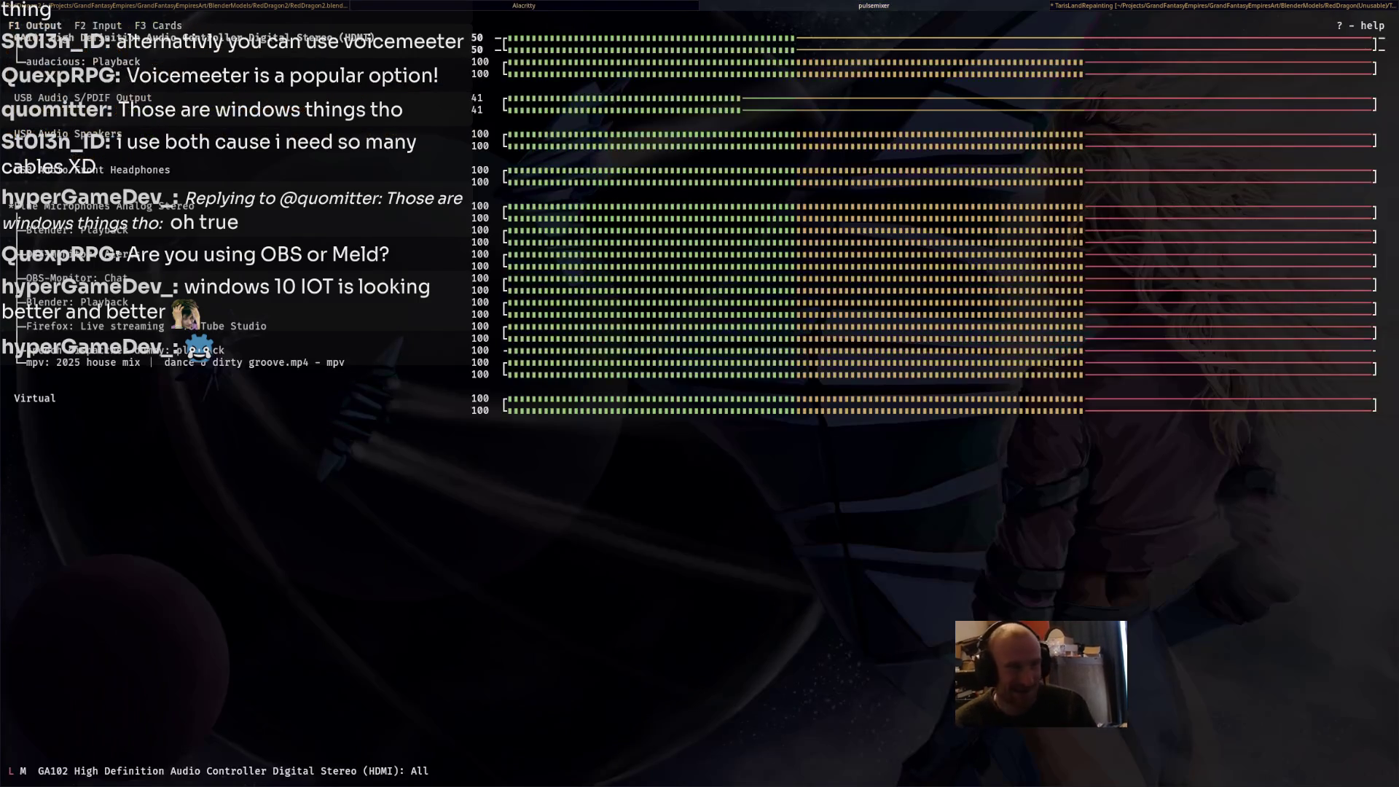
Step through the Firefox, Blender and OBS-Monitor streams in pulsemixer, then return to Blender.
key(Down)
key(Down)
key(Down)
key(Down)
key(Down)
key(Down)
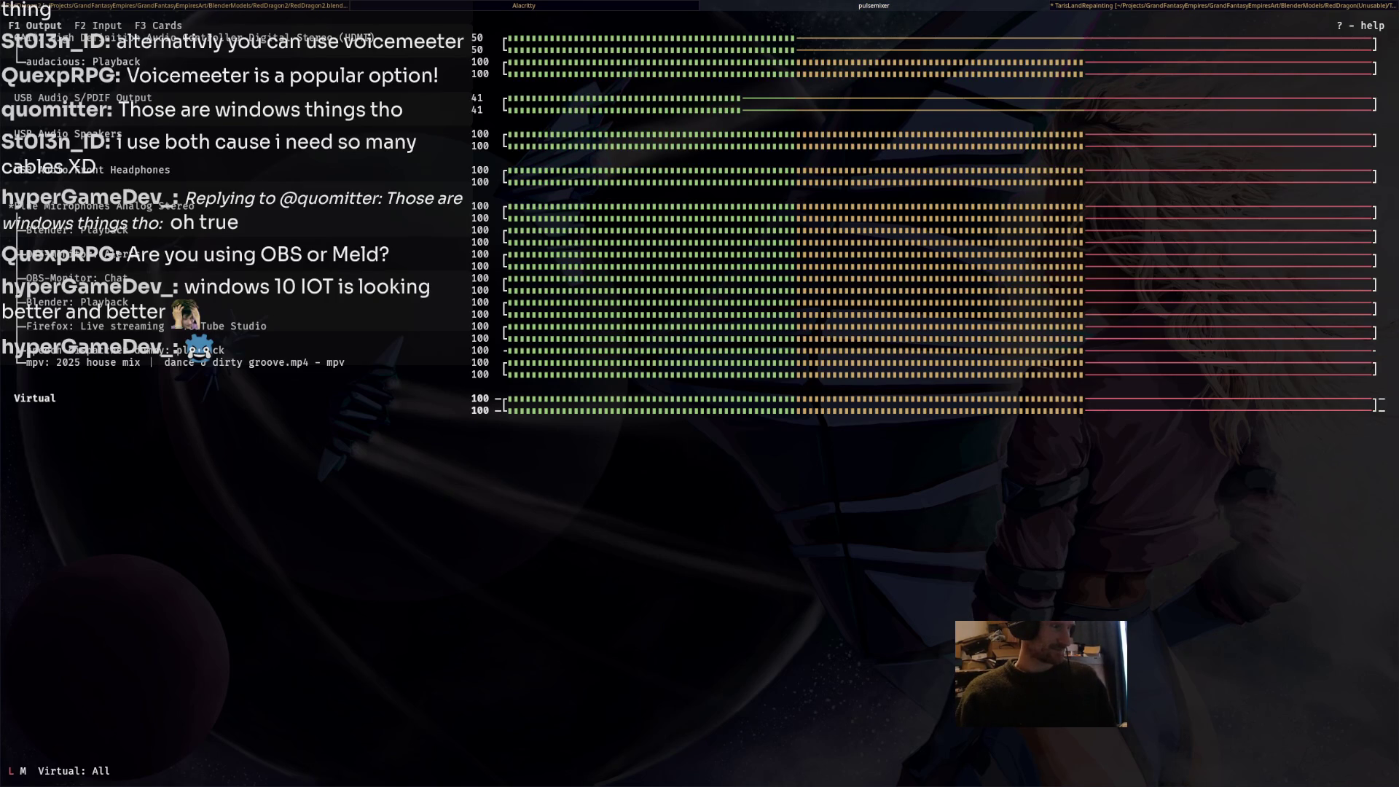
key(Up)
key(Up)
key(Up)
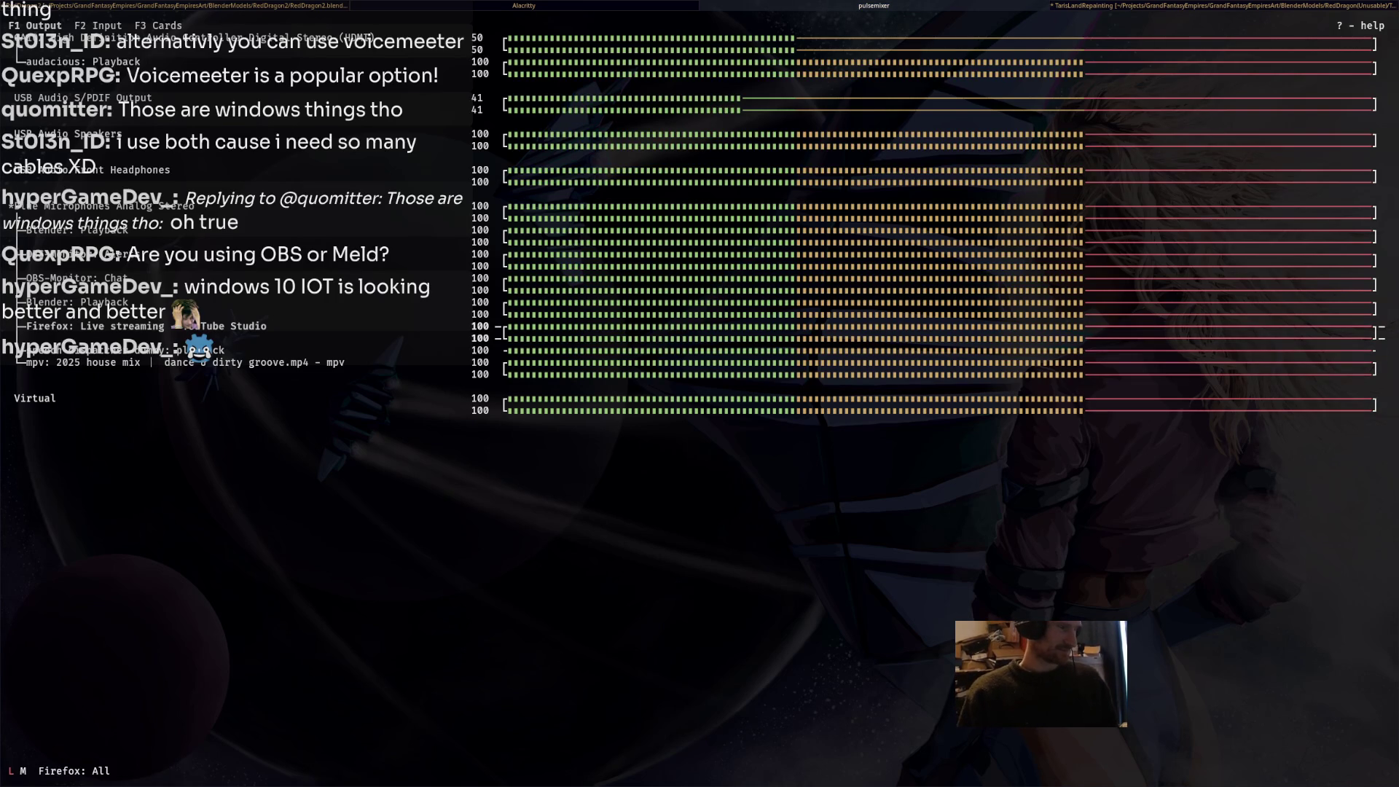
key(Down)
key(Down)
key(Up)
key(Up)
key(Up)
key(Up)
key(Up)
key(Up)
key(Down)
key(Down)
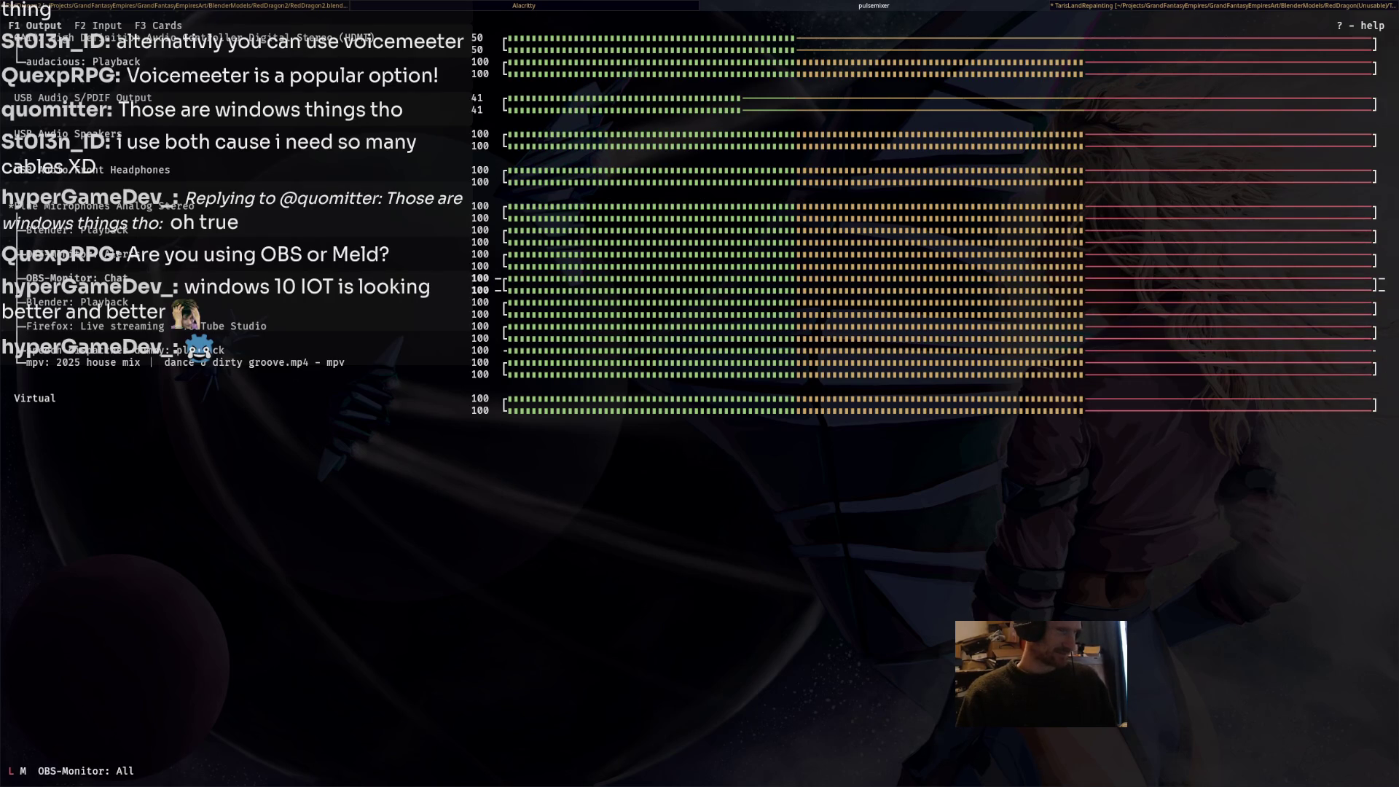
key(super+Left)
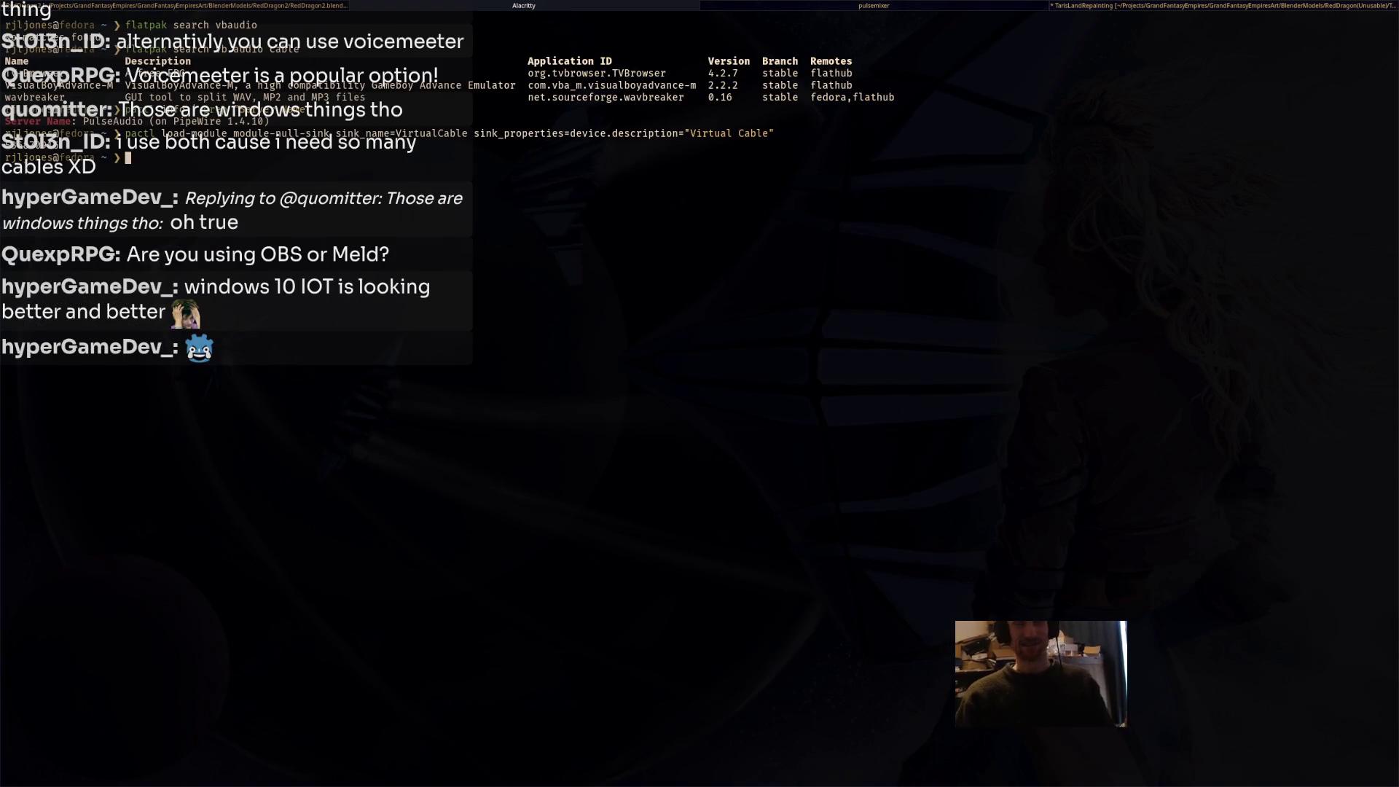
key(super+Left)
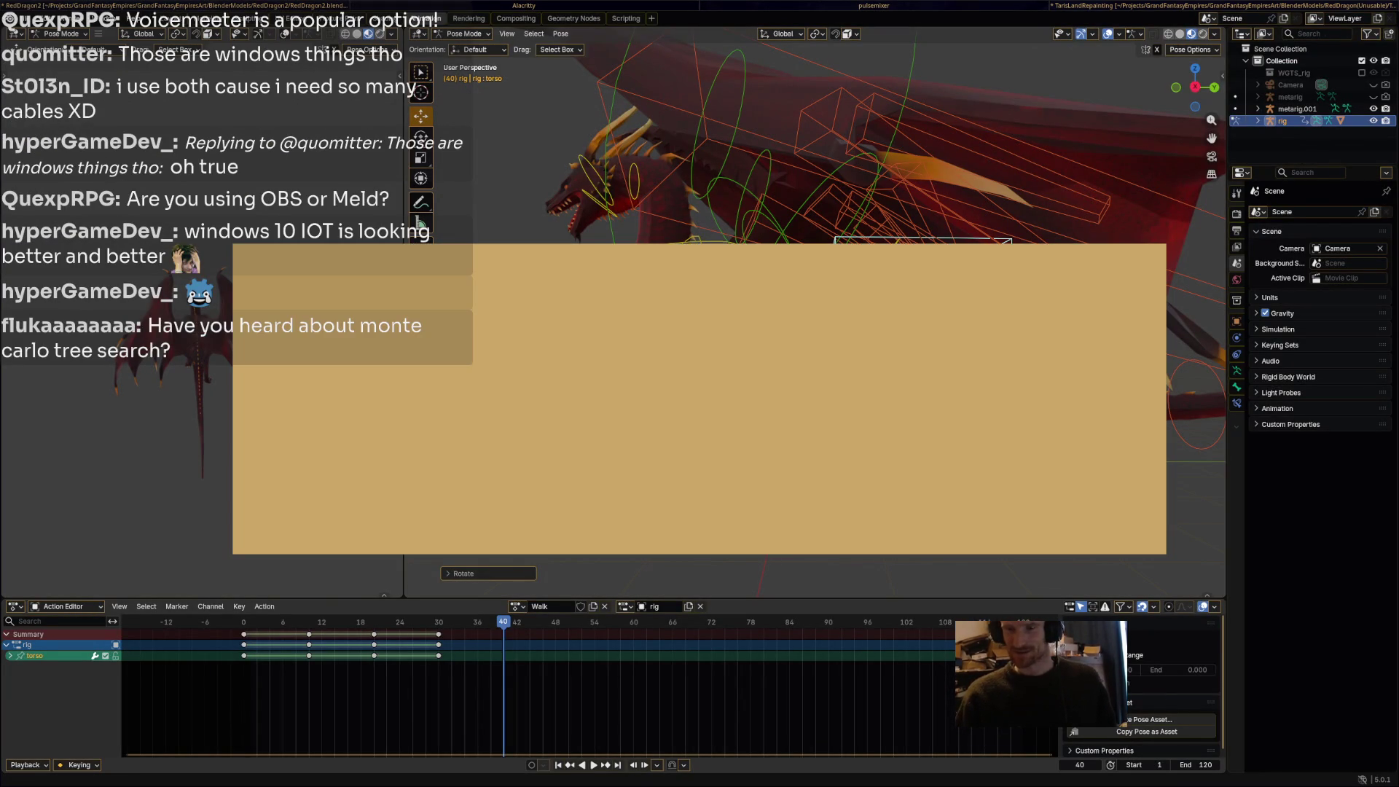
Tile the Twitch stream manager right of Blender, tune the split, then open Discord's share-anything channel.
key(super+Right)
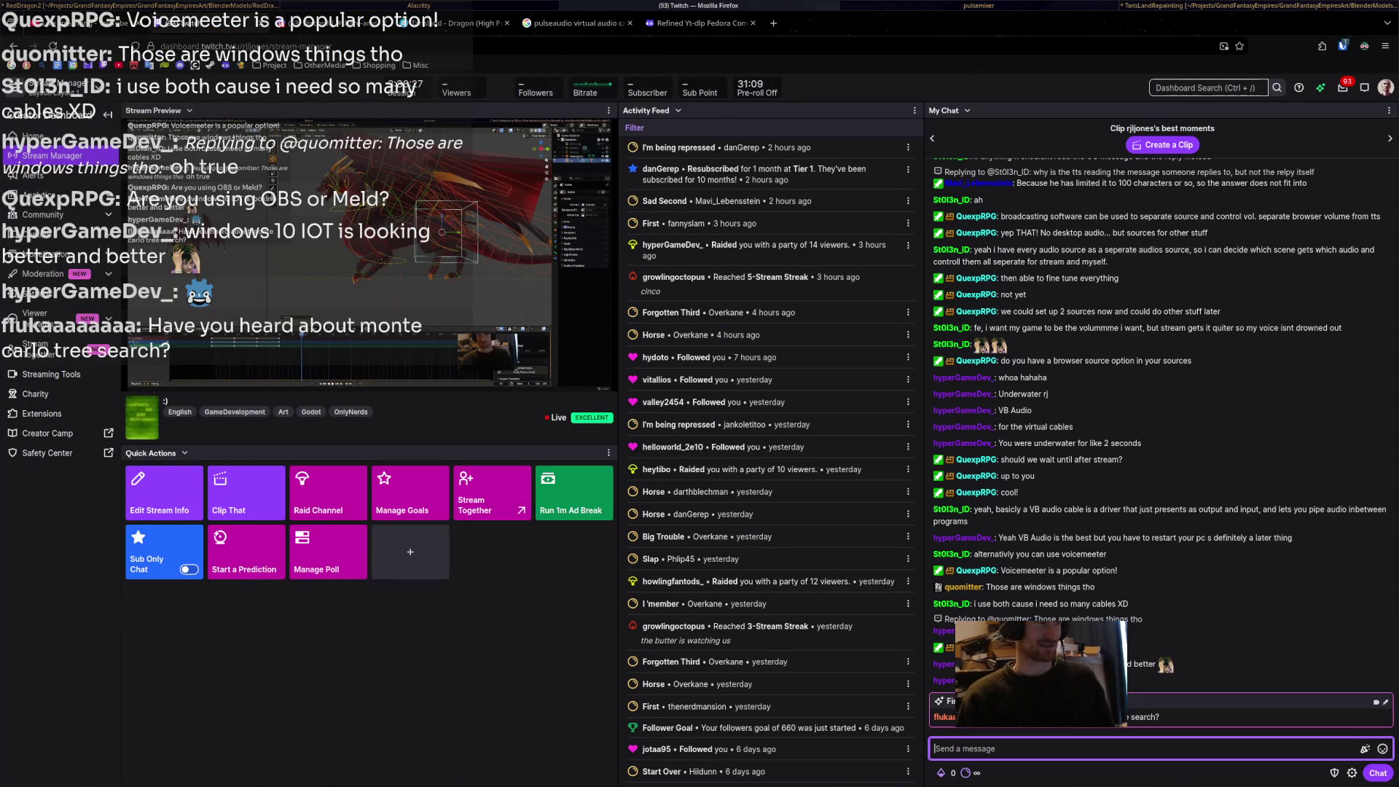
key(super+shift+Right)
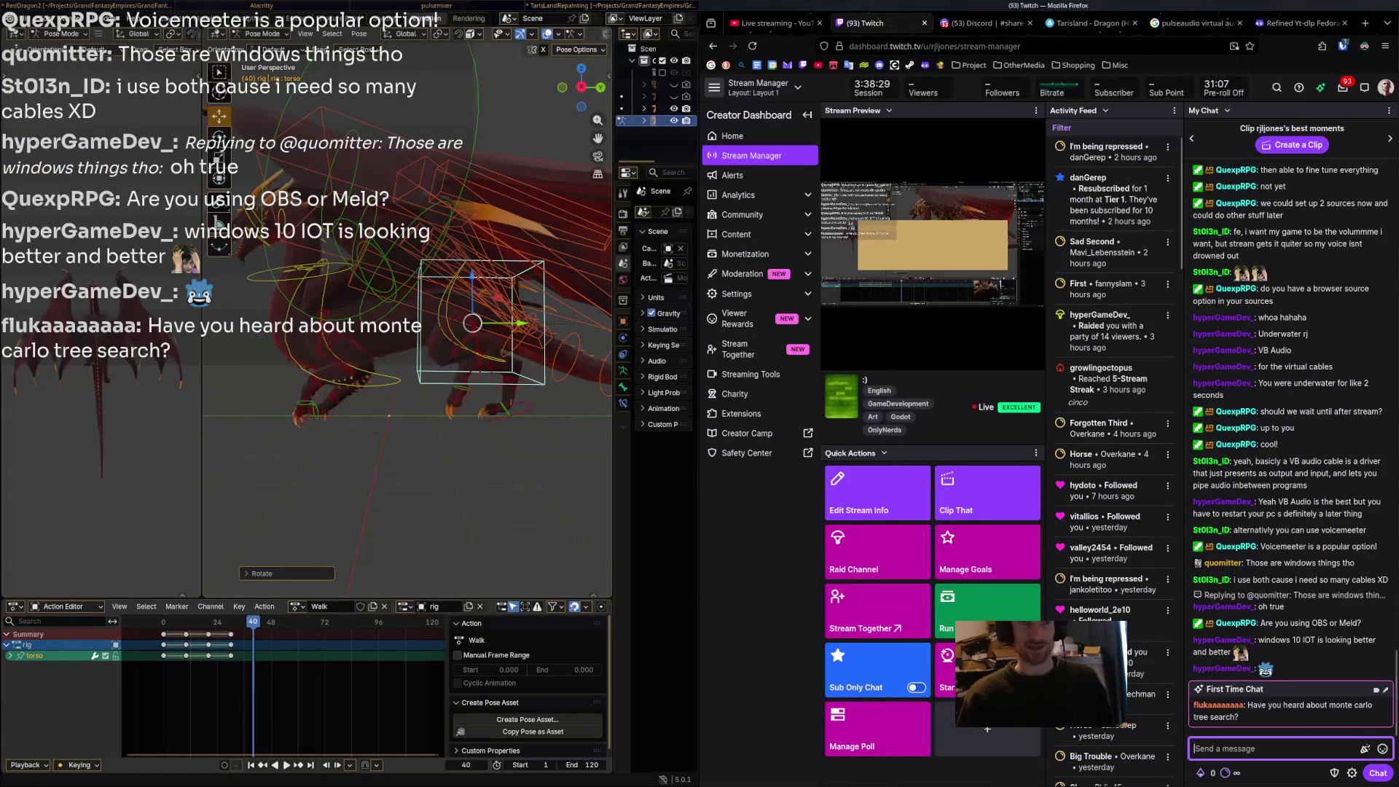
key(super+ctrl+Left)
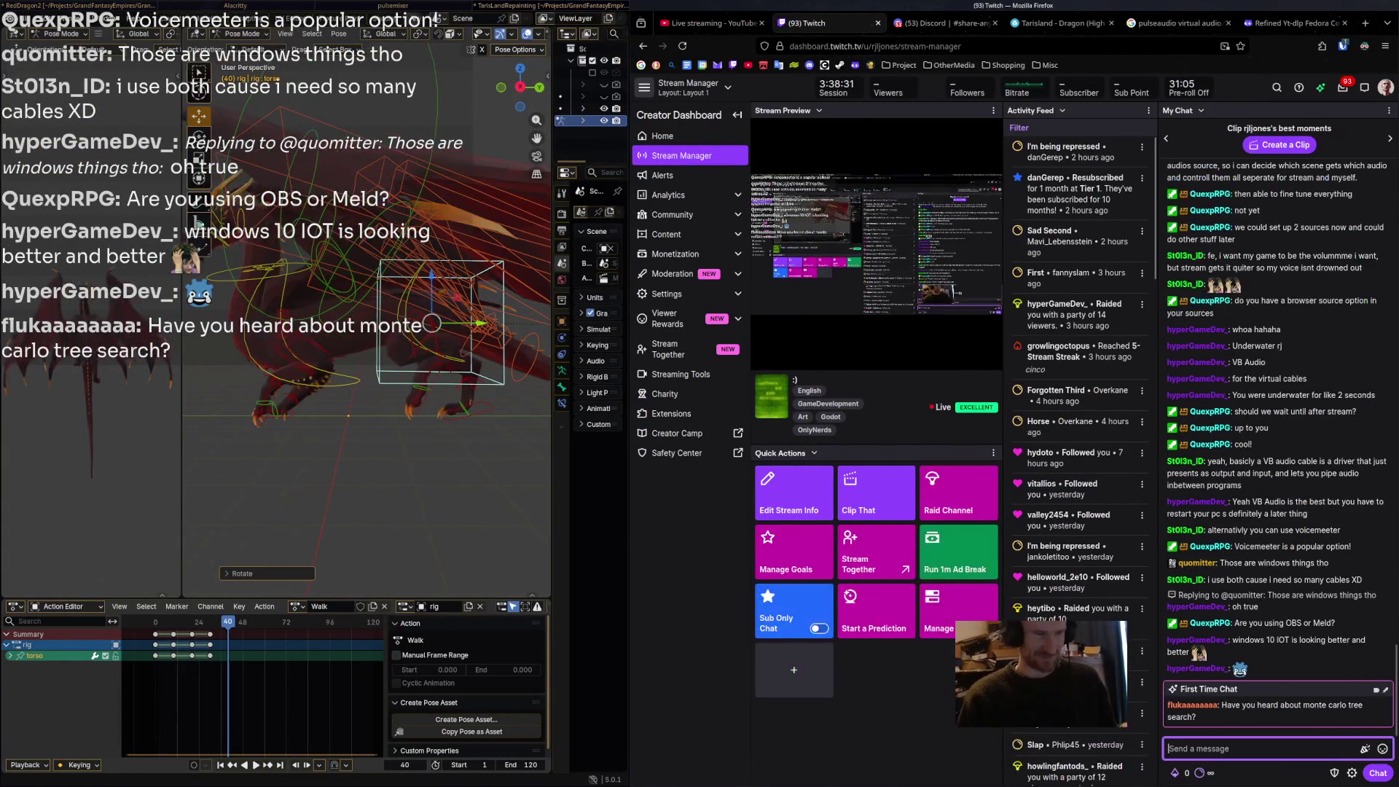
key(super+ctrl+Right)
key(super+ctrl+Right)
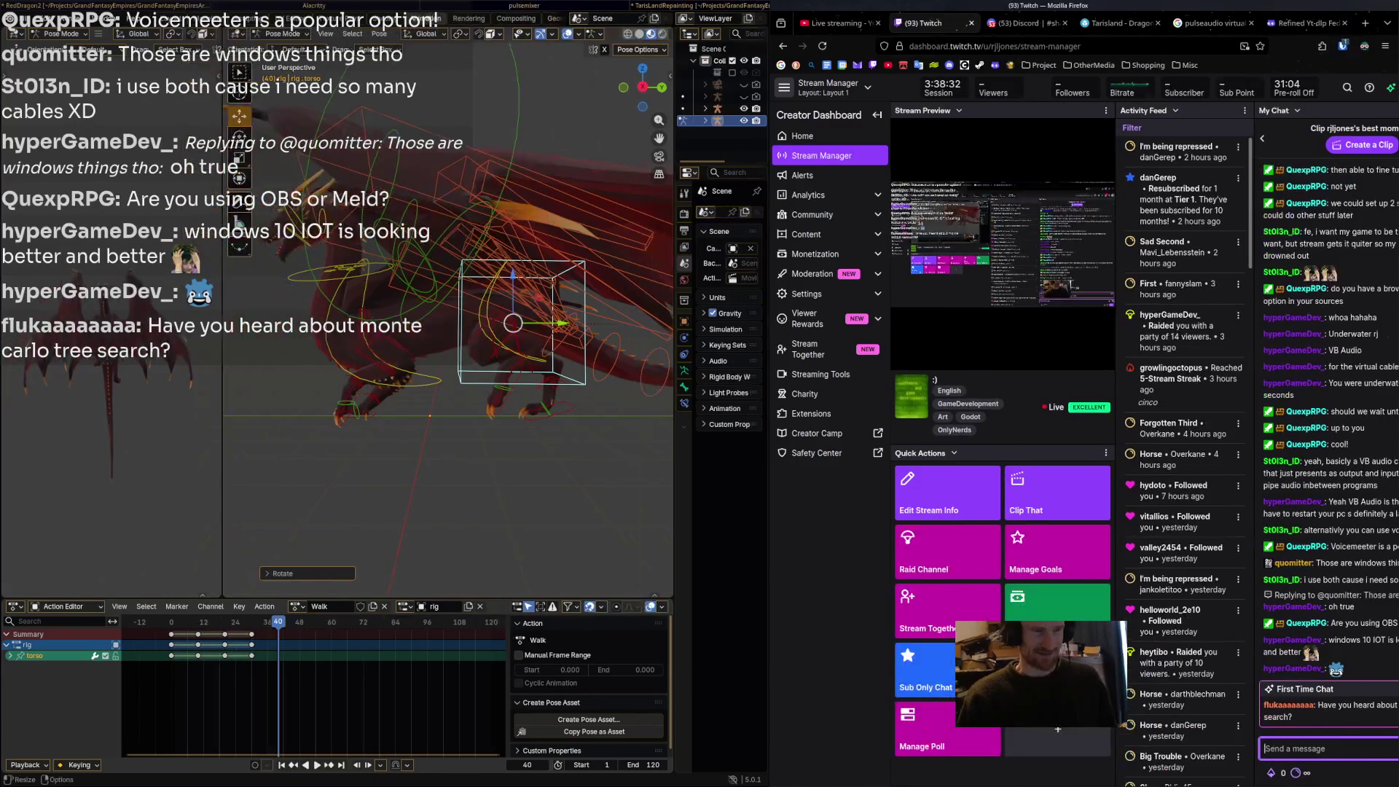
key(super+ctrl+Right)
key(super+ctrl+Right)
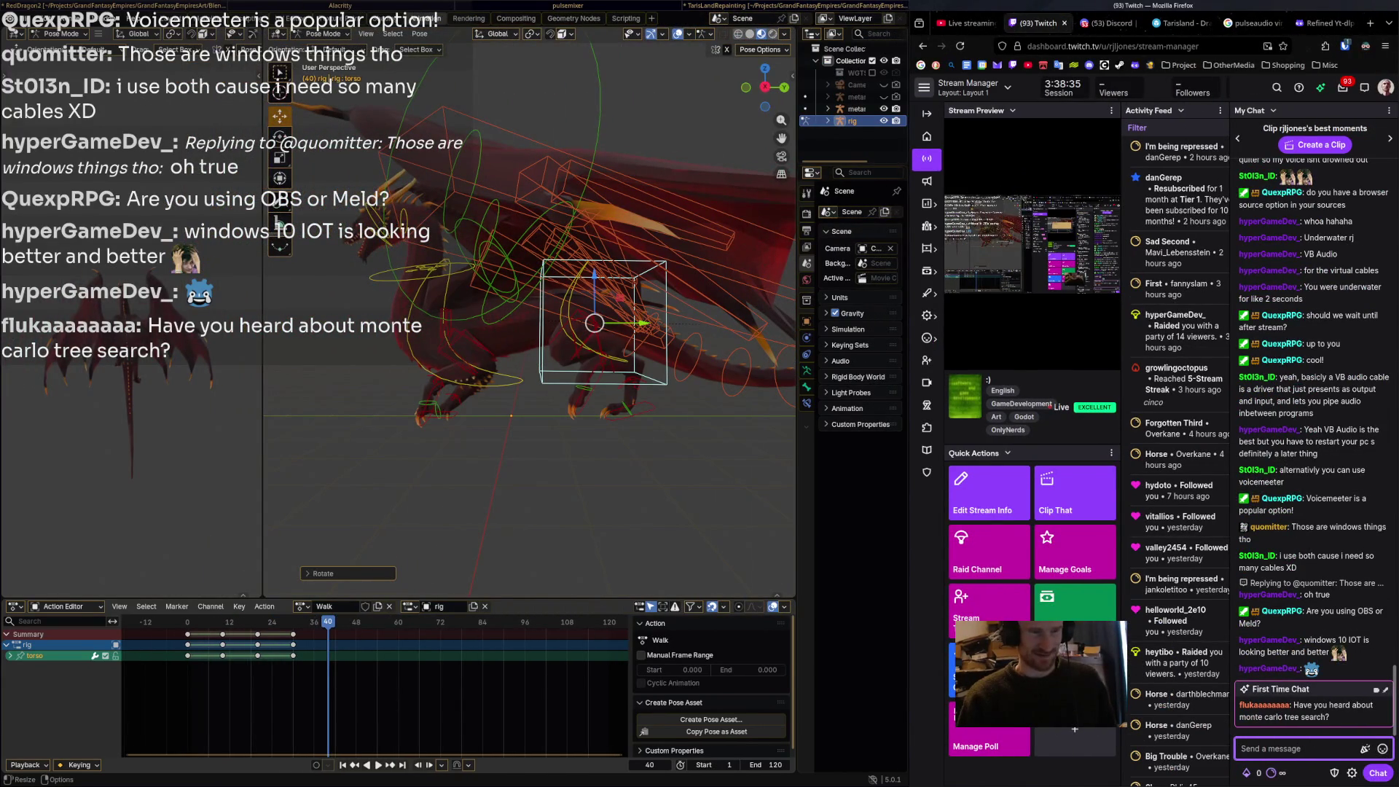
key(super+ctrl+Right)
key(super+ctrl+Left)
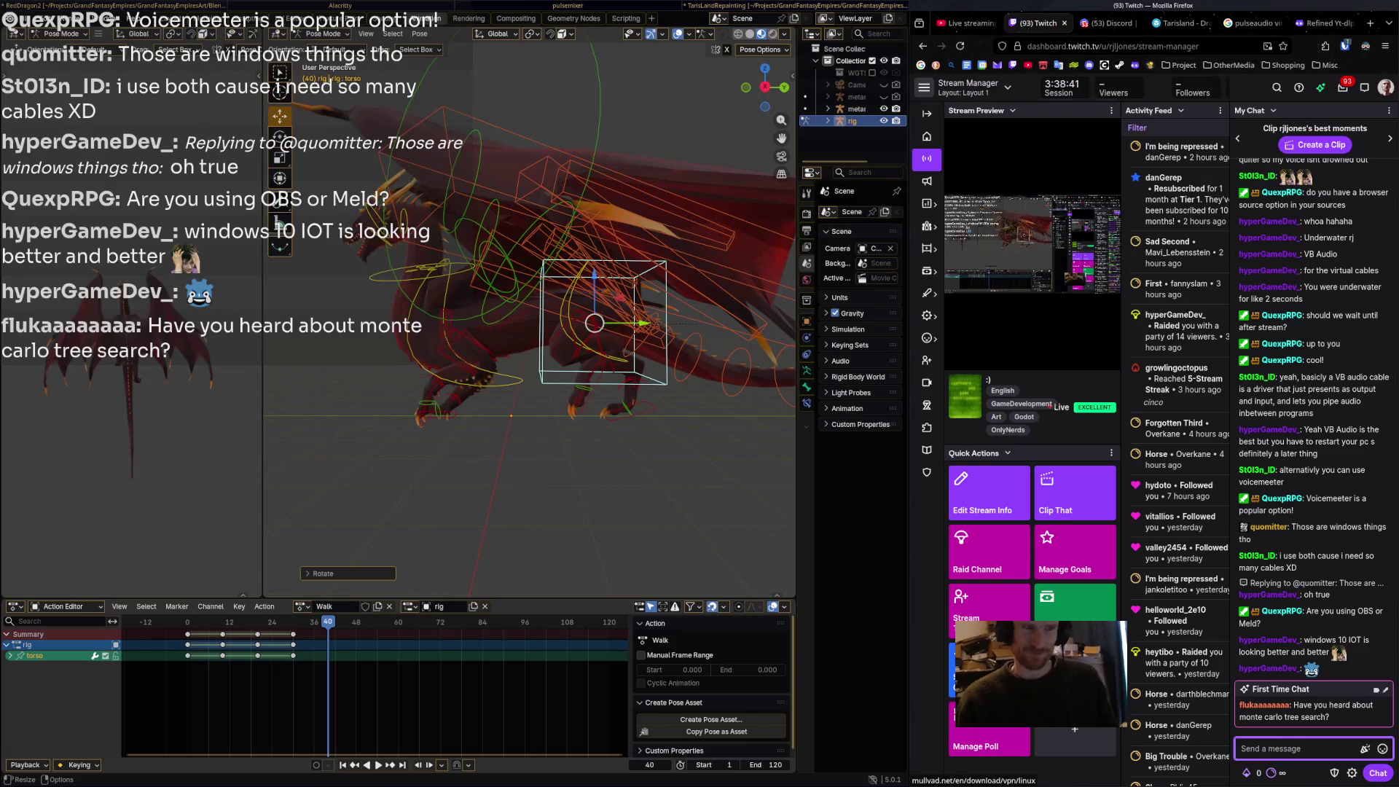
mouse_move(1326, 22)
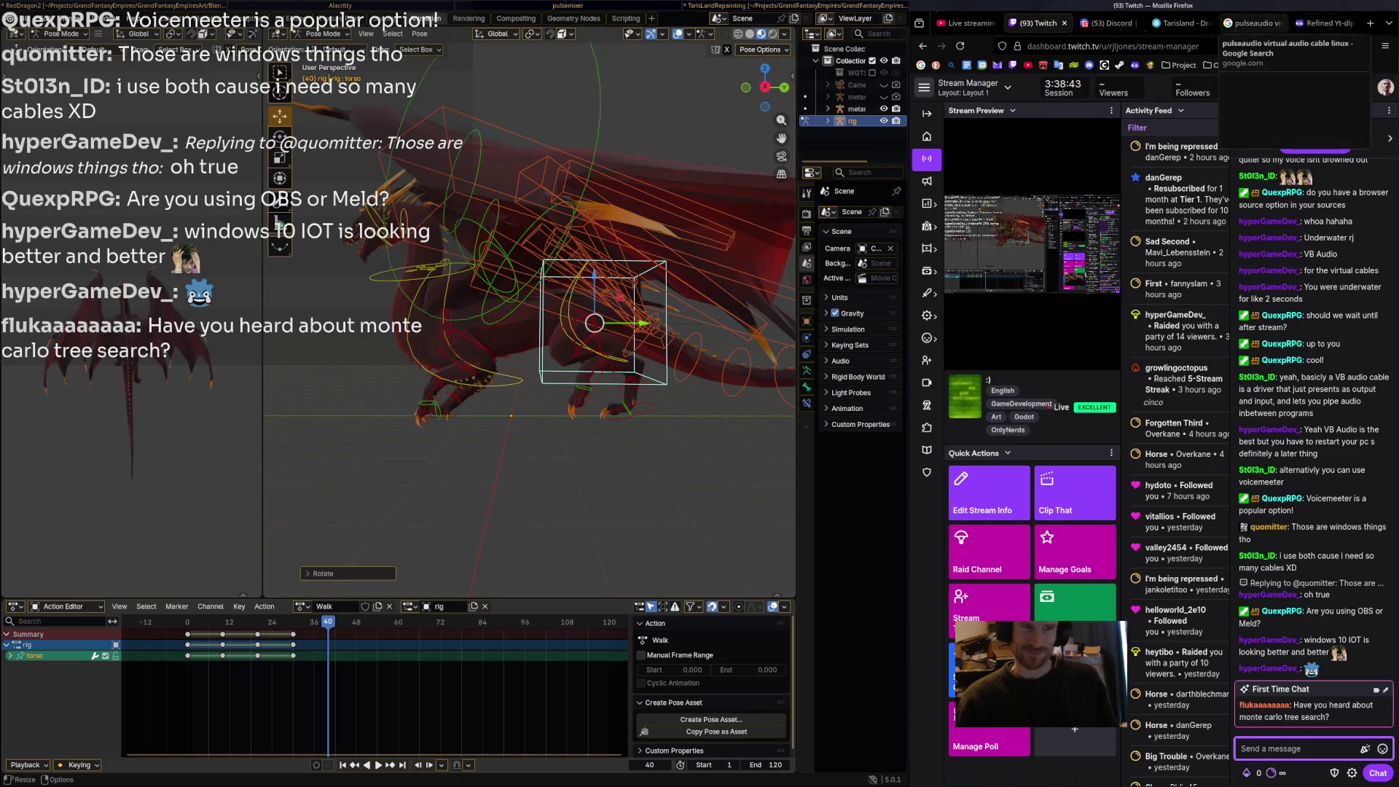
click(1107, 22)
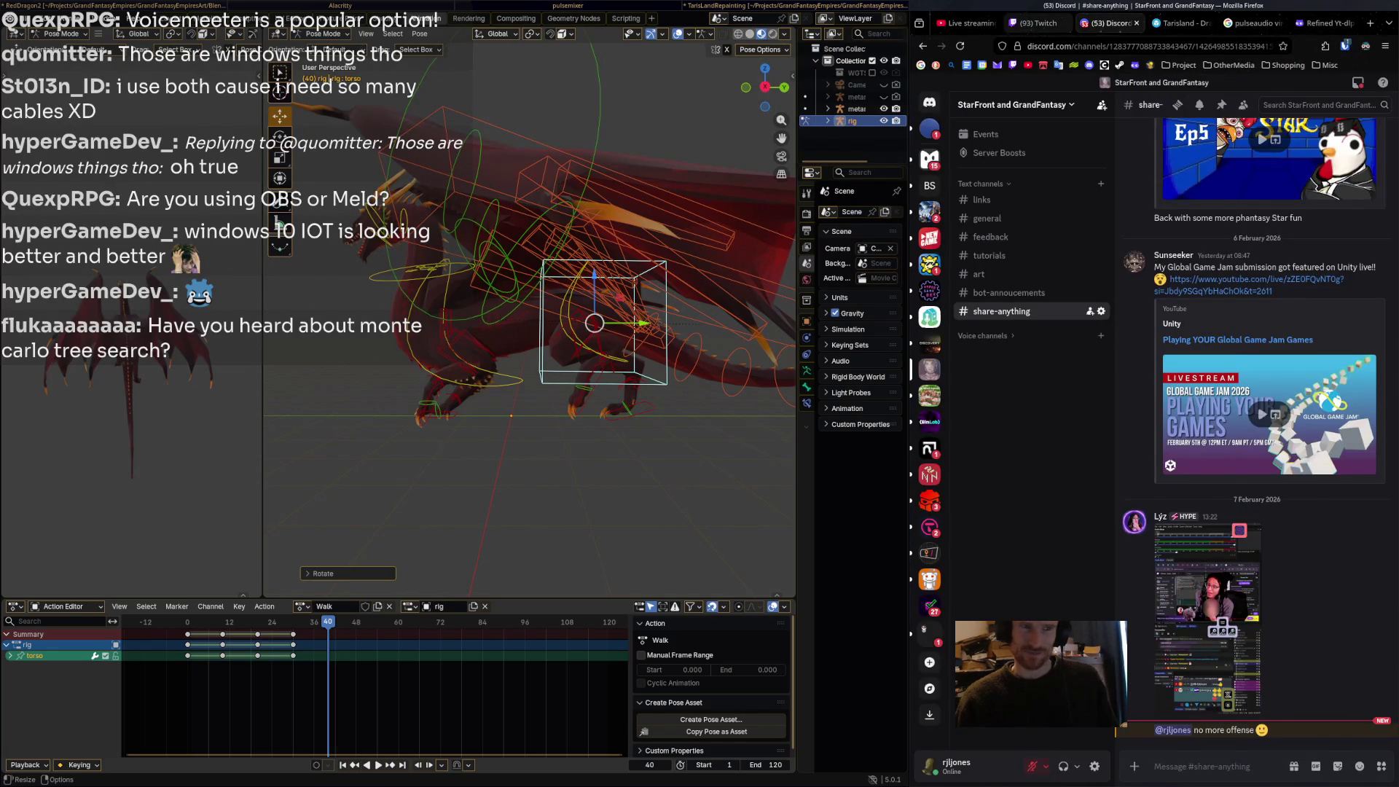
Bring up the Sketchfab dragon reference tab beside Blender after briefly visiting other workspaces.
key(ctrl+2)
key(ctrl+1)
key(ctrl+4)
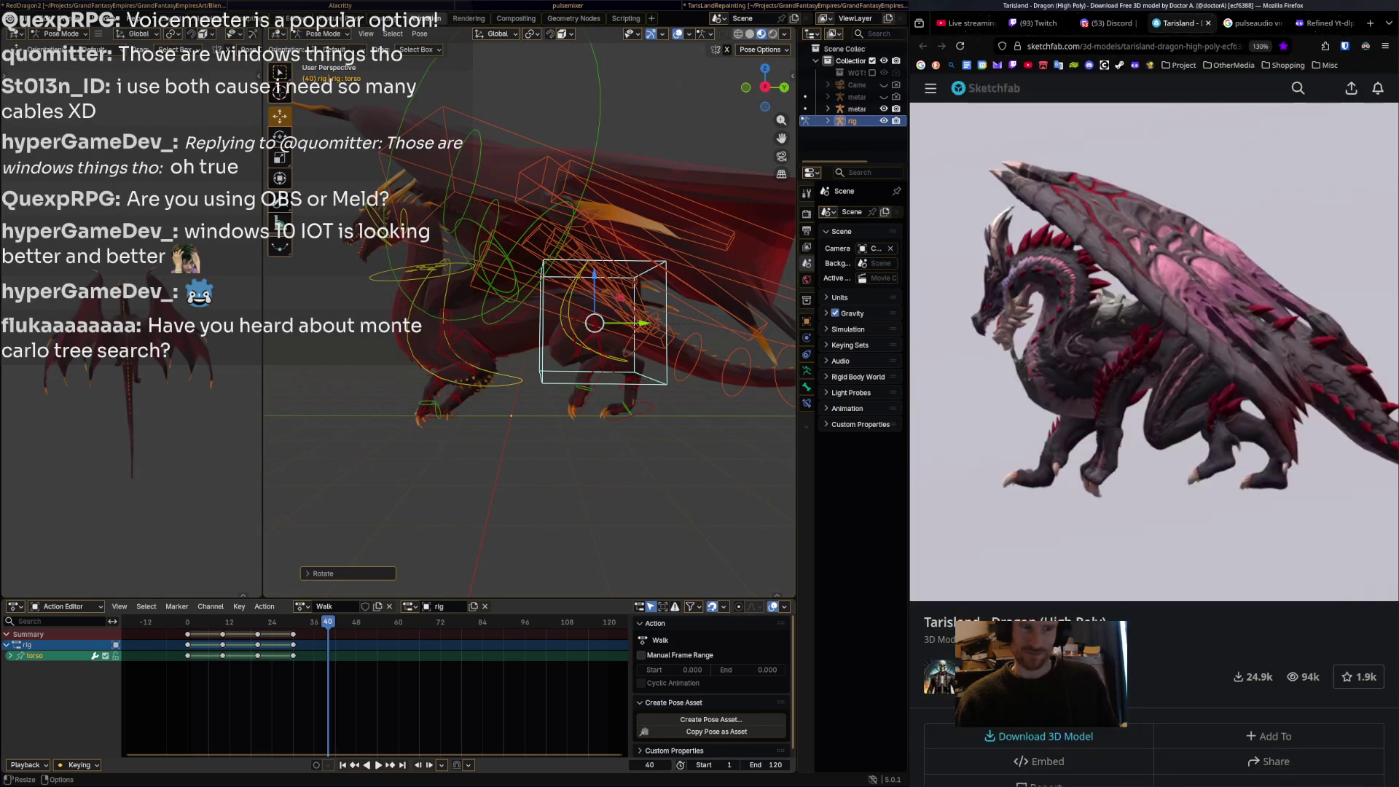
mouse_move(1152, 350)
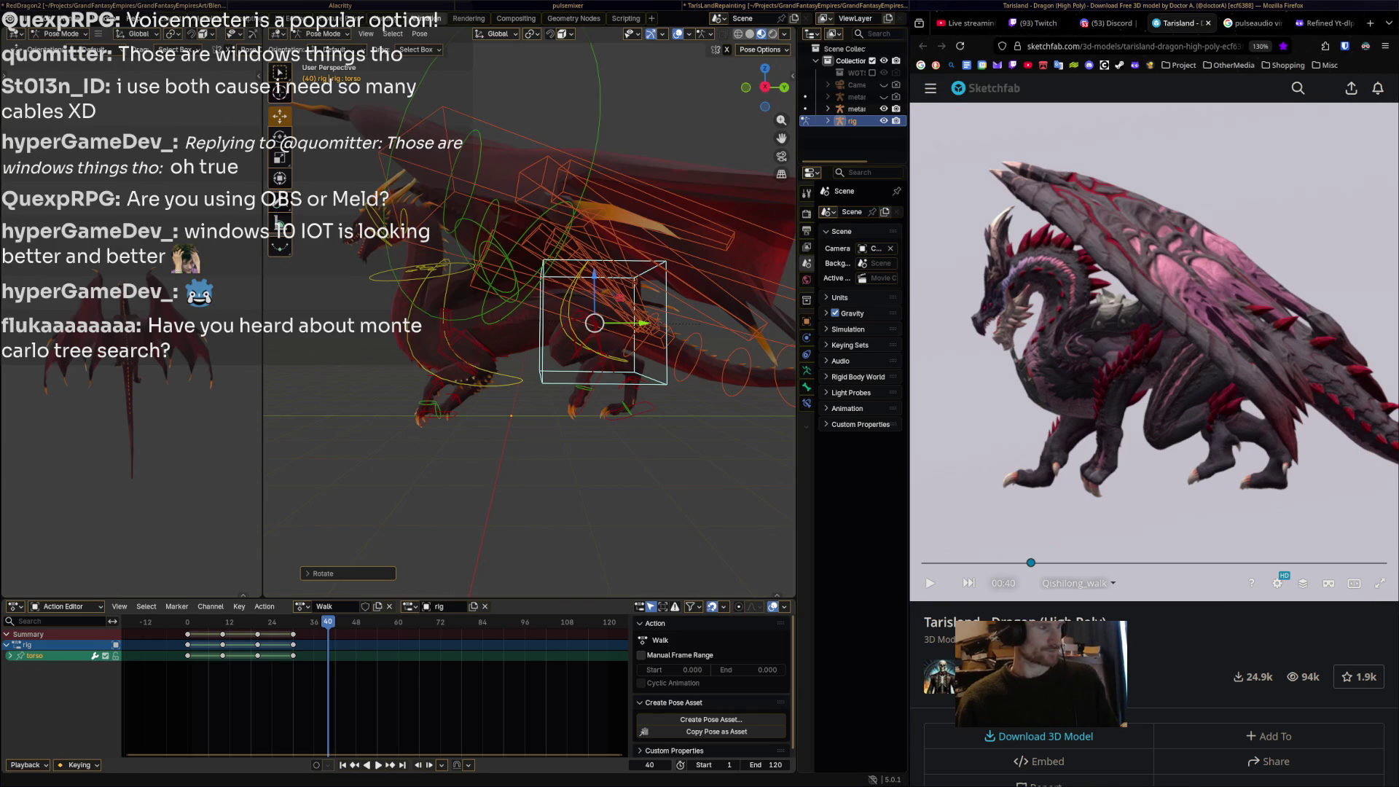
key(super+2)
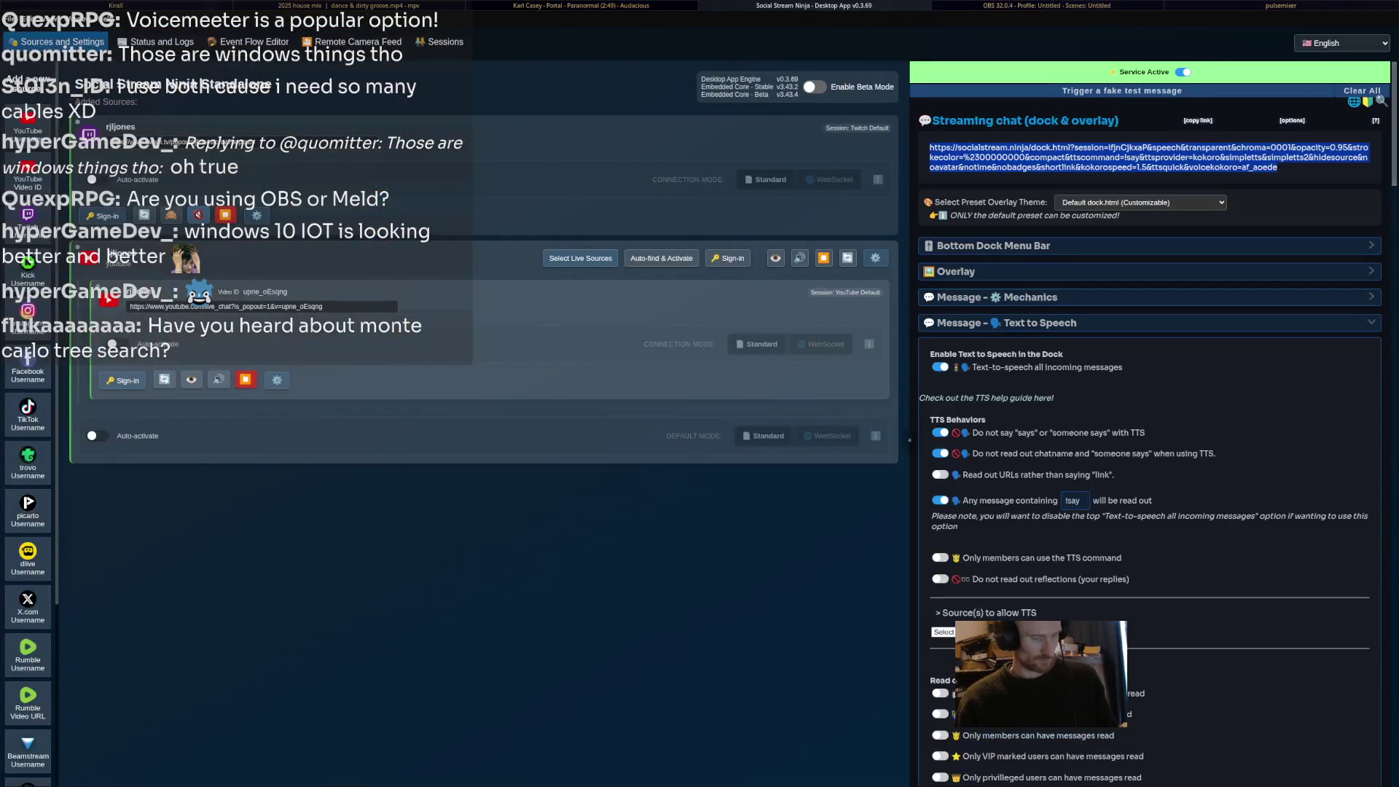
key(super+3)
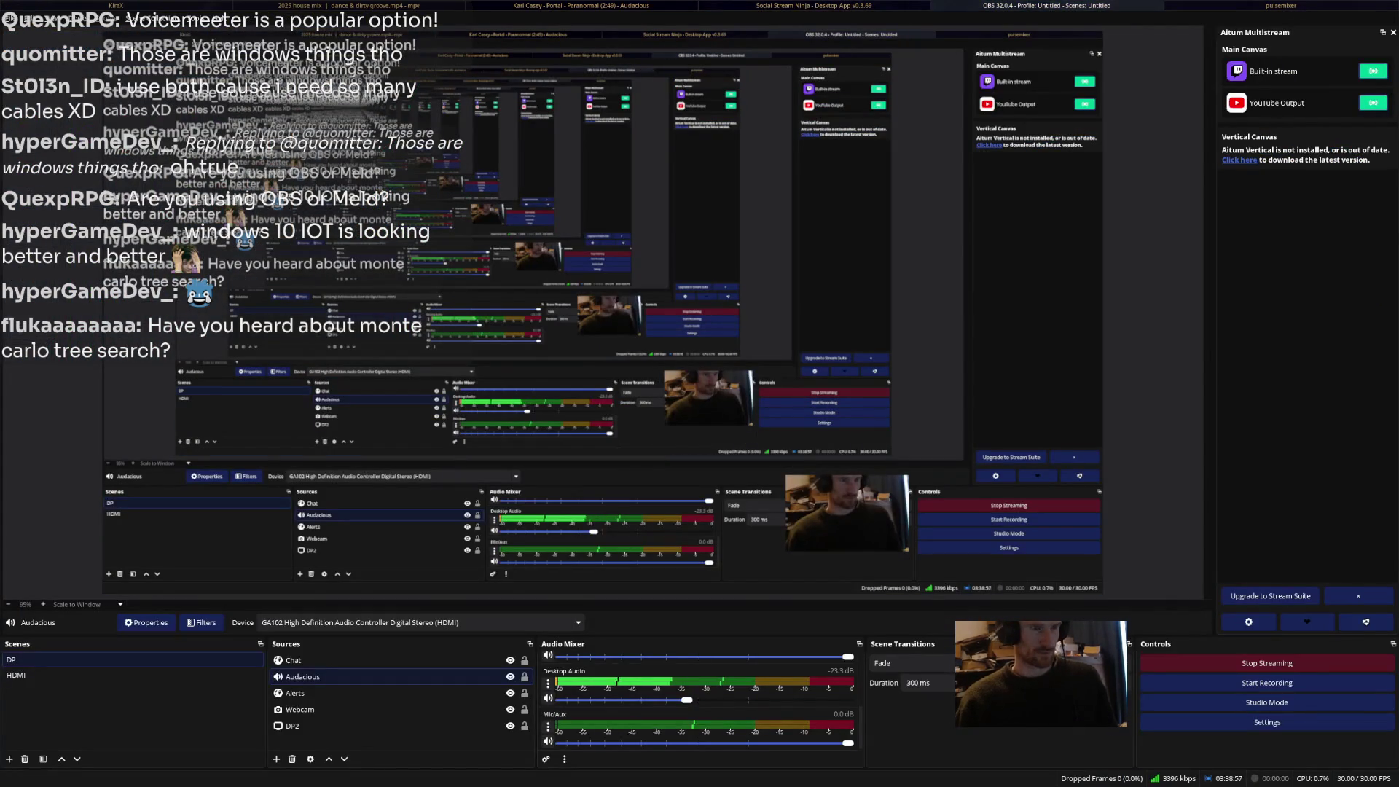
key(super+2)
key(super+1)
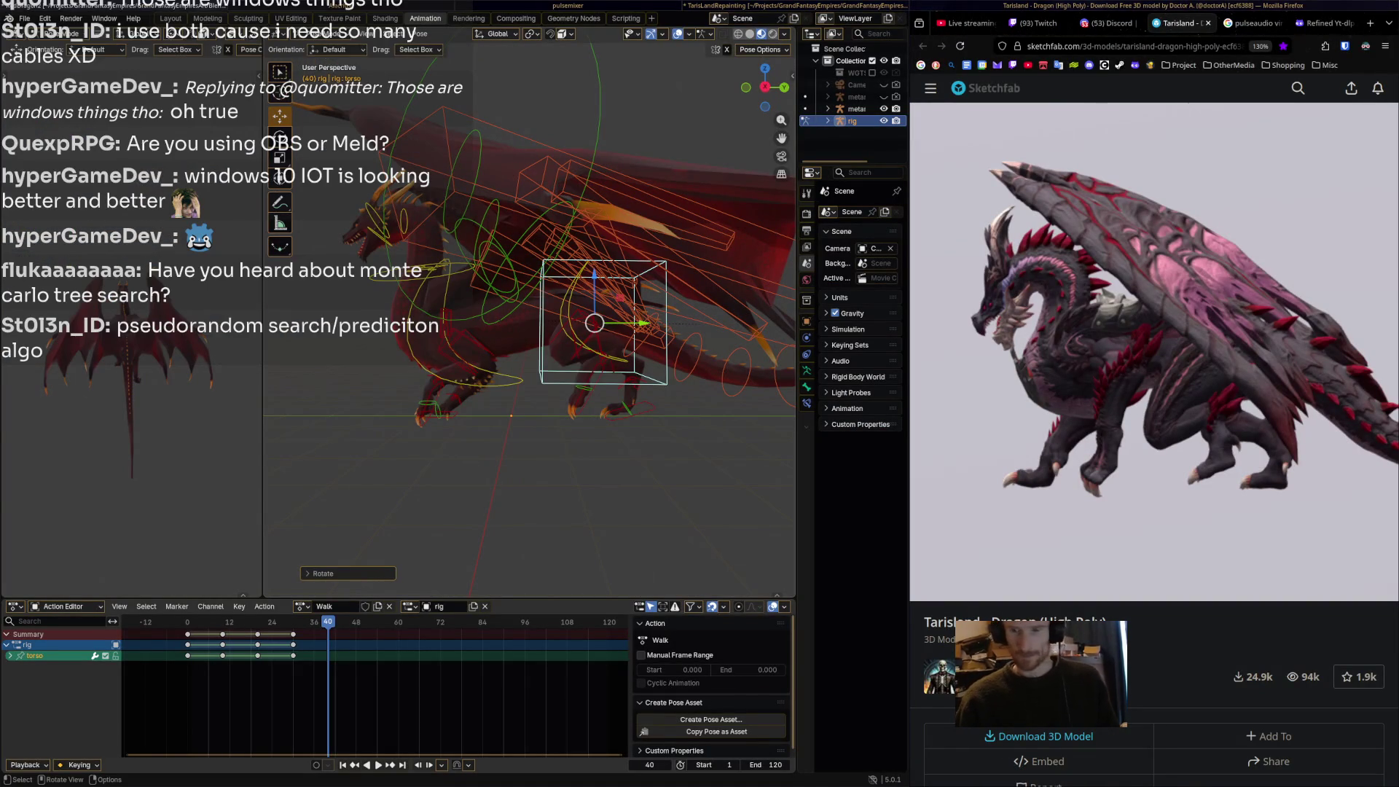
Orbit the dragon rig level and scrub the Walk action between frames 6 and 42.
middle_drag(525, 328, 408, 321)
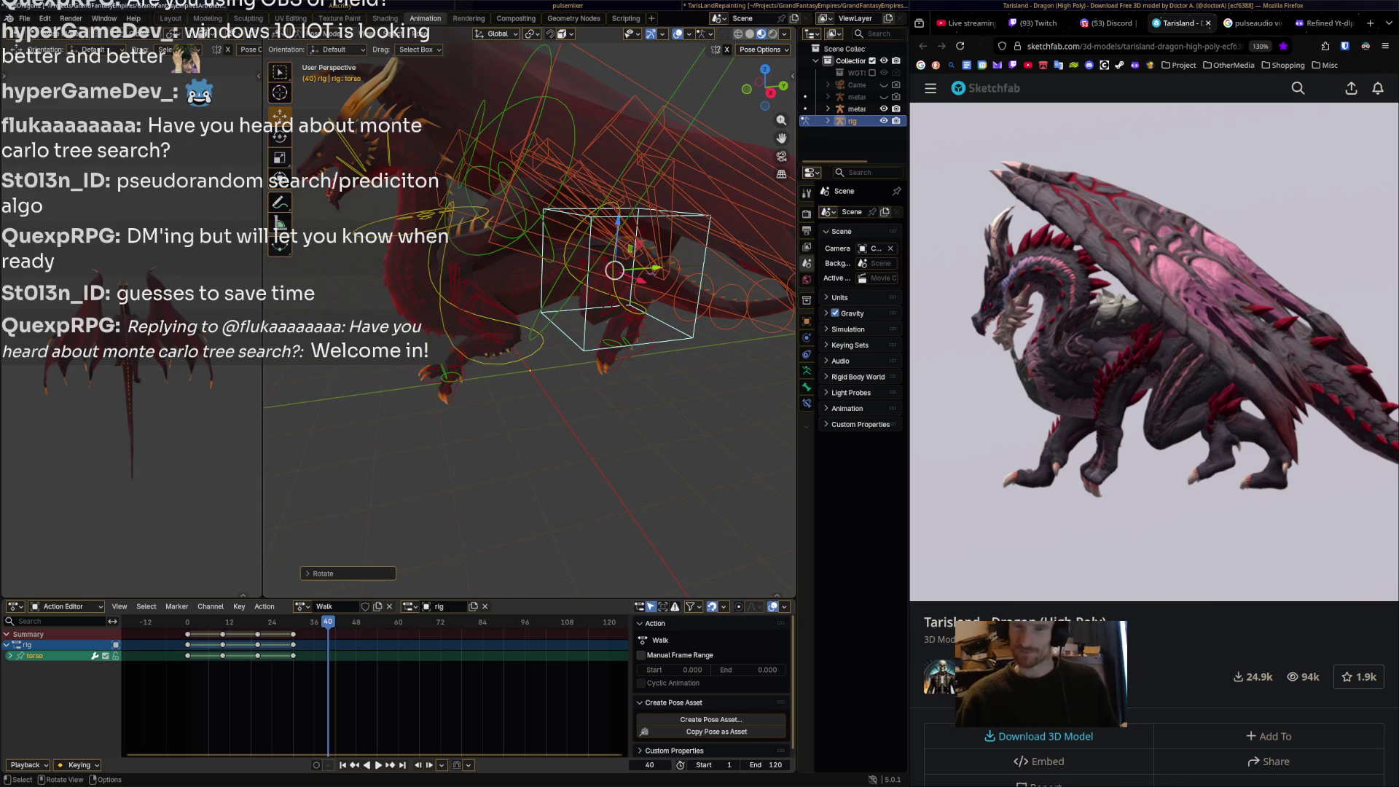
middle_drag(530, 327, 430, 289)
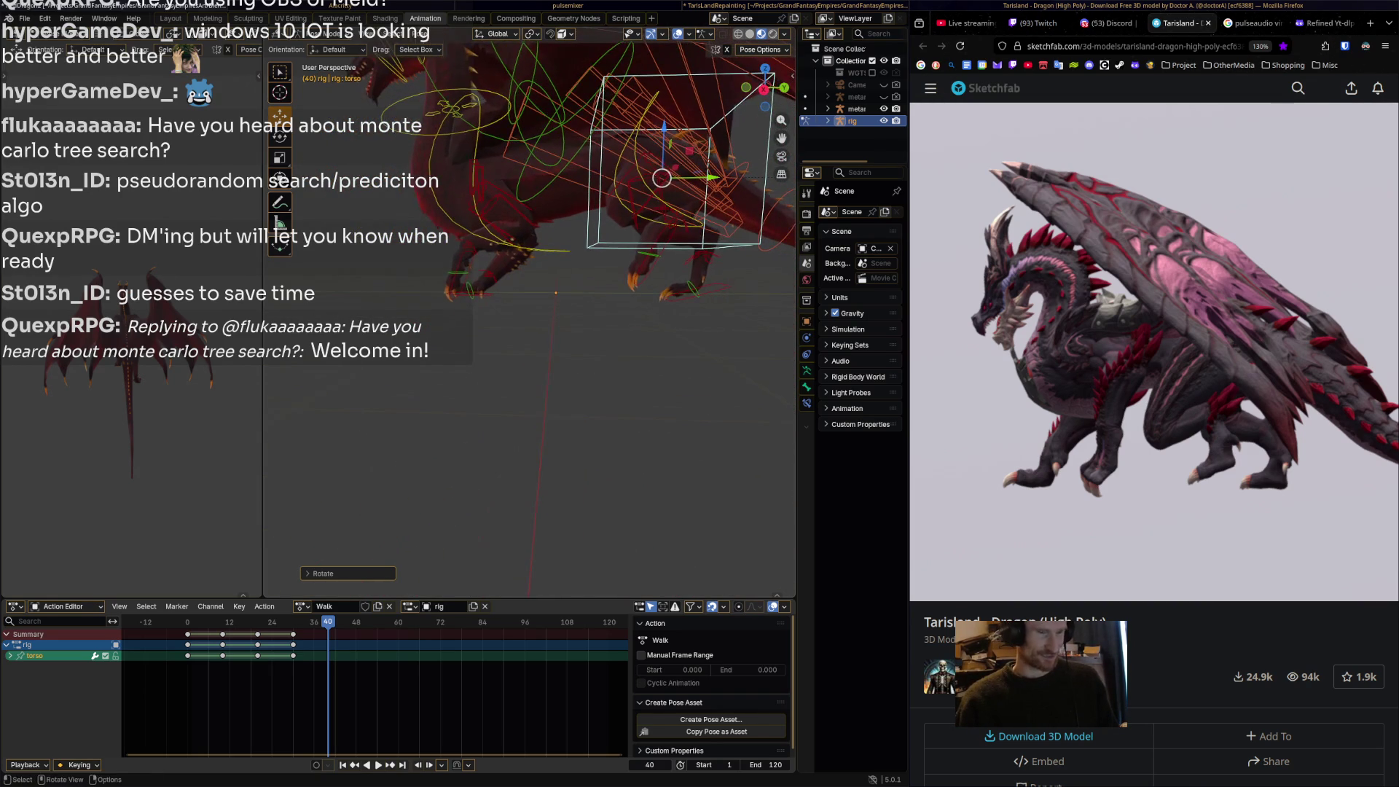
mouse_move(311, 623)
mouse_down()
mouse_move(233, 623)
mouse_move(335, 623)
mouse_up()
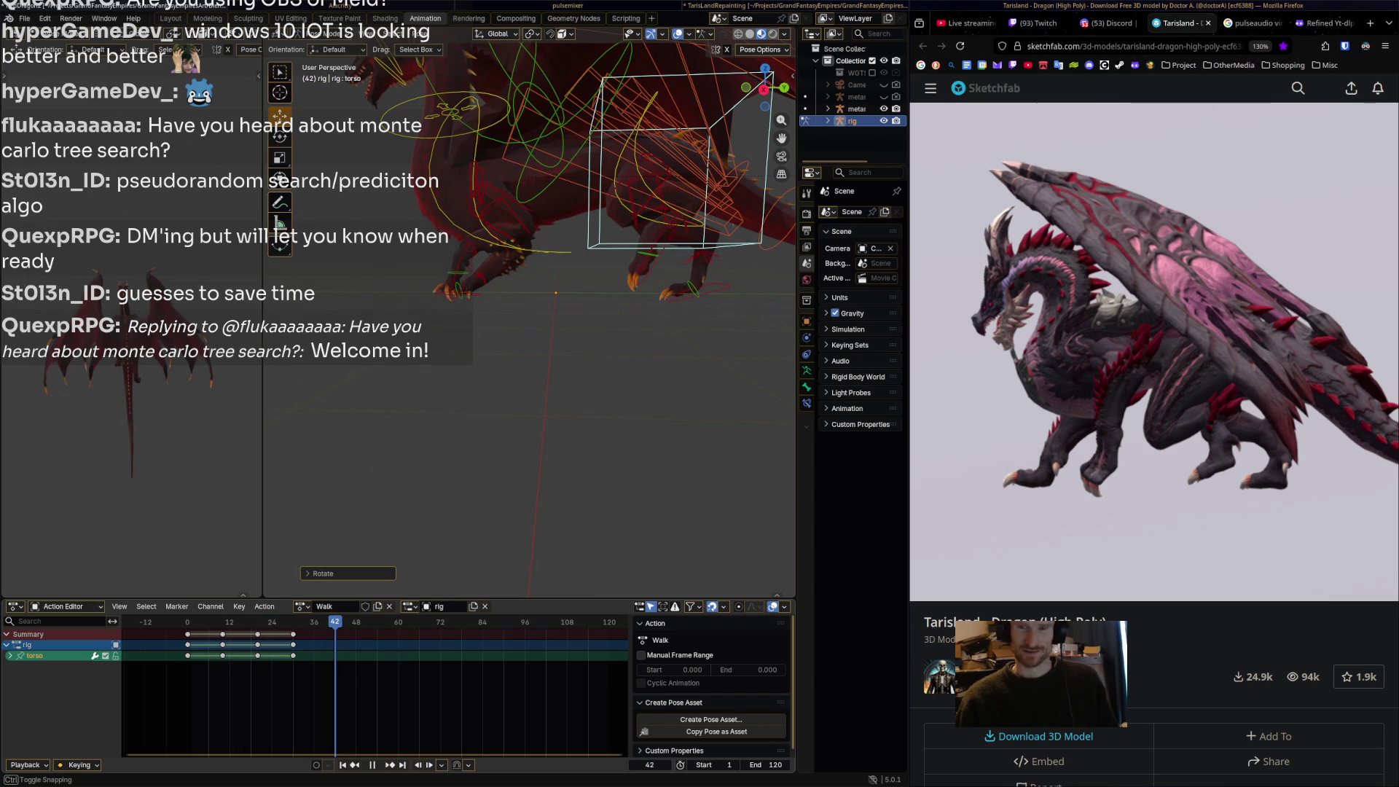
drag(335, 623, 335, 623)
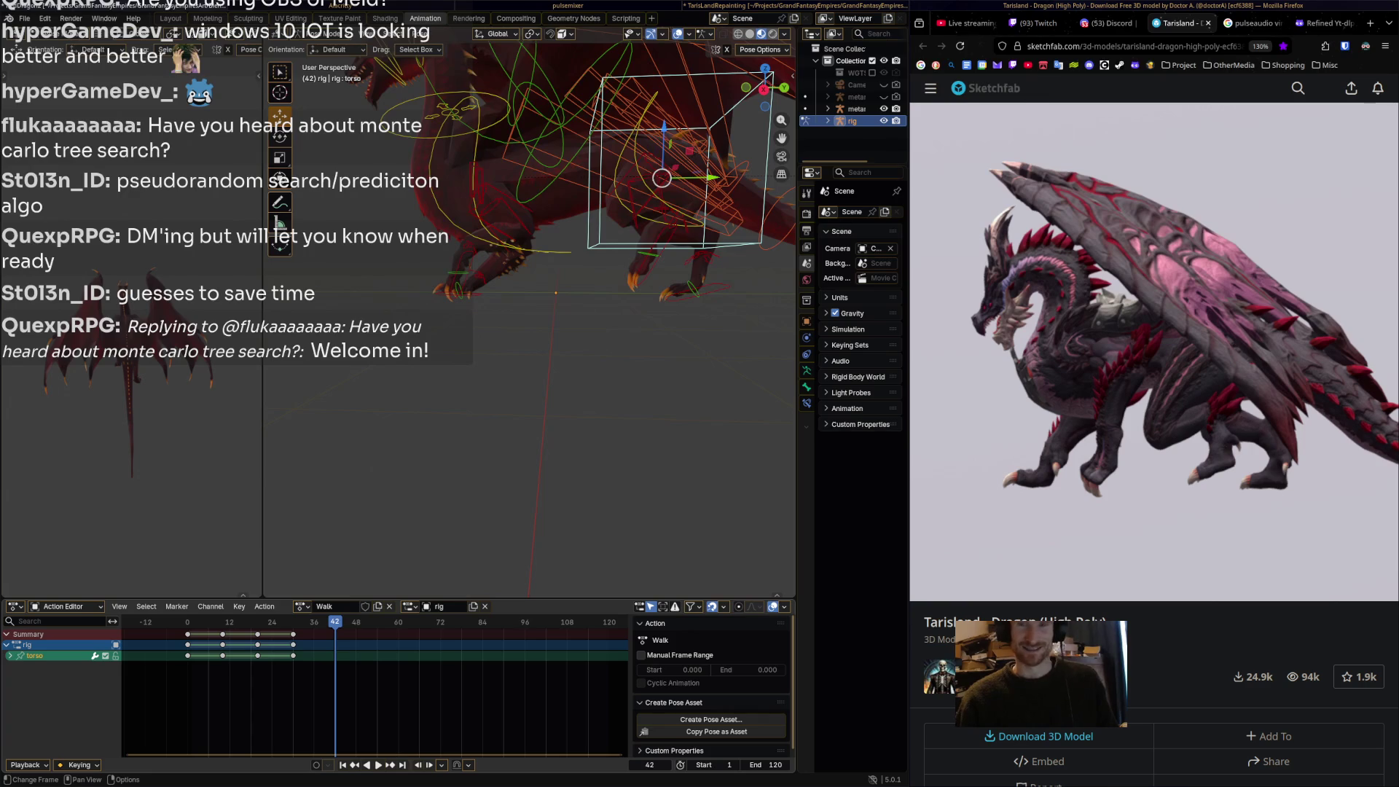
mouse_move(335, 623)
mouse_down()
mouse_move(186, 623)
mouse_move(289, 624)
mouse_up()
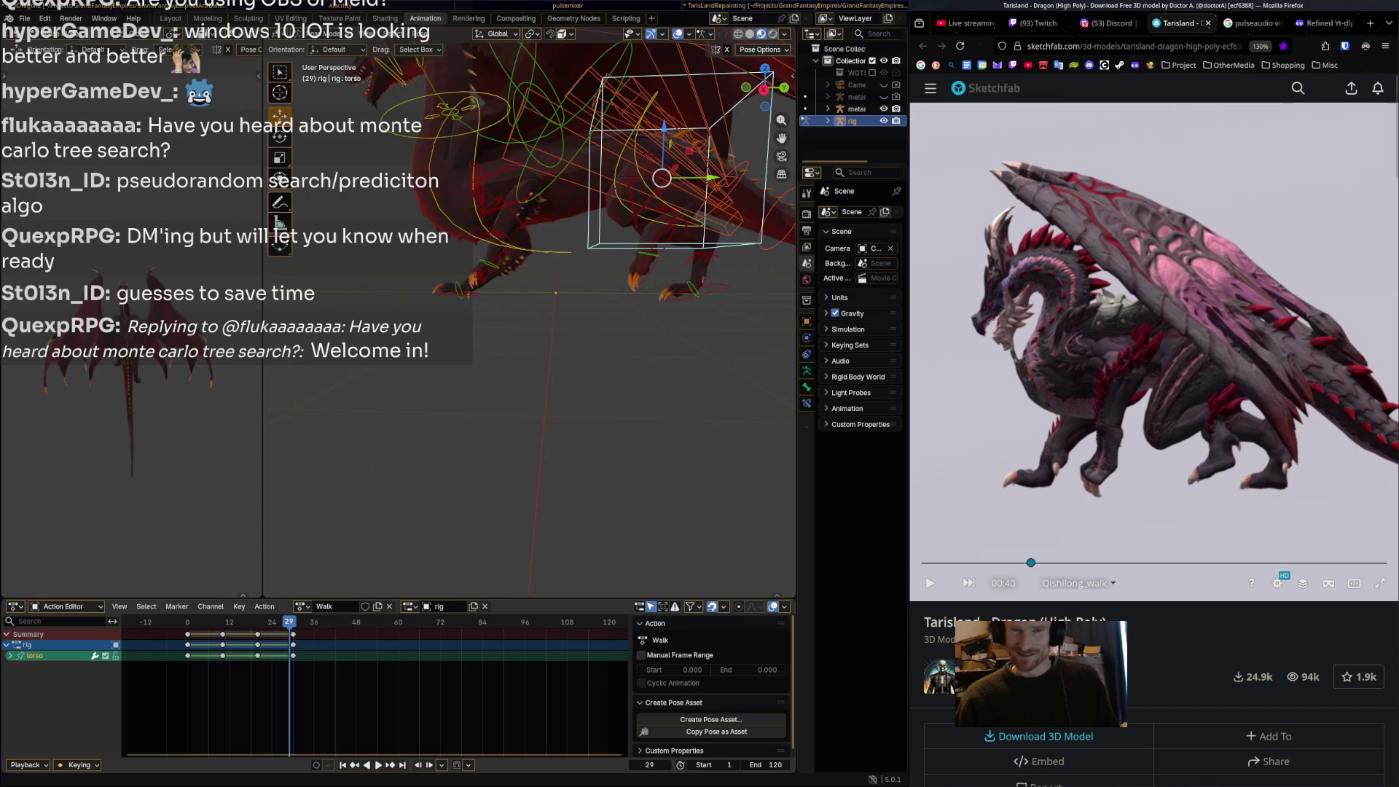
click(1252, 22)
Search Google for 'monte carlo tree search'.
click(1094, 93)
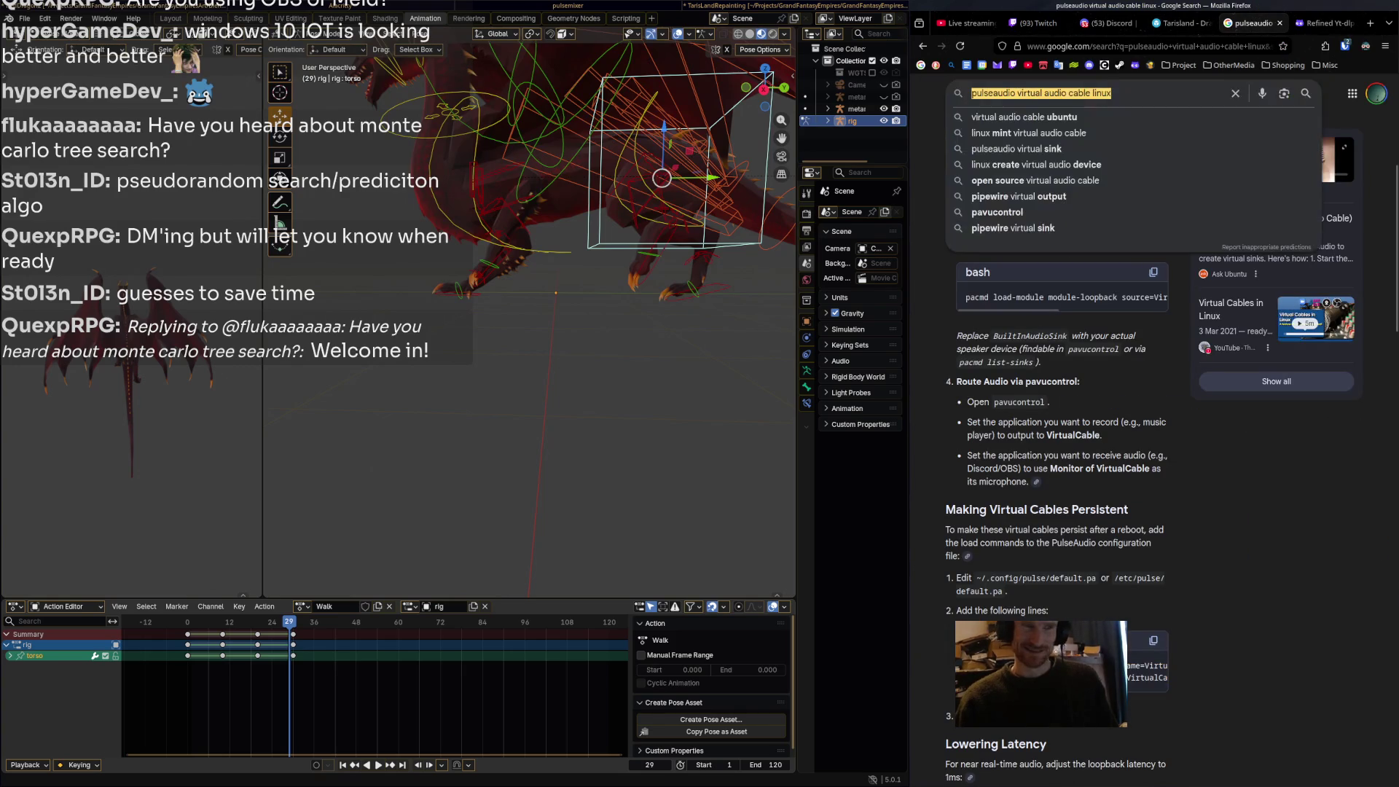
key(ctrl+a)
text(monte )
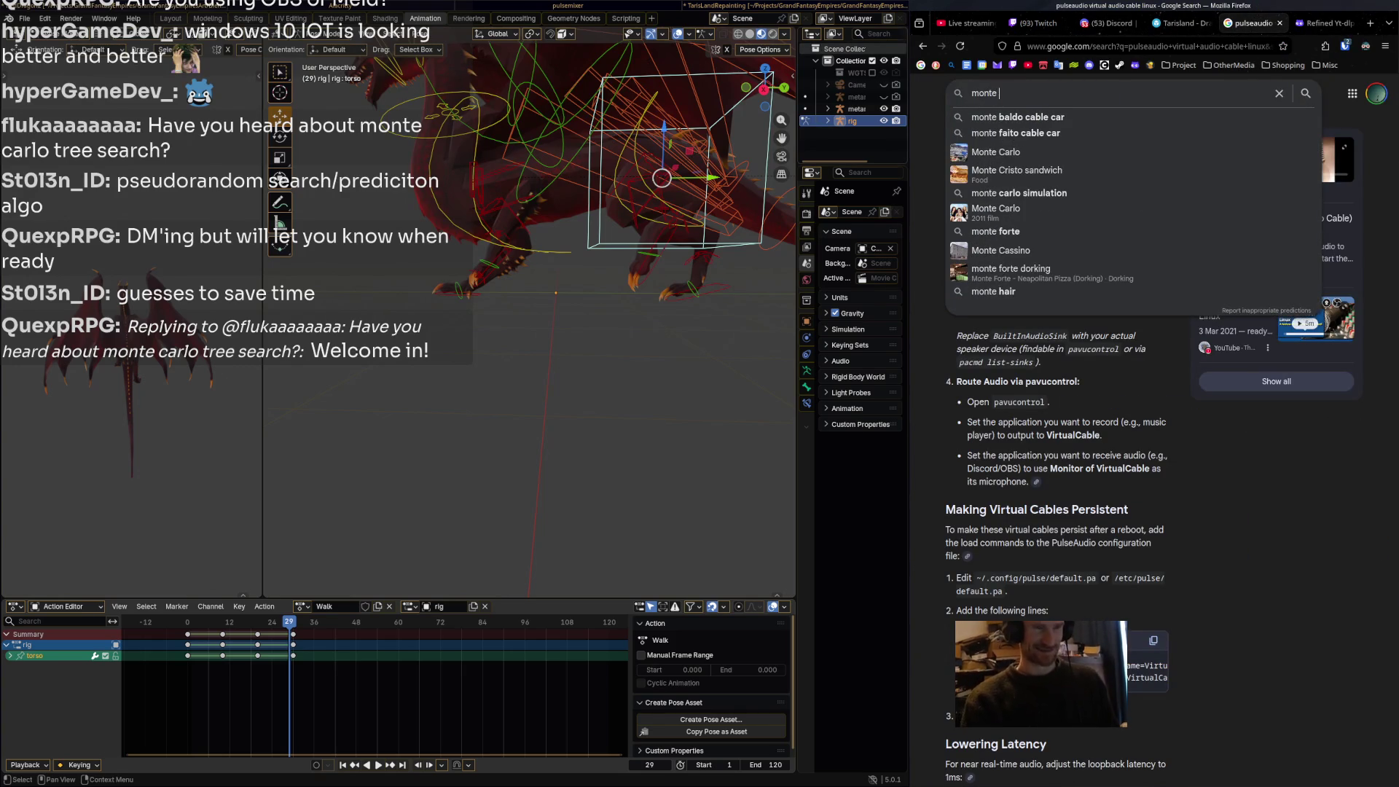
text(carlo tree)
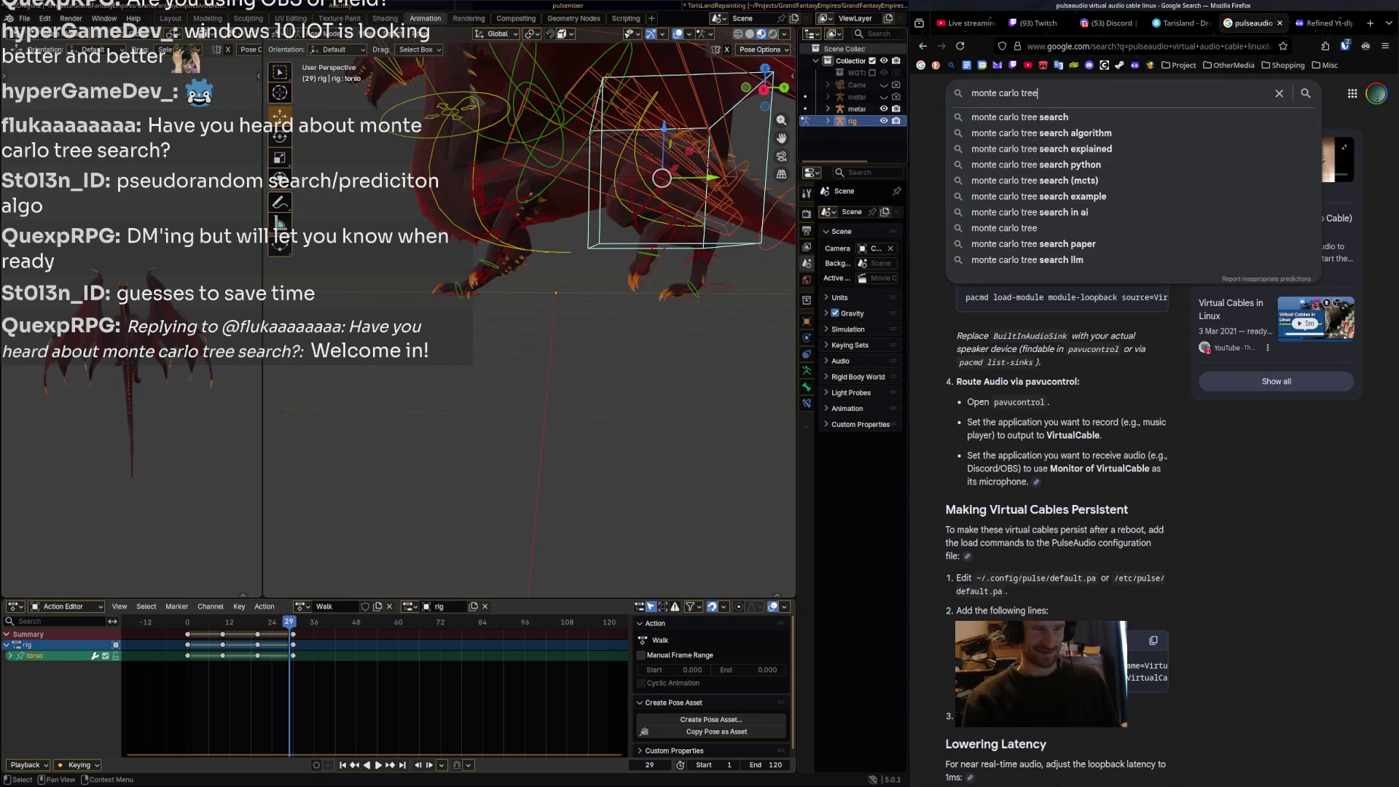
text( search)
key(Return)
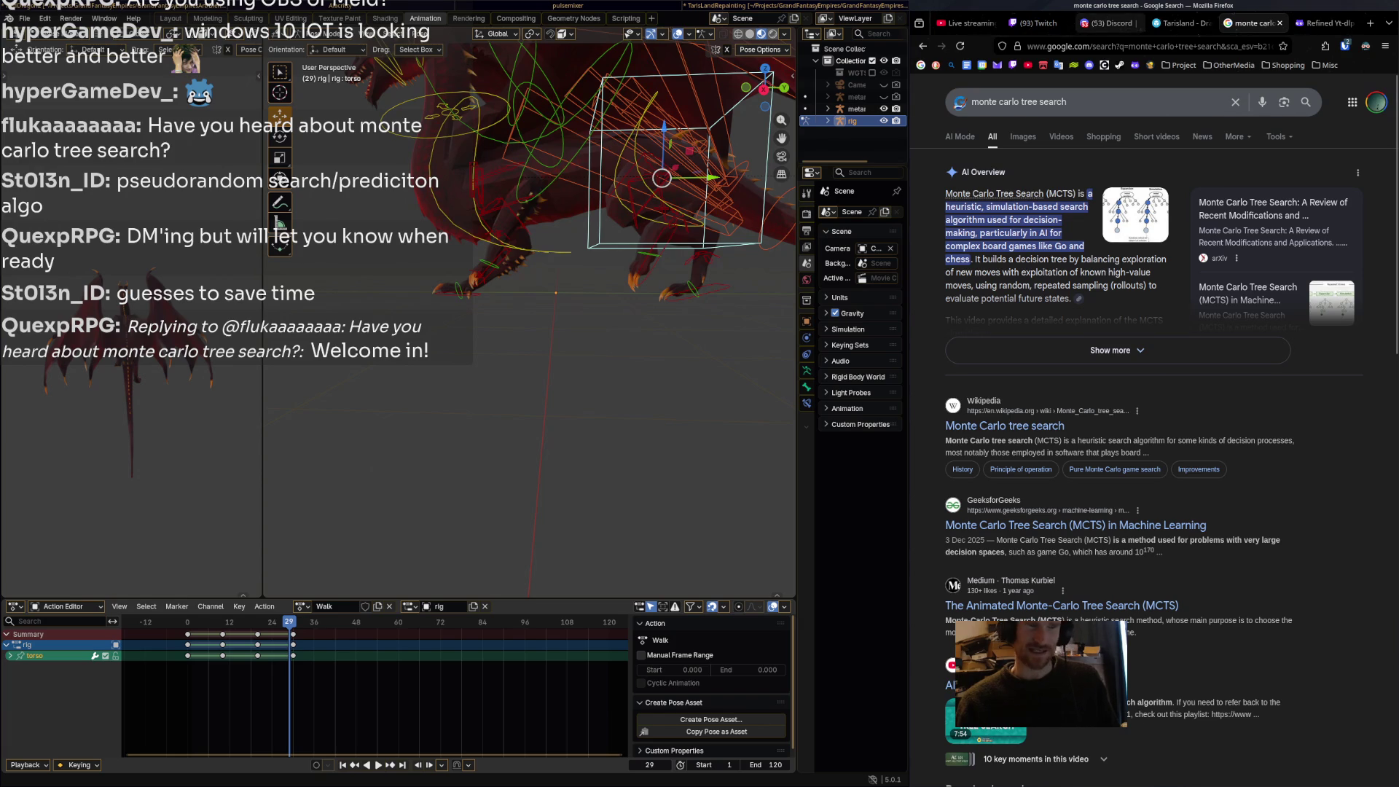
Go via the Discord and YouTube Studio tabs back to the Sketchfab dragon reference.
click(1108, 23)
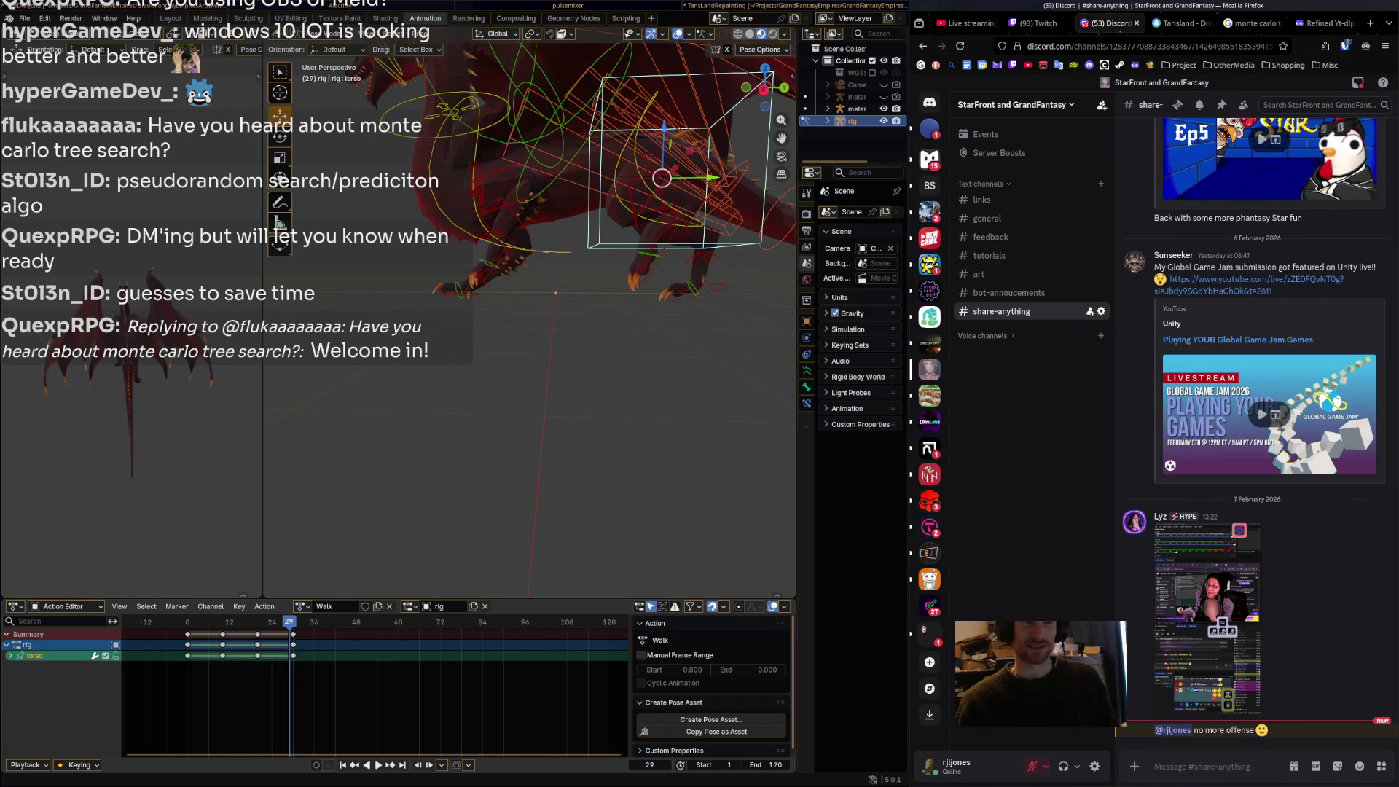
click(966, 22)
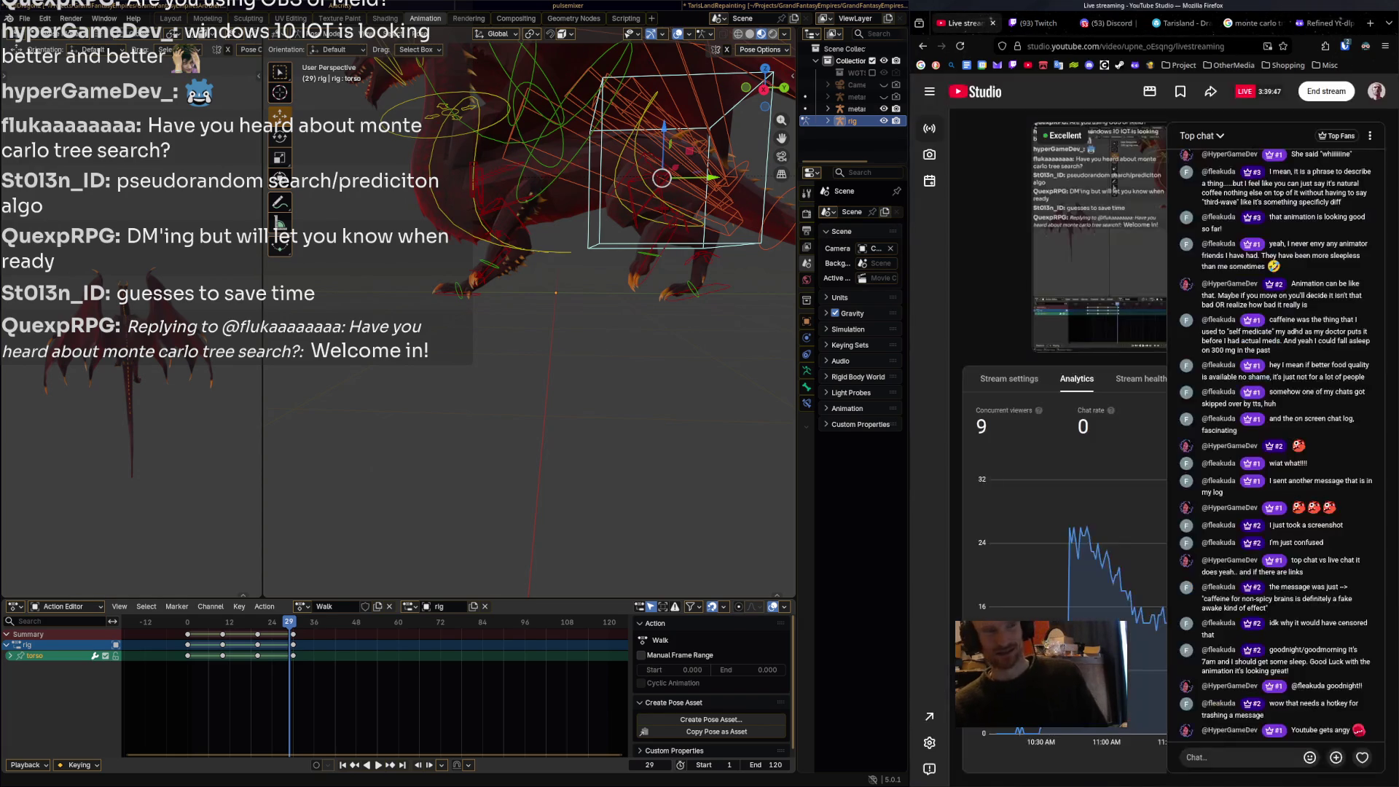
click(1181, 22)
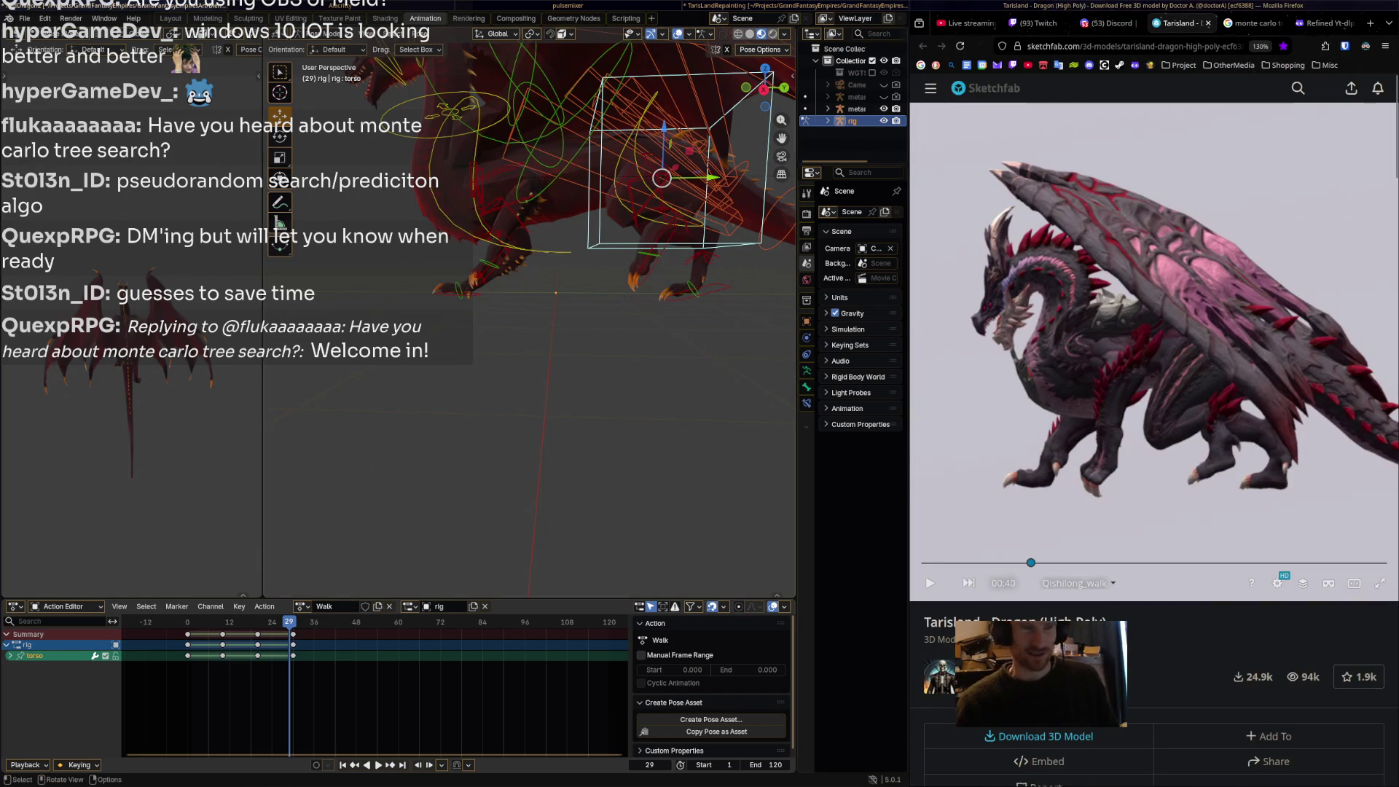
Play the walk, then set frame 40 with the Sketchfab reference lined up near 00:30.
shift+middle_drag(510, 437, 488, 491)
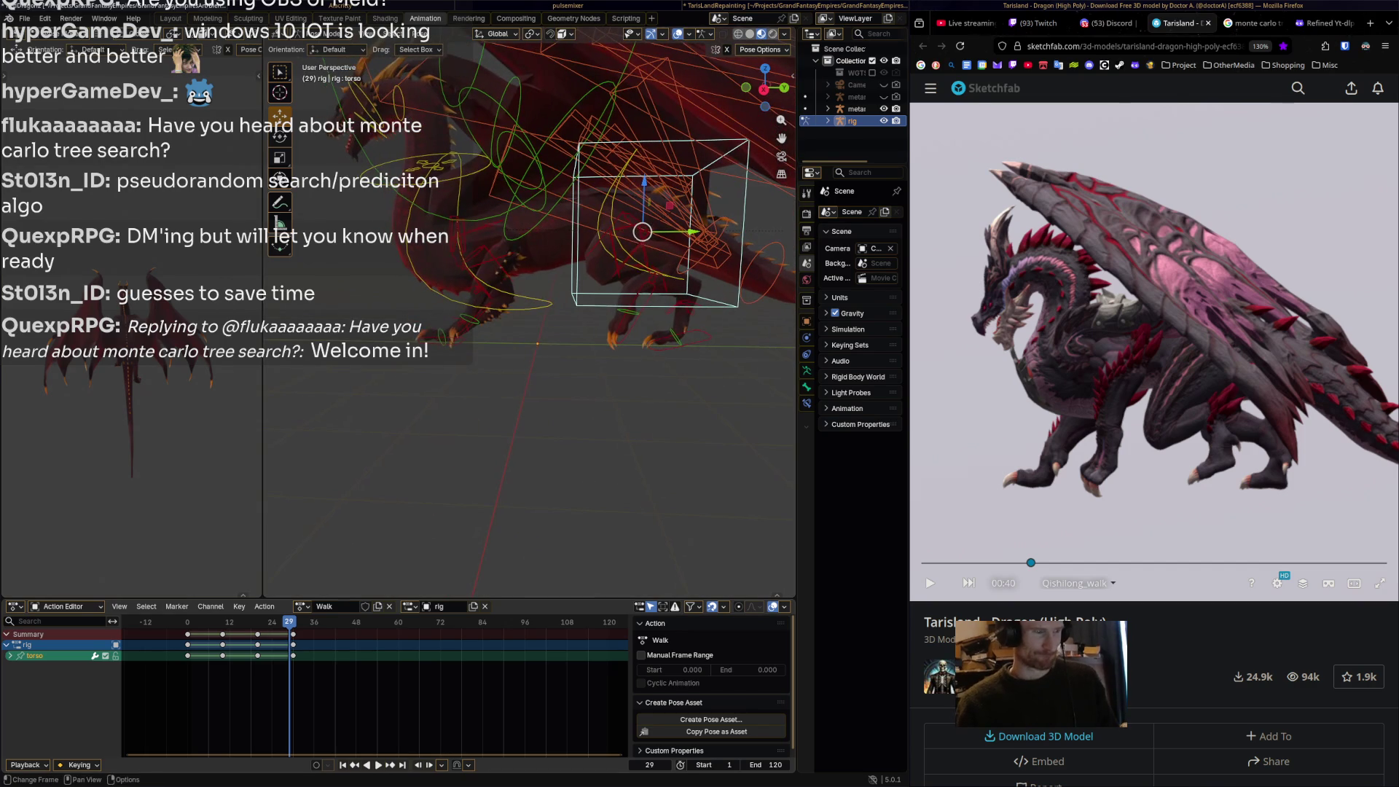
key(space)
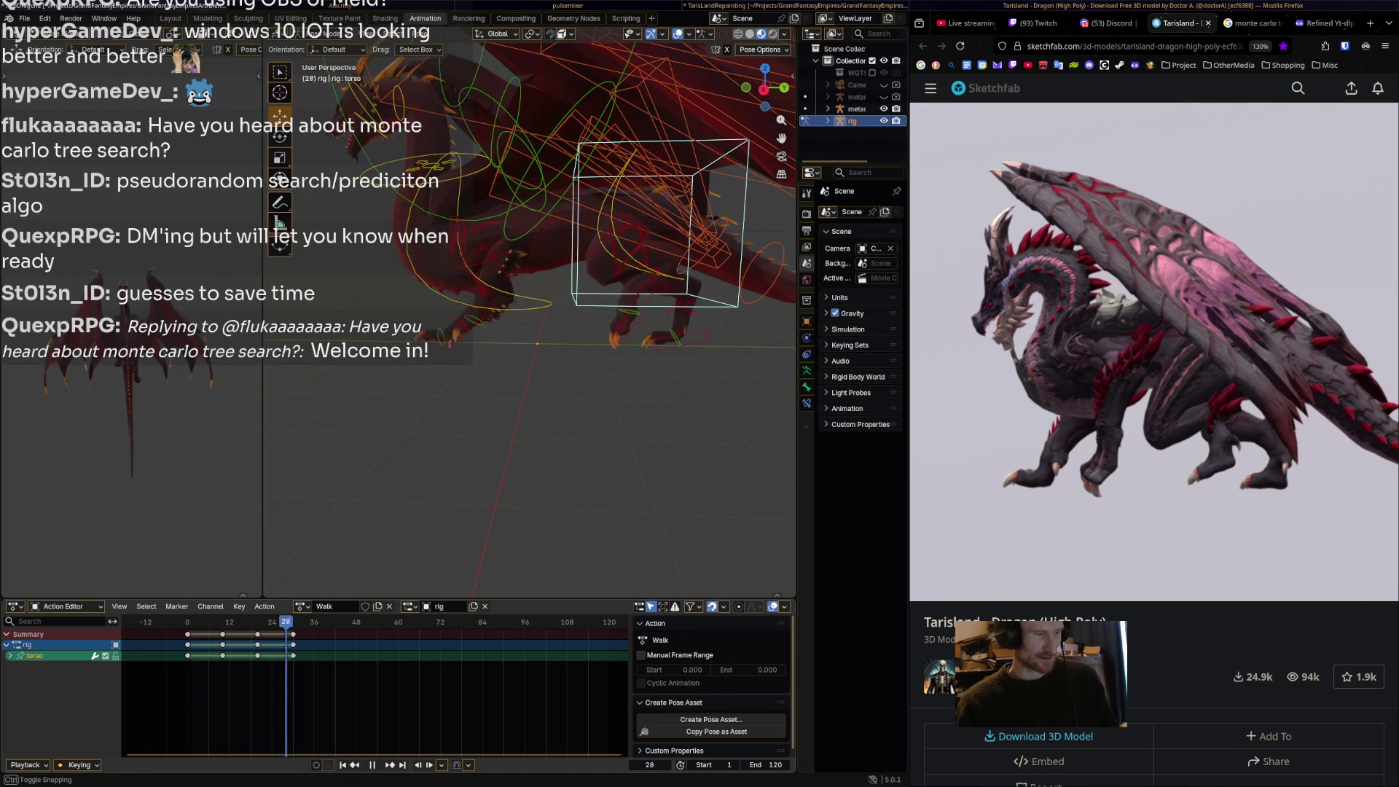
key(space)
drag(280, 622, 293, 621)
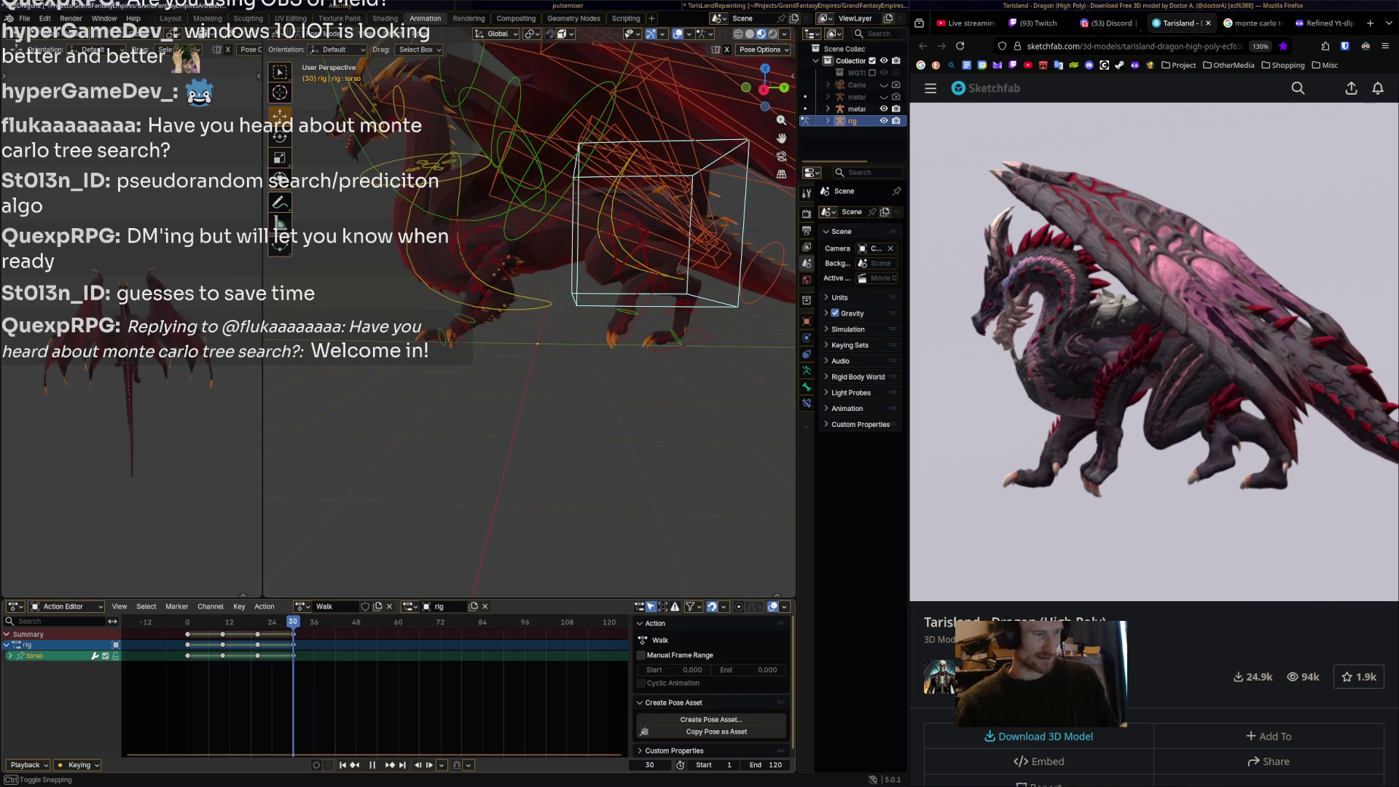
click(1006, 563)
drag(1006, 563, 1035, 563)
key(space)
mouse_move(335, 621)
mouse_down()
mouse_move(293, 621)
mouse_move(328, 621)
mouse_up()
key(a)
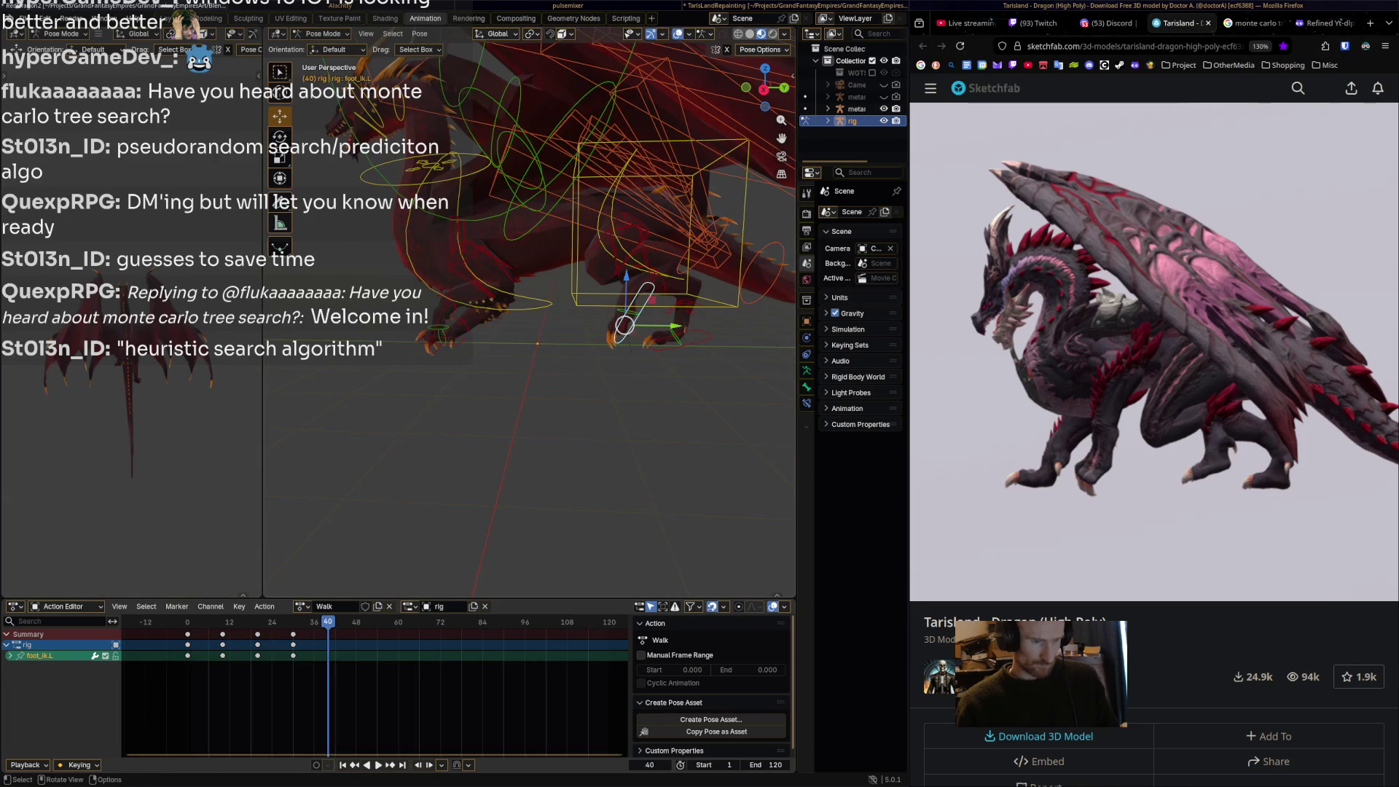
Rotate and move the left hind foot, then move the right hind foot at frame 40.
key(r)
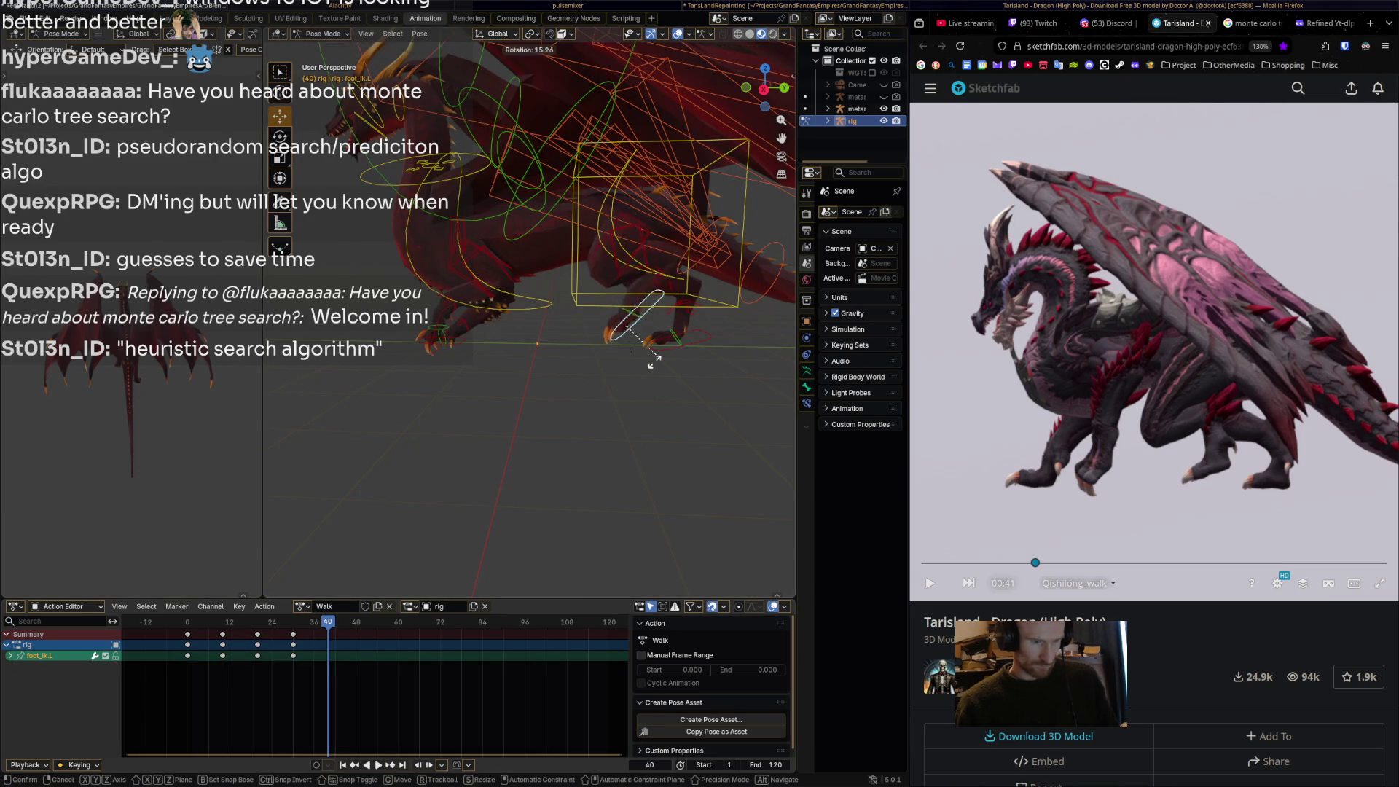
click(640, 368)
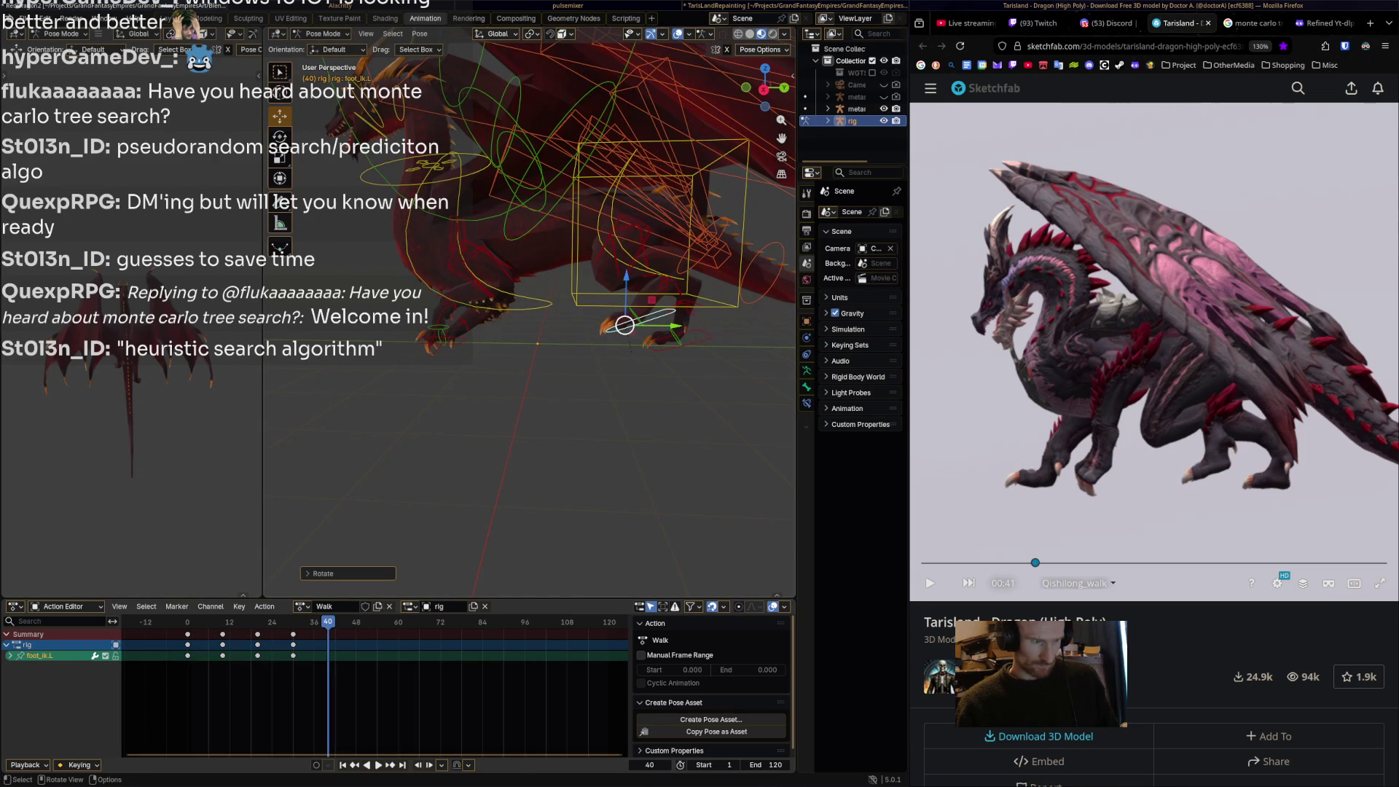
key(g)
key(Return)
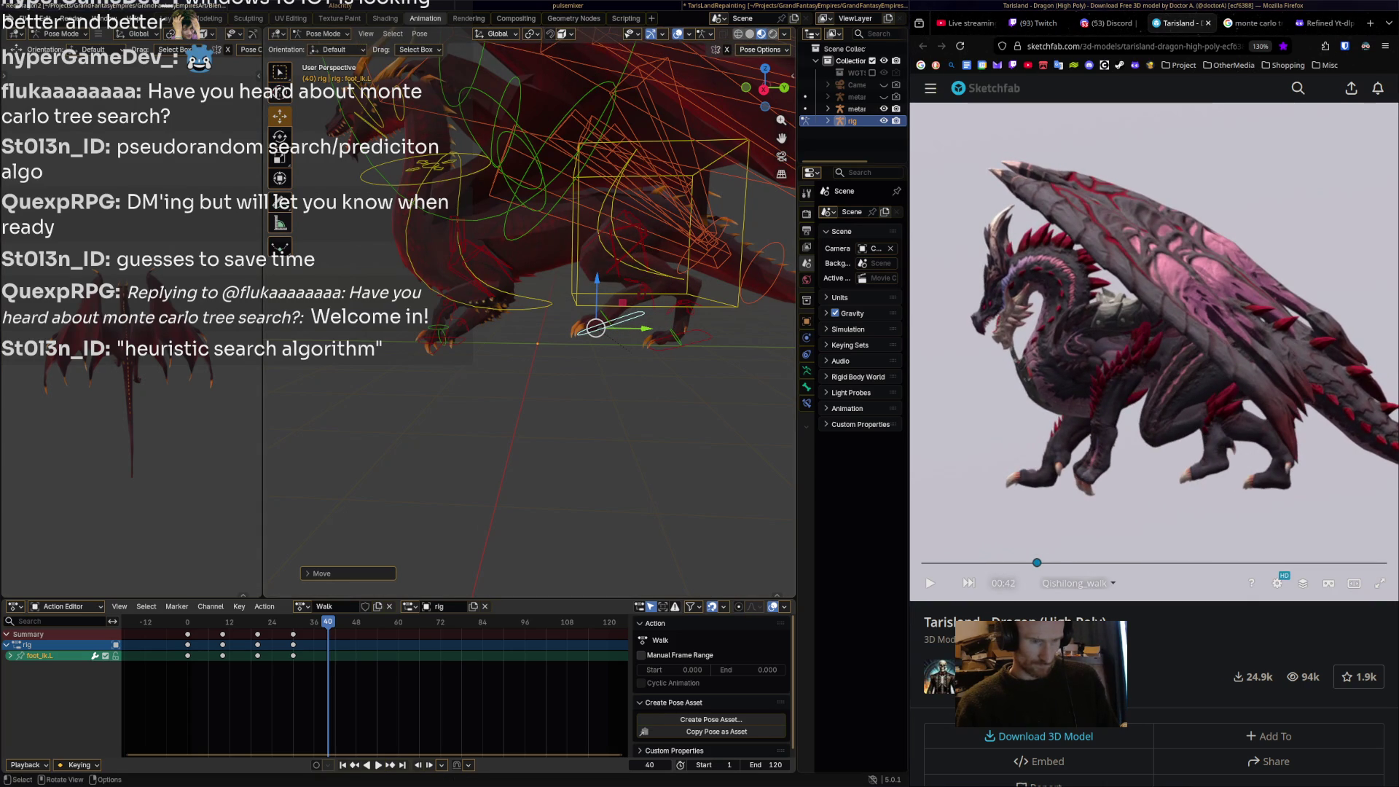
click(667, 342)
key(g)
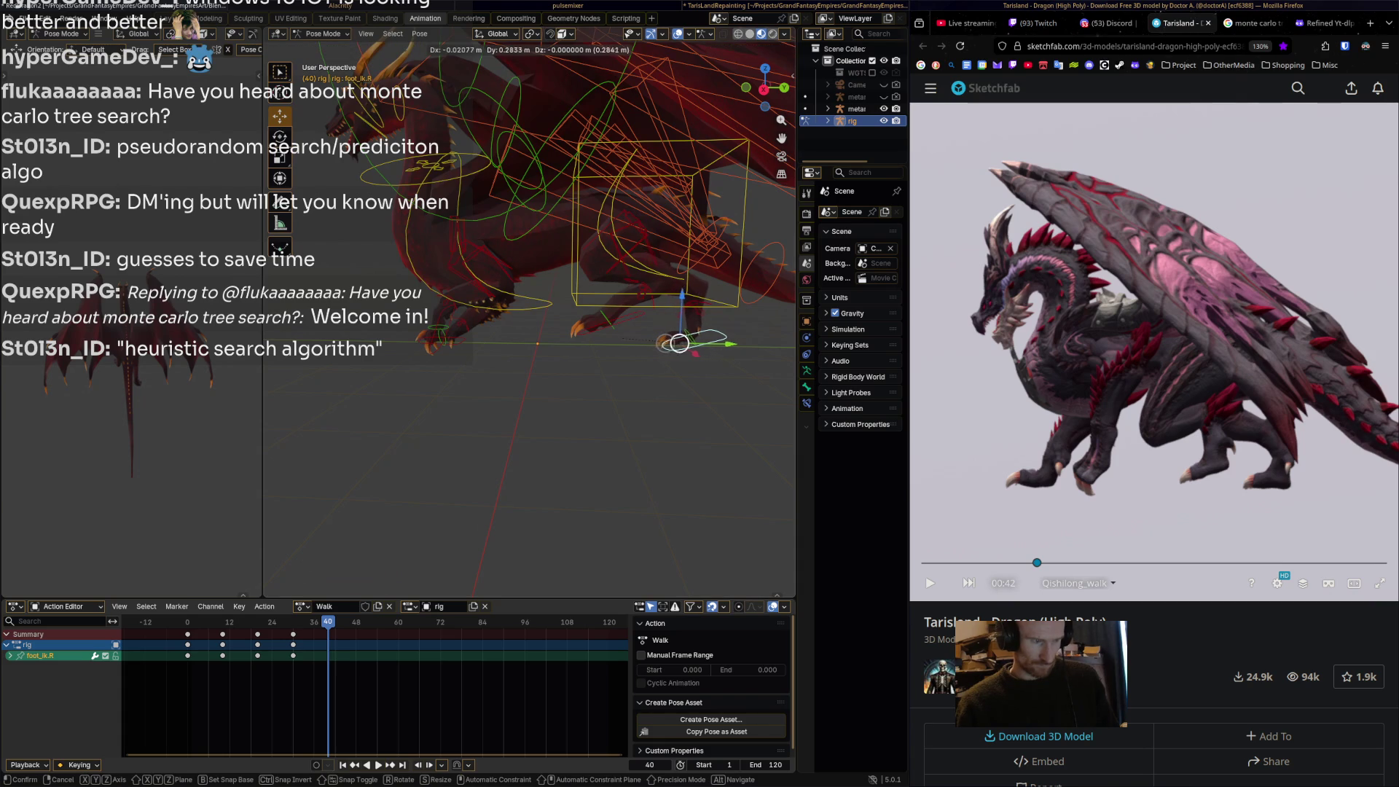
click(683, 343)
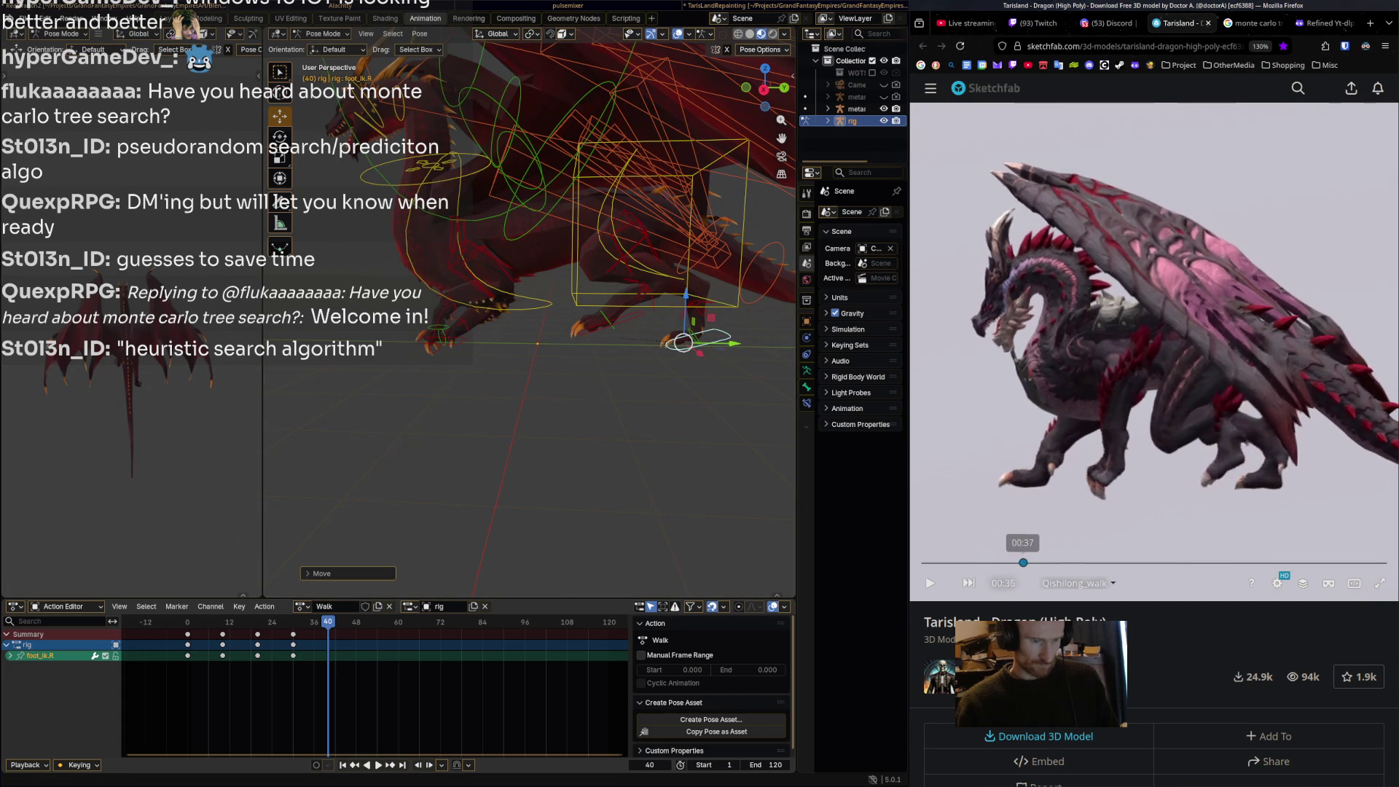
Slide the right front foot forward, checking the reference between 00:30 and 00:45.
mouse_move(1038, 563)
mouse_down()
mouse_move(1004, 563)
mouse_move(1031, 563)
mouse_up()
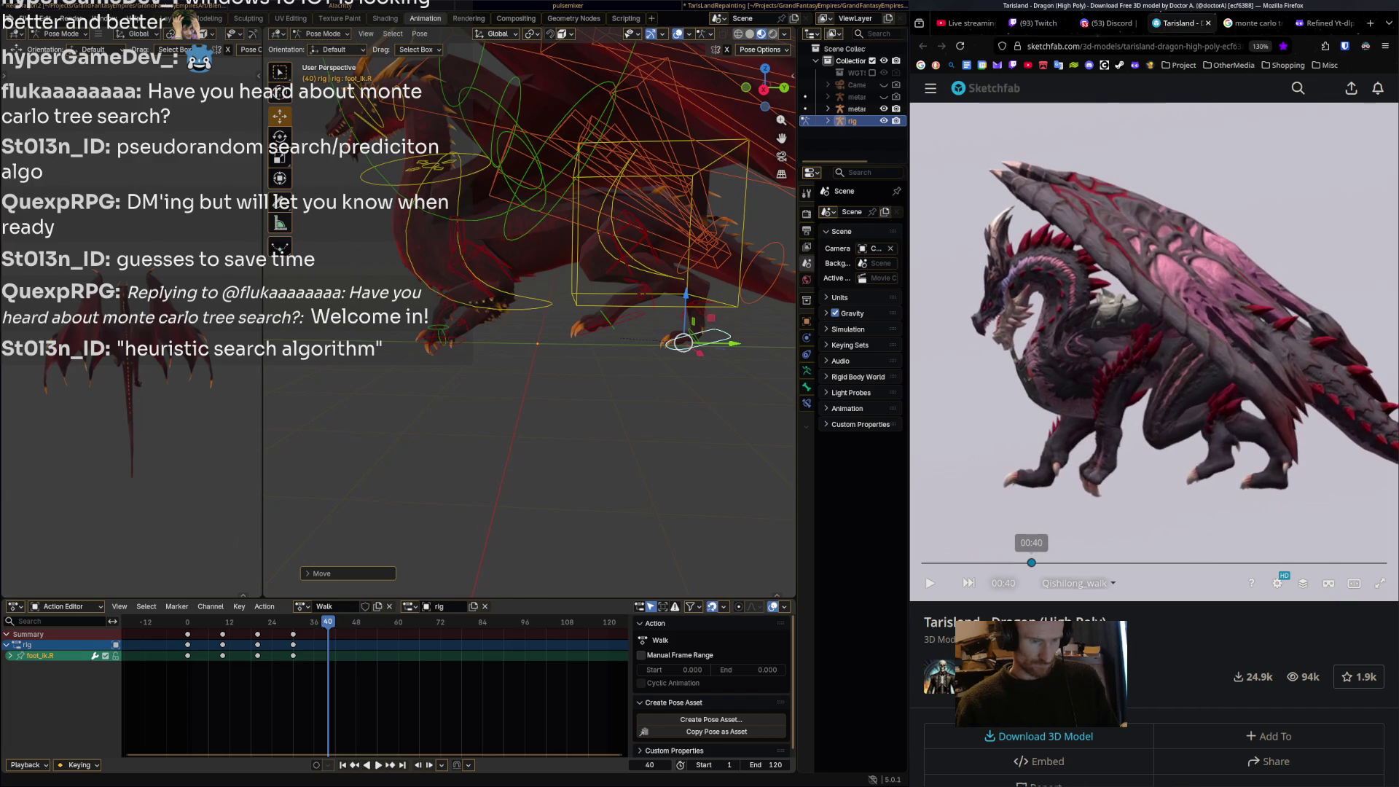
click(438, 339)
drag(478, 341, 502, 341)
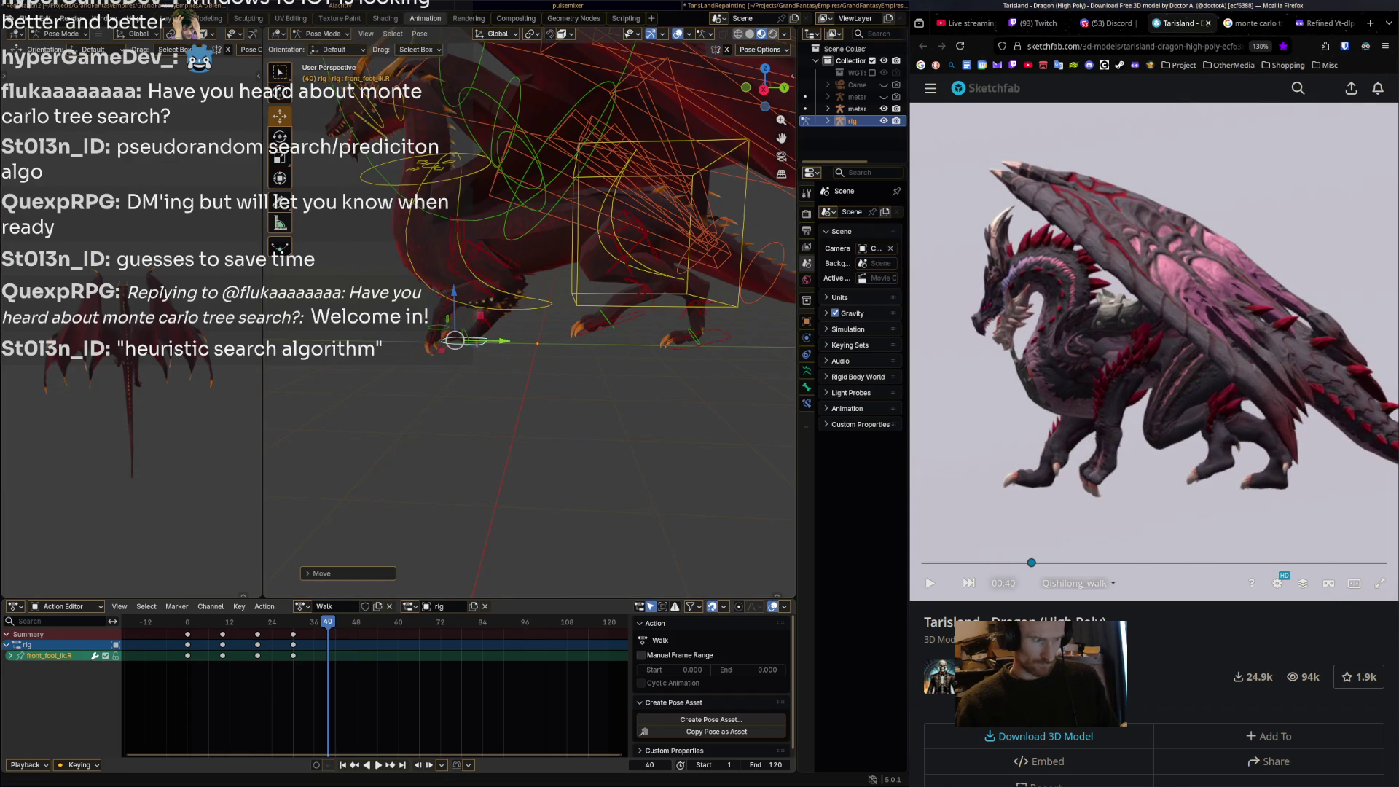
mouse_move(1031, 562)
mouse_down()
mouse_move(995, 563)
mouse_move(1035, 563)
mouse_up()
Reposition the left front foot with a vertical move and several forward-back moves.
mouse_move(495, 349)
middle_down()
mouse_move(514, 344)
mouse_move(512, 330)
mouse_move(495, 332)
middle_up()
click(514, 346)
key(g)
key(z)
key(Return)
key(g)
key(y)
key(Return)
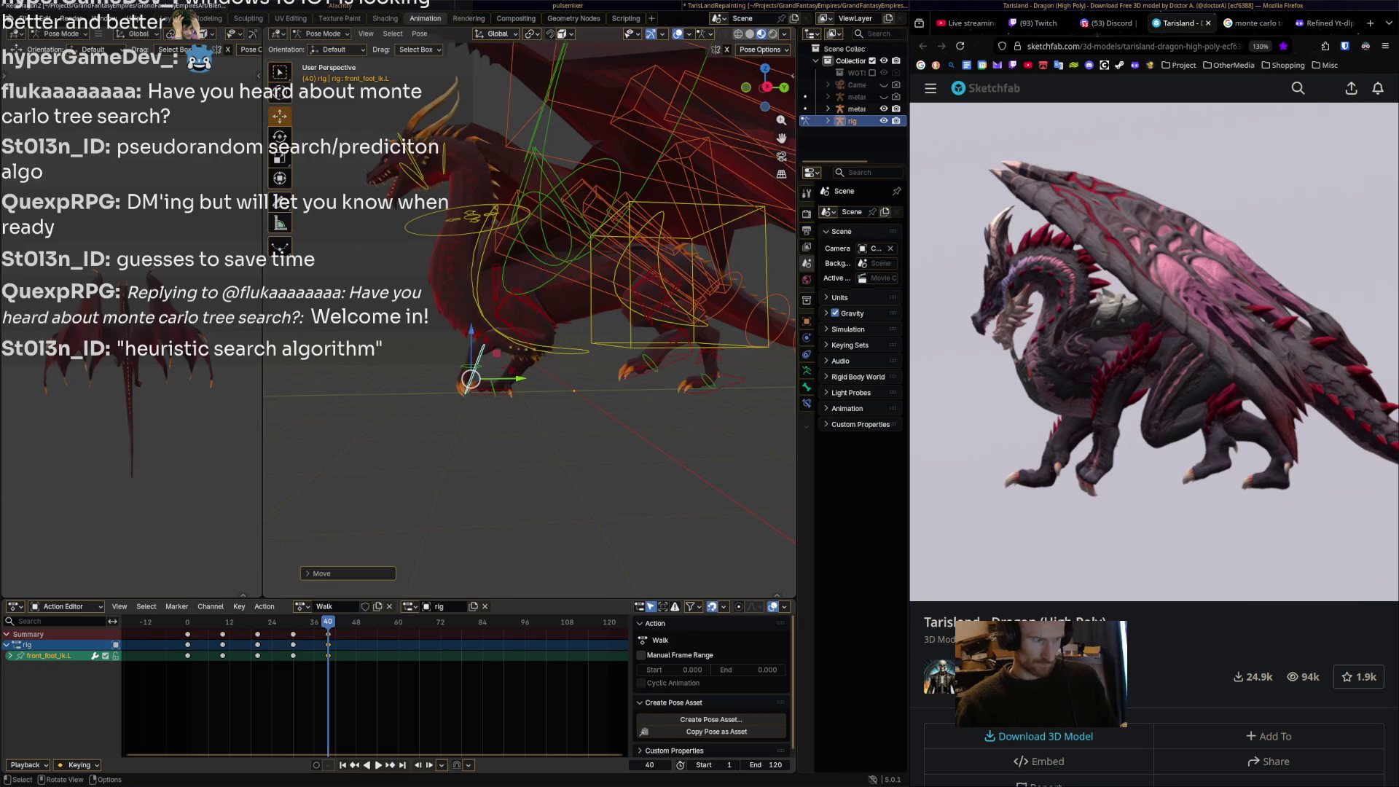
key(g)
key(y)
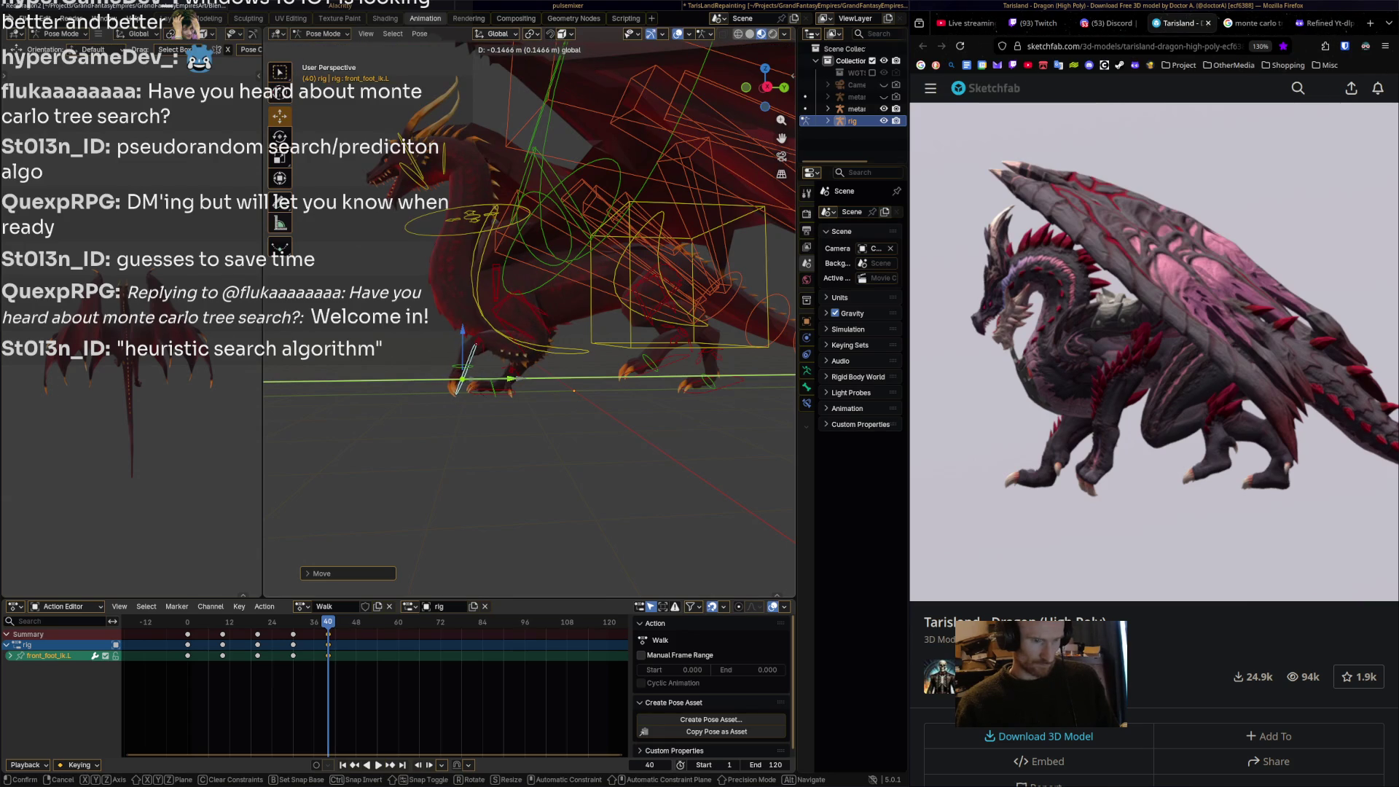
key(Return)
key(g)
key(y)
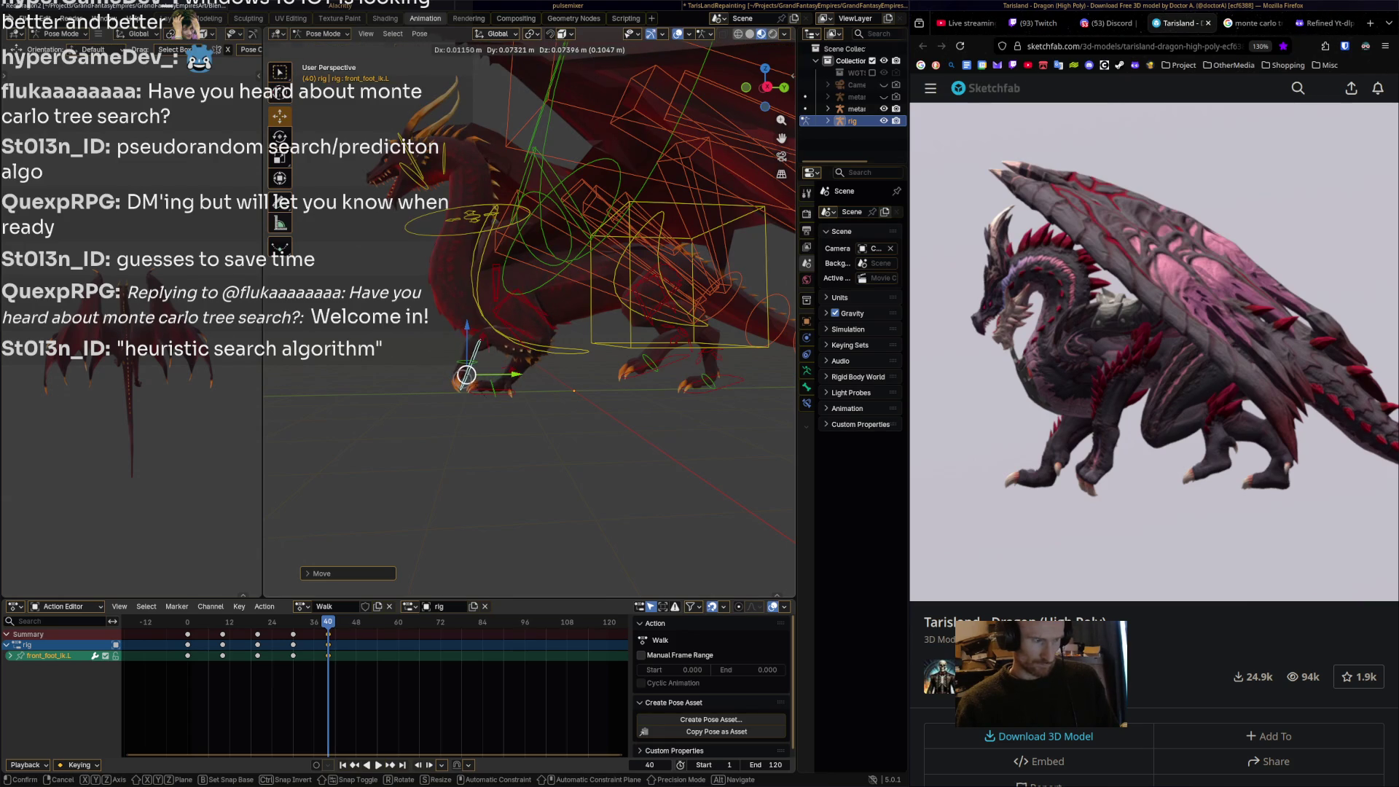
key(Return)
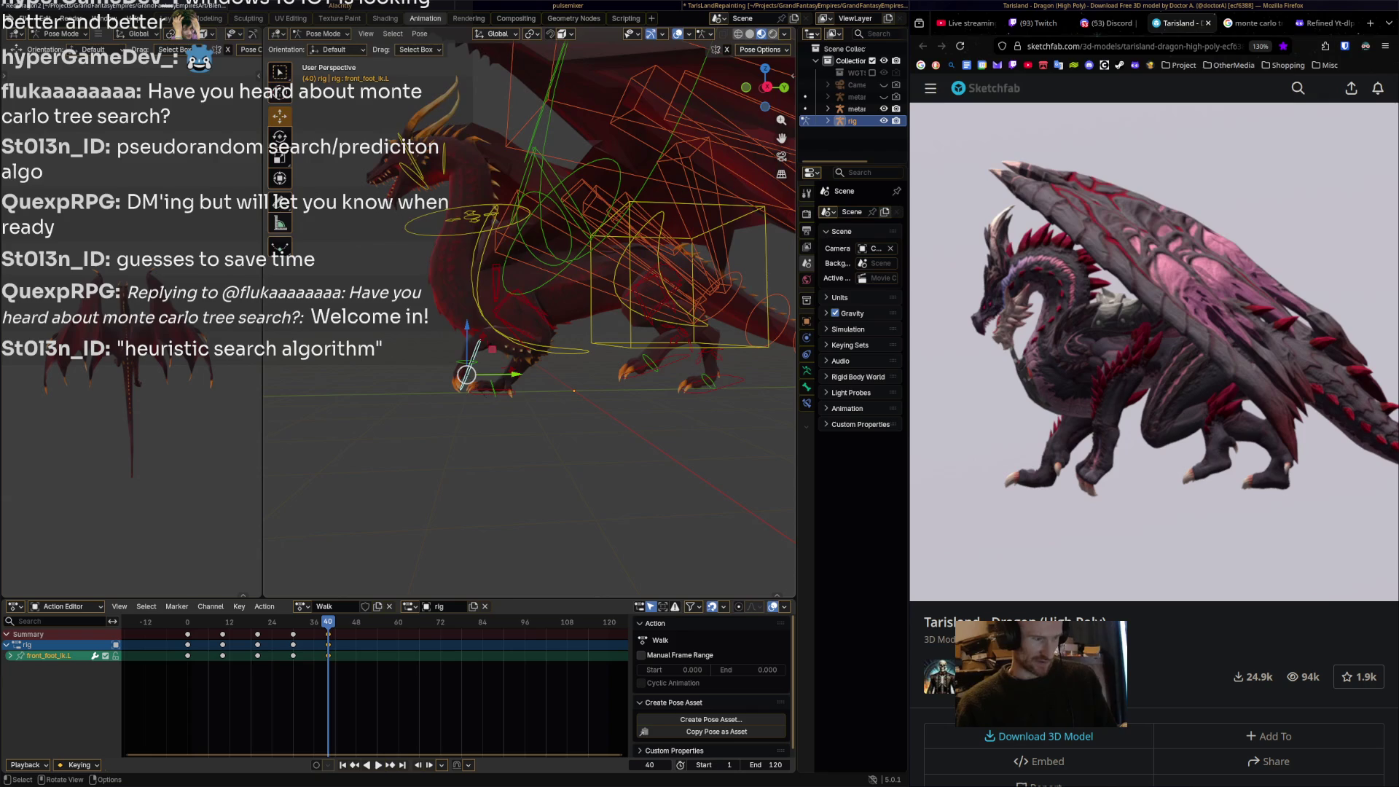
Select every bone and key the whole rig's pose at frame 40.
key(a)
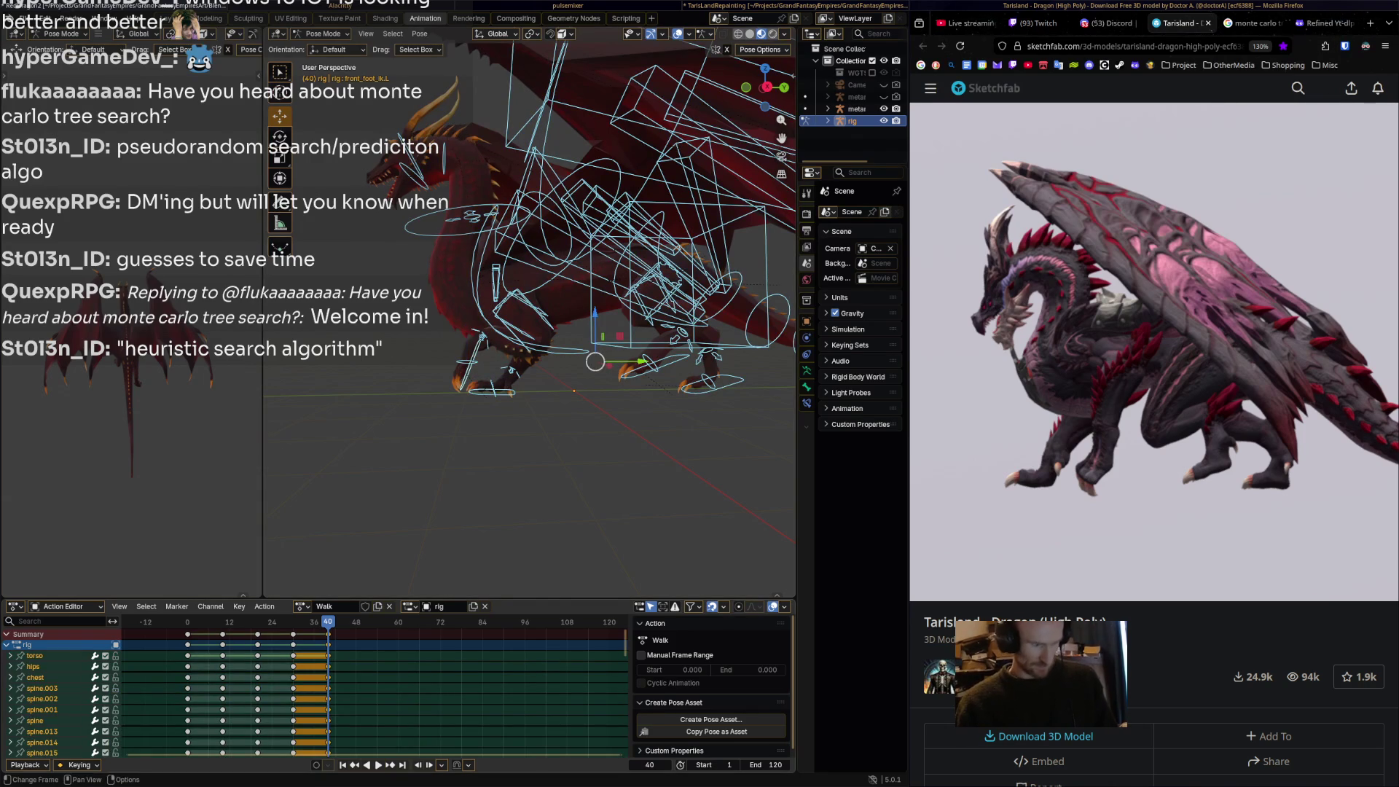
key(space)
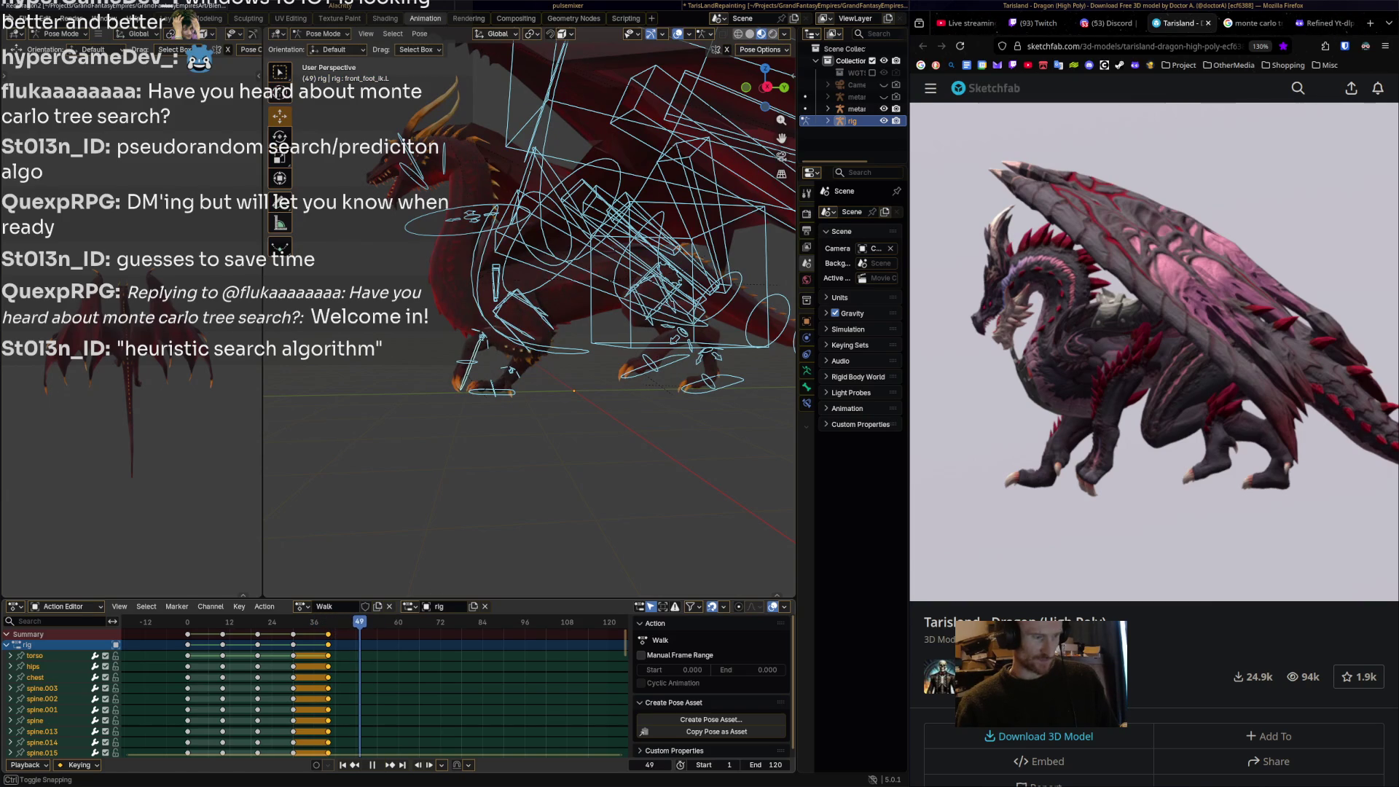
key(space)
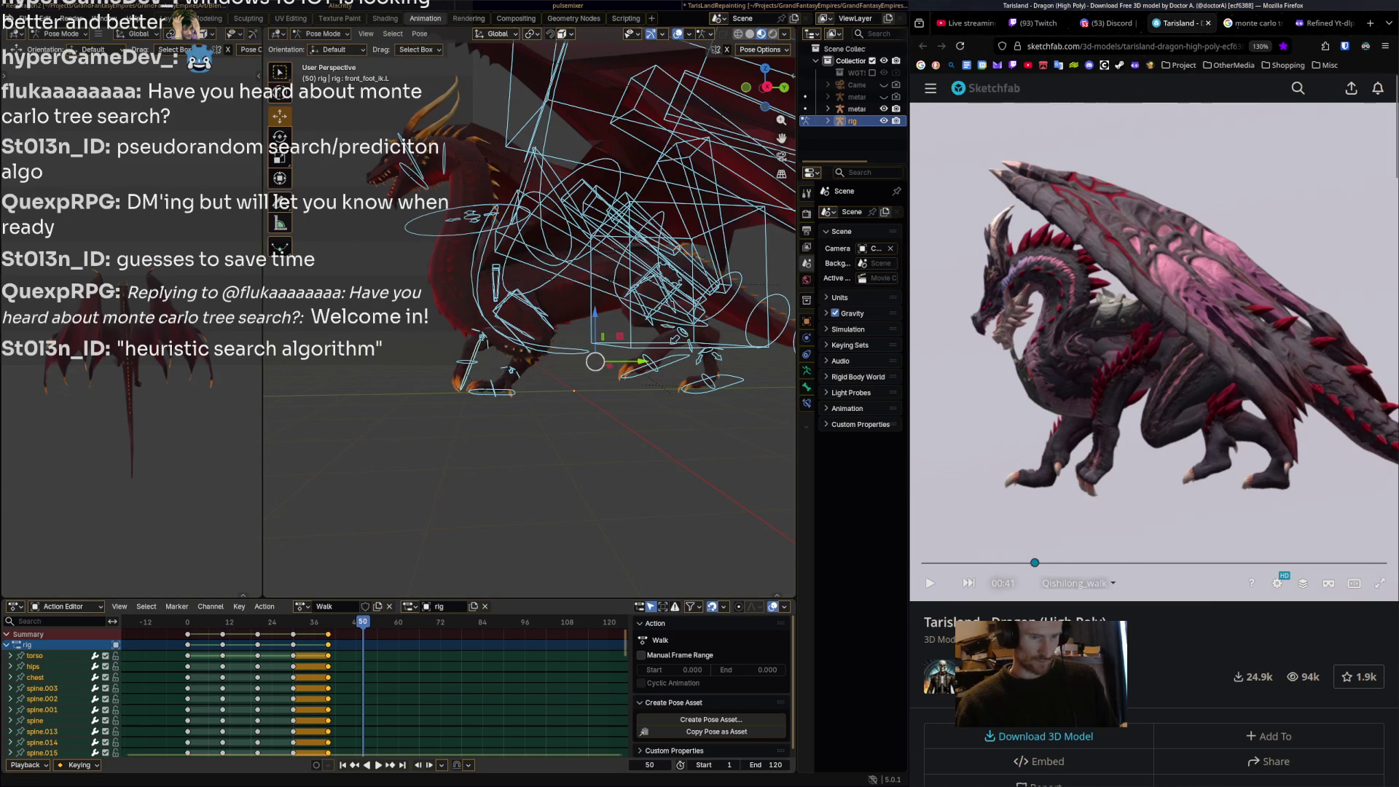
Scrub the reference walk between 00:40 and 00:50, then pick the right and left hind foot controls.
click(1032, 562)
drag(1032, 563, 1059, 562)
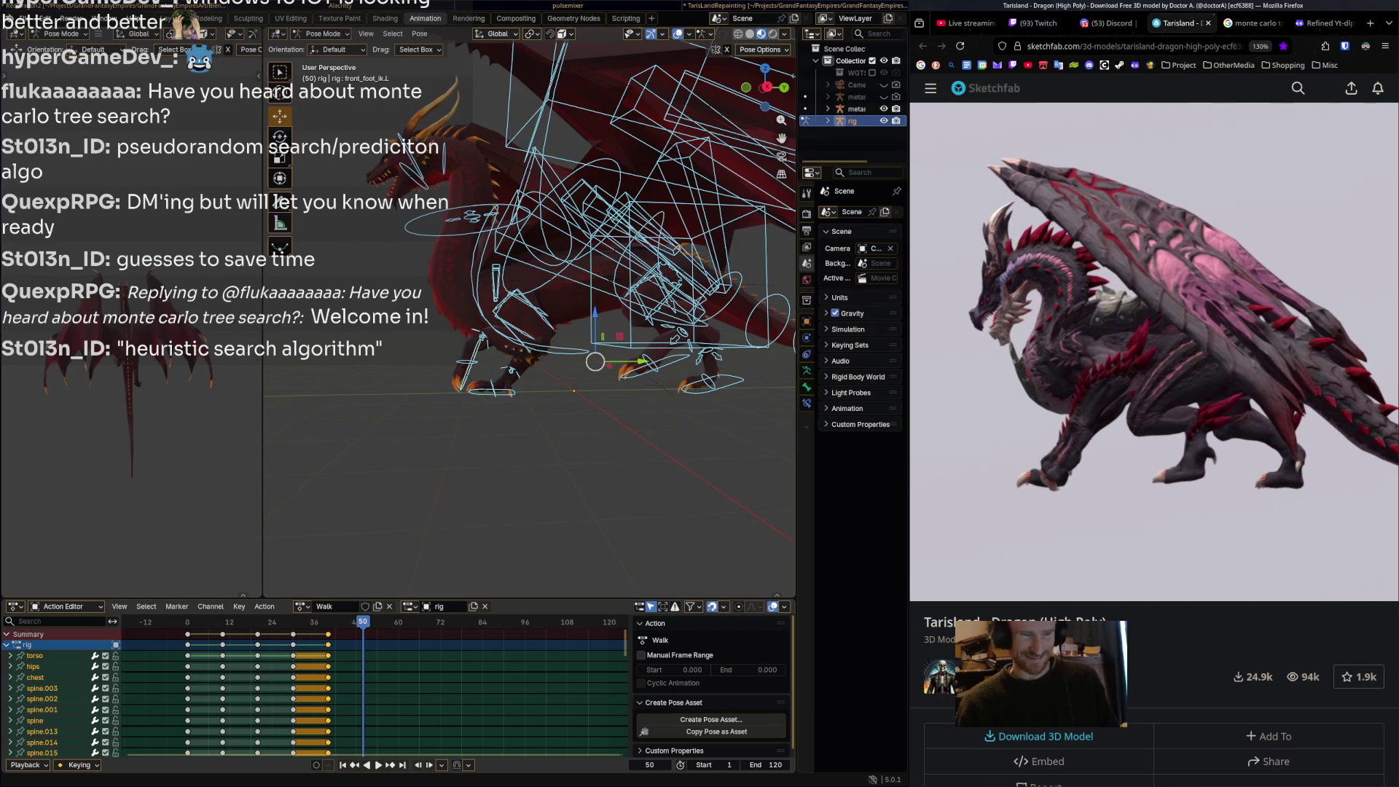
mouse_move(1059, 562)
mouse_down()
mouse_move(1031, 562)
mouse_move(1061, 563)
mouse_up()
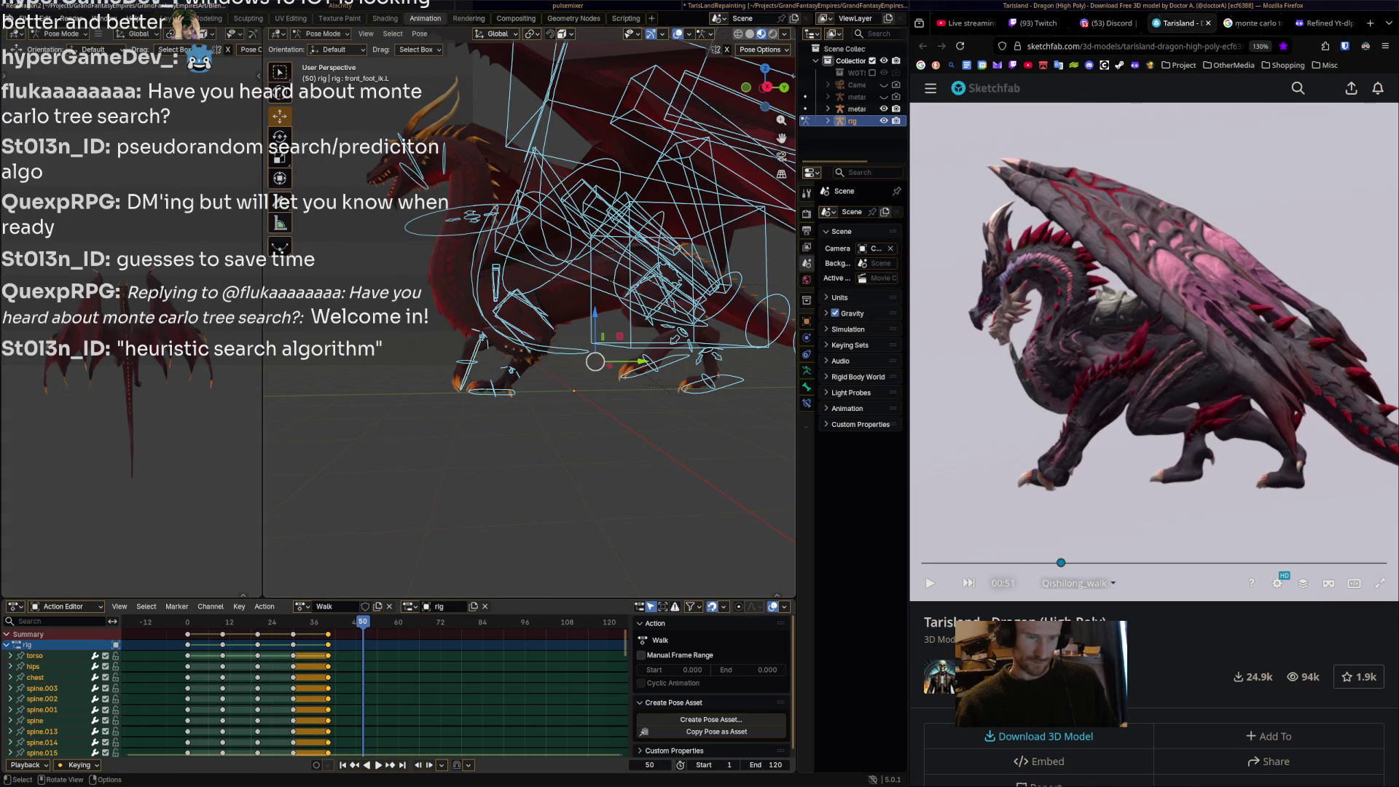
click(717, 372)
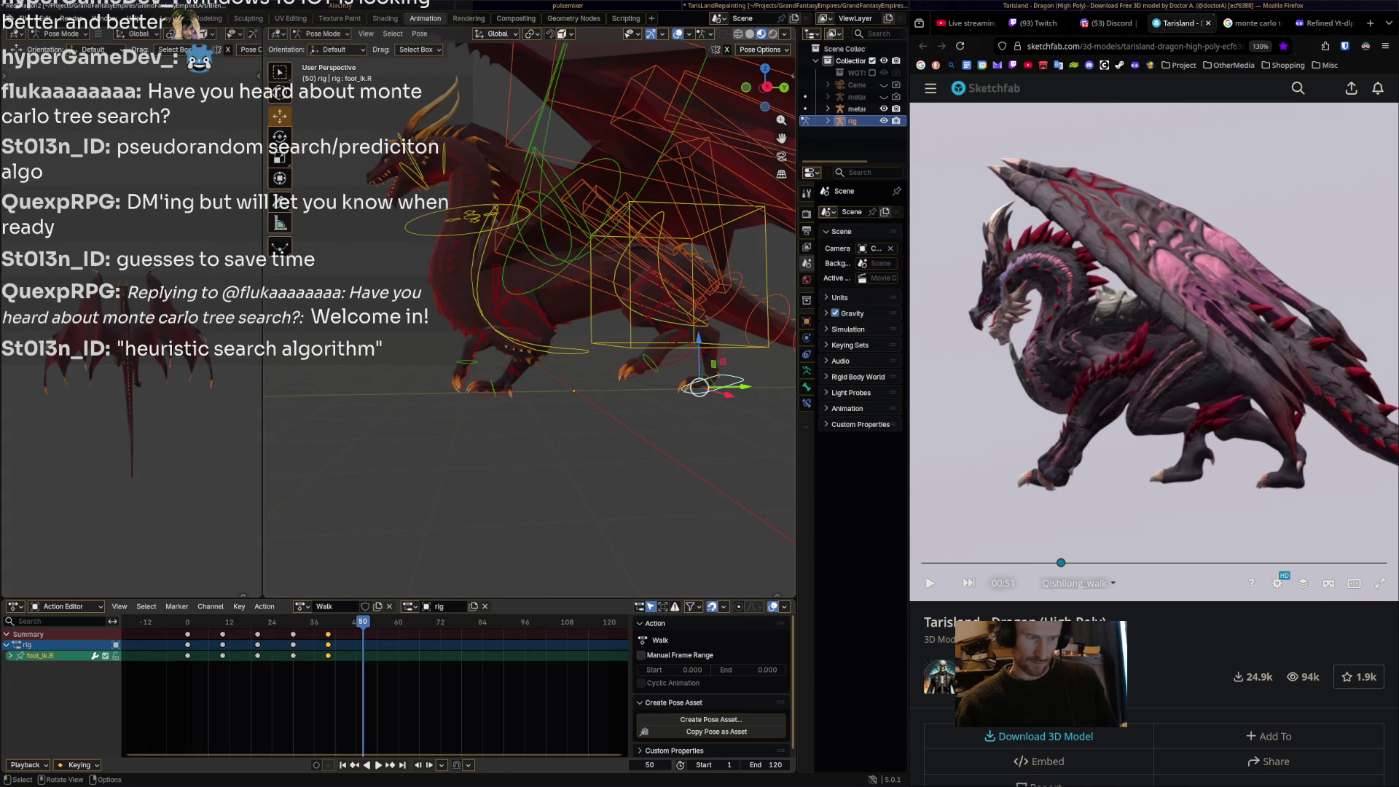
click(659, 364)
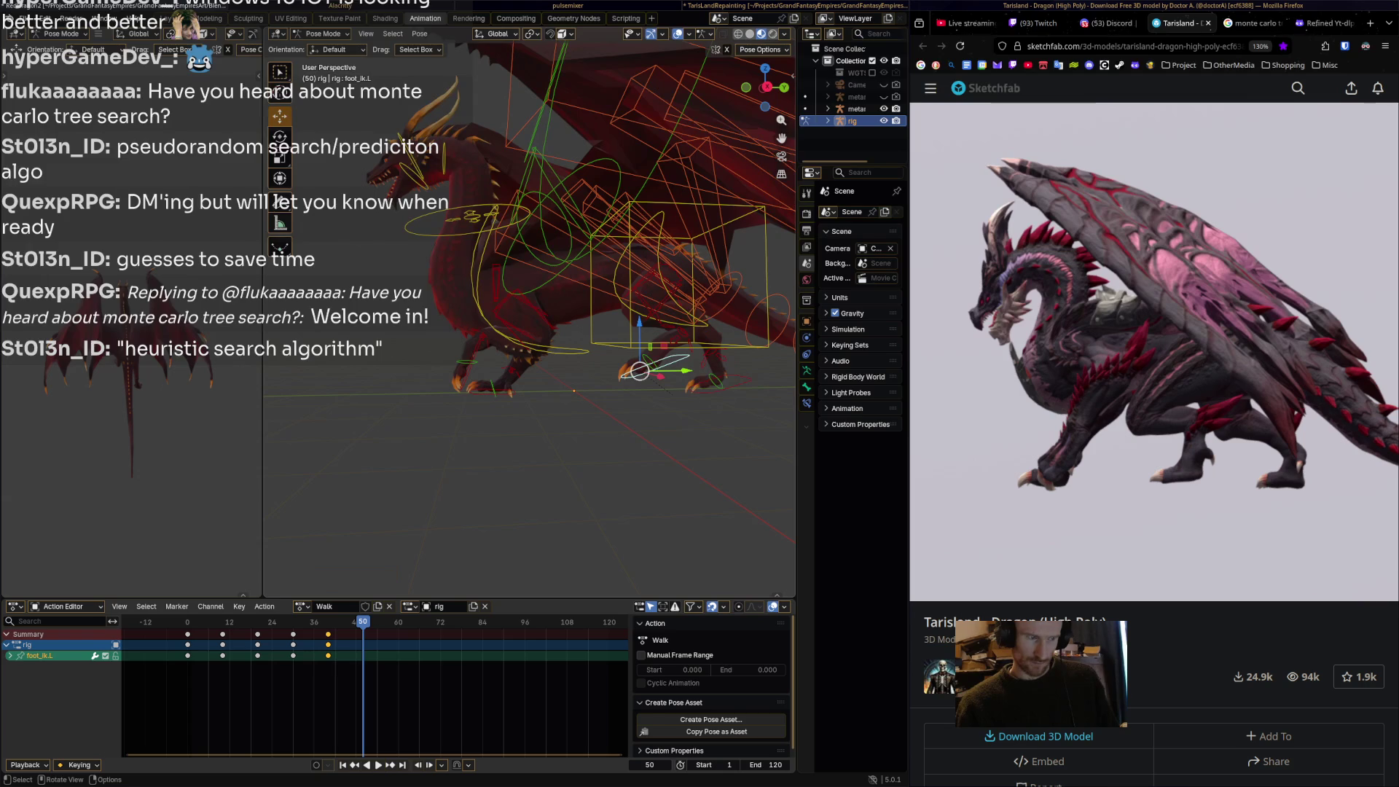
Move and rotate the left hind foot at frame 50, orbiting to check it.
key(g)
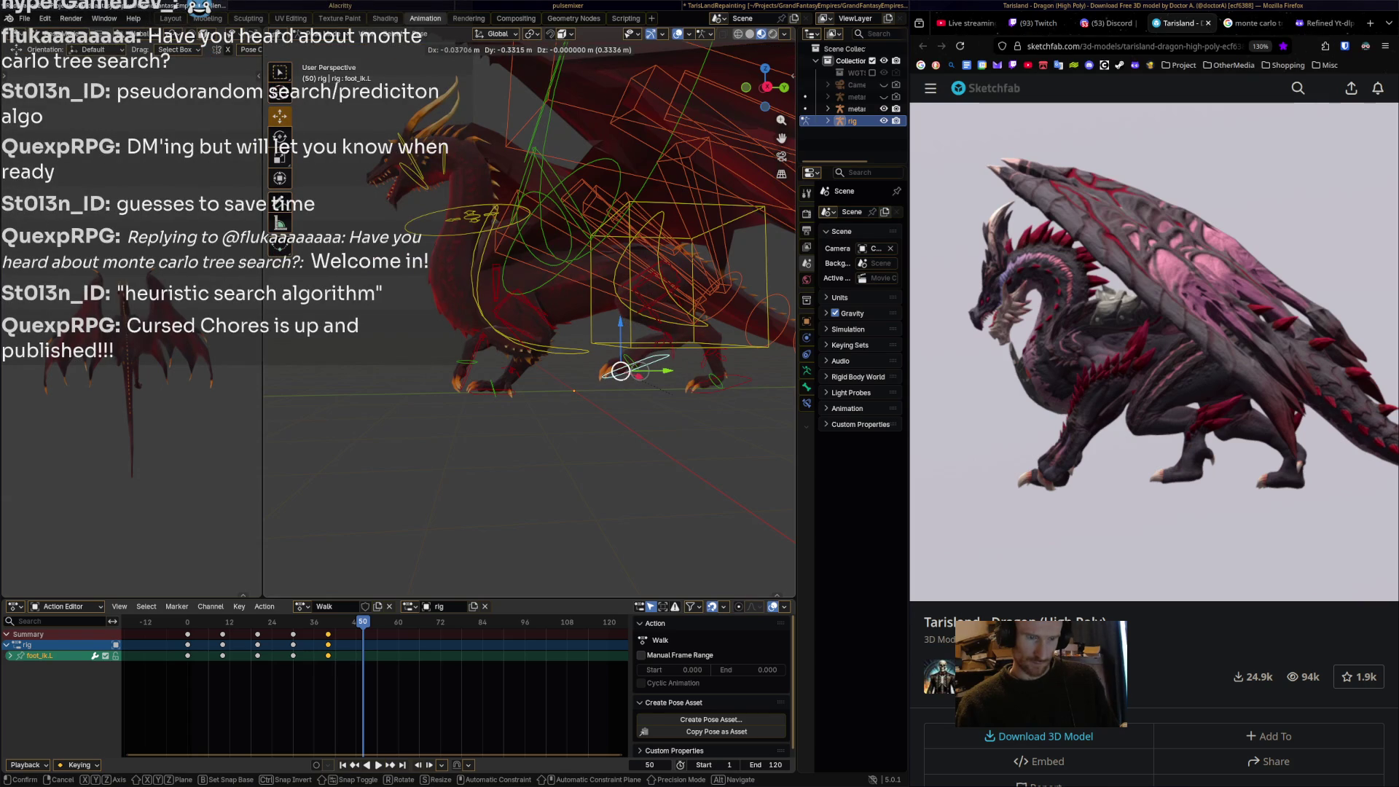
key(Return)
middle_drag(619, 372, 655, 372)
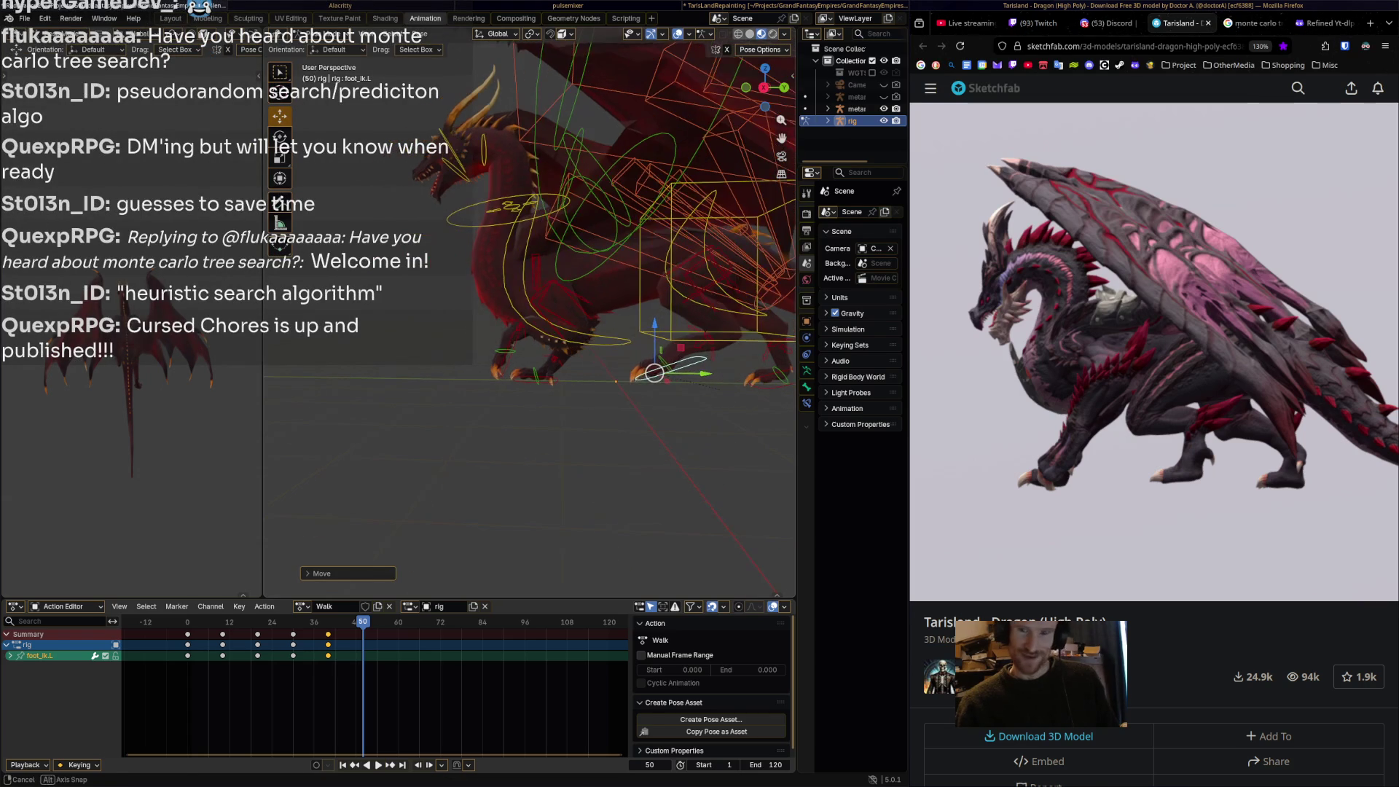
click(660, 446)
middle_drag(659, 446, 612, 446)
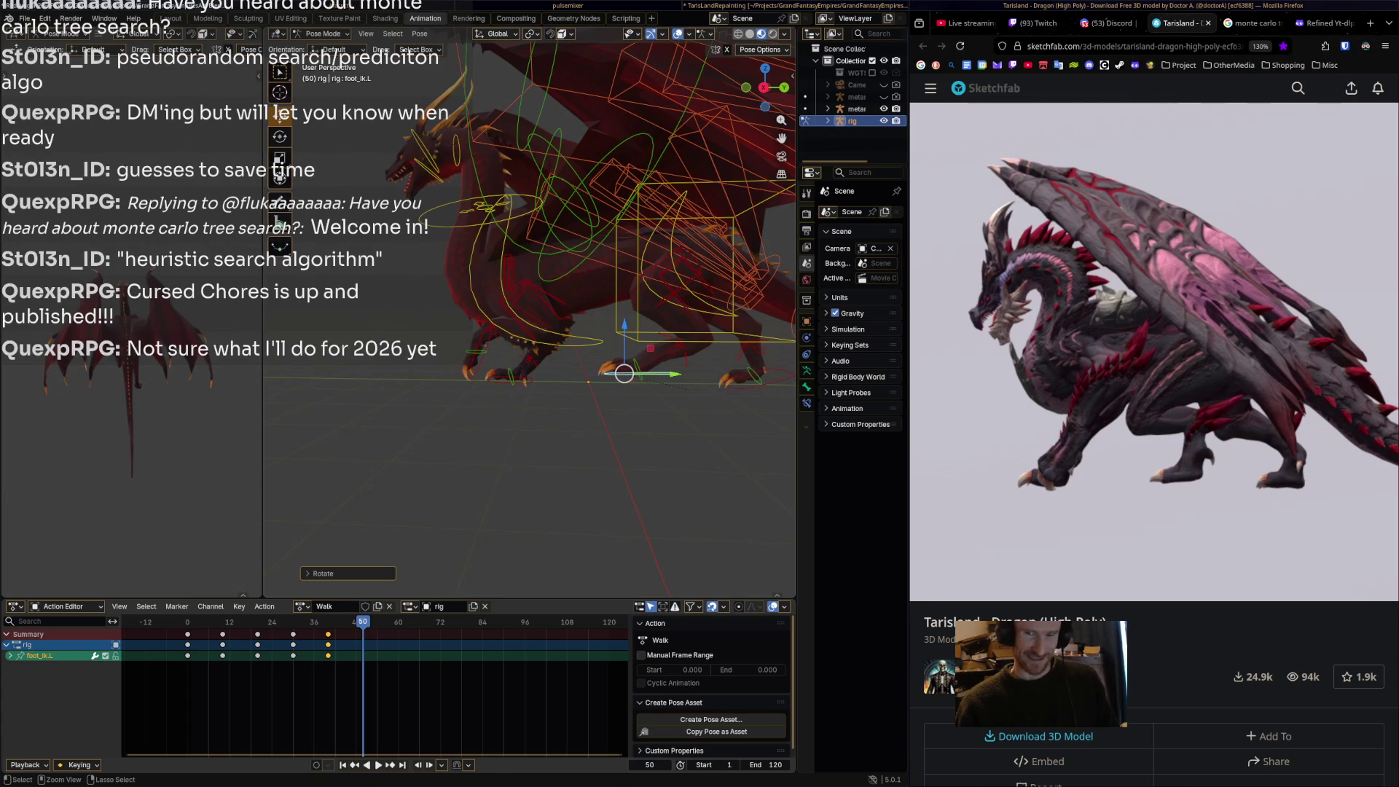
Save RedDragon2.blend and switch to the Social Stream Ninja workspace.
key(ctrl+s)
mouse_move(1152, 350)
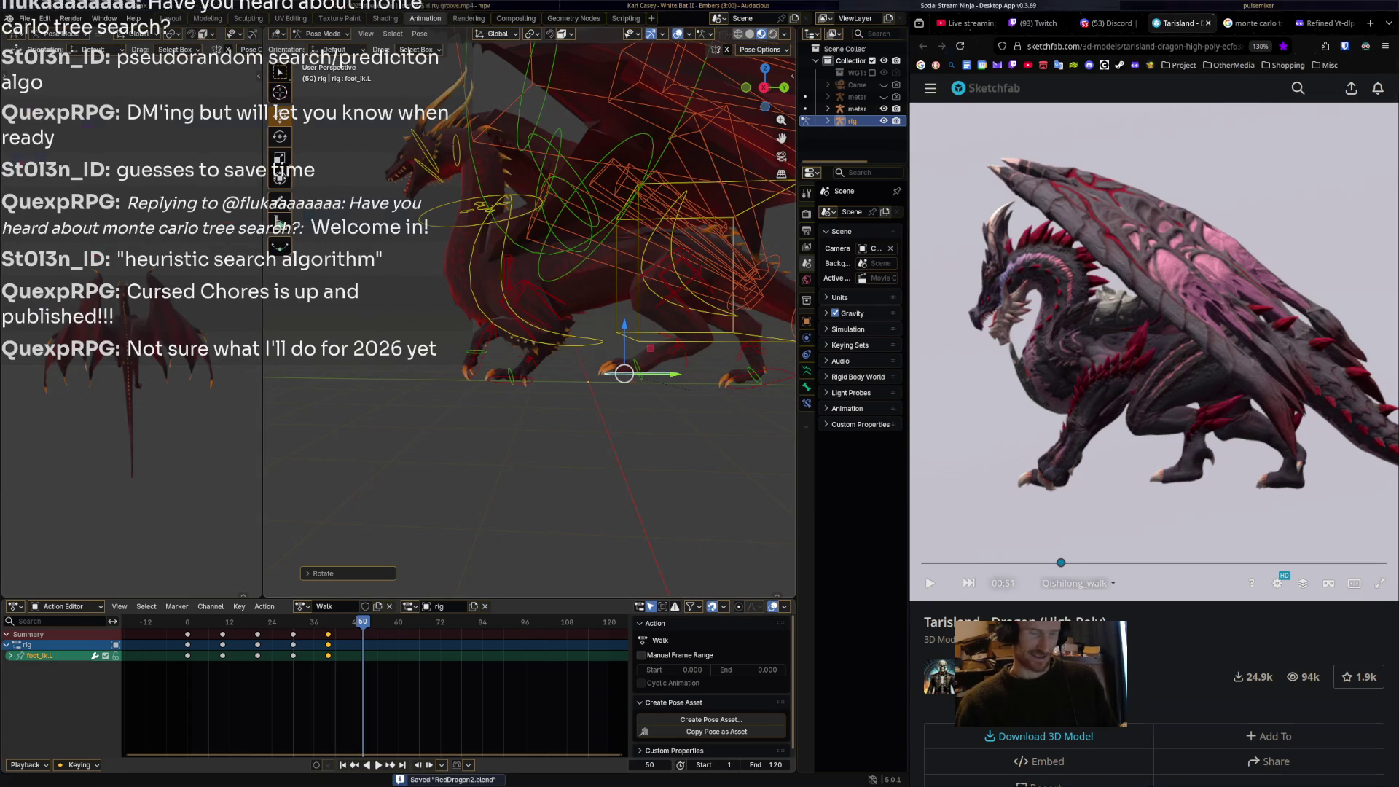
key(super+2)
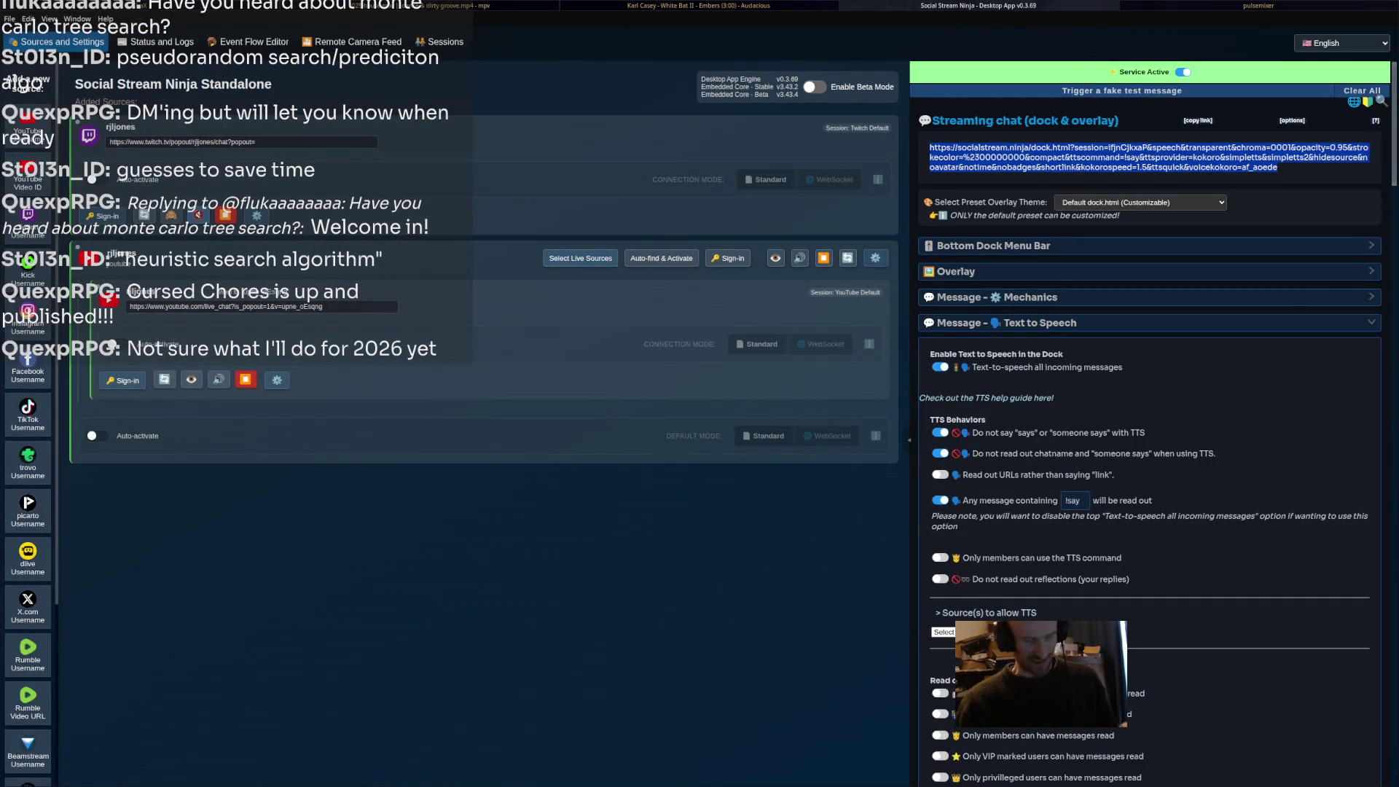
Open the creator's itch.io profile page in a new browser window.
key(super+w)
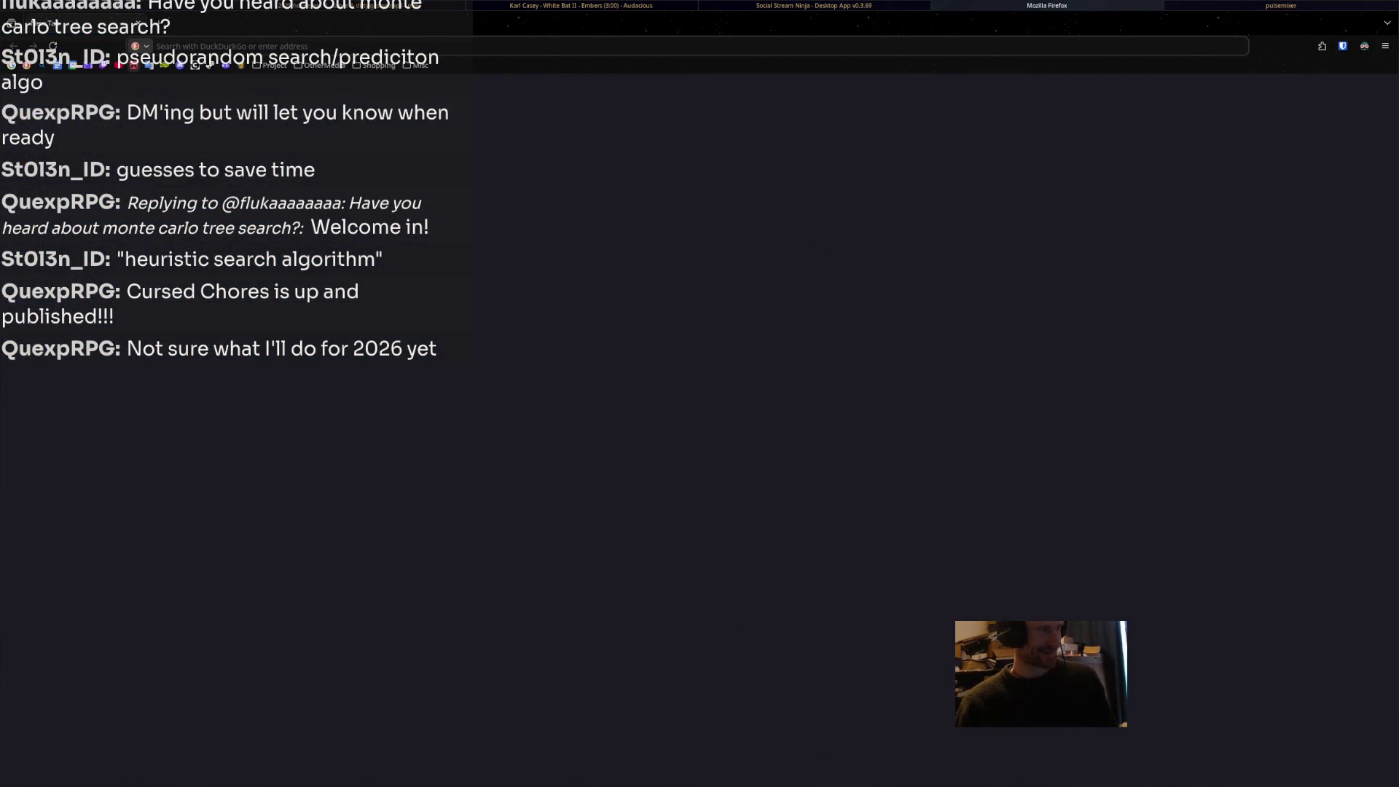
text(rjljones.itch.io)
key(Return)
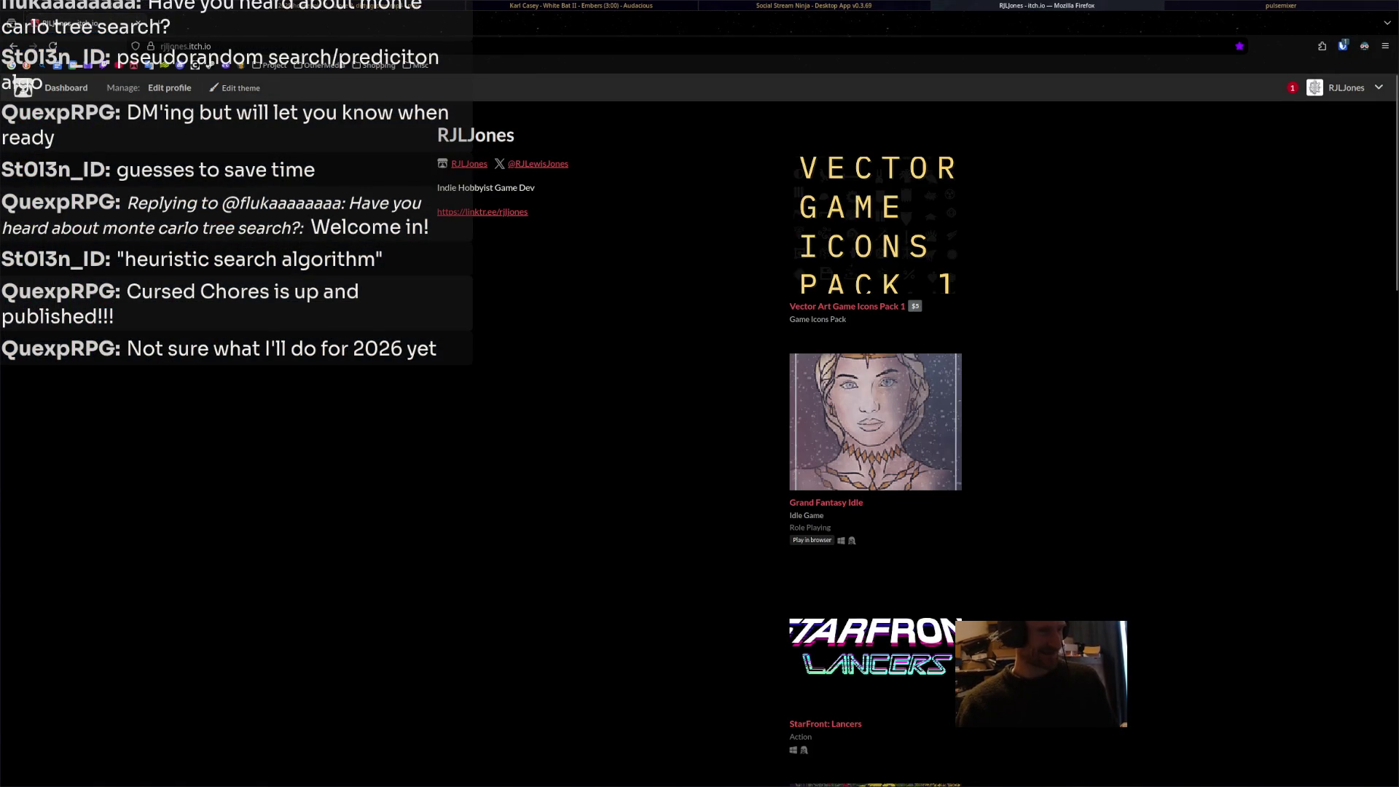
Search itch.io for 'cursed chores' and scroll through the results.
click(23, 87)
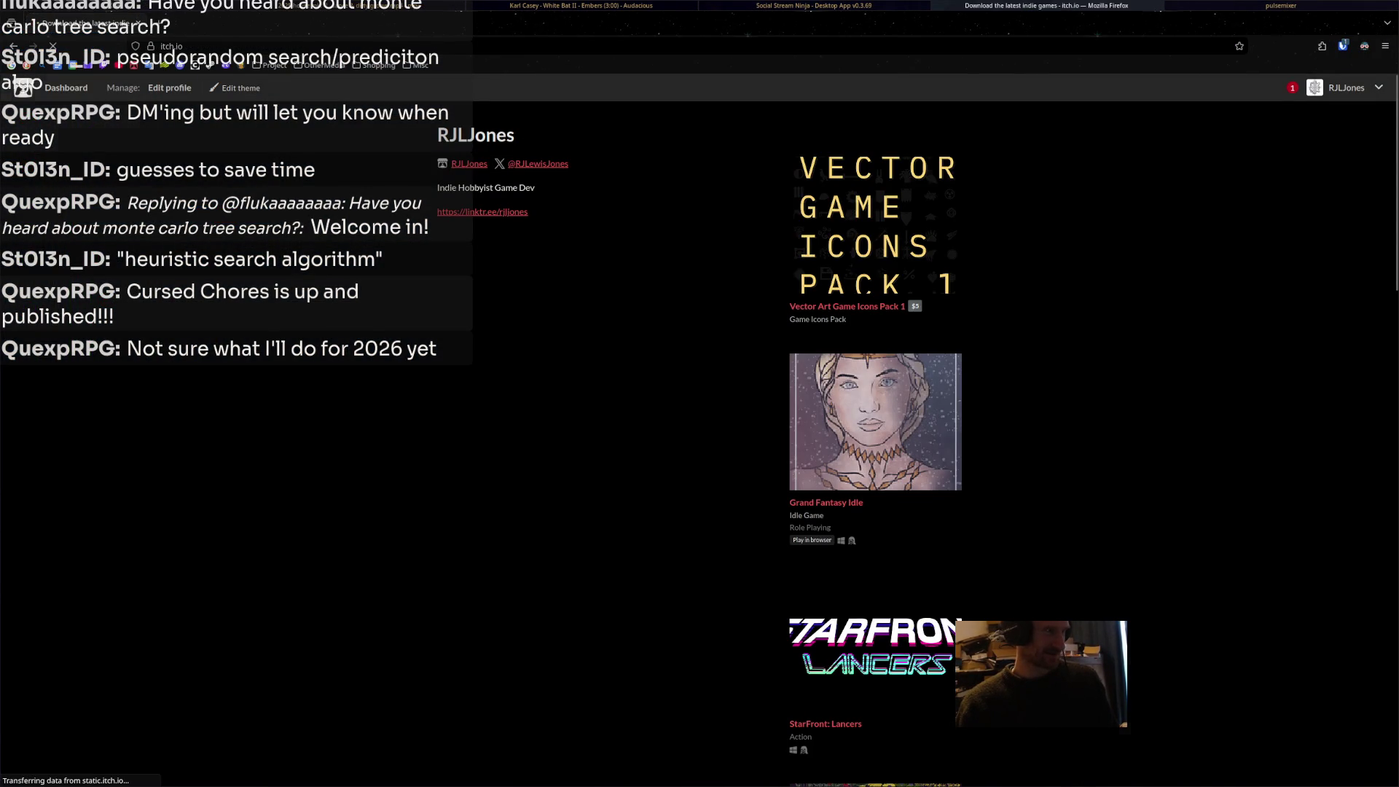
text(cursed)
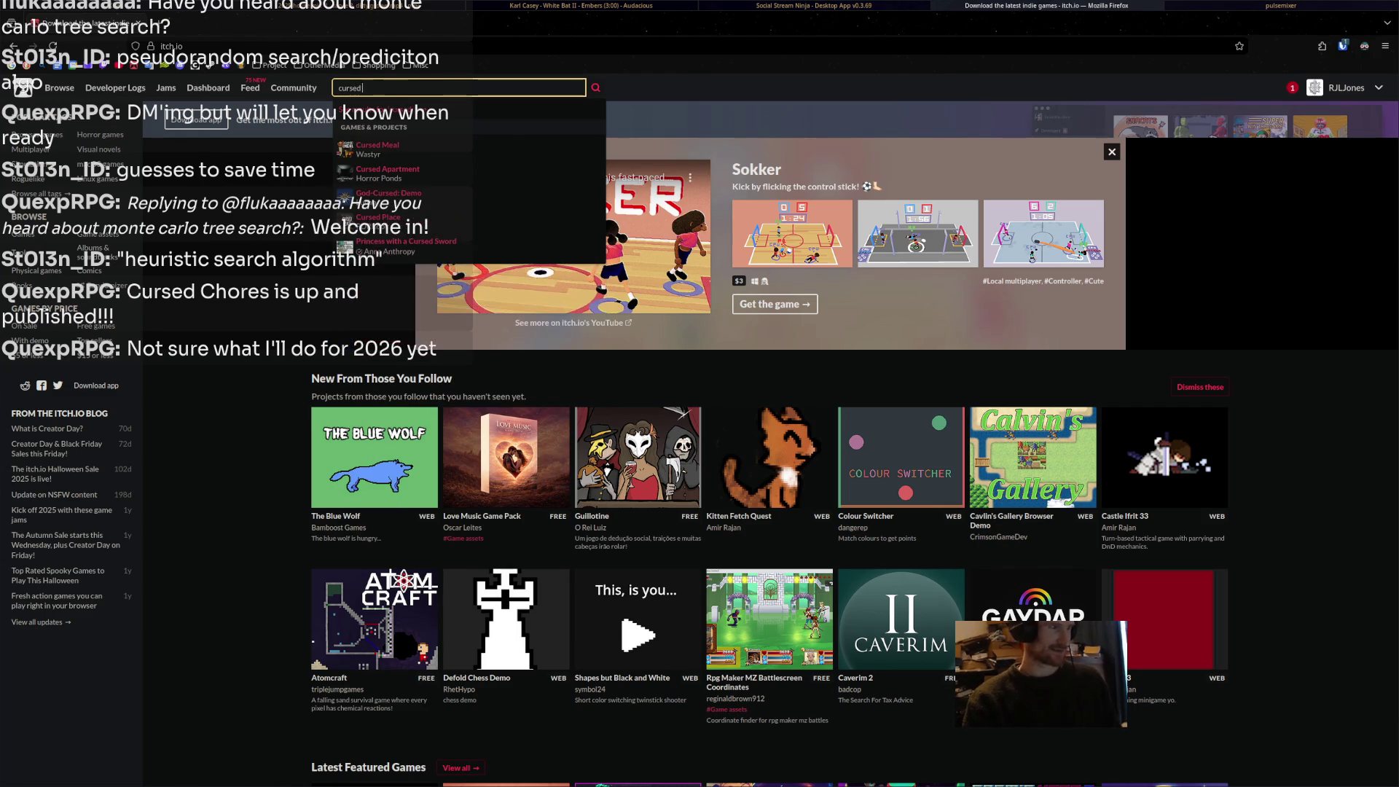
text( chores)
key(Return)
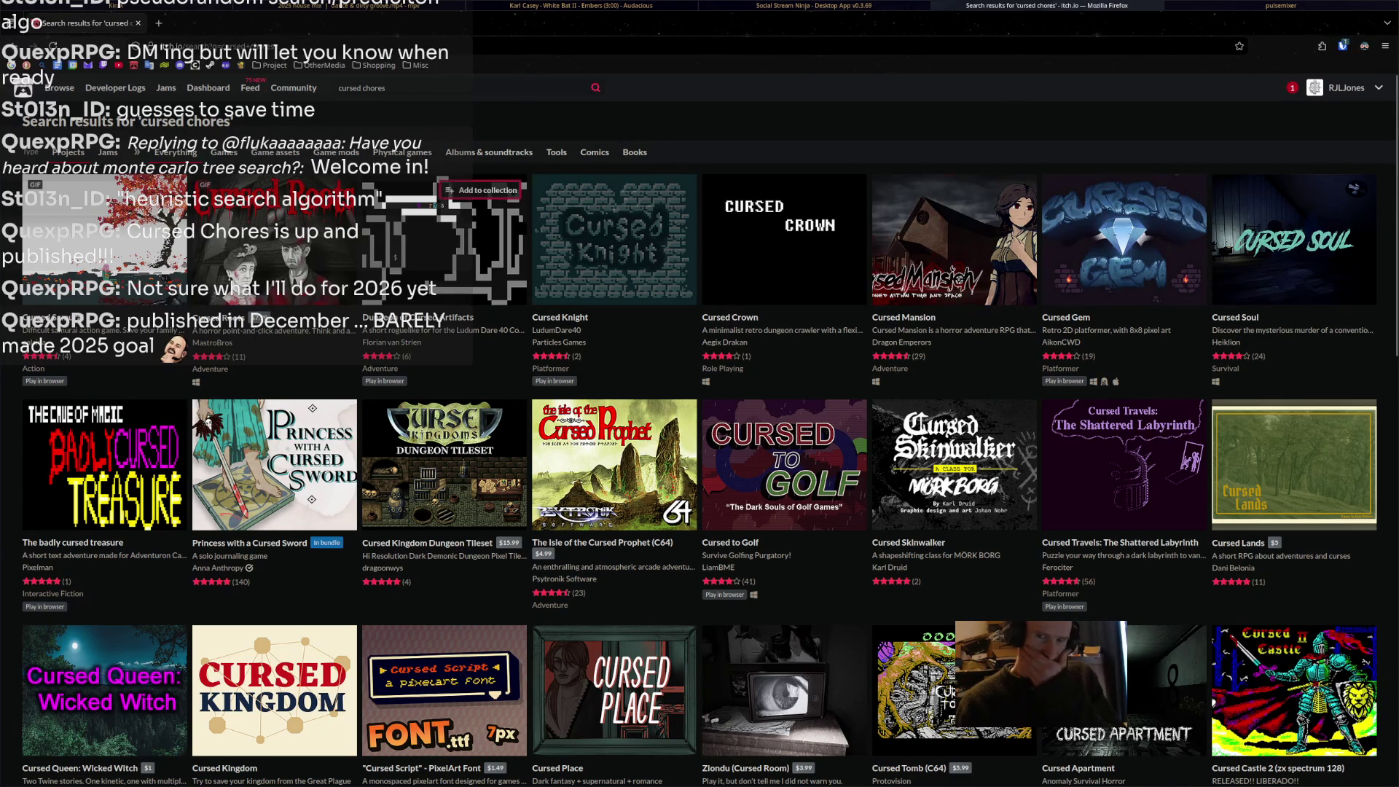
scroll(445, 241, down, 3)
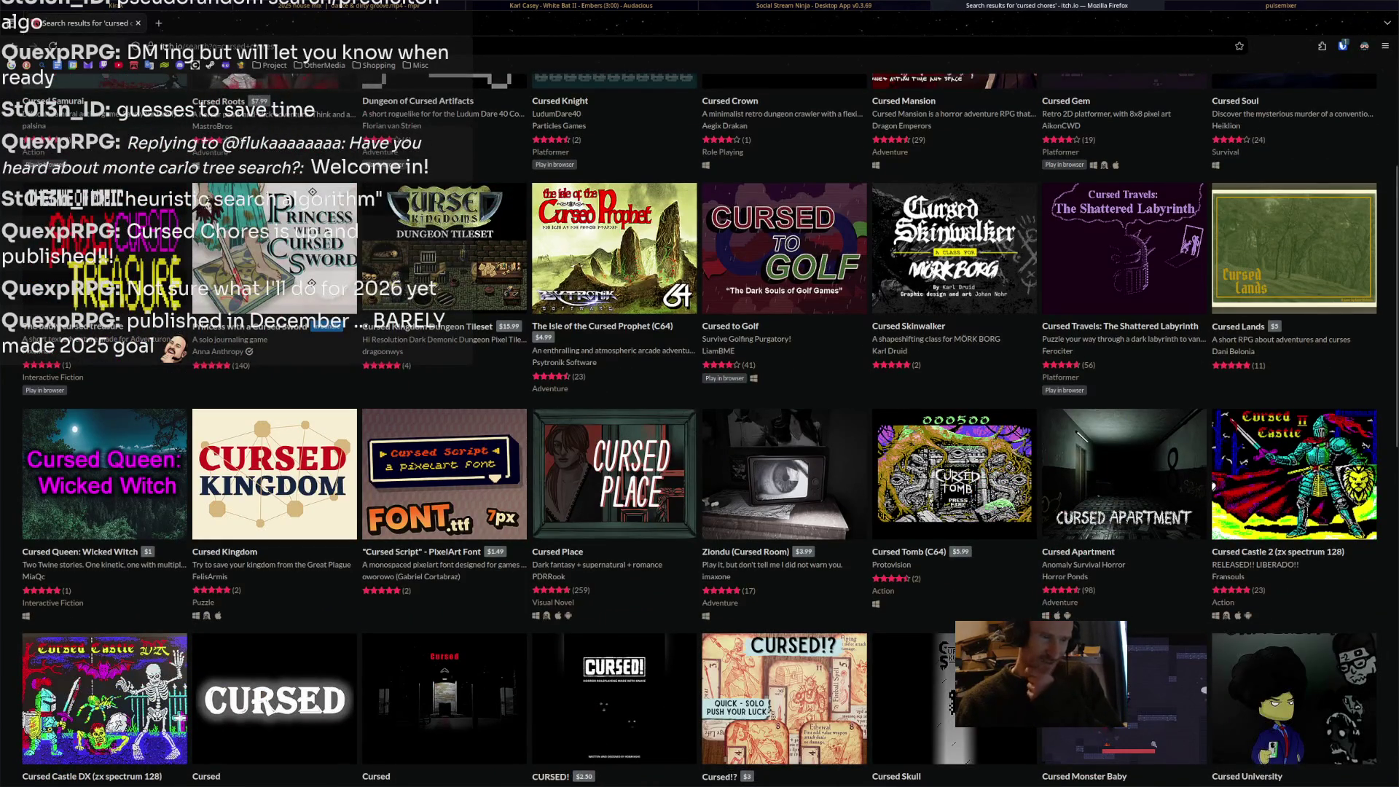
scroll(444, 255, down, 3)
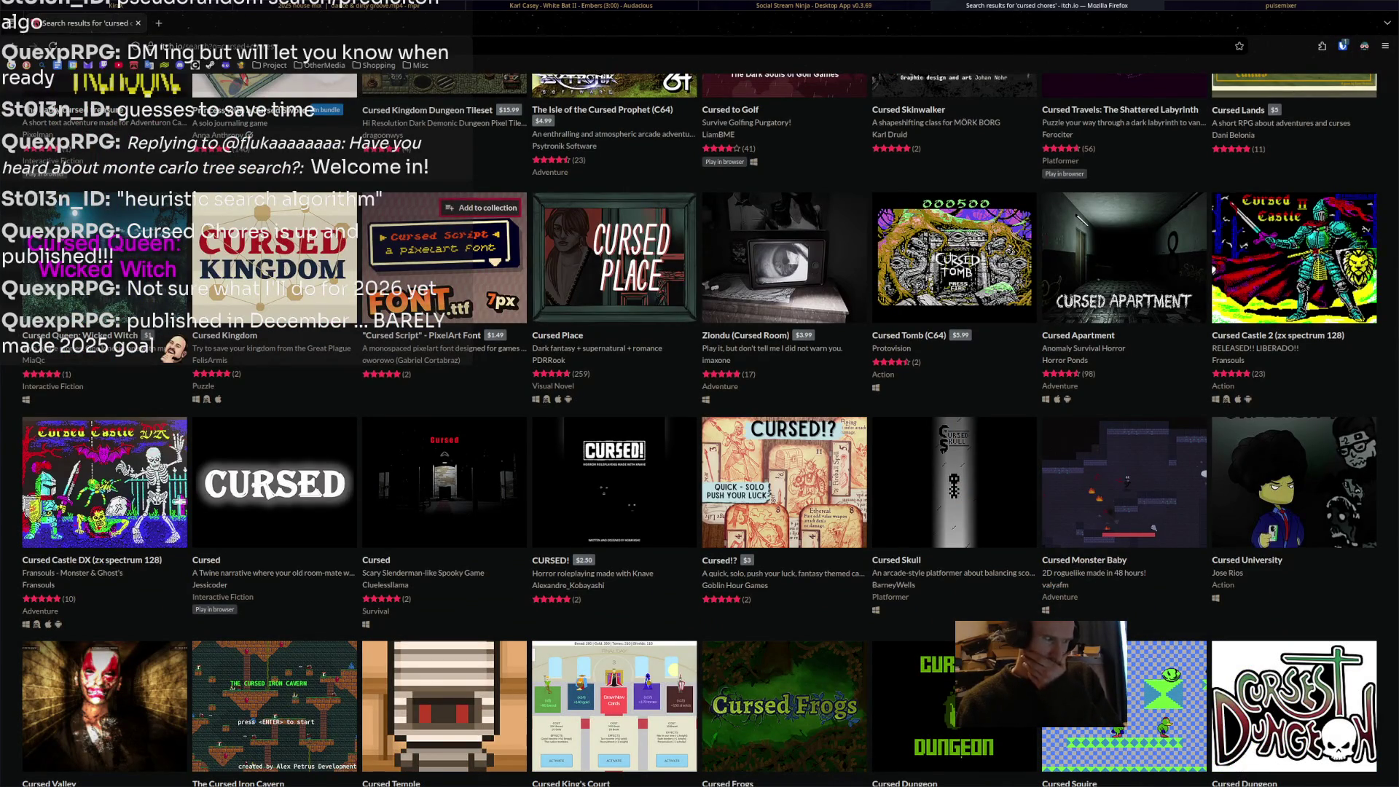
scroll(445, 218, up, 6)
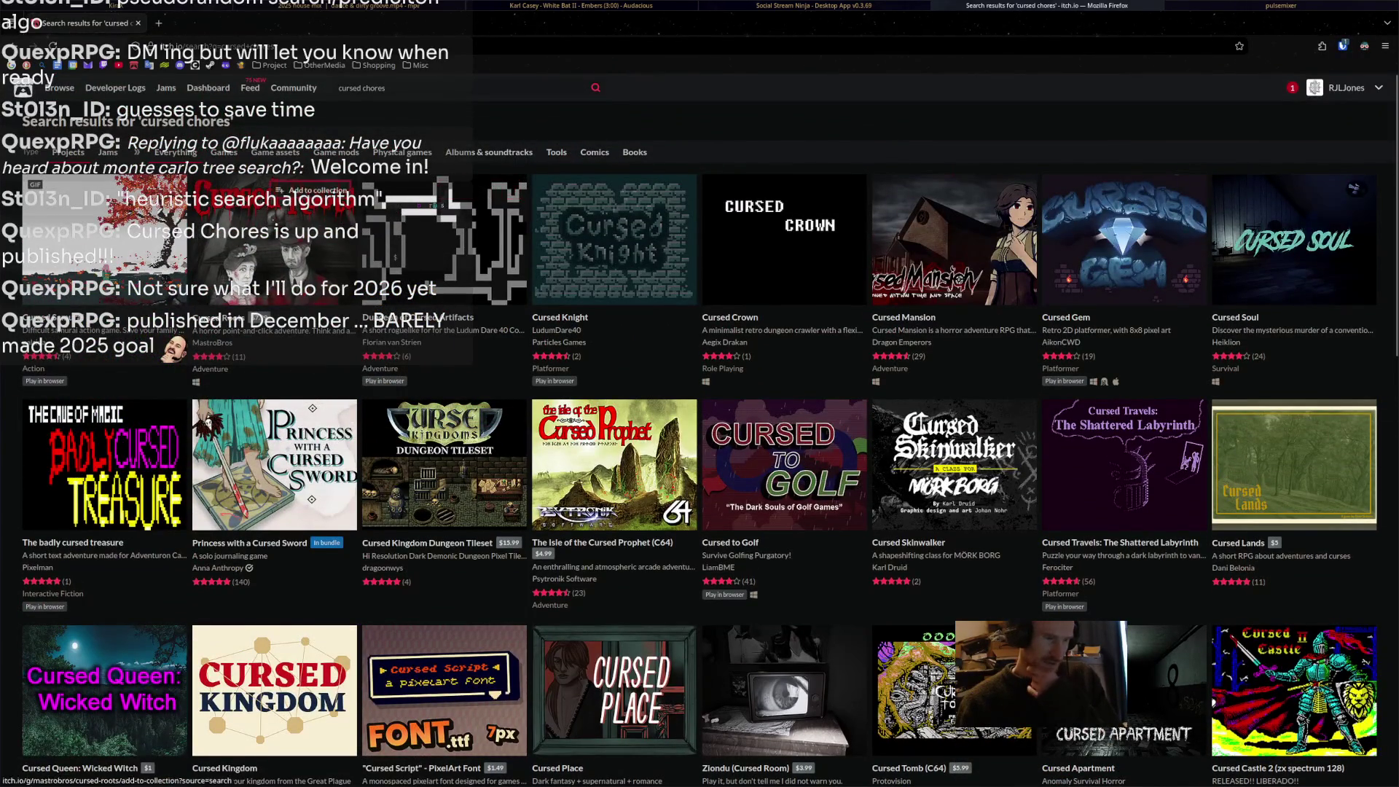
Search itch.io for the game developer's username and open their profile page.
click(457, 87)
text(quexp)
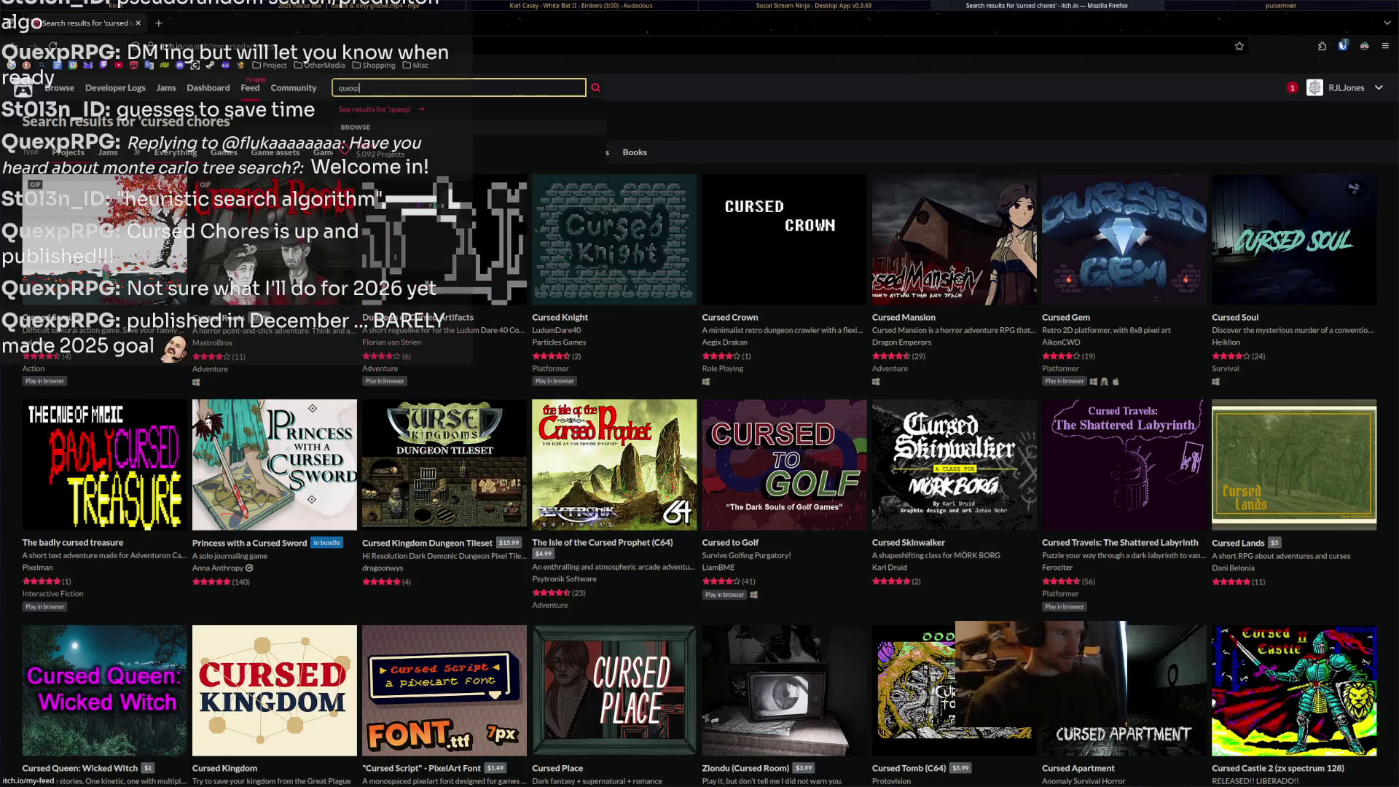
key(Return)
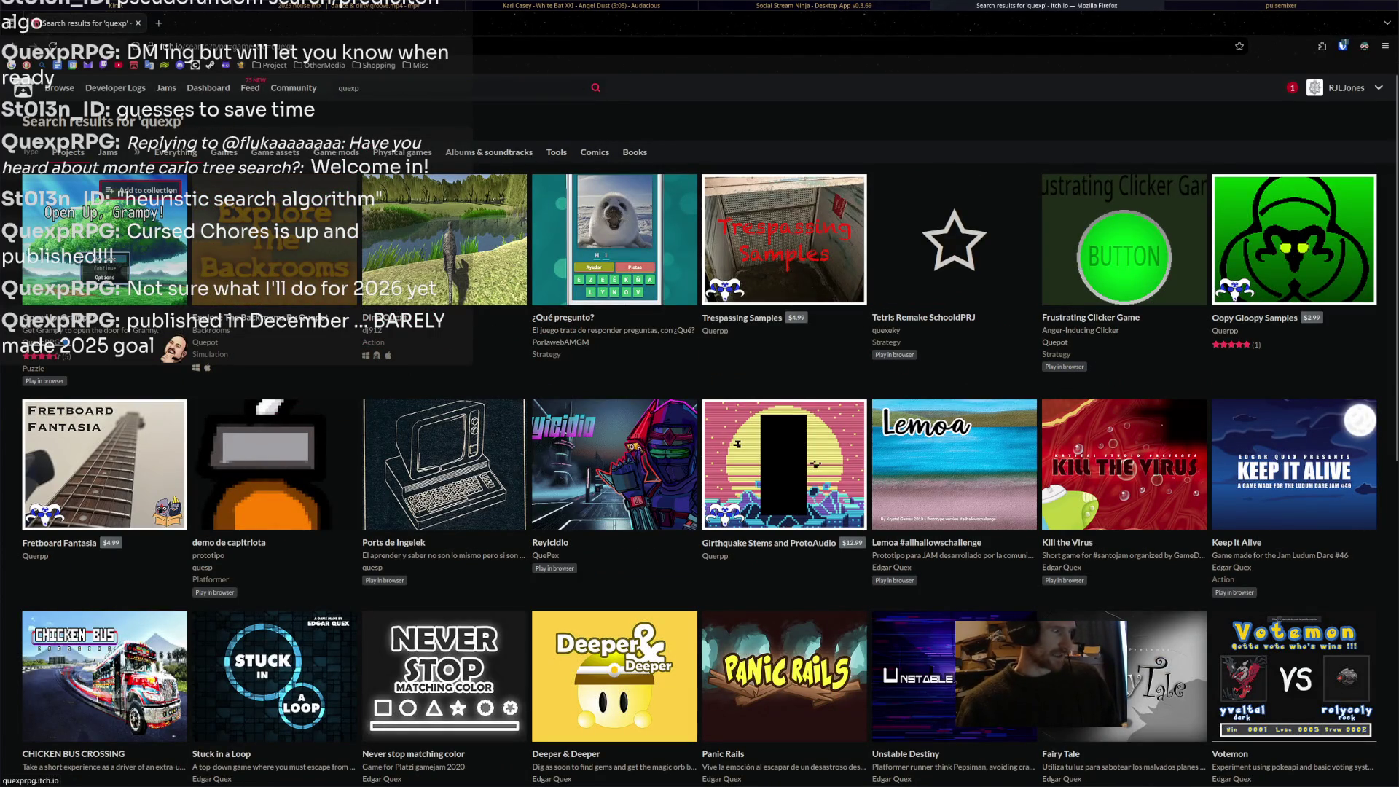
click(37, 342)
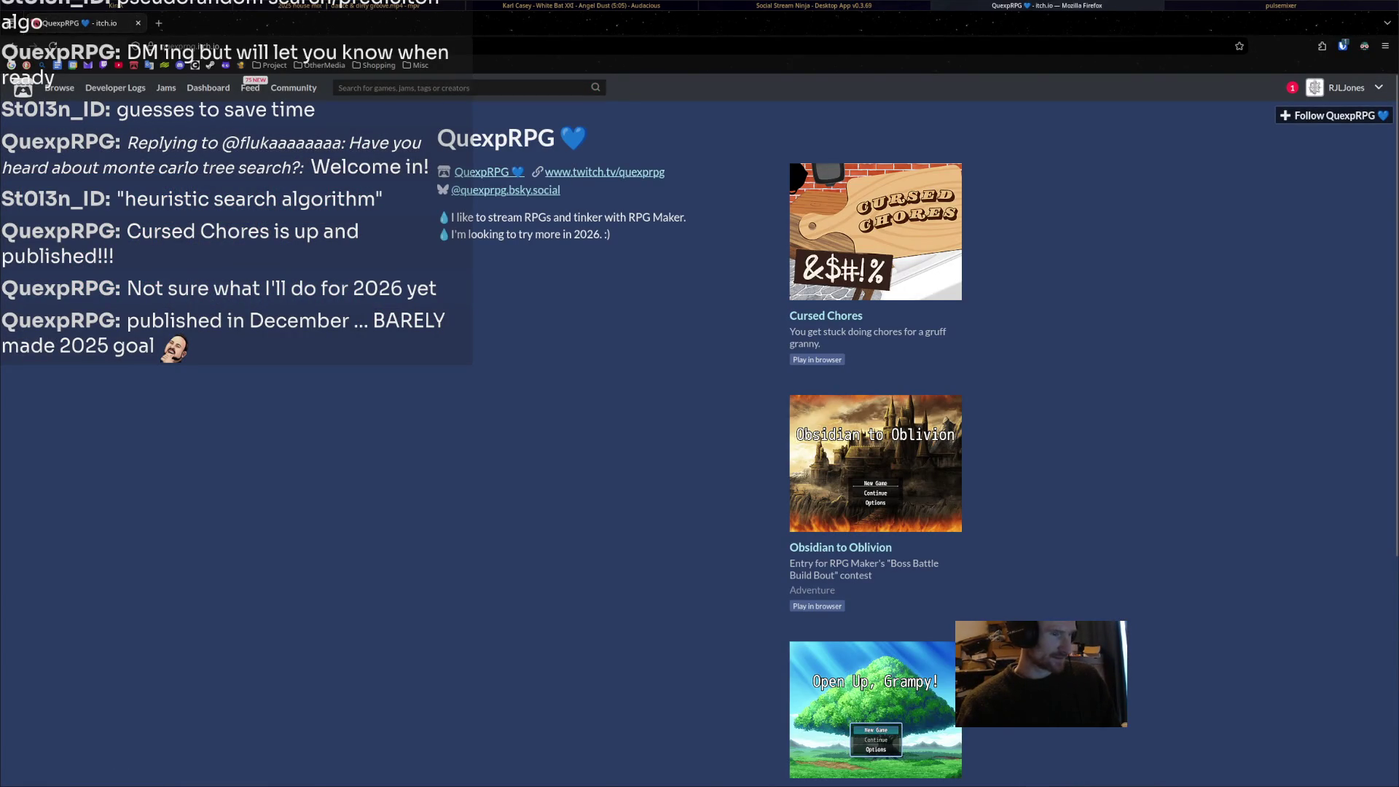
Open the Cursed Chores page, zoom it to 130%, skim the description and launch the game.
click(875, 231)
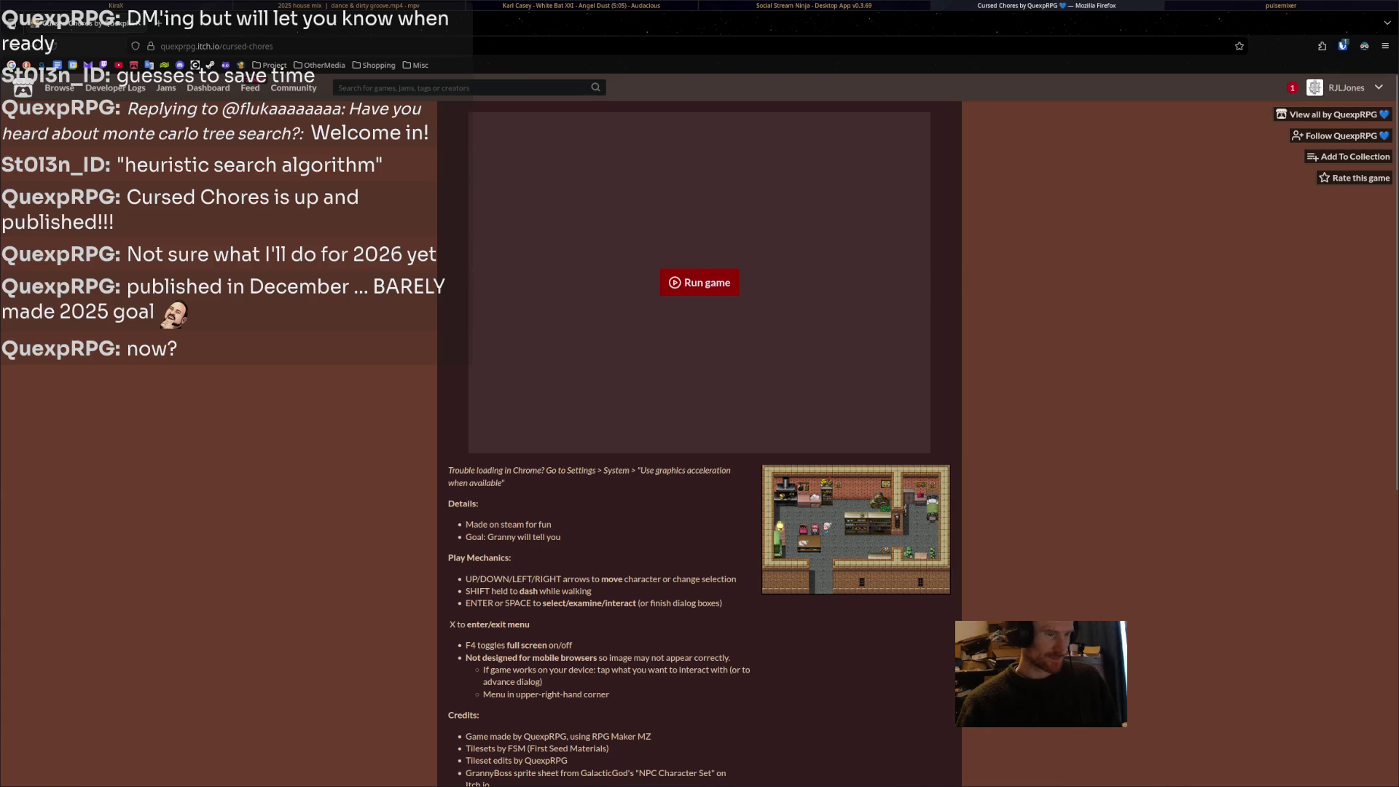
key(ctrl+plus)
key(ctrl+plus)
key(ctrl+plus)
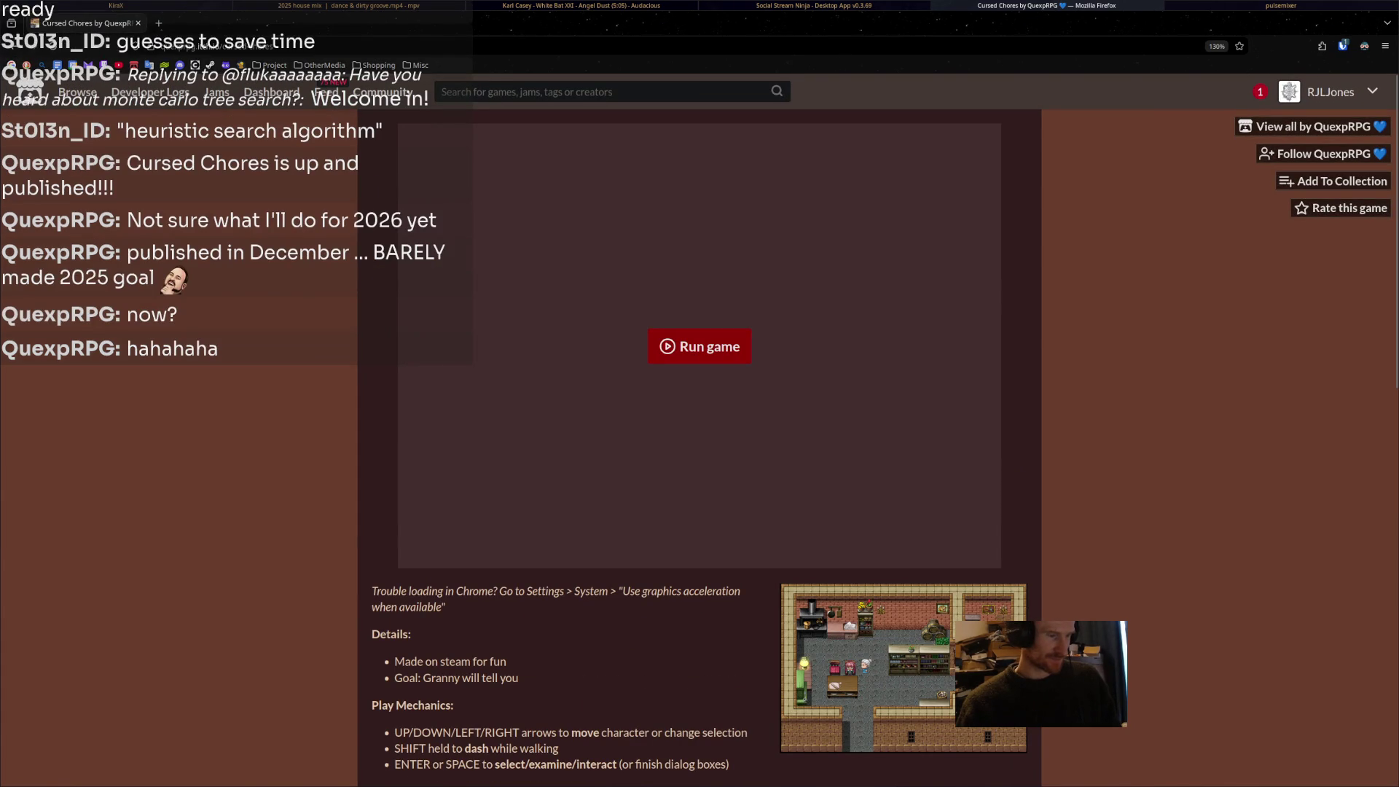
scroll(699, 437, down, 4)
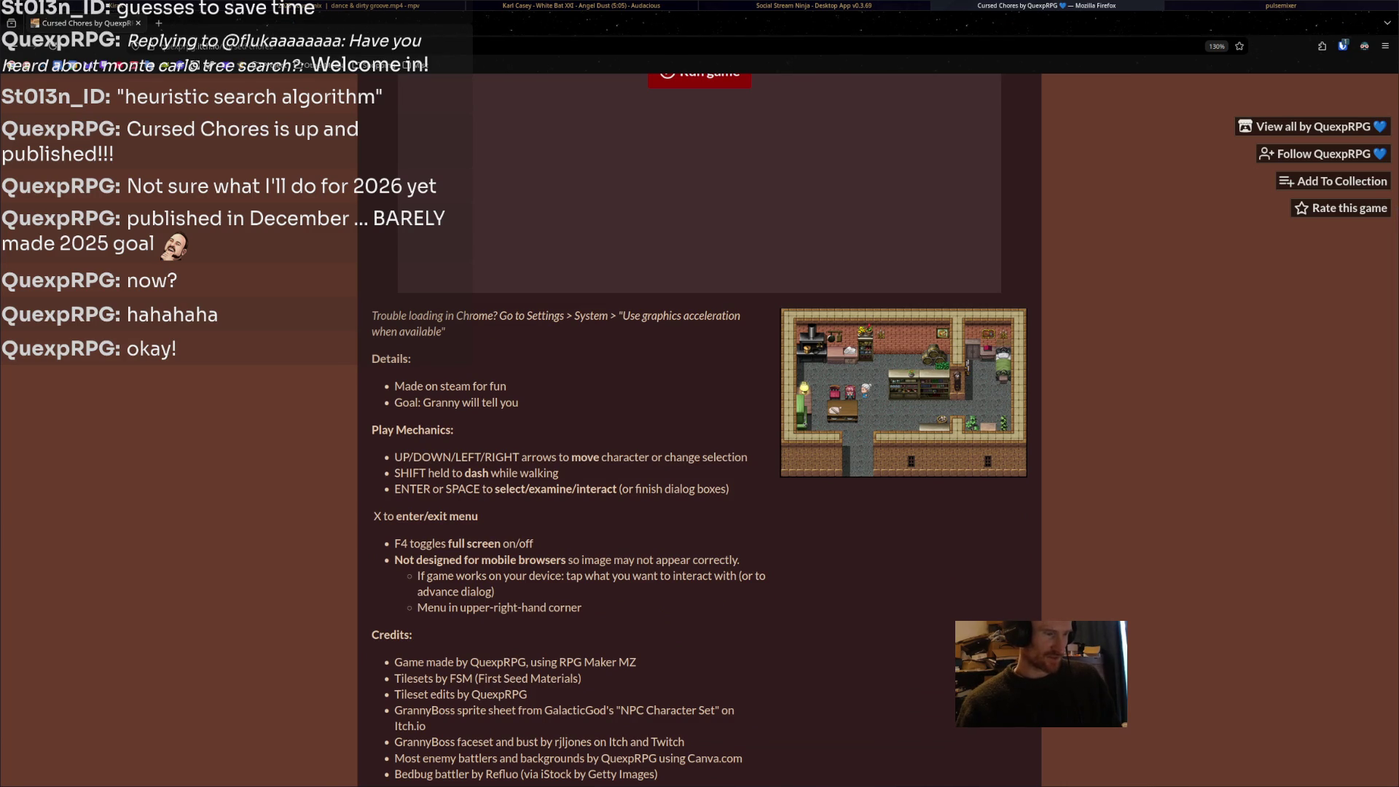
scroll(700, 437, down, 2)
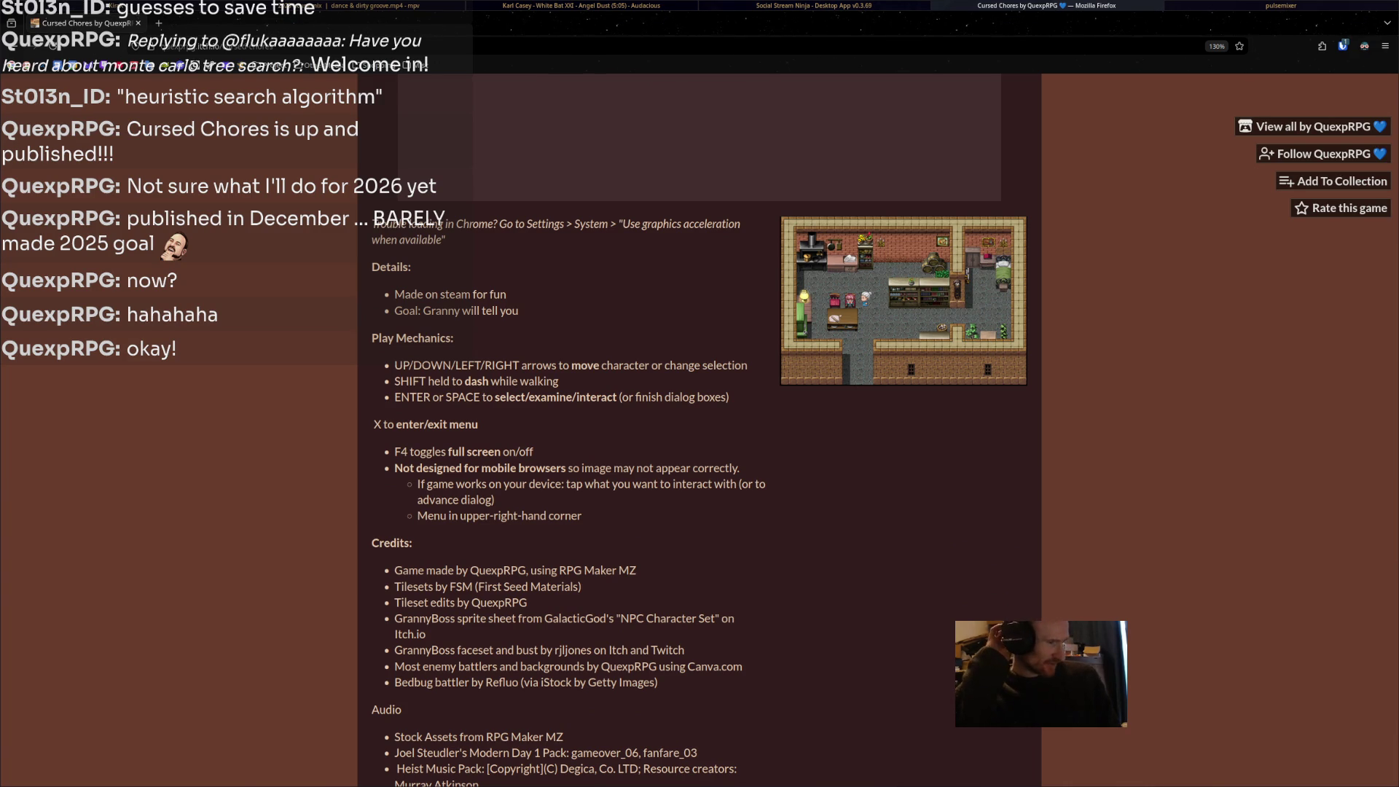
scroll(699, 346, up, 5)
click(699, 345)
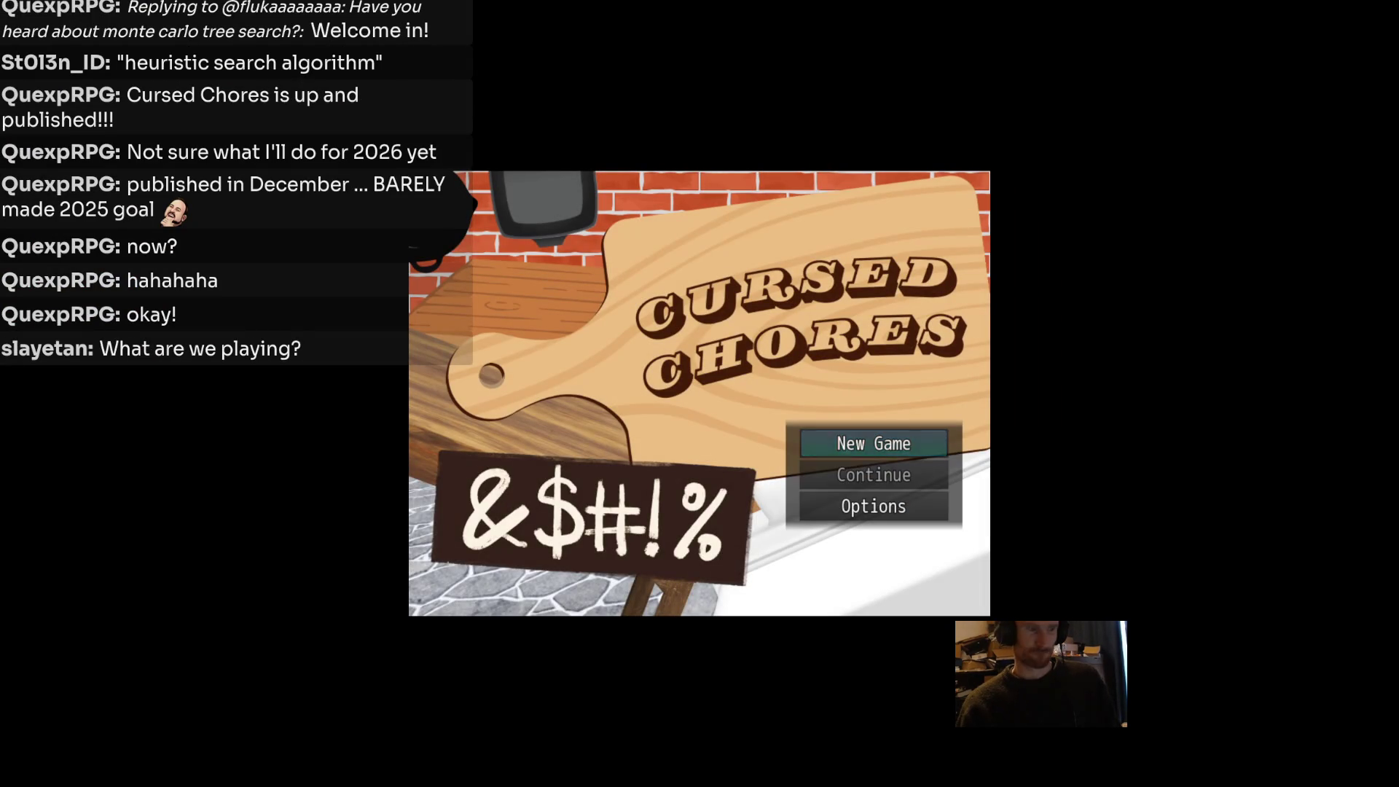
Put the Cursed Chores frame in fullscreen and highlight New Game on the title menu.
key(Up)
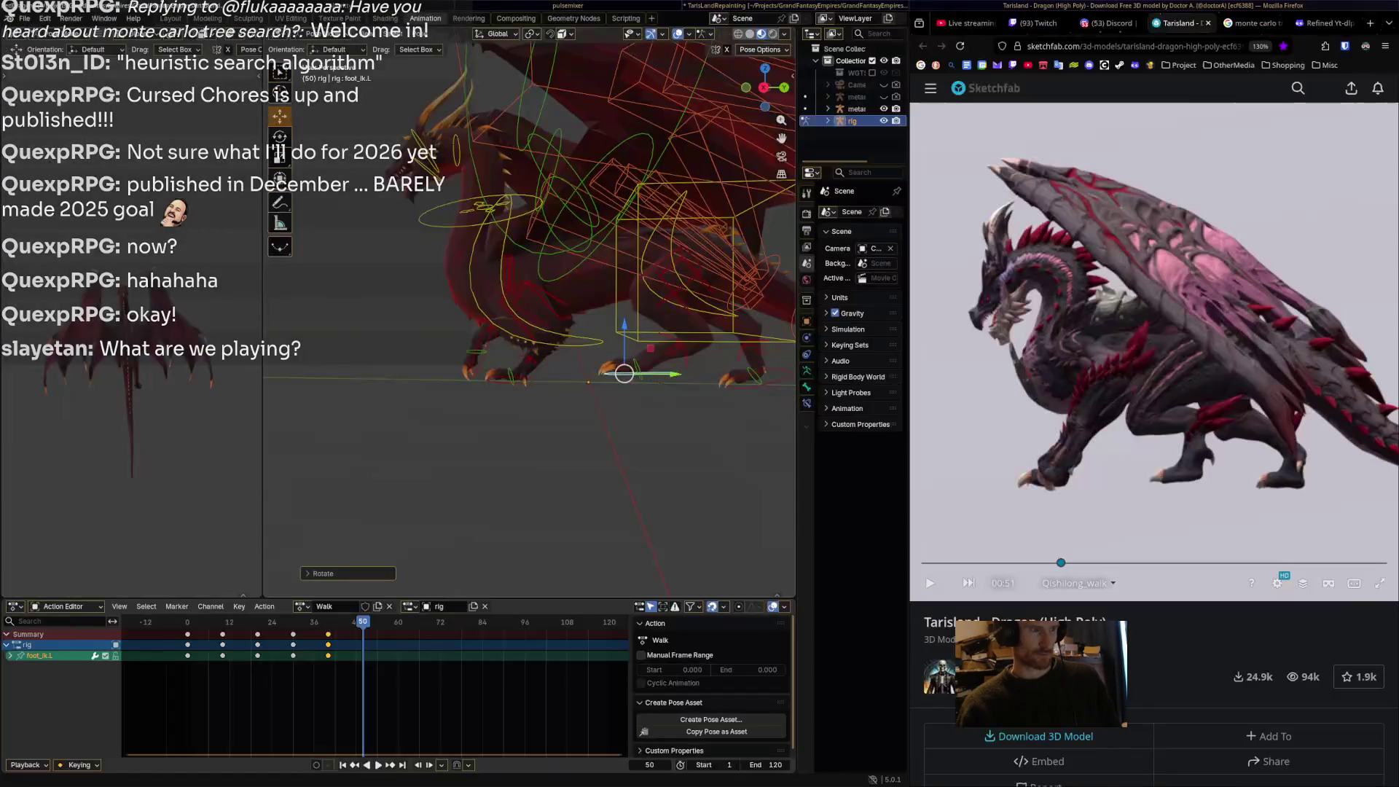
key(alt+Tab)
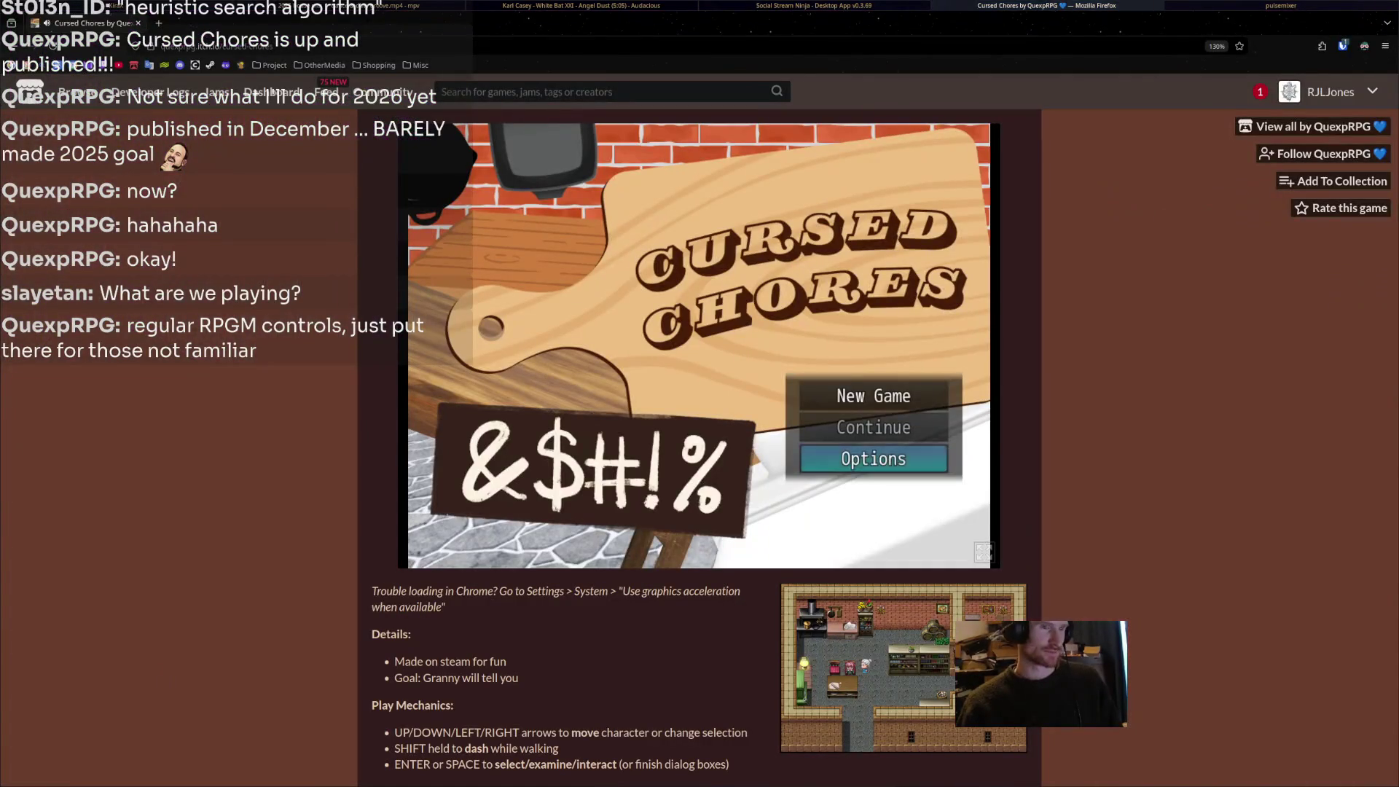
click(984, 552)
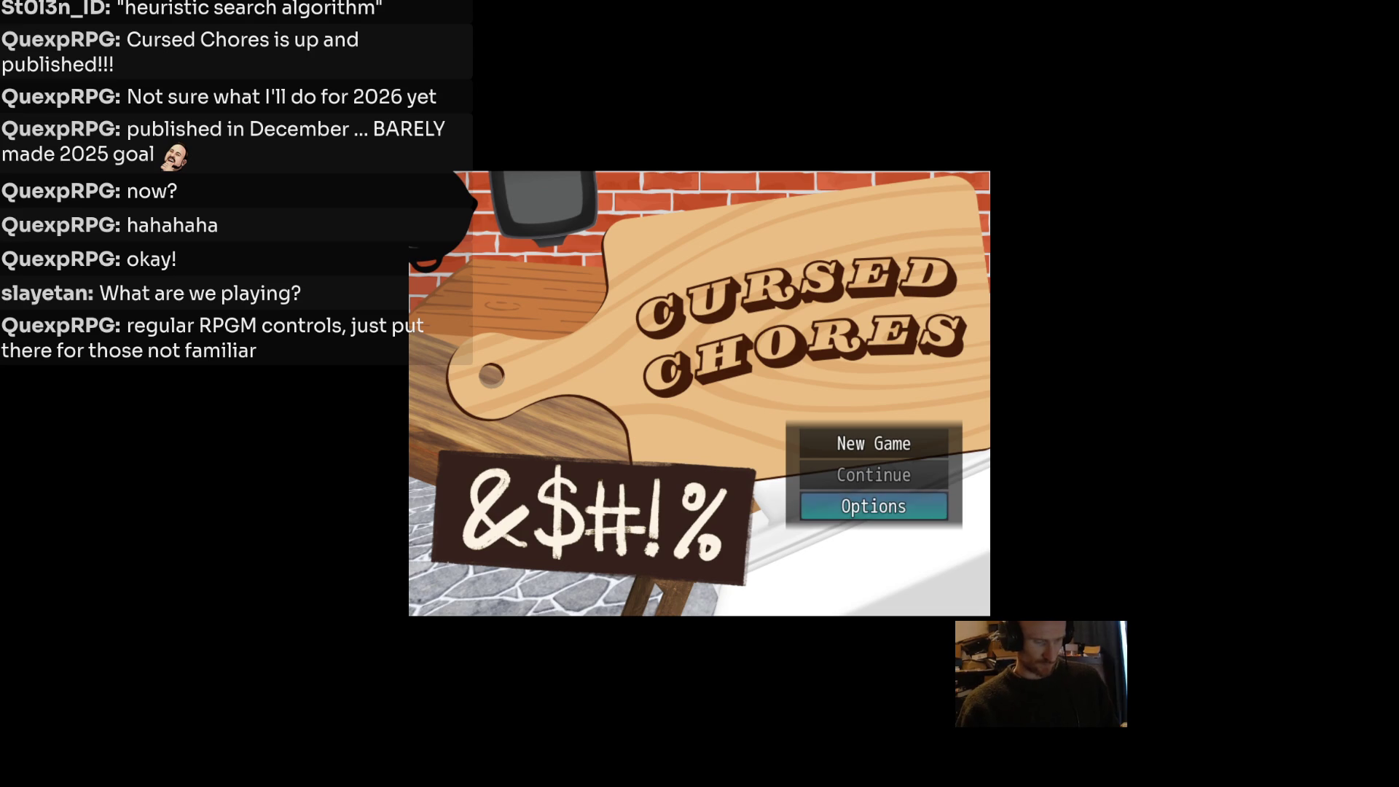
key(Up)
key(Up)
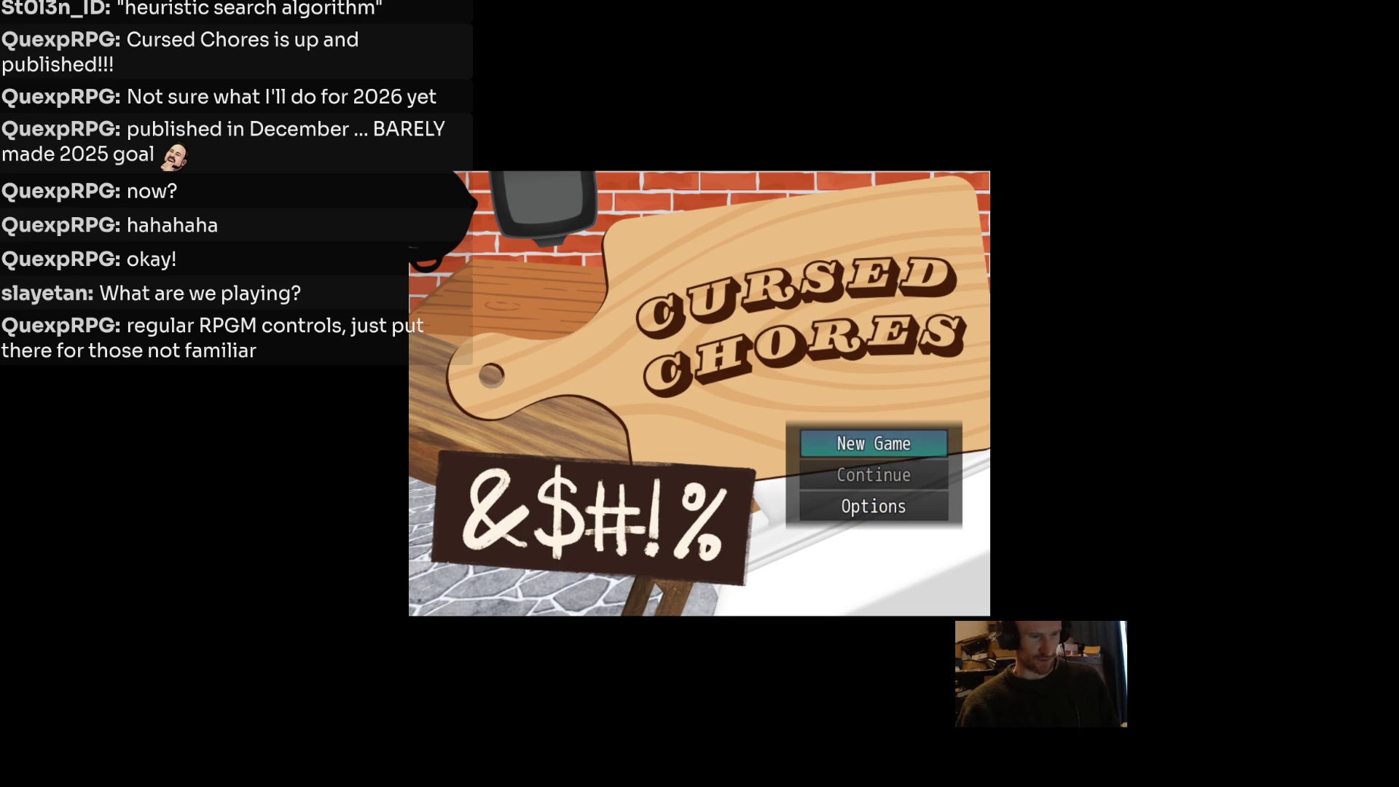
Begin a new game, skip the narration, and answer grandmother with 'None of your beeswax!'.
key(Return)
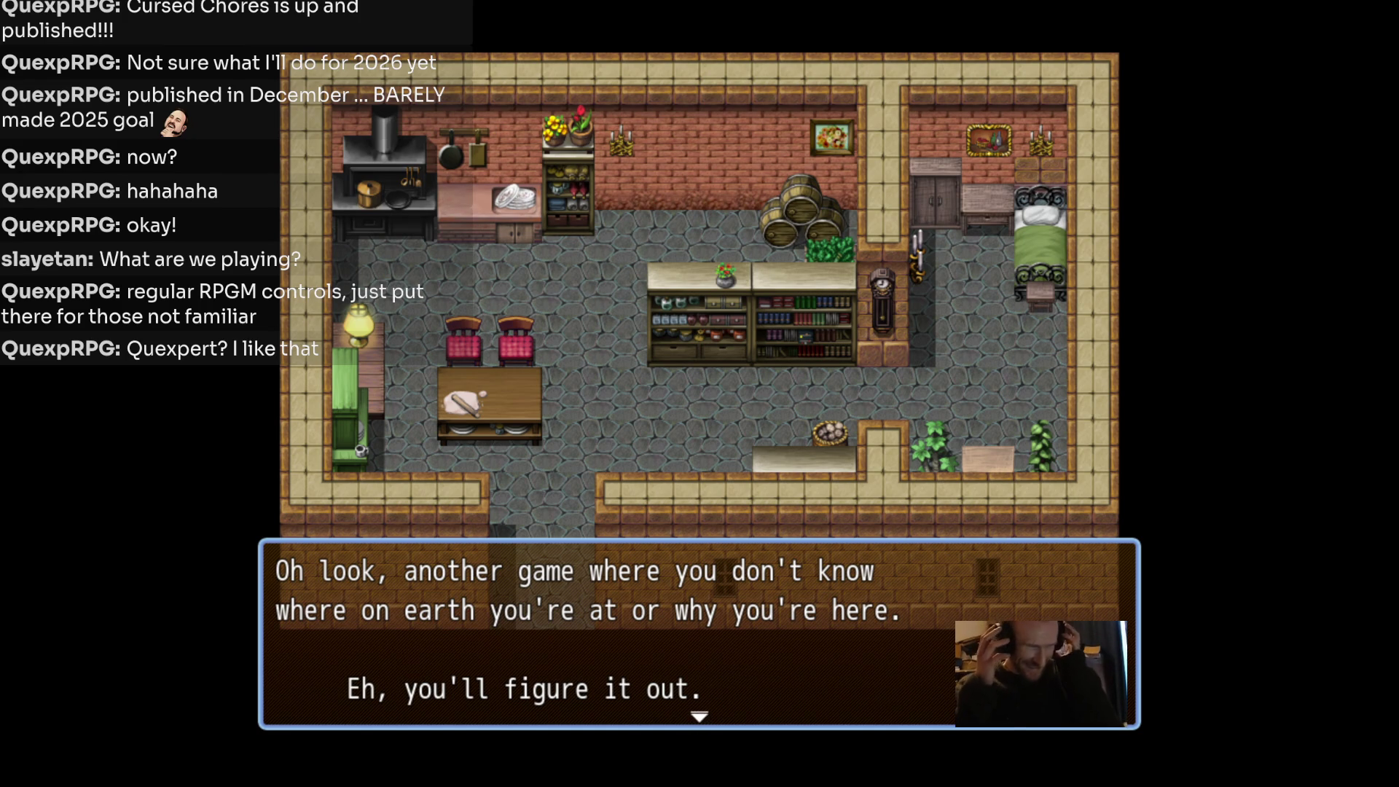
key(Return)
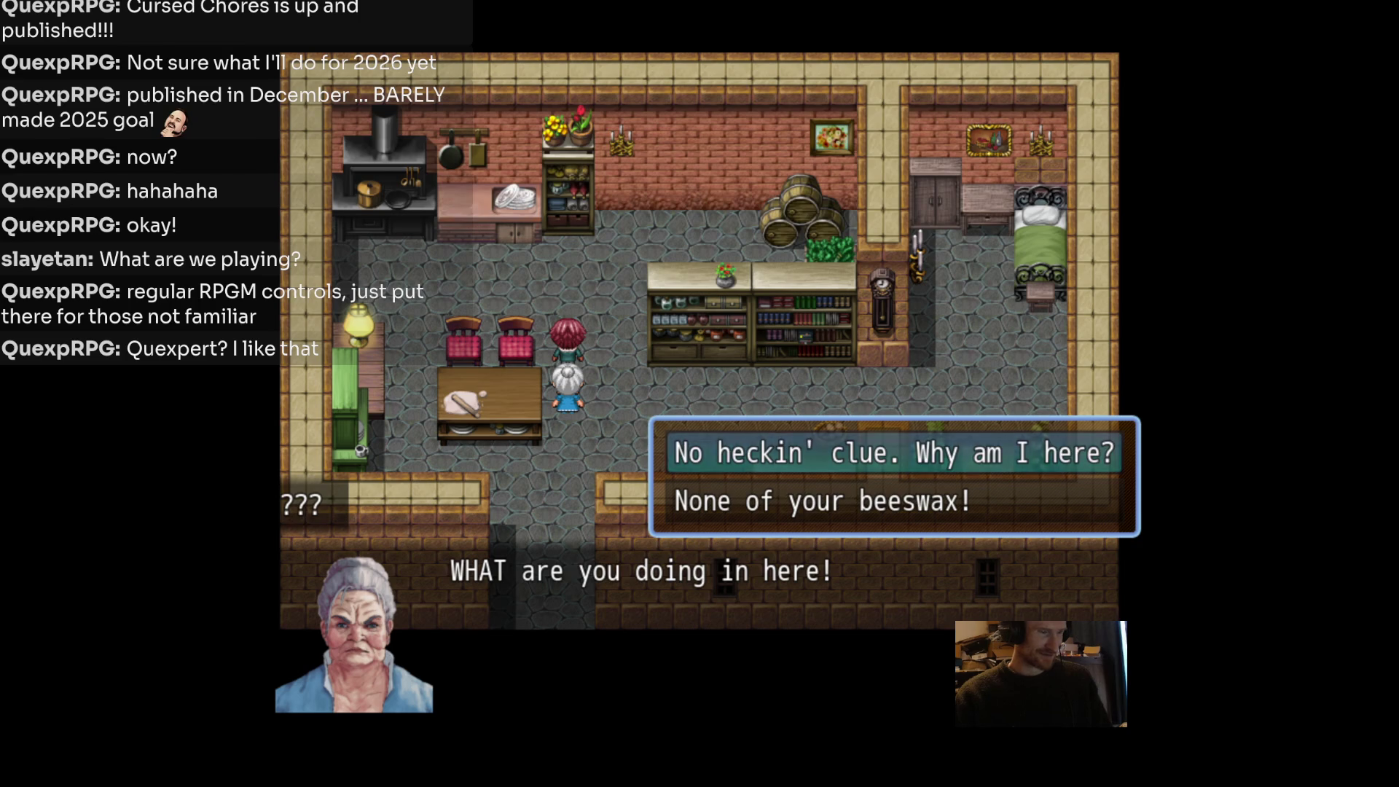
key(Down)
key(Up)
key(Down)
key(Return)
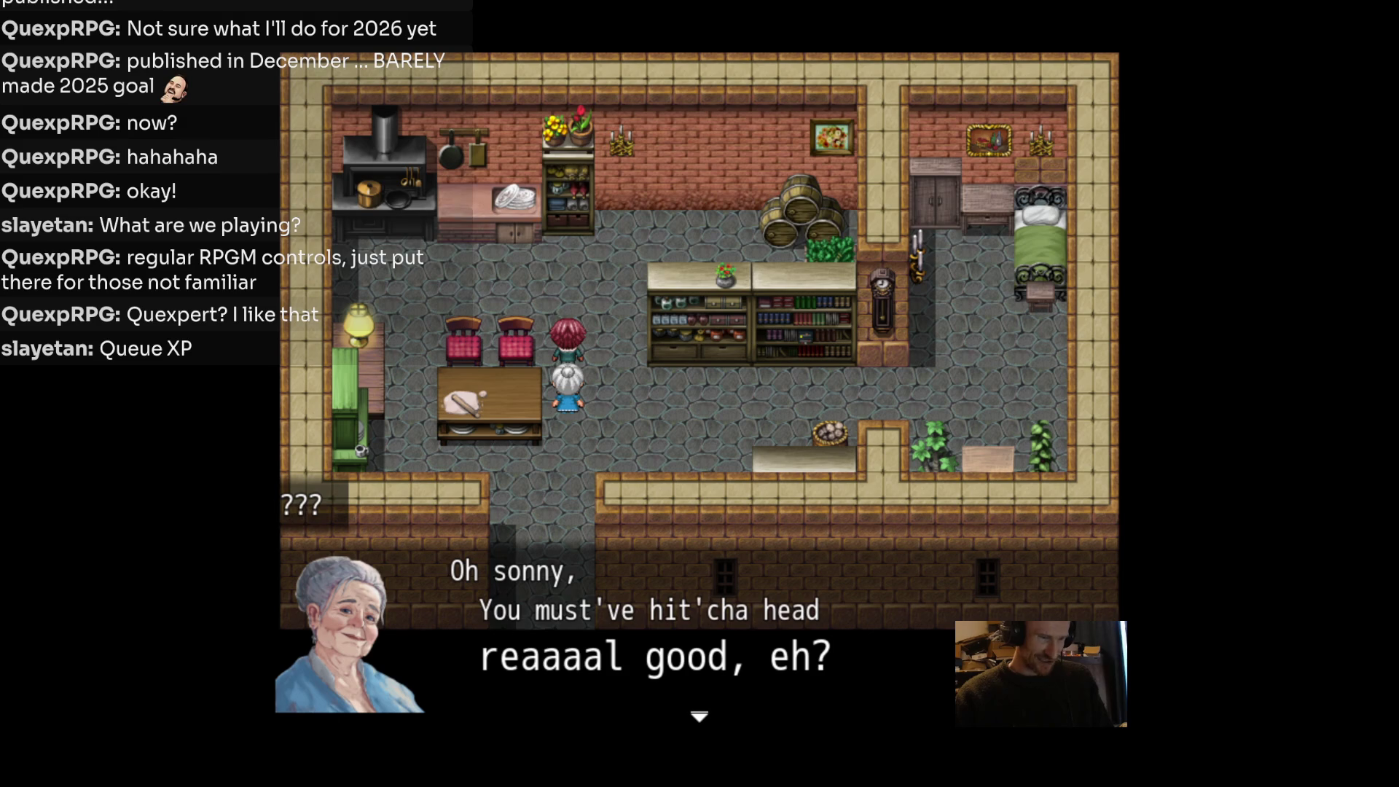
key(Return)
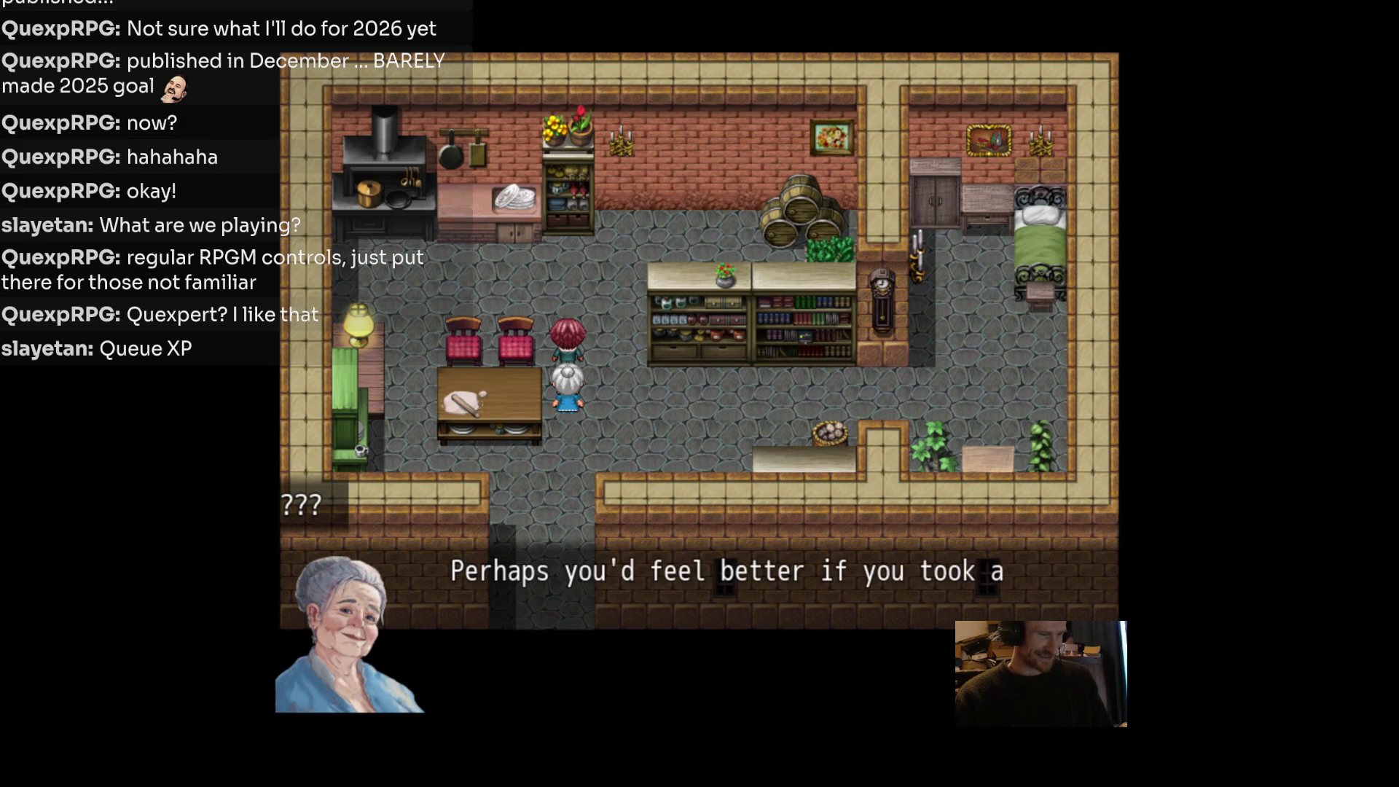
key(Return)
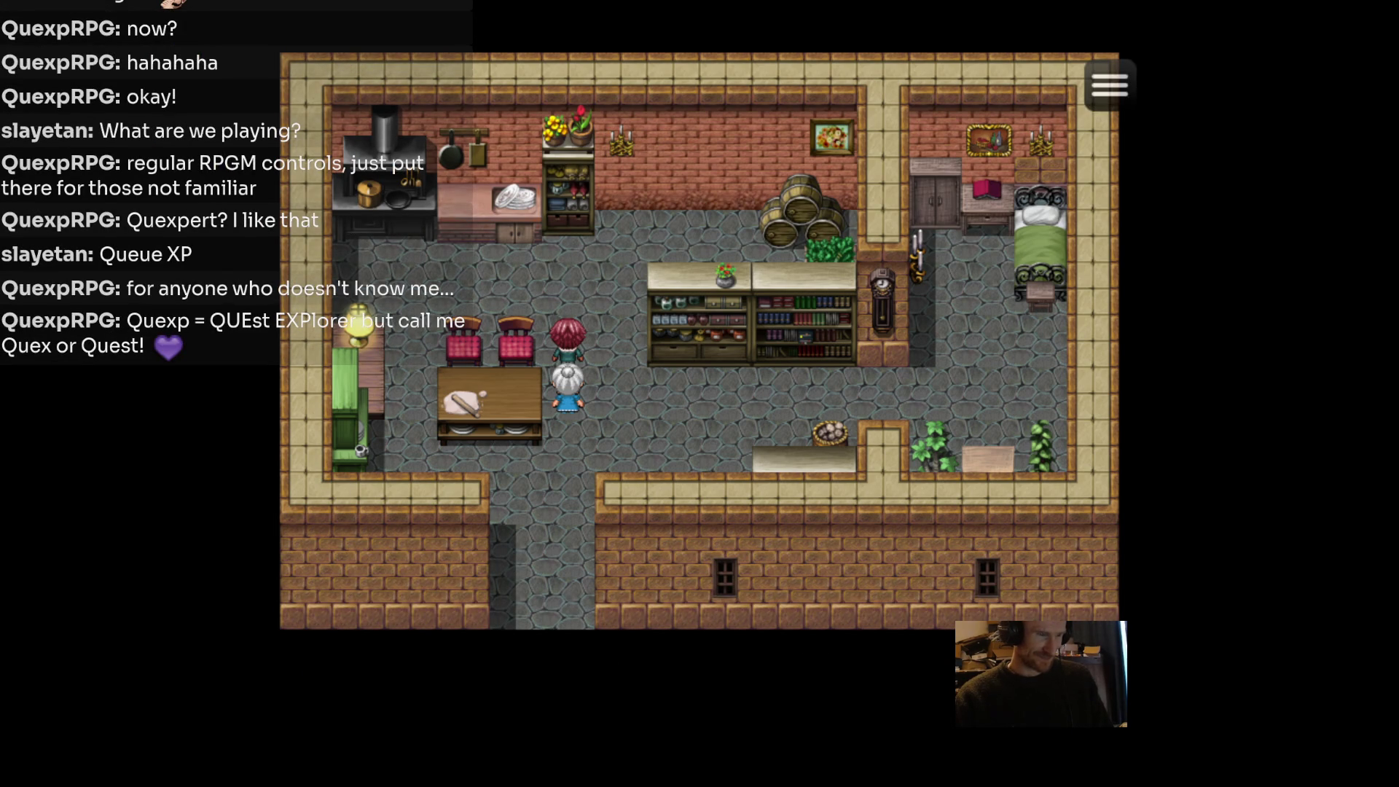
Walk around the kitchen to the grandmother and hear her nap suggestion.
key(Right)
key(Down)
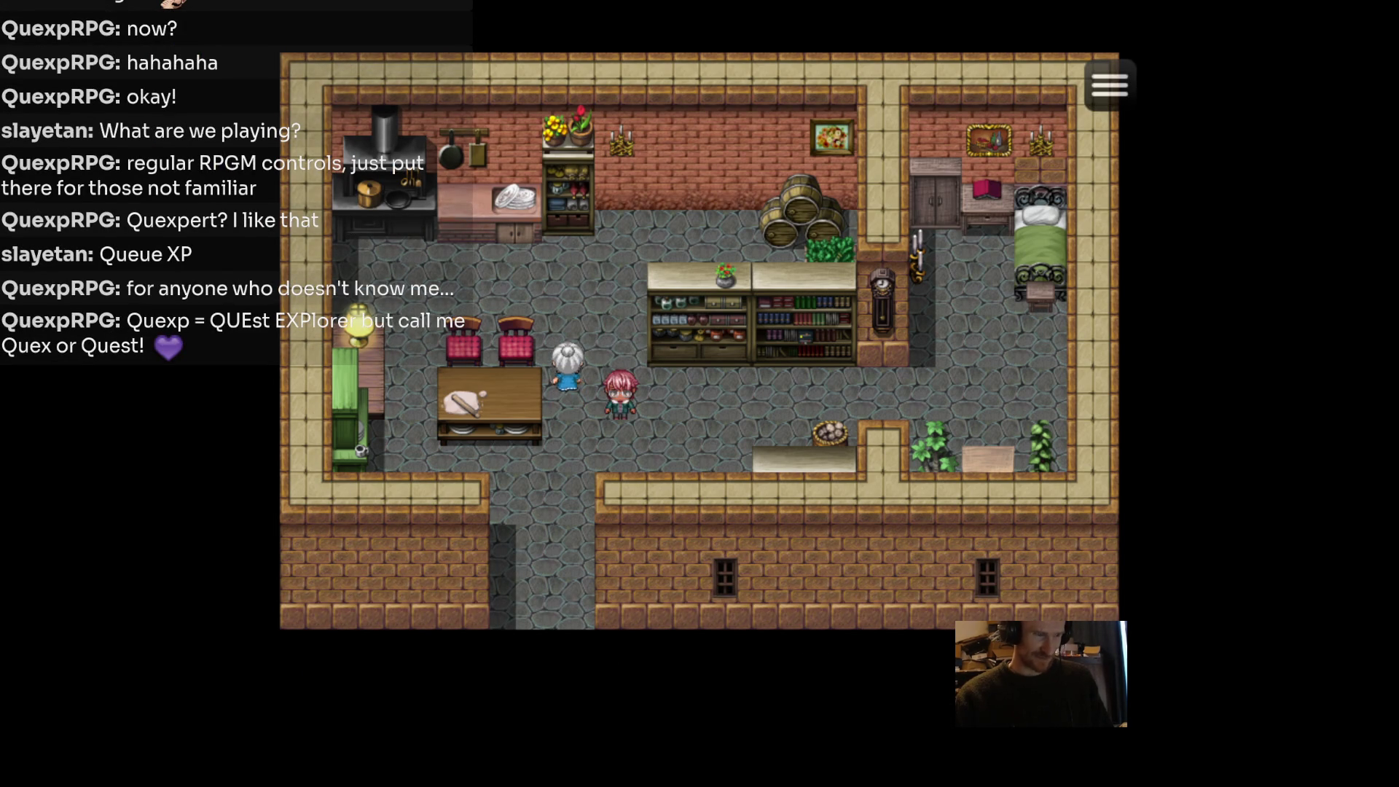
key(Left)
key(Right)
key(Right)
key(Down)
key(Left)
key(Left)
key(Up)
key(Return)
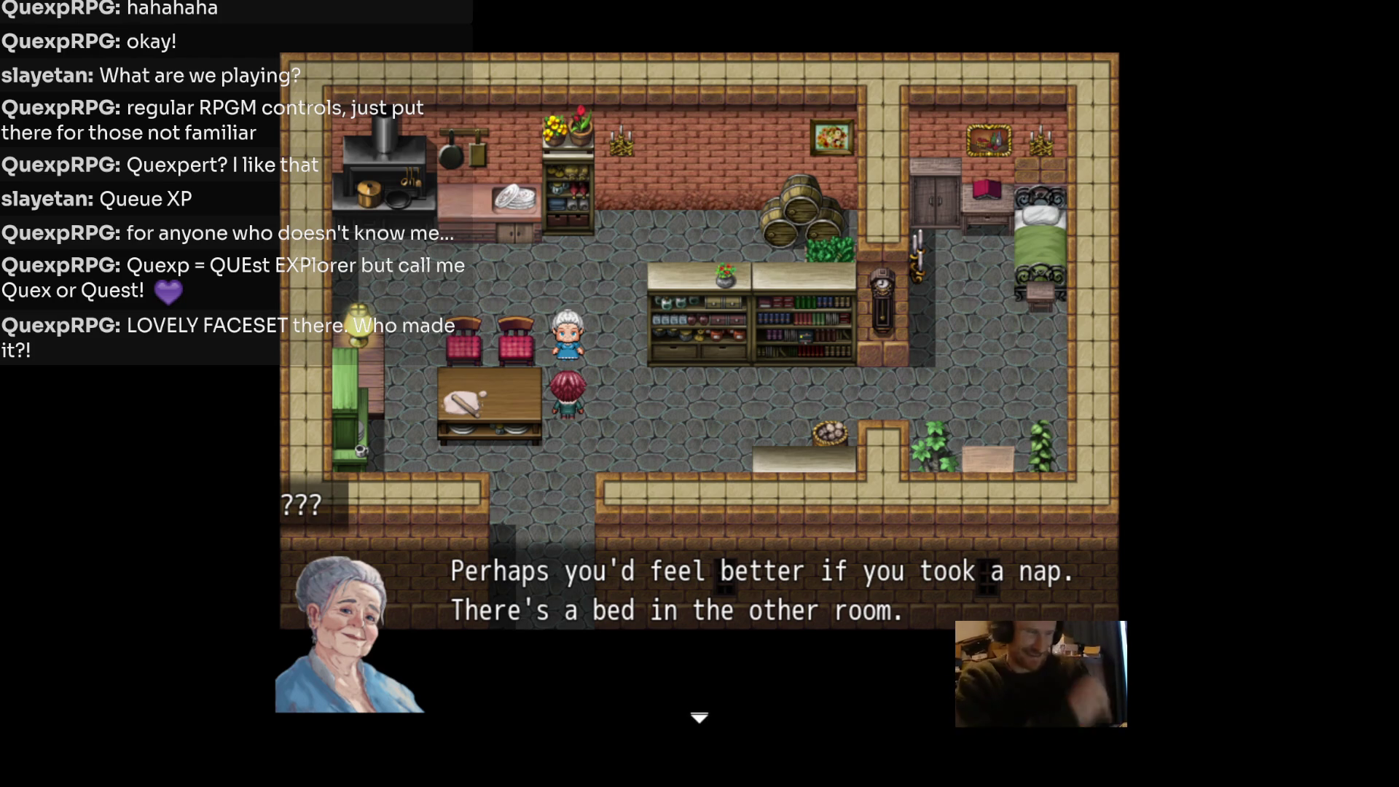
key(Return)
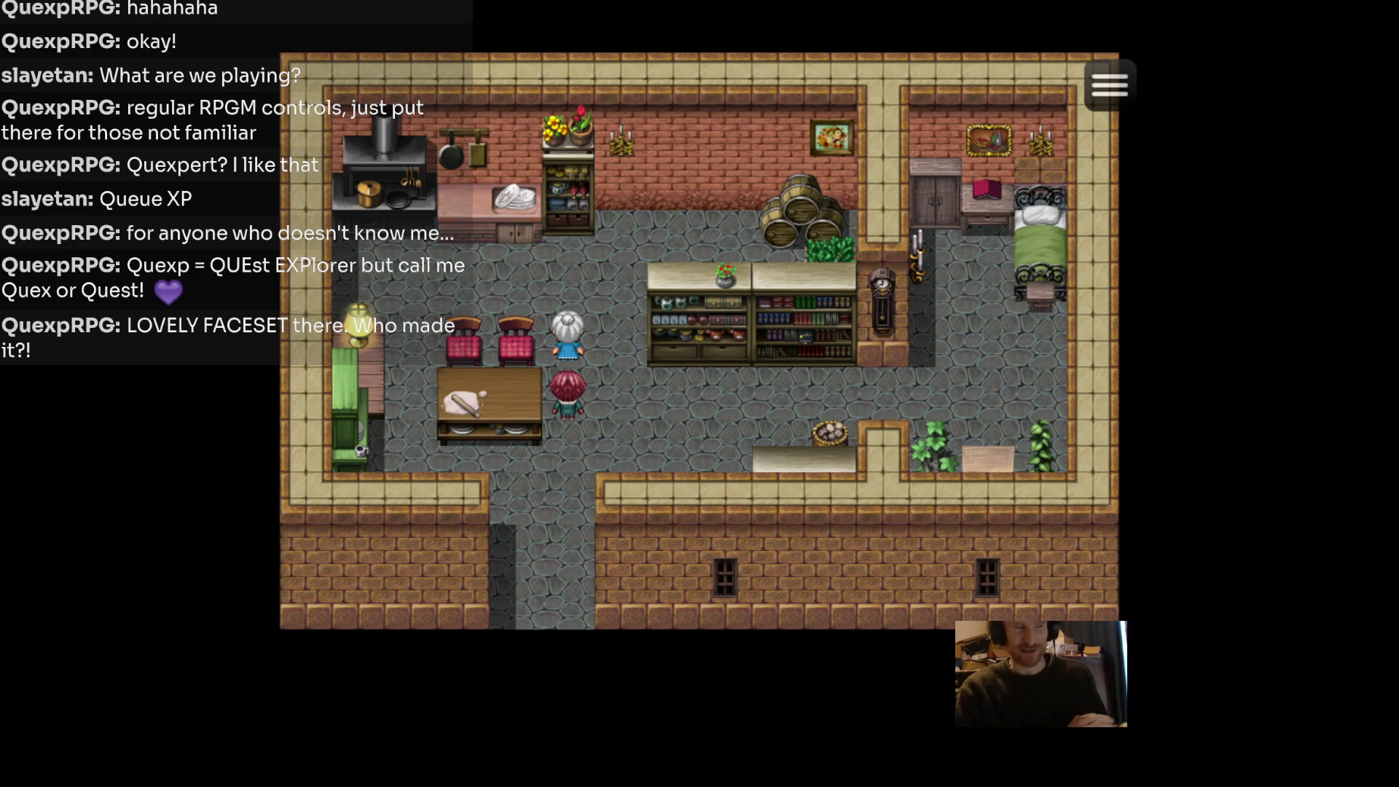
Walk the character right into the bedroom and up beside the bed.
key(Right)
key(Right)
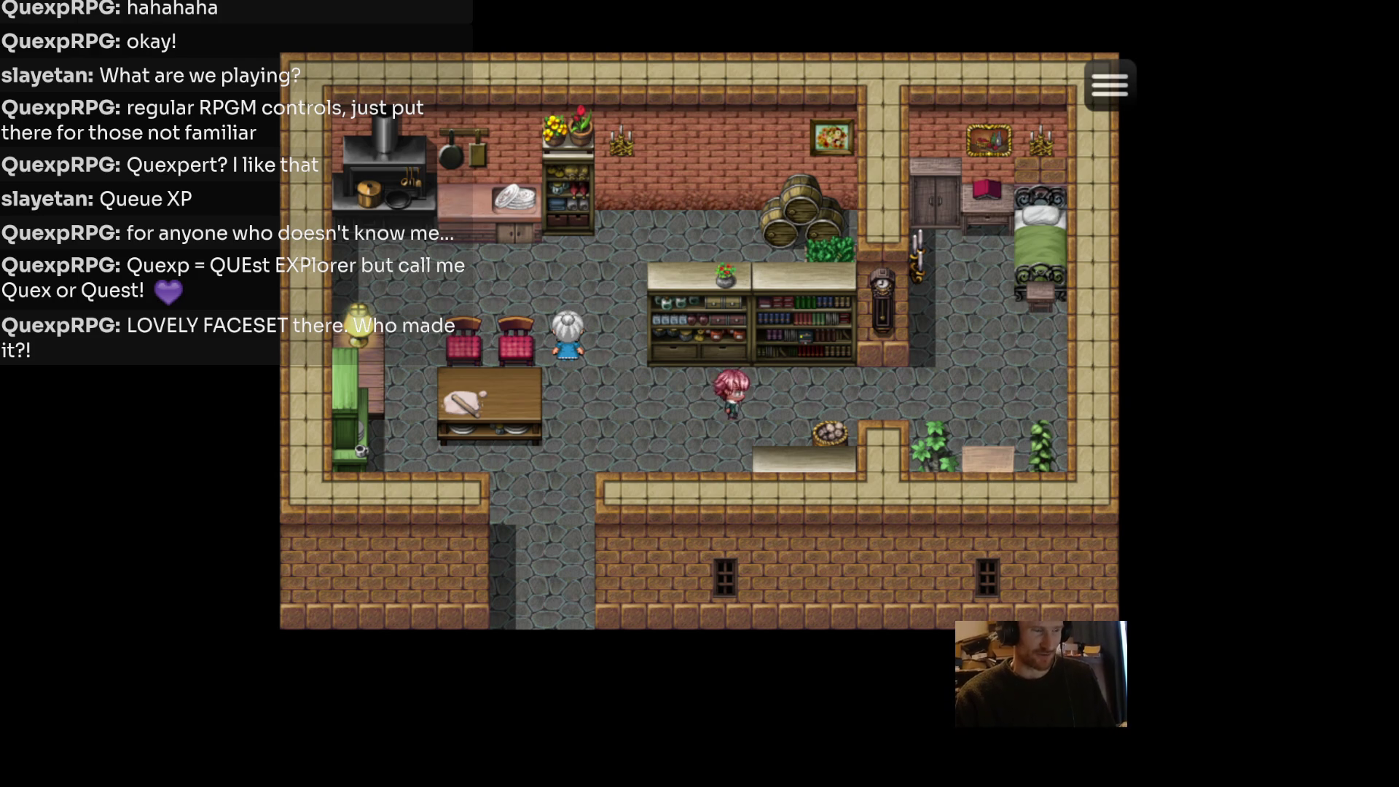
key(Left)
key(Right)
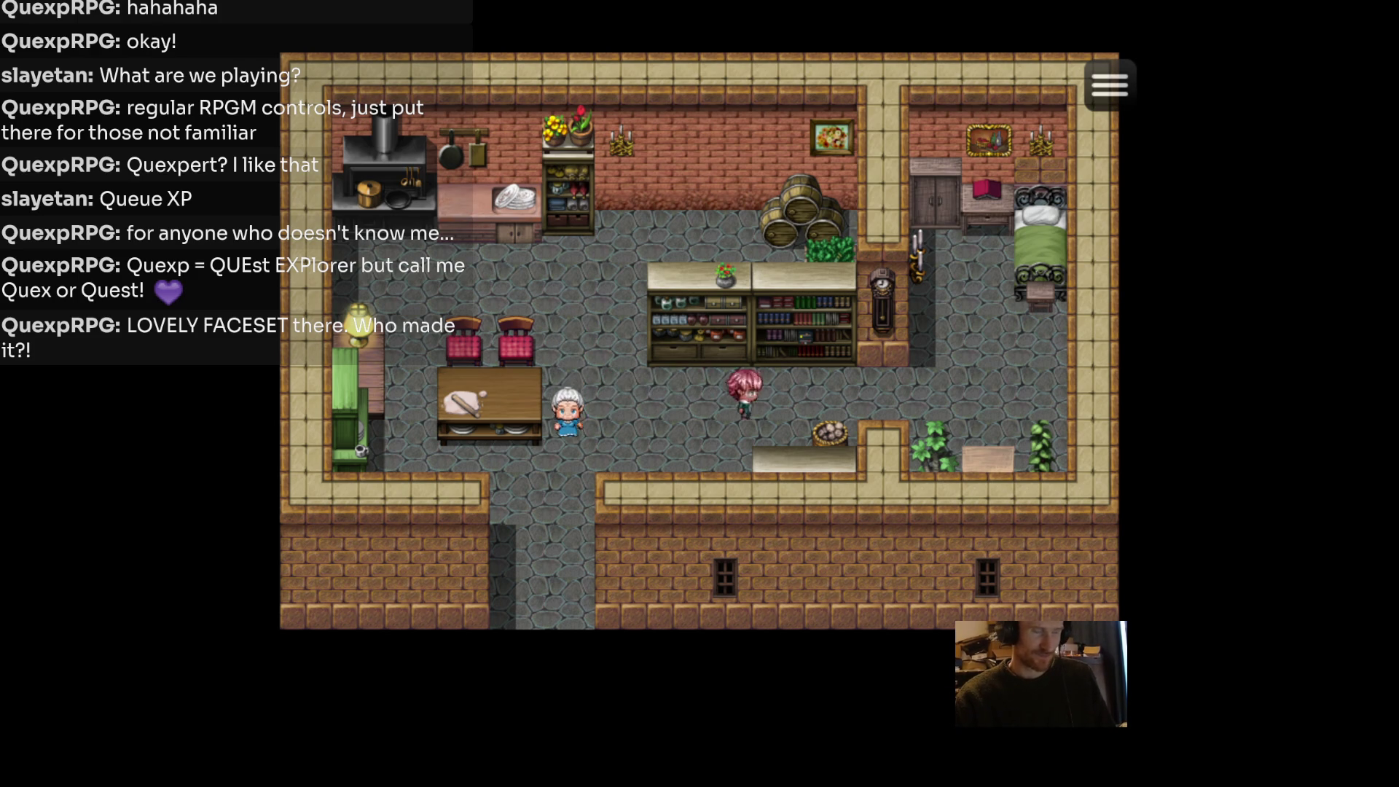
key(Left)
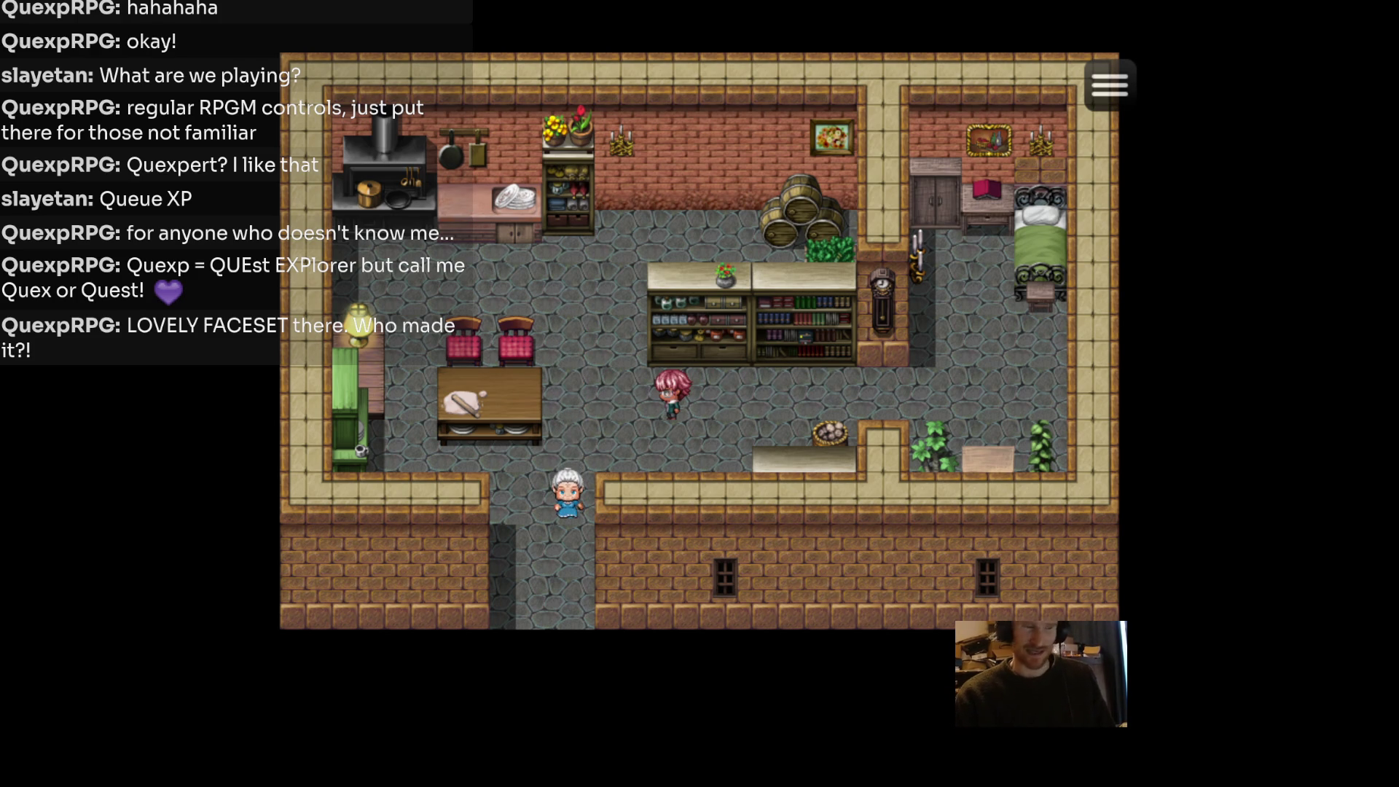
key(Right)
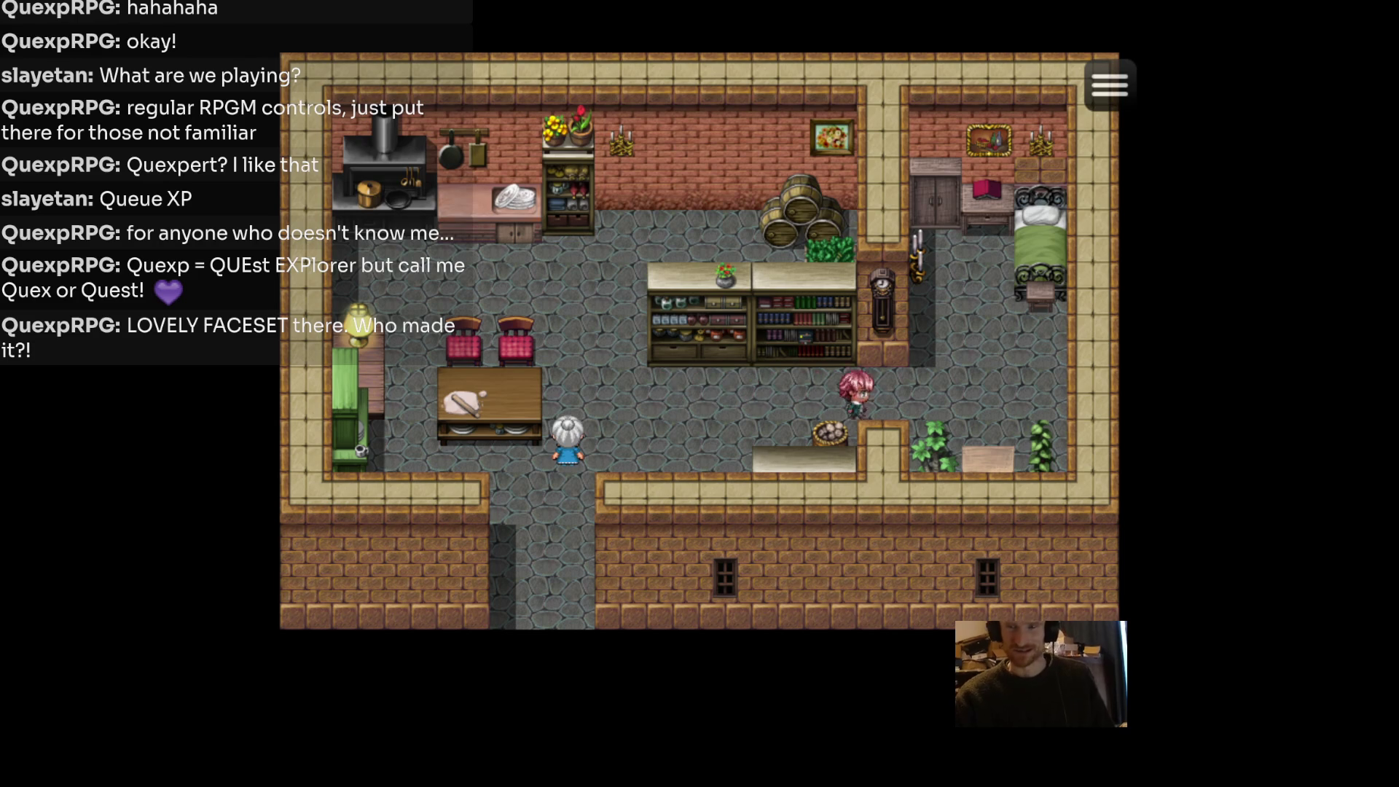
key(Up)
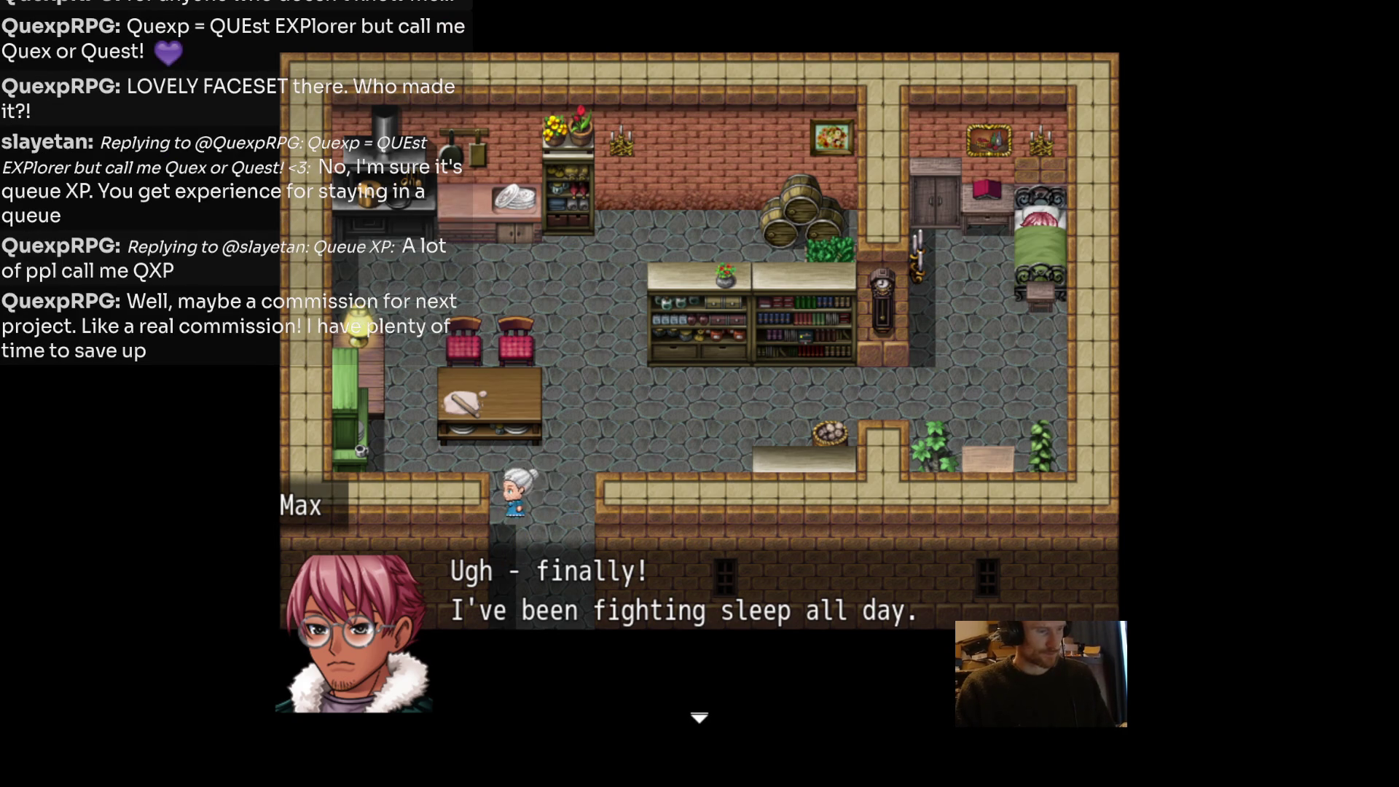
Advance the Max and Sleep conversation until 'Sleep picked a fight with you!' appears.
key(Return)
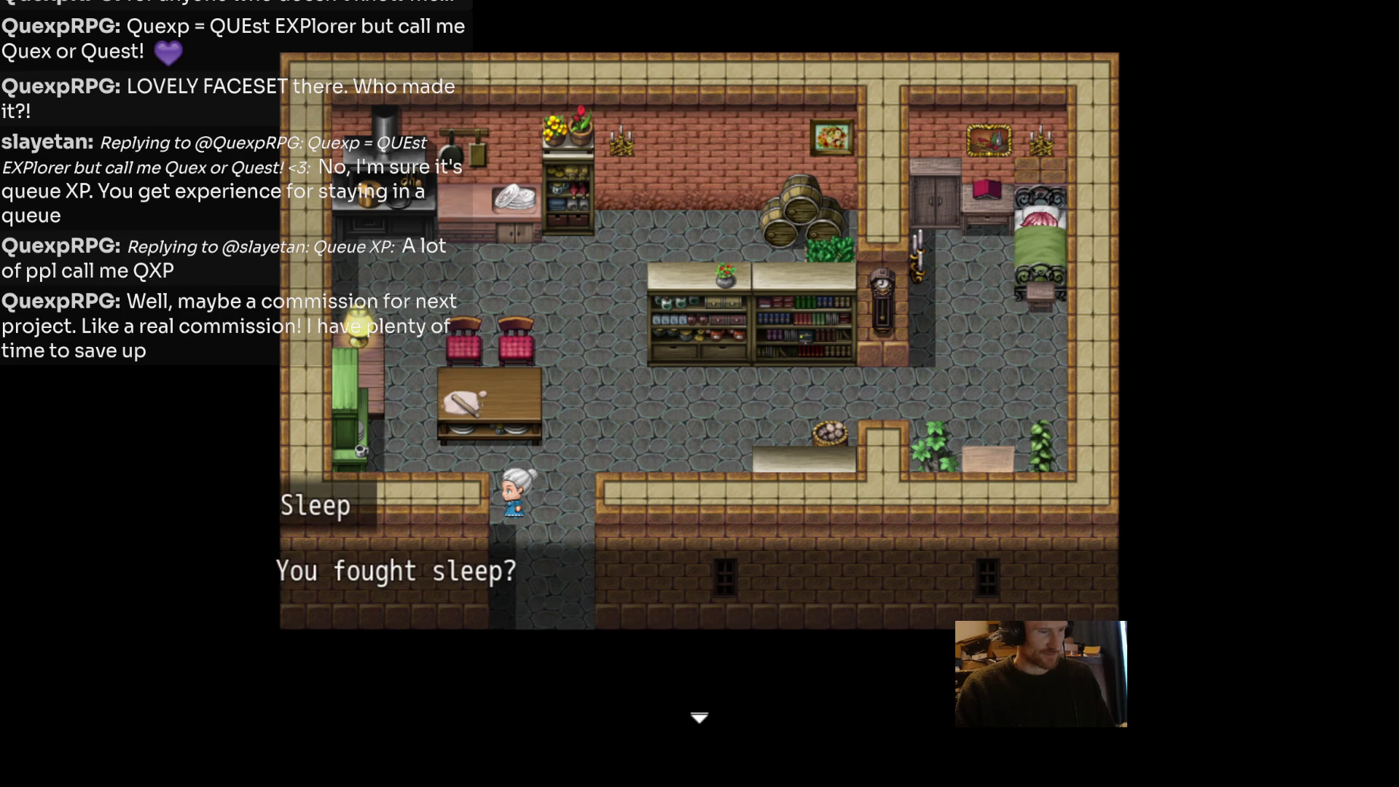
key(Return)
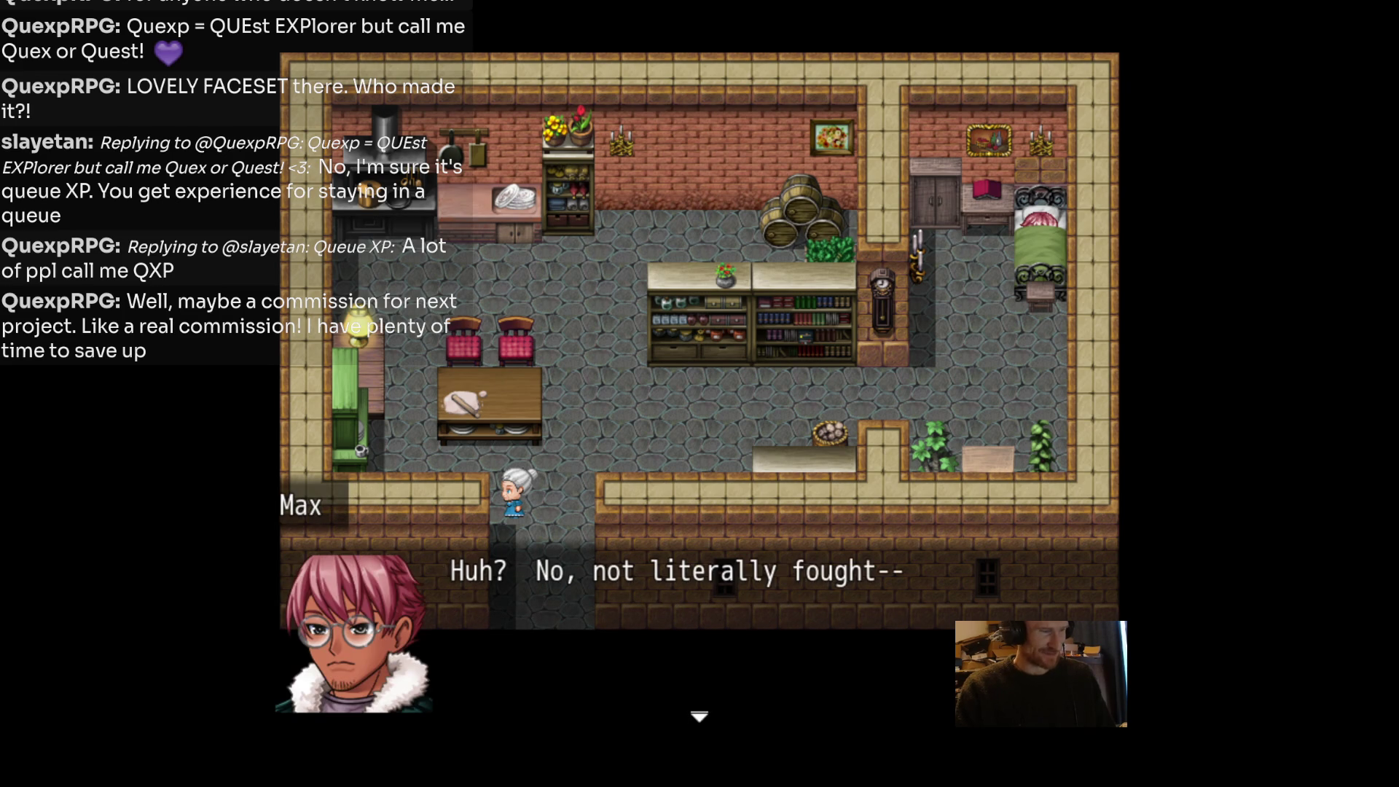
key(Return)
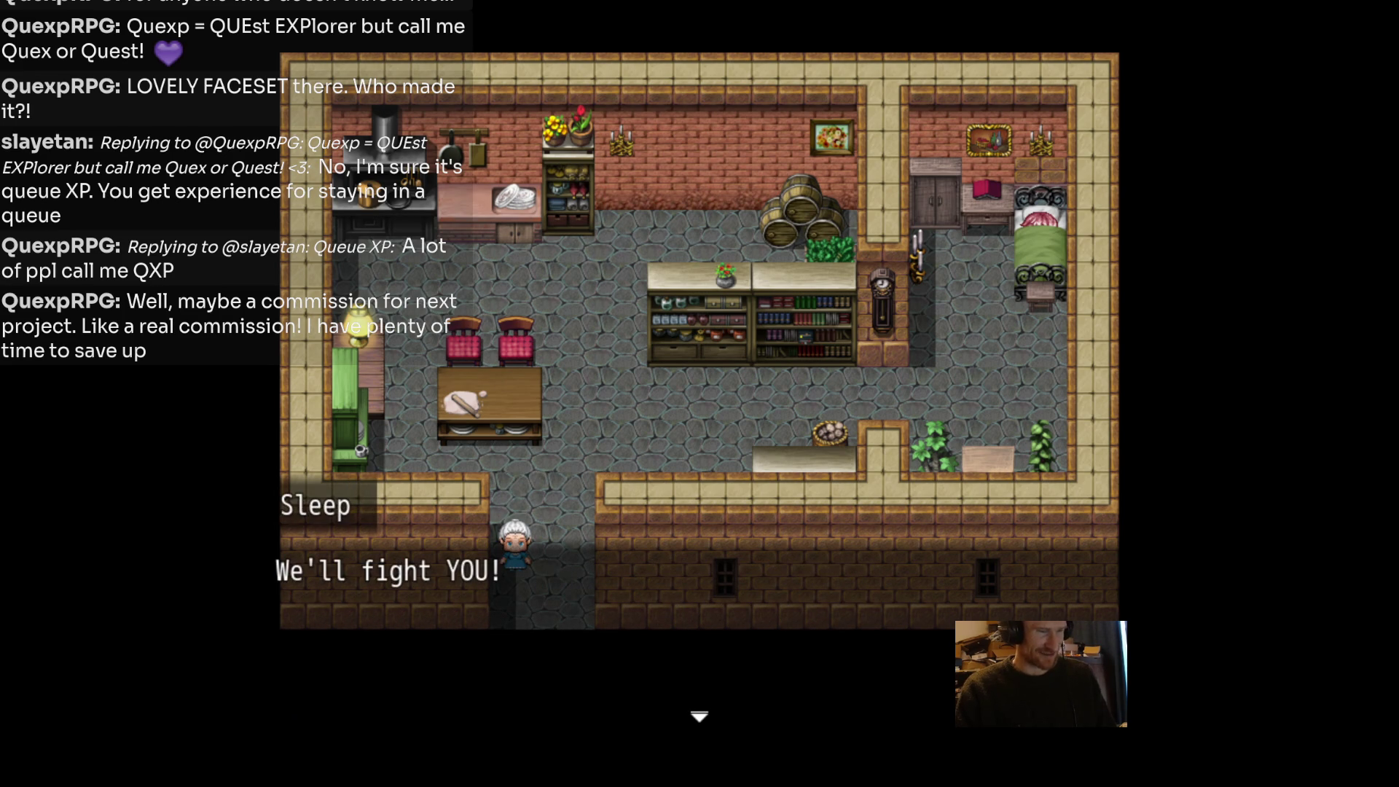
key(Return)
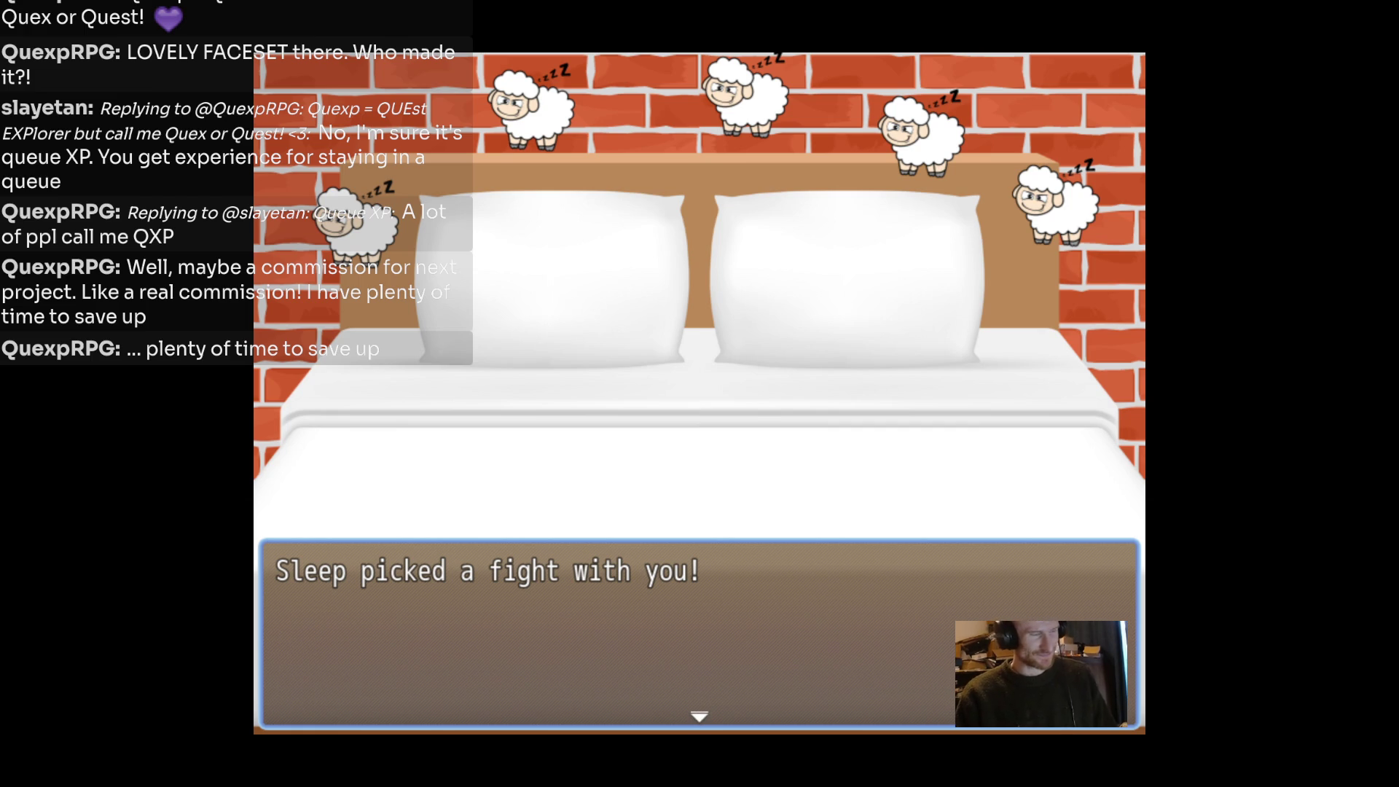
Choose Fight and hit the Sleep enemies, including Sleep B and Sleep C, with Clean.
key(Return)
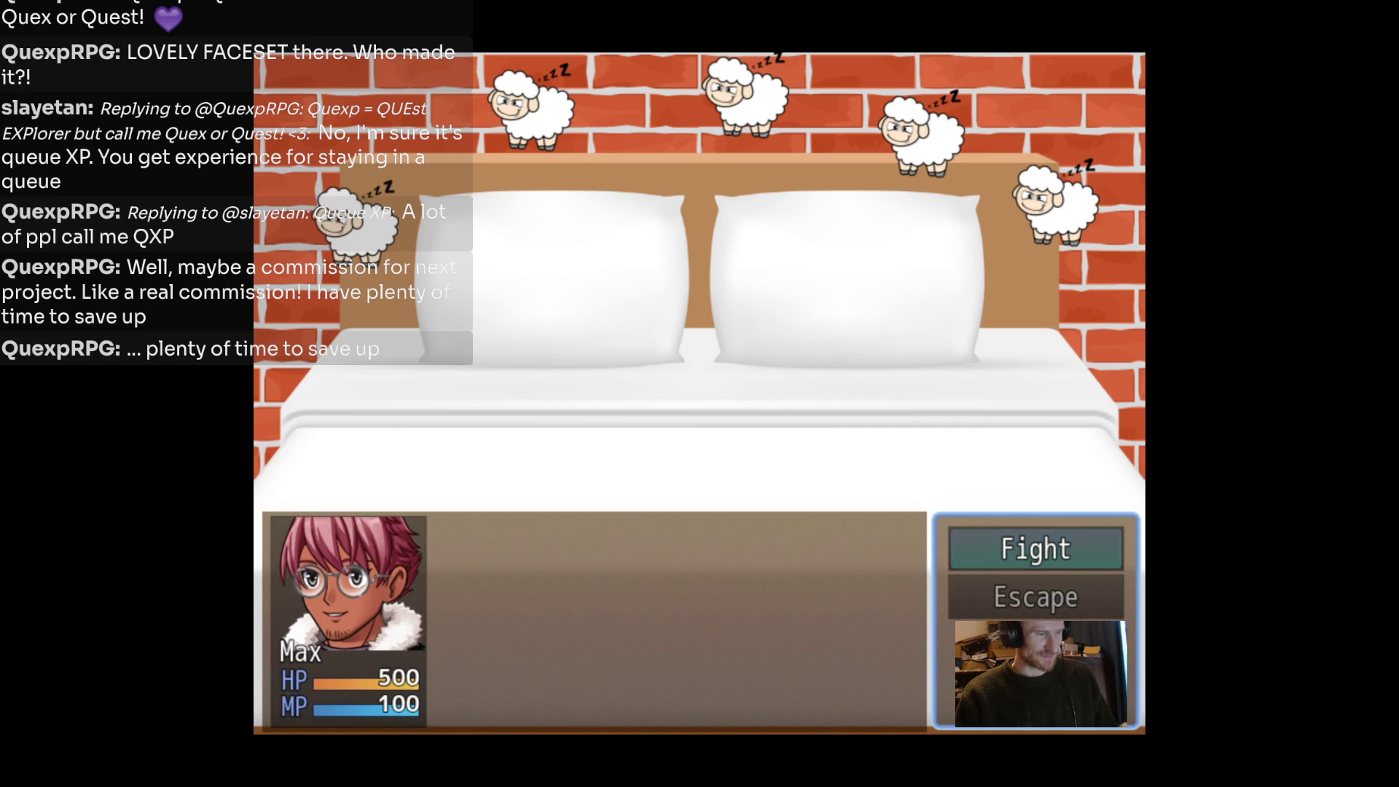
key(Return)
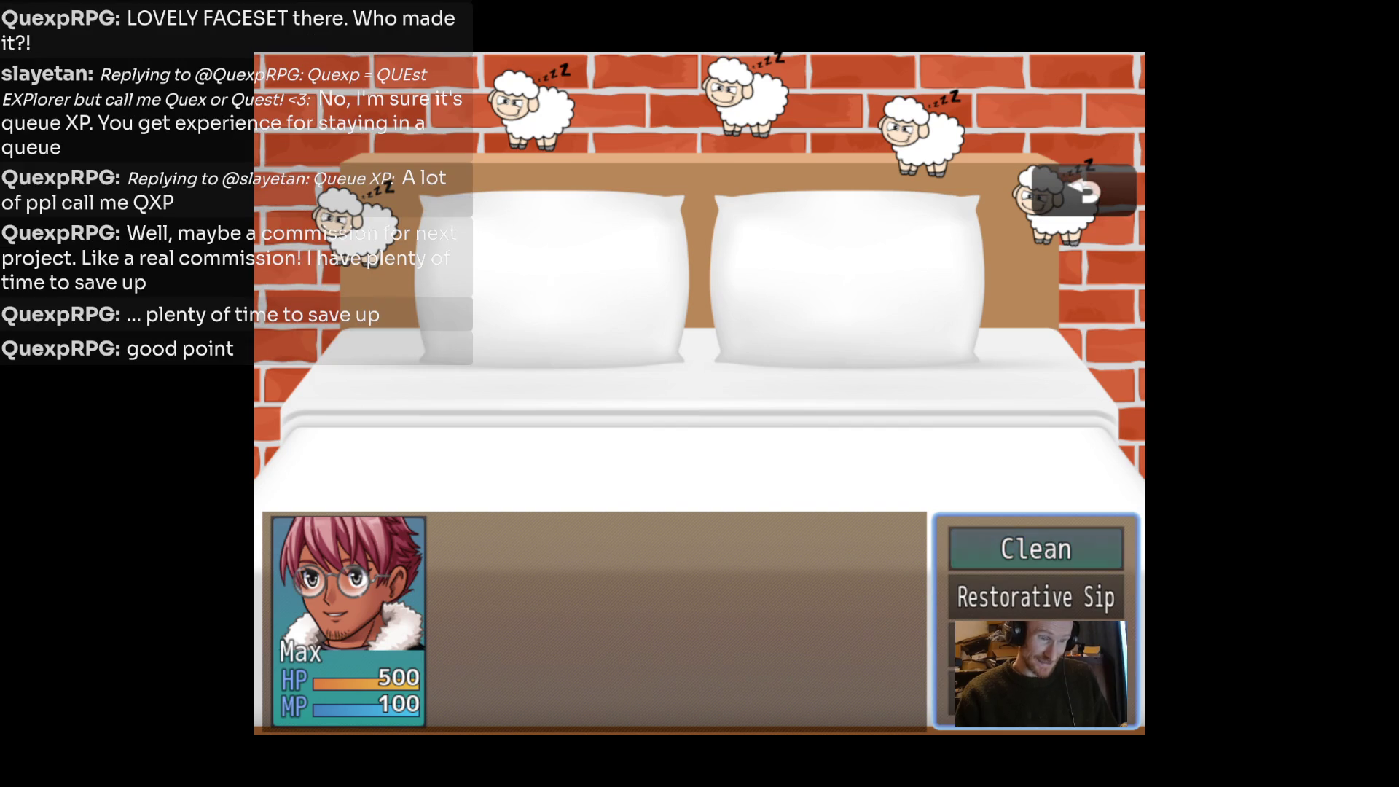
key(Down)
key(Up)
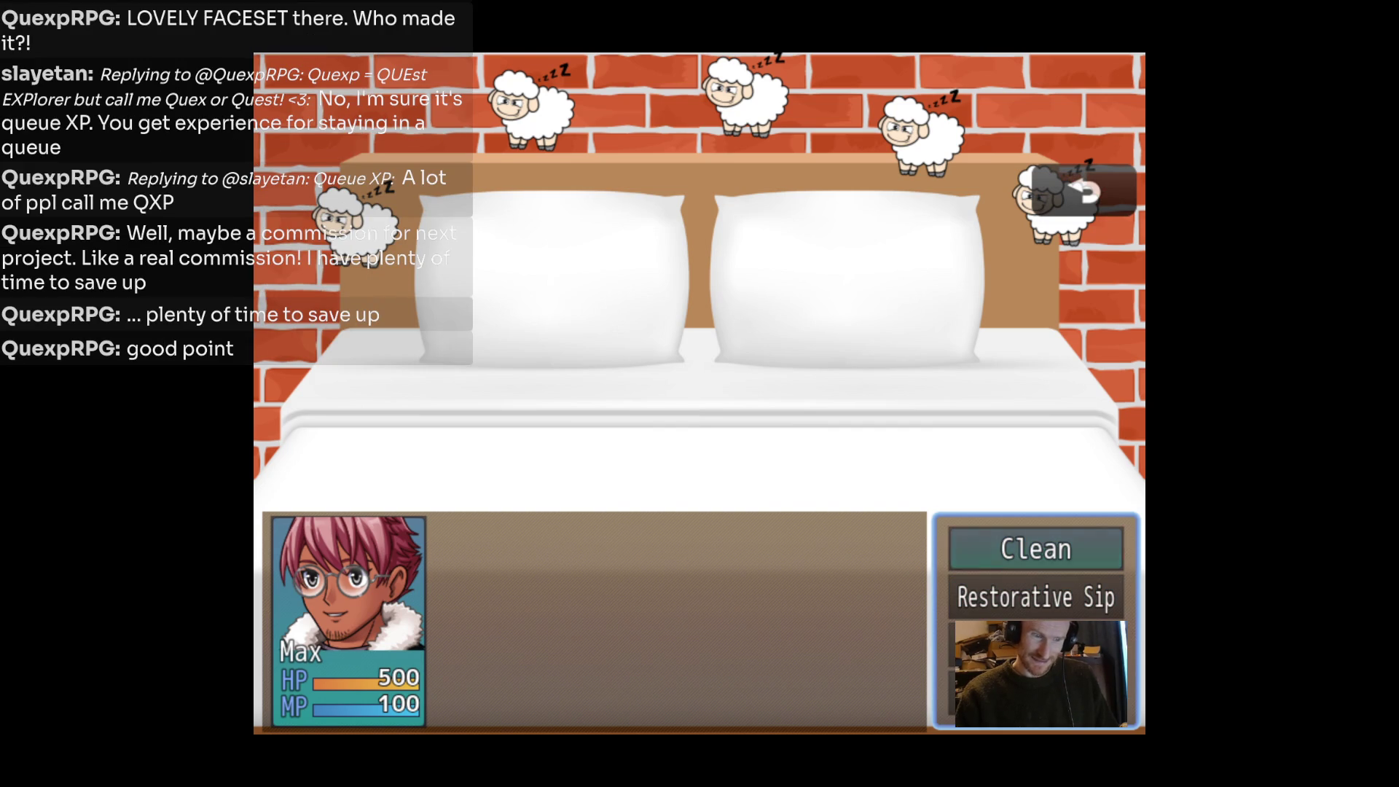
key(Down)
key(Down)
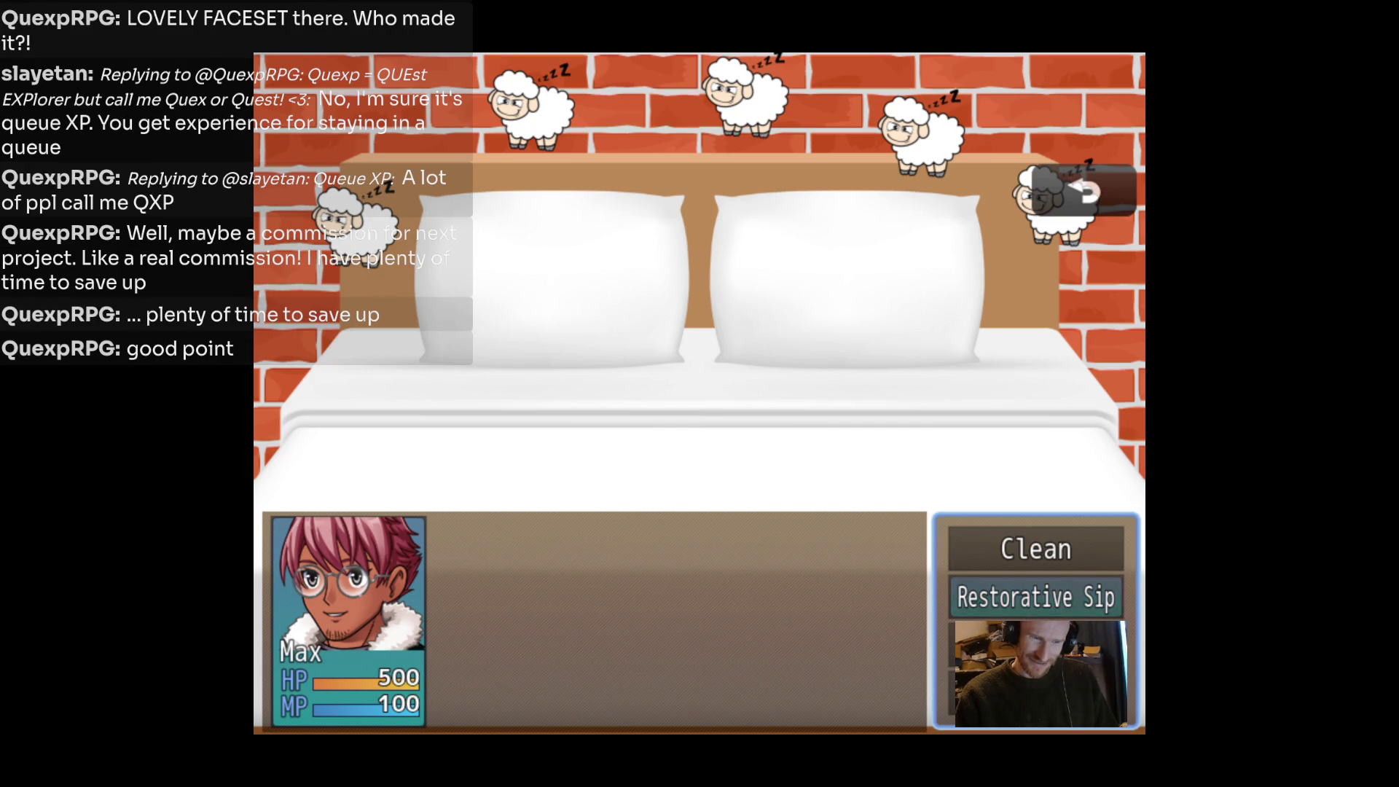
key(Up)
key(Up)
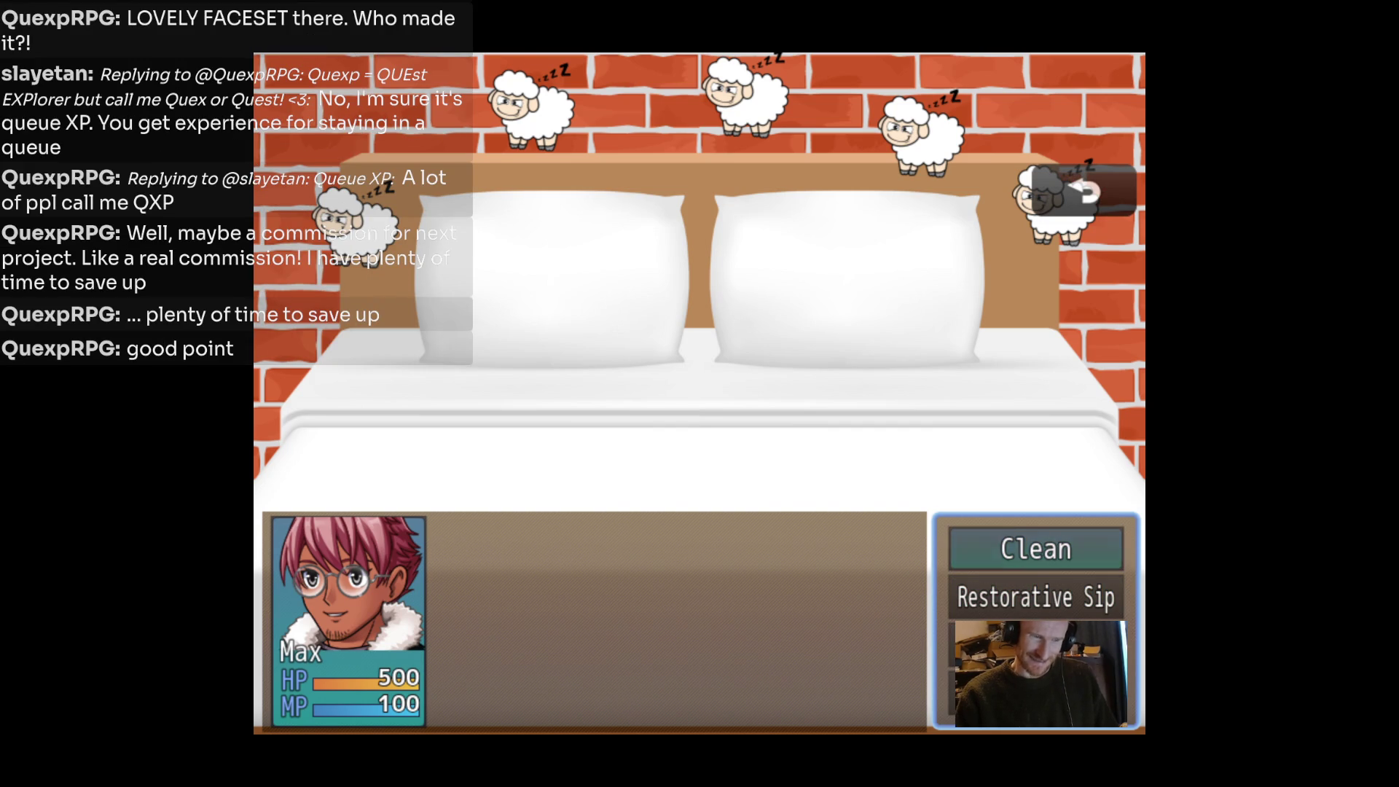
key(Return)
key(Return)
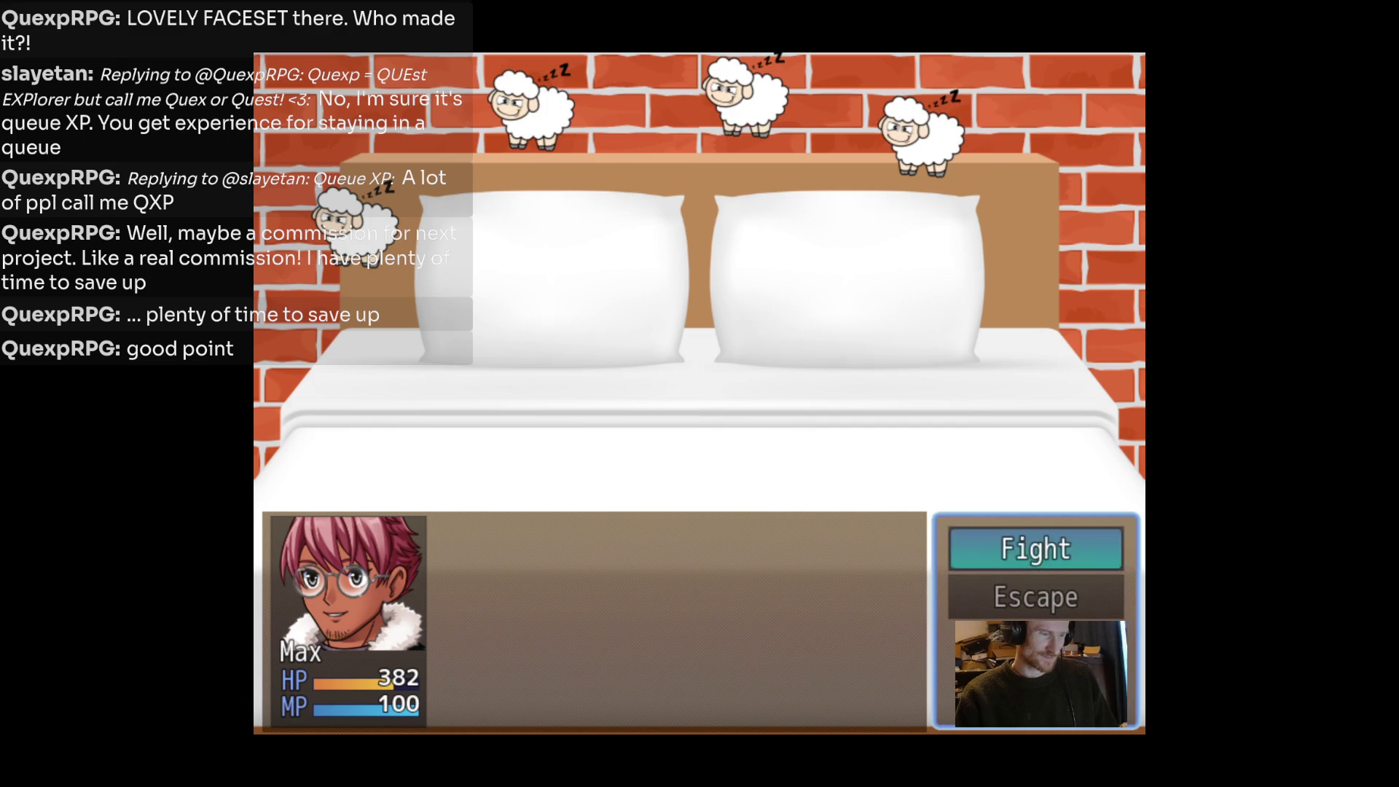
key(Return)
key(Return)
key(Return)
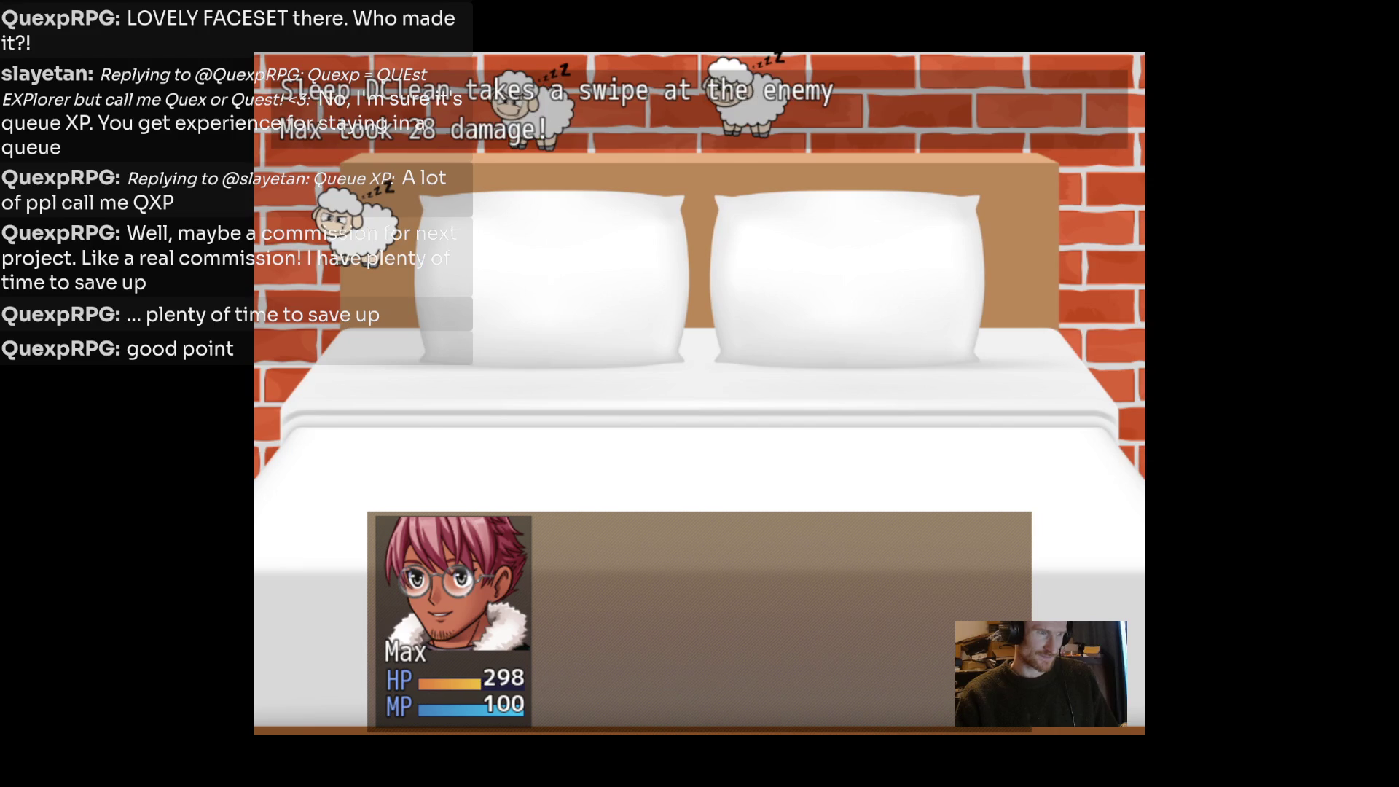
key(Return)
key(Return)
key(Return)
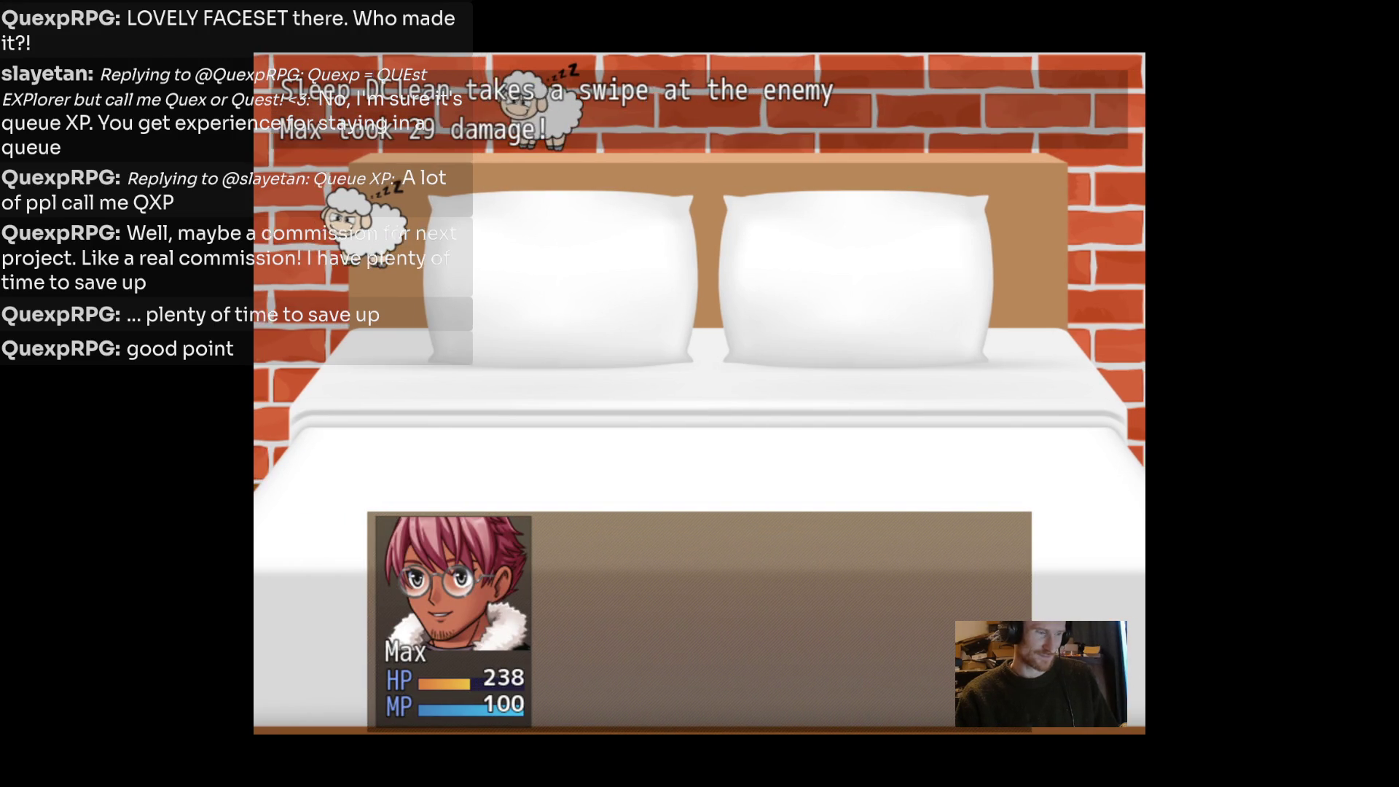
Drink a Restorative Sip to recover Max's HP.
key(Return)
key(Down)
key(Return)
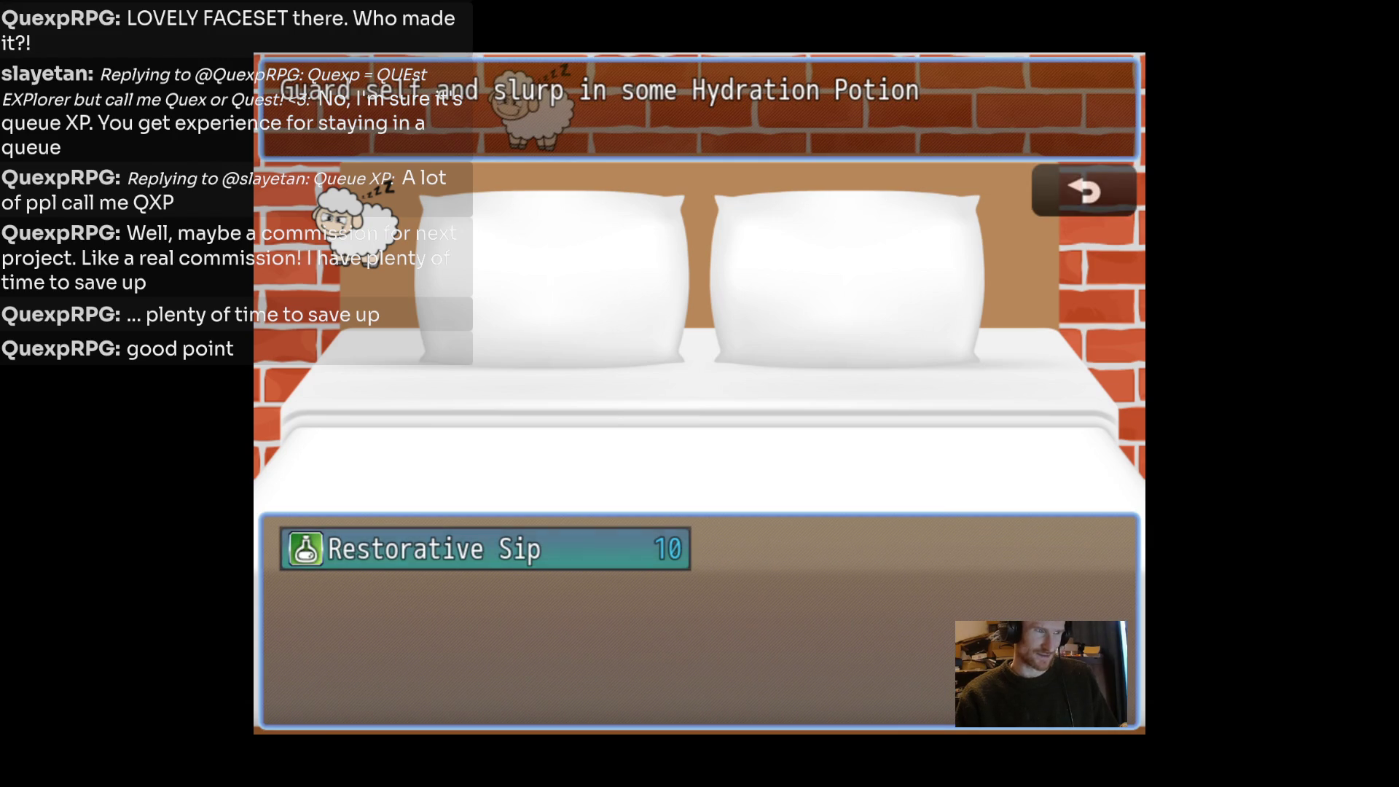
key(Return)
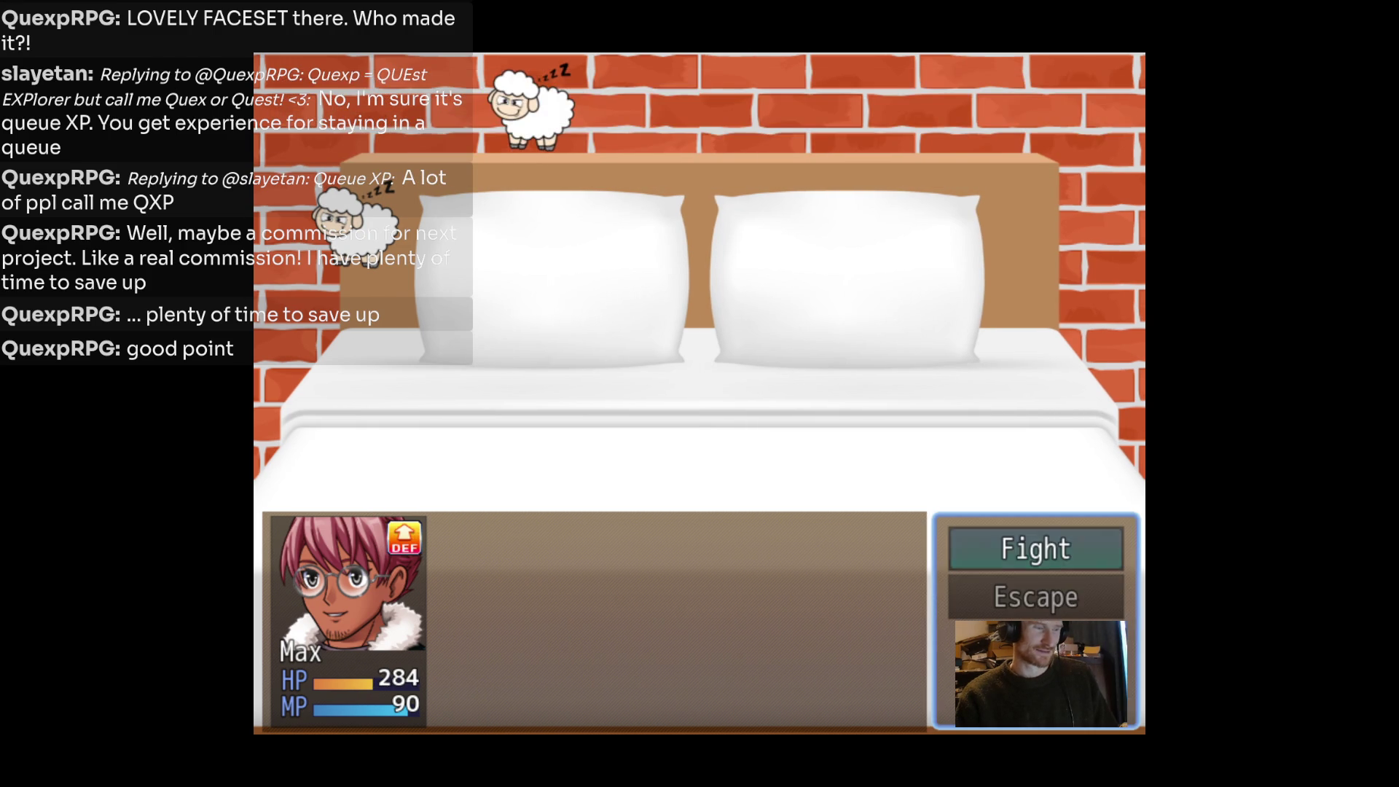
key(Return)
Clean Sleep D, restore fullscreen with F4, and win the battle back in the cottage.
key(Down)
key(Return)
key(Escape)
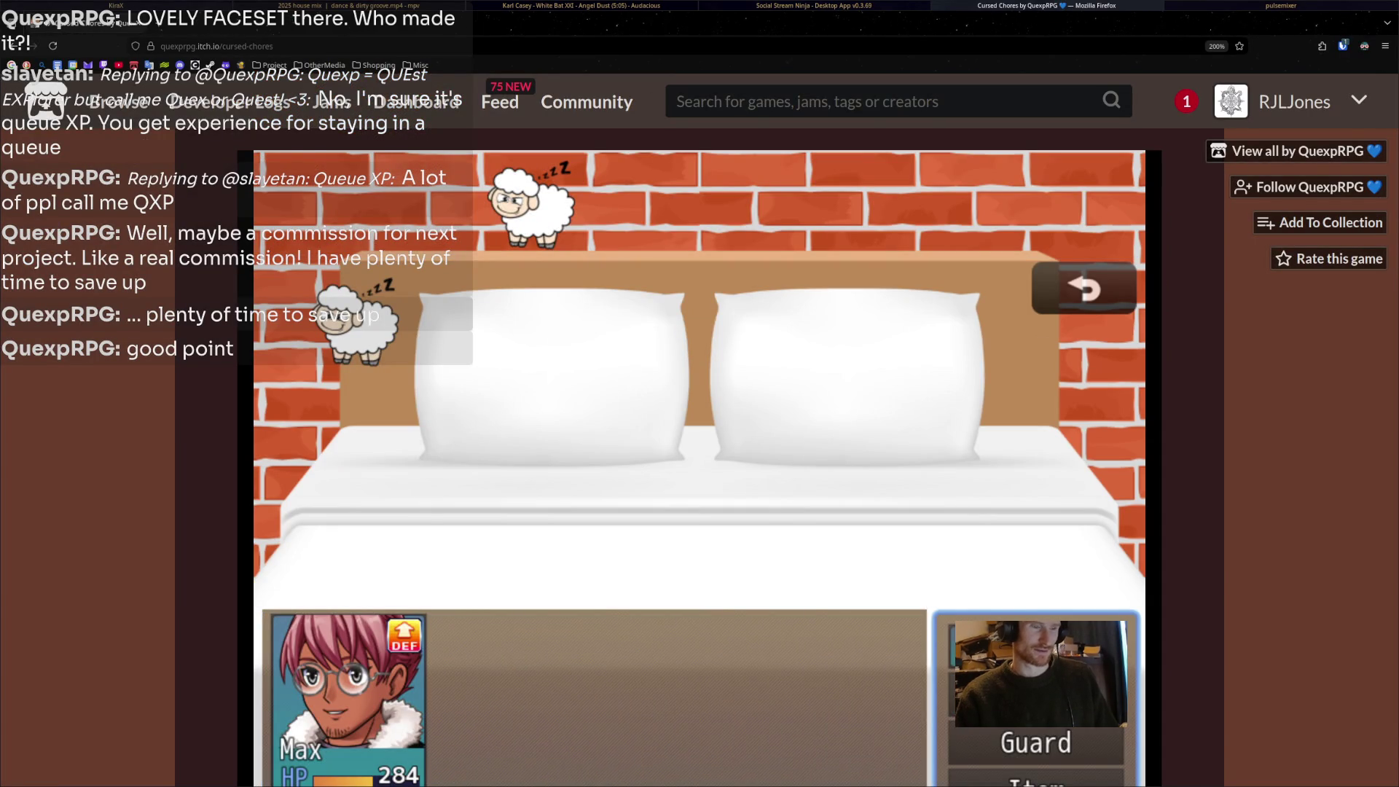
key(Up)
key(Return)
key(Return)
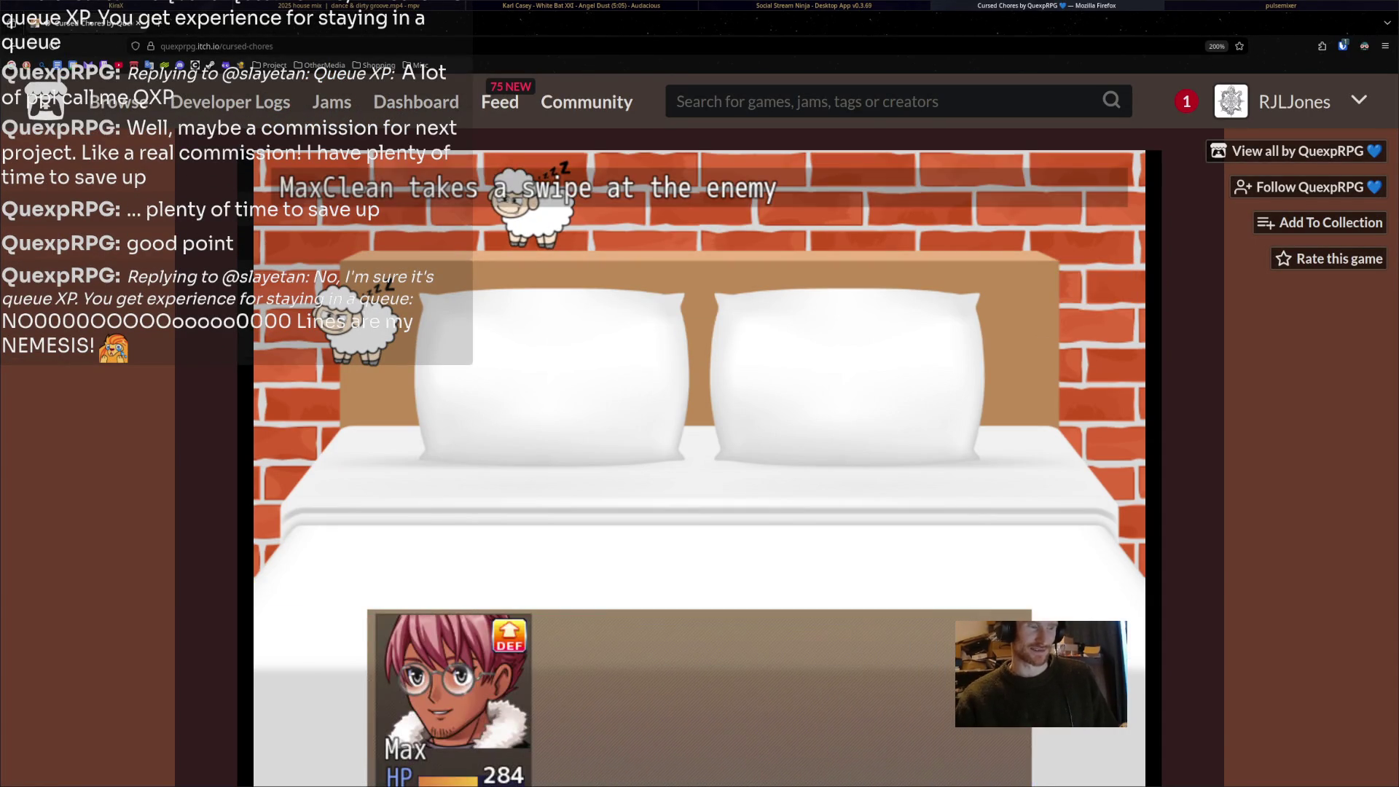
scroll(700, 393, down, 5)
scroll(700, 394, up, 3)
key(F4)
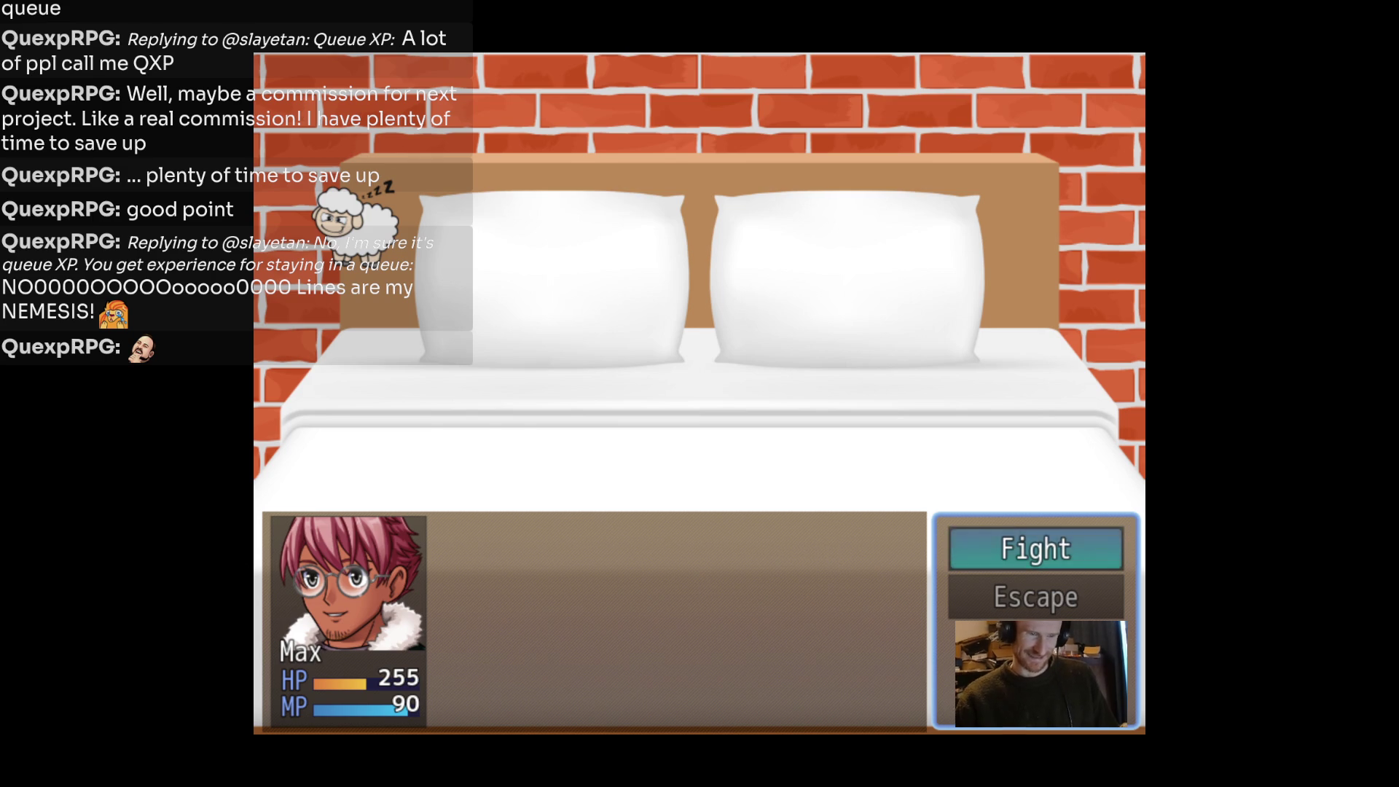
key(Return)
key(Return)
key(Return)
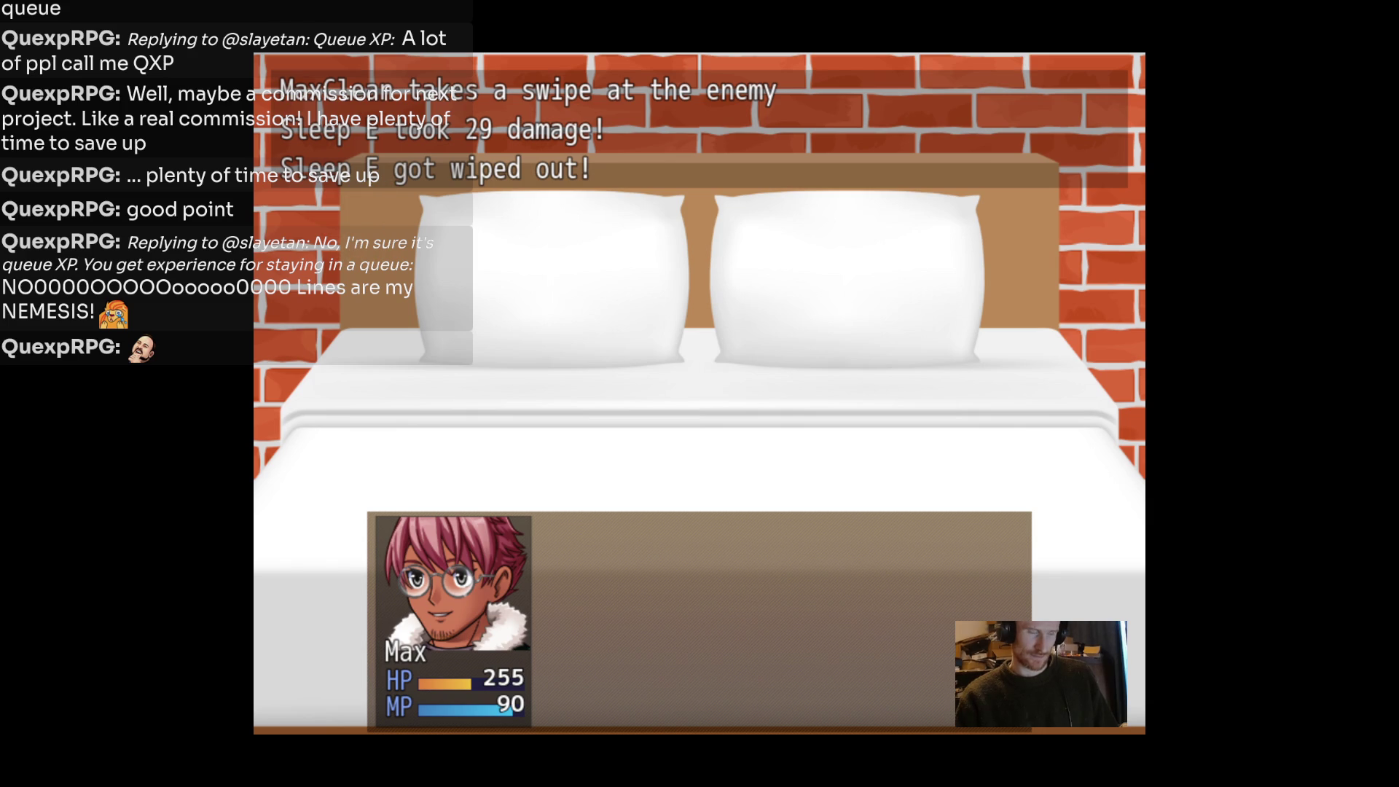
key(Return)
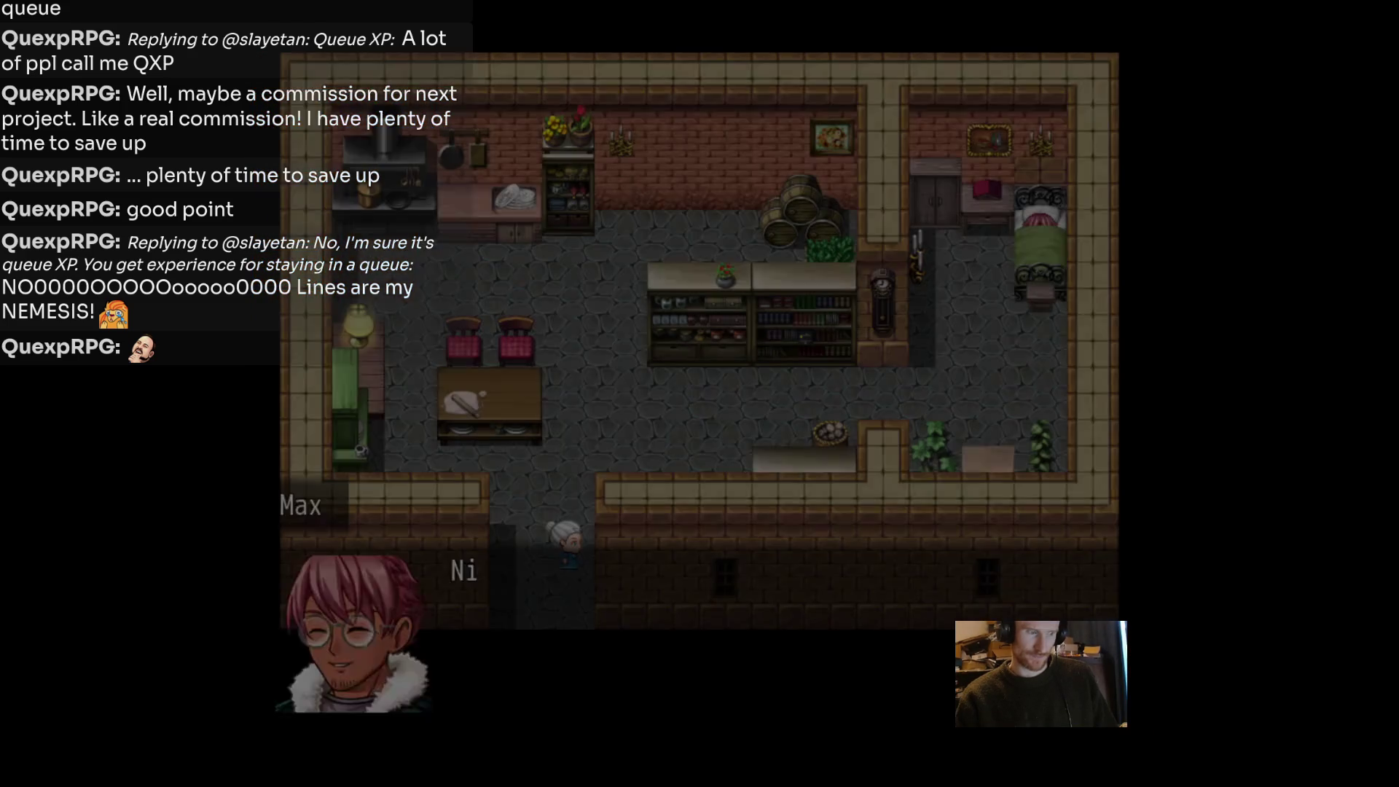
Advance Max's dialogue through his nap and wake-up.
key(Return)
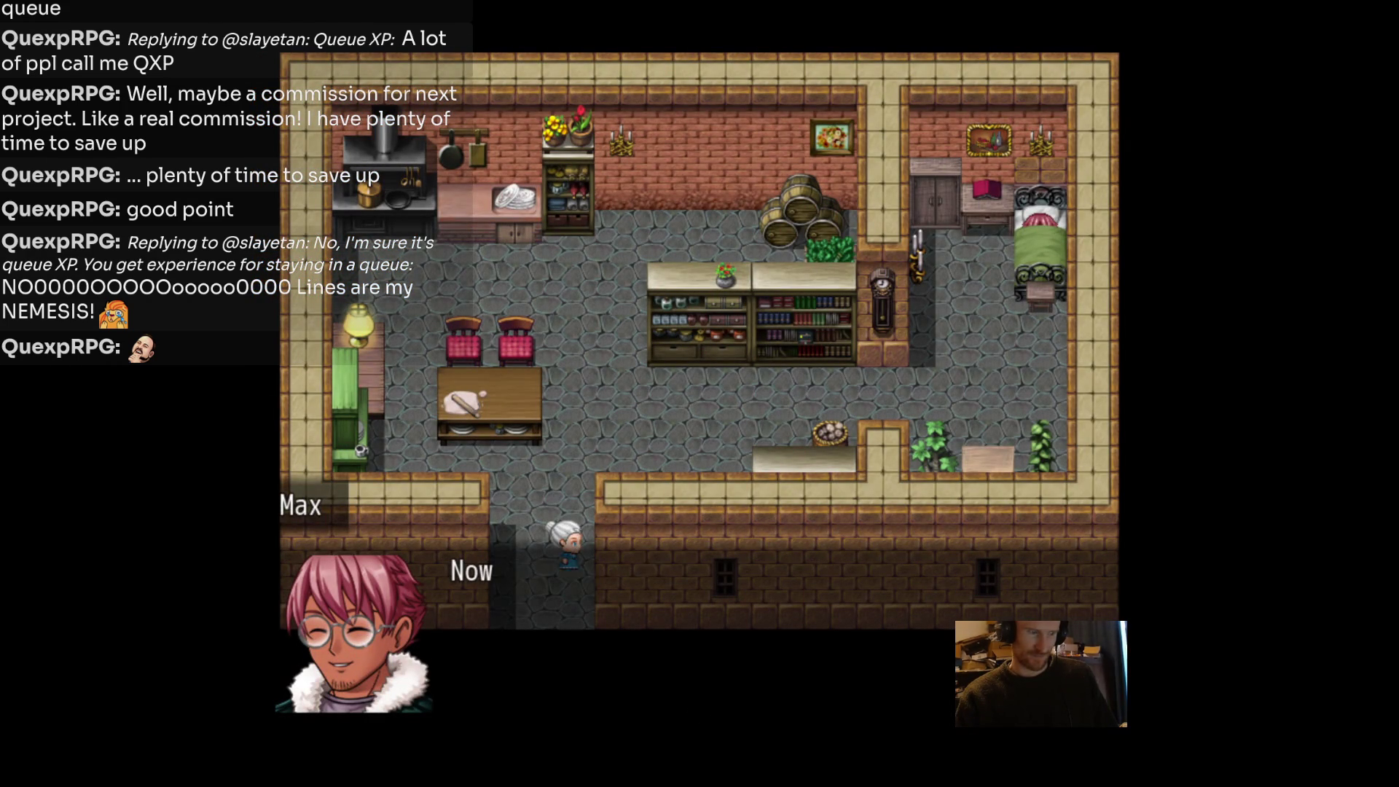
key(Return)
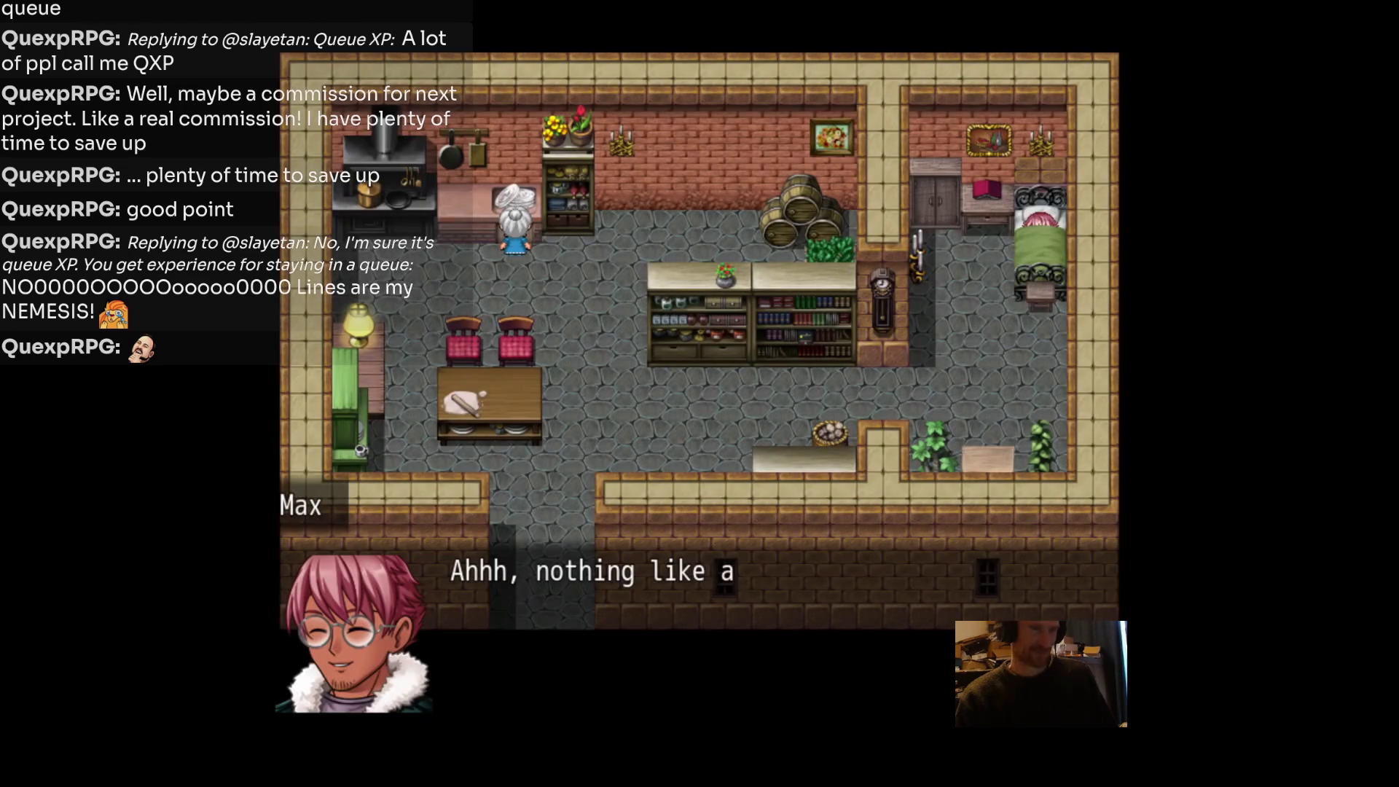
key(Return)
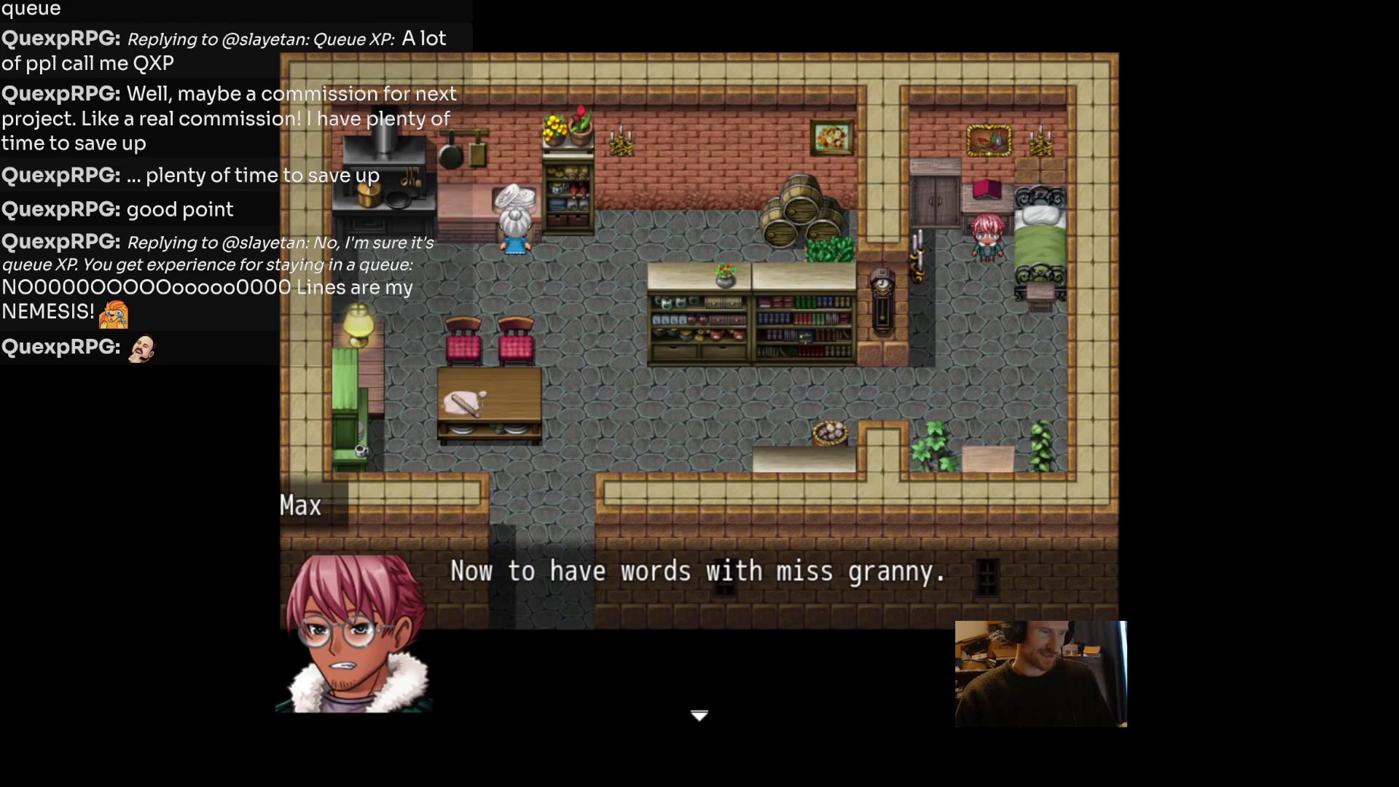
key(Return)
Walk Max down and left to granny and go through their conversation.
key(Down)
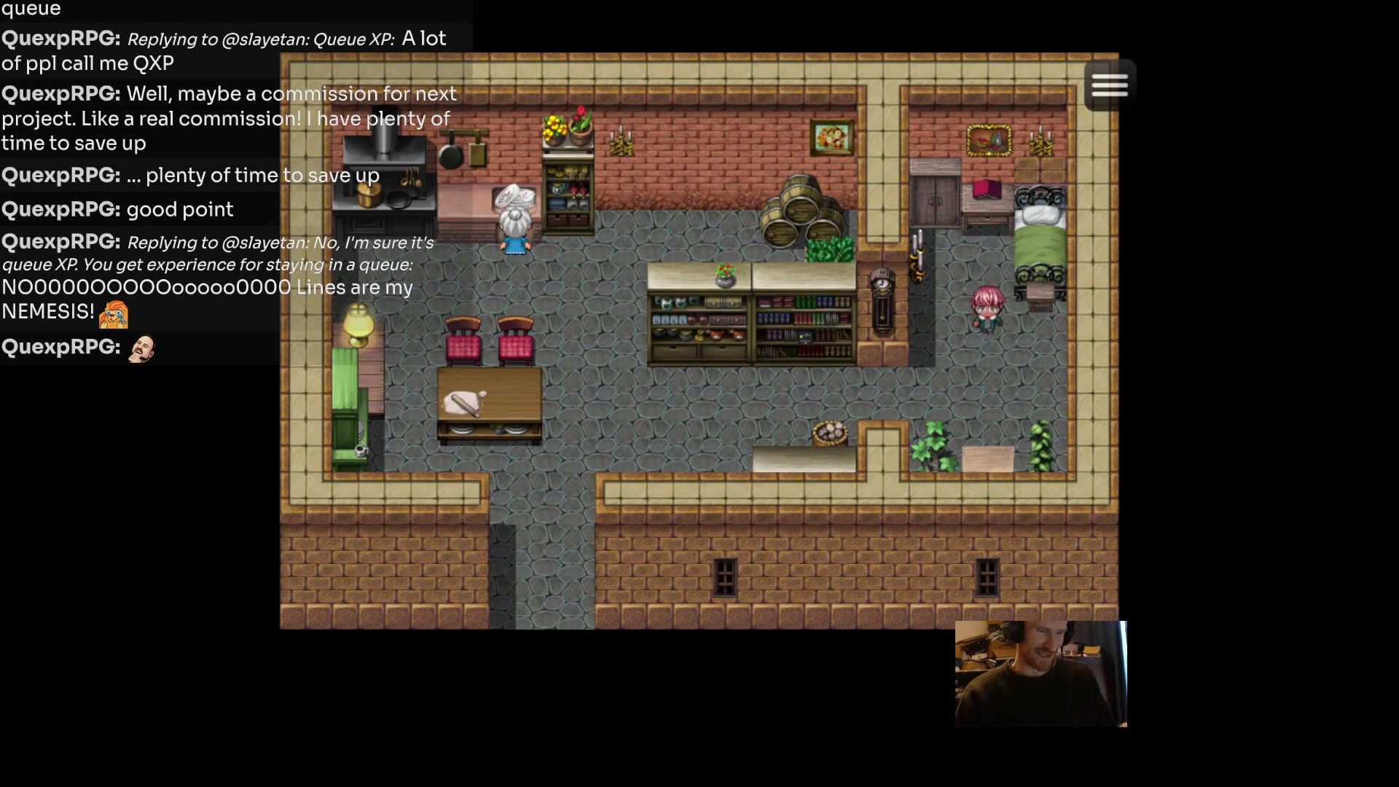
key(Left)
key(Up)
key(Left)
key(Return)
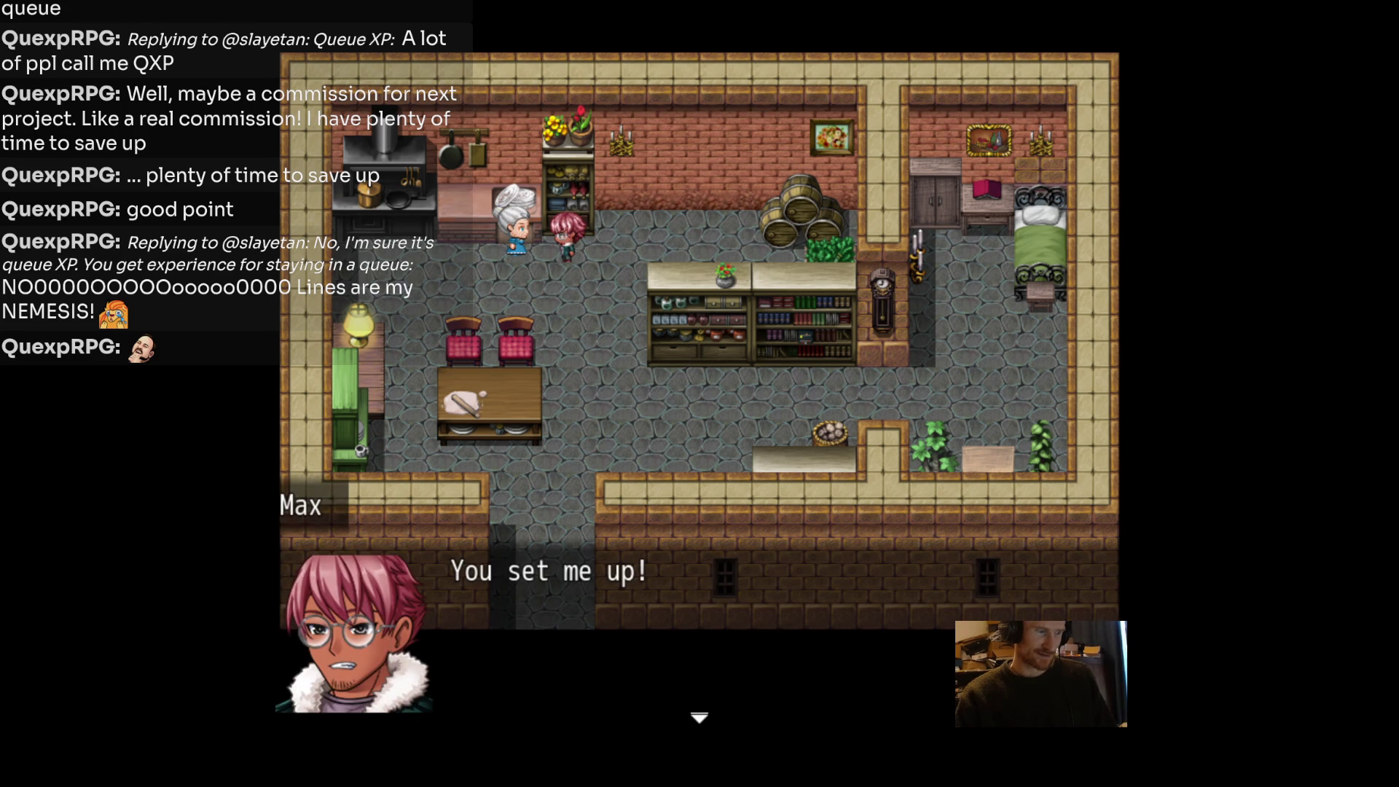
key(Return)
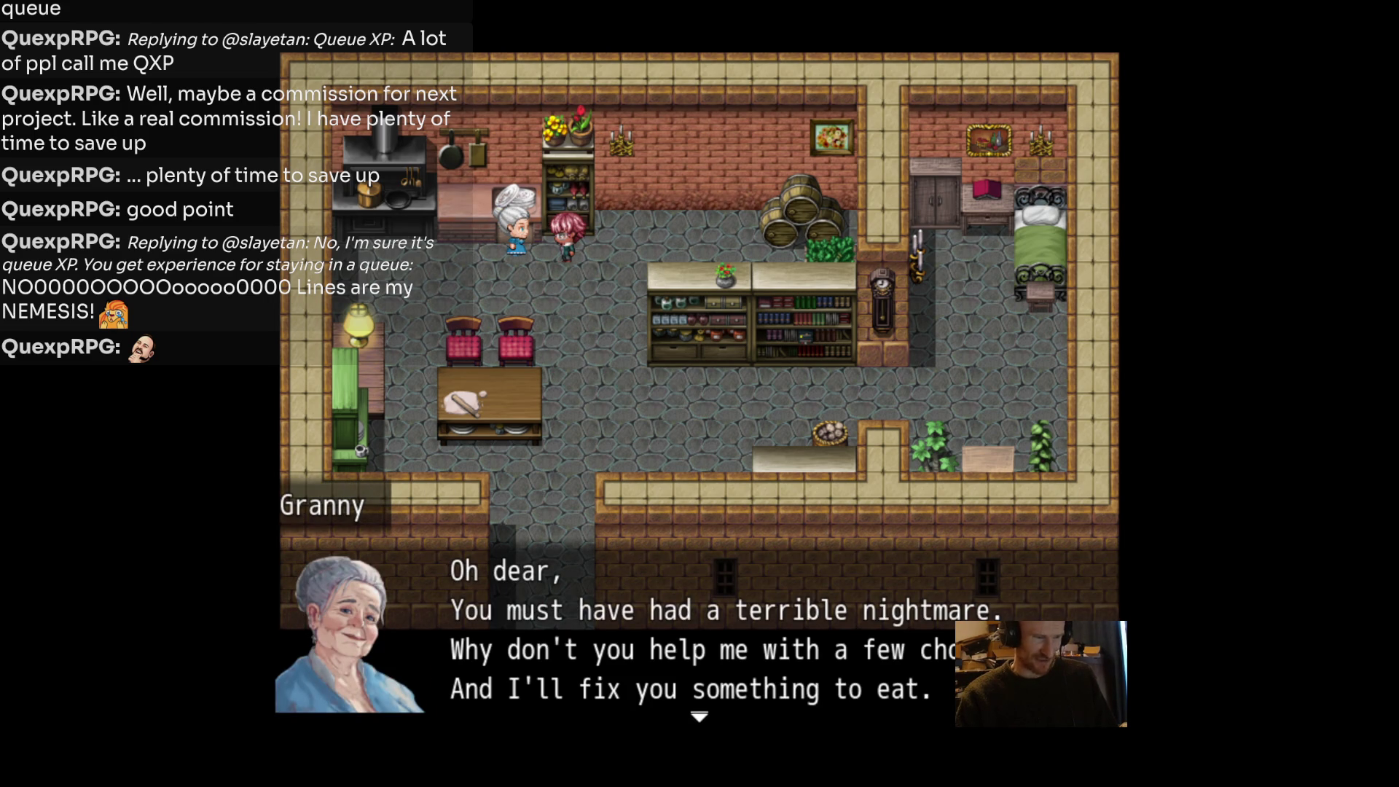
key(Return)
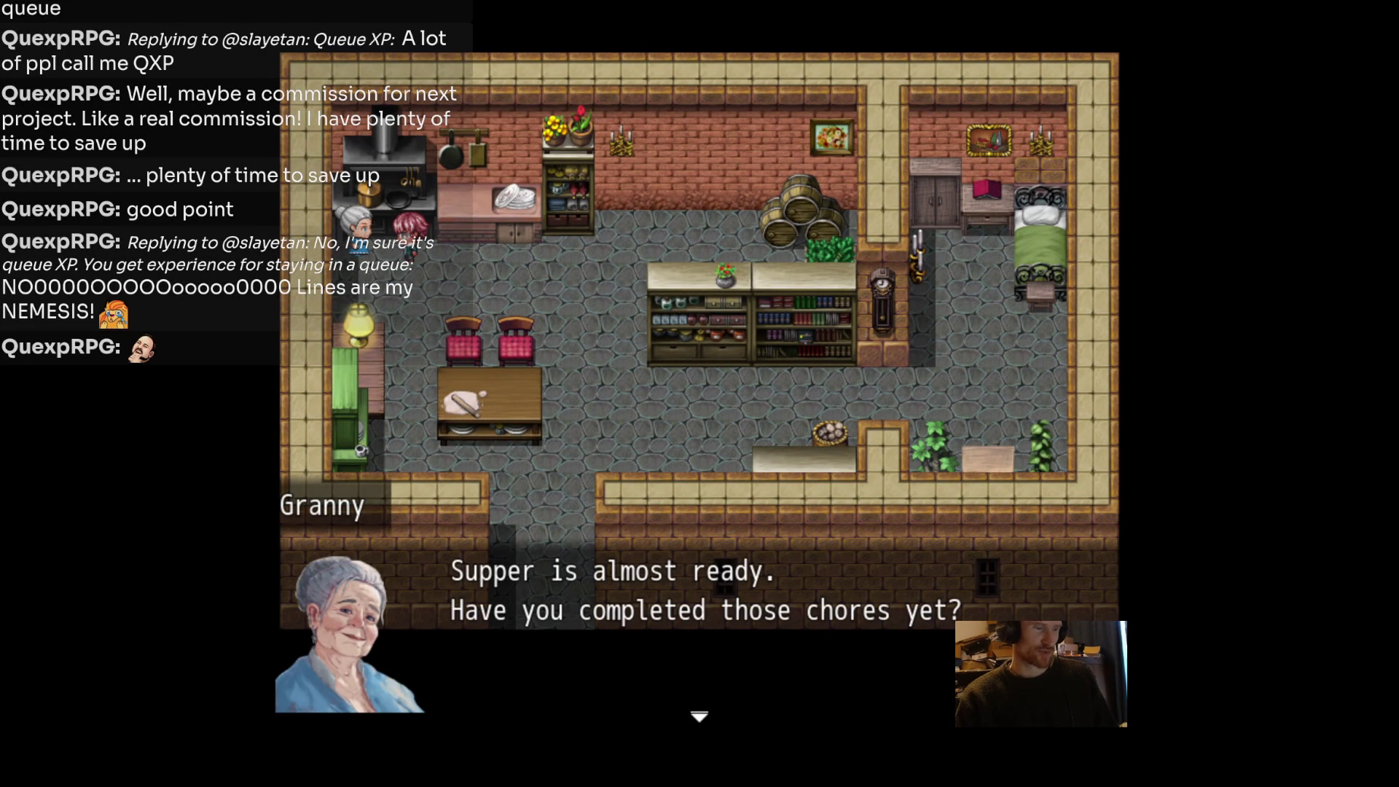
key(Return)
key(Return)
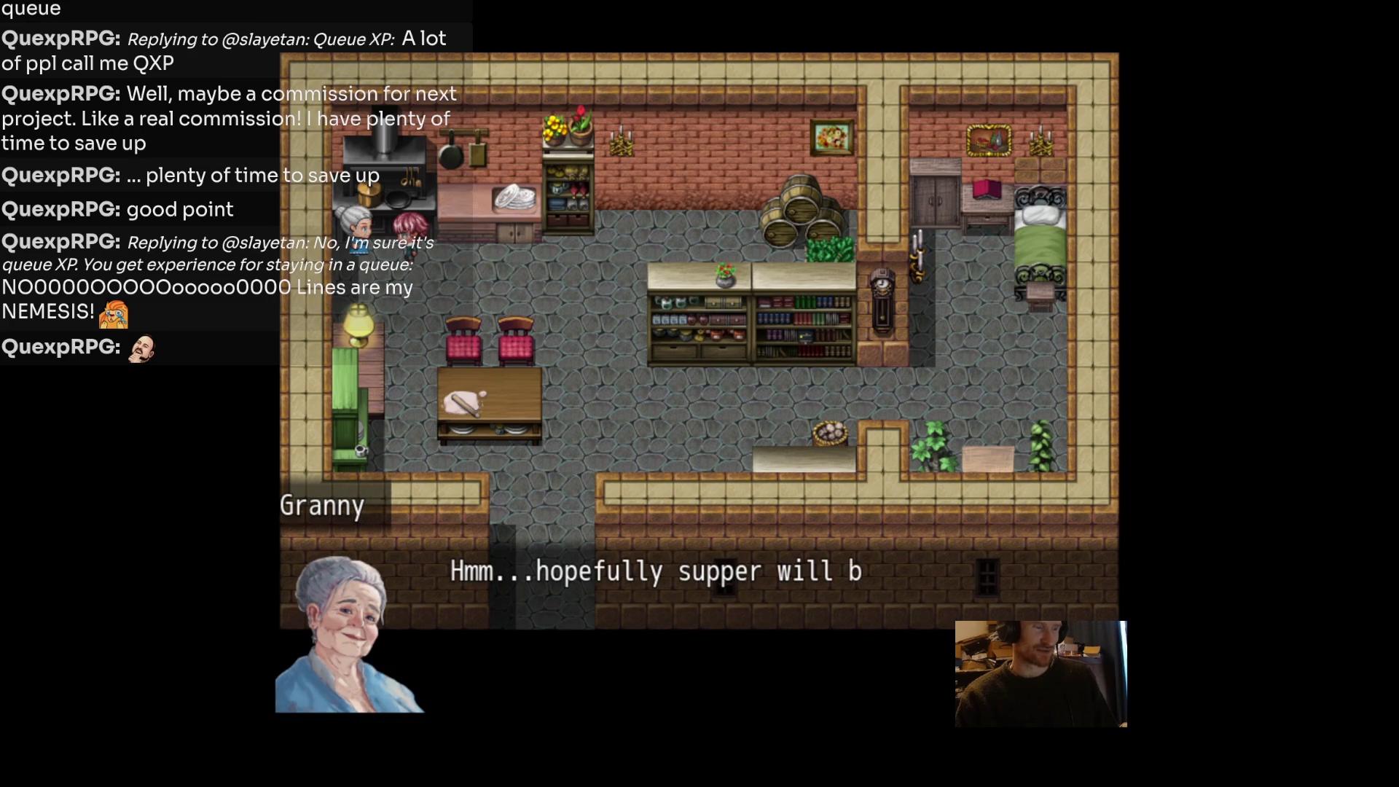
Walk Max to the sink dishes and talk with them until the Dishes battle opens.
key(Return)
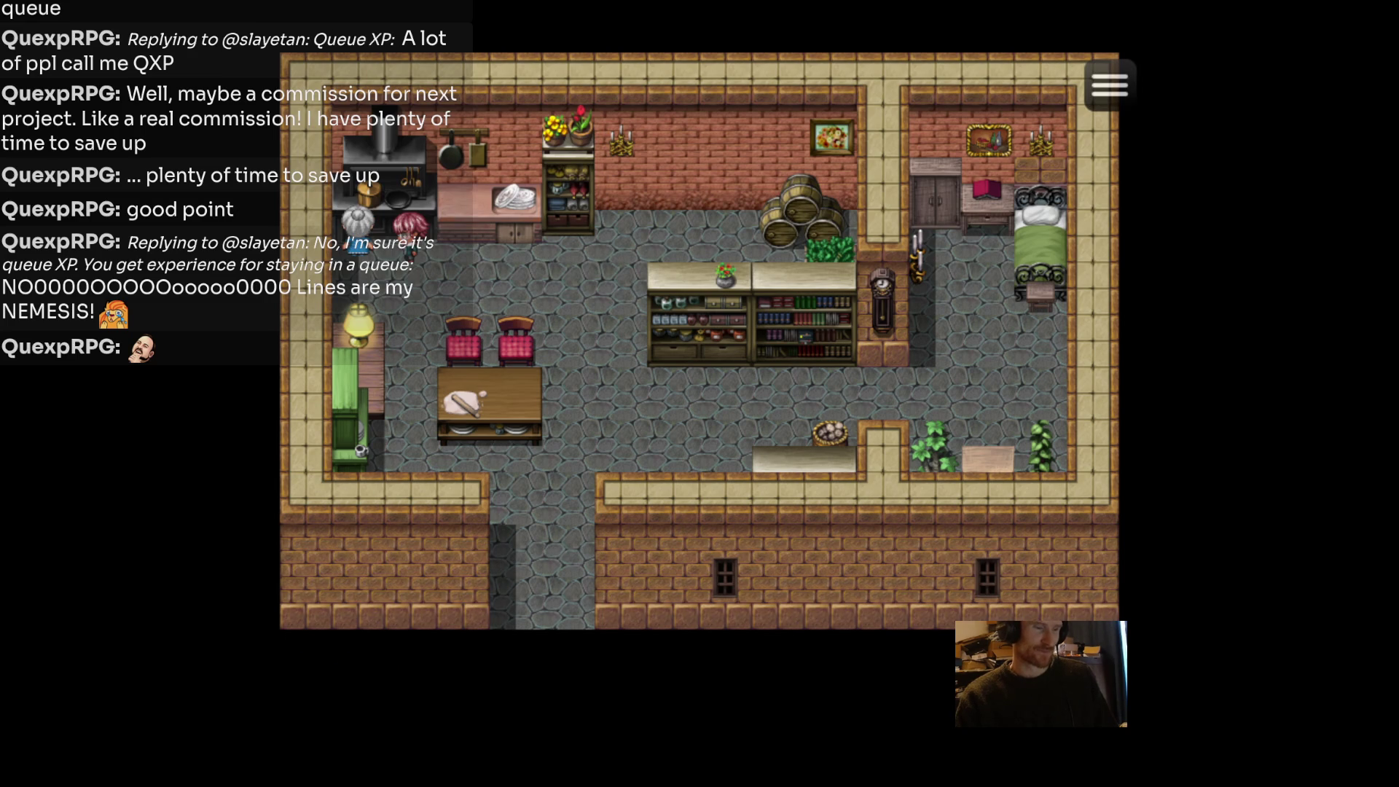
key(Right)
key(Return)
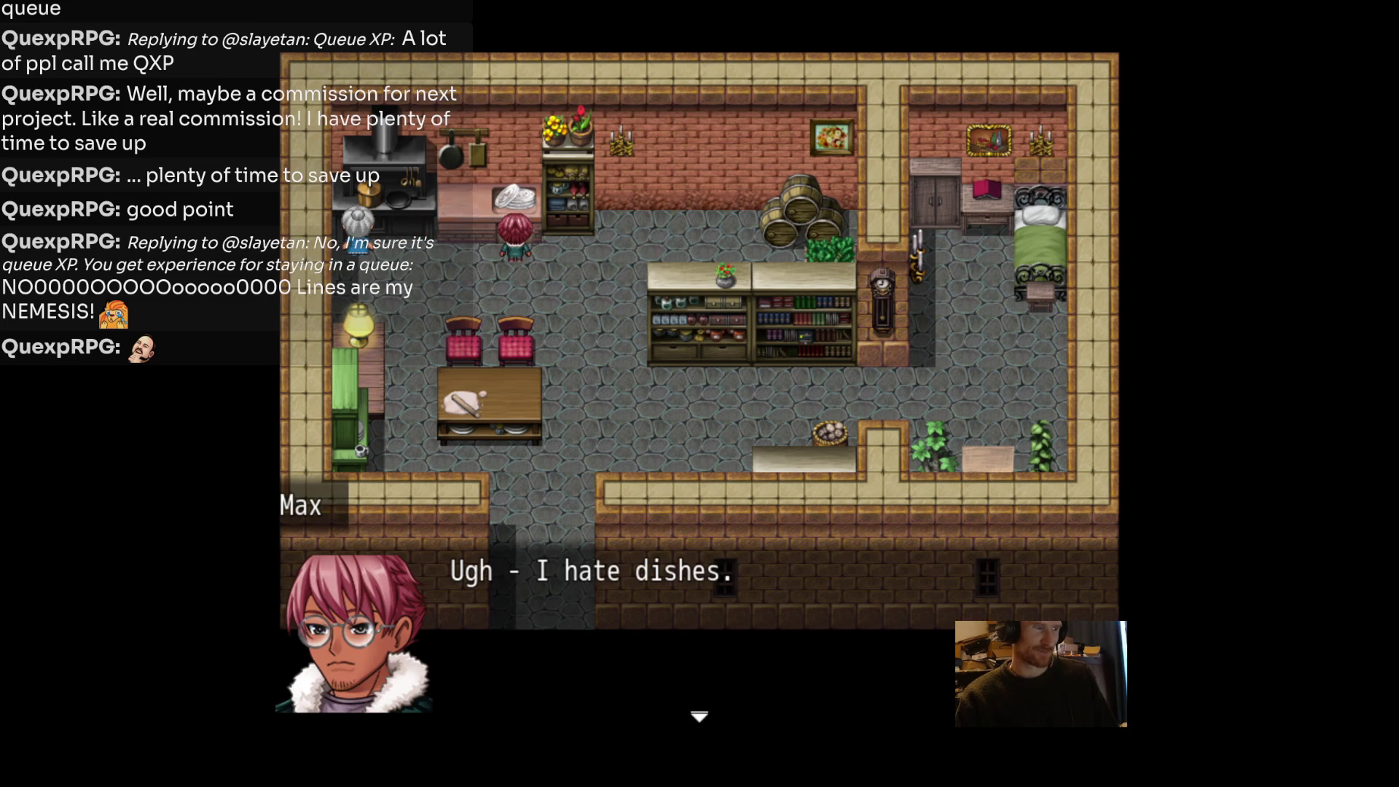
key(Return)
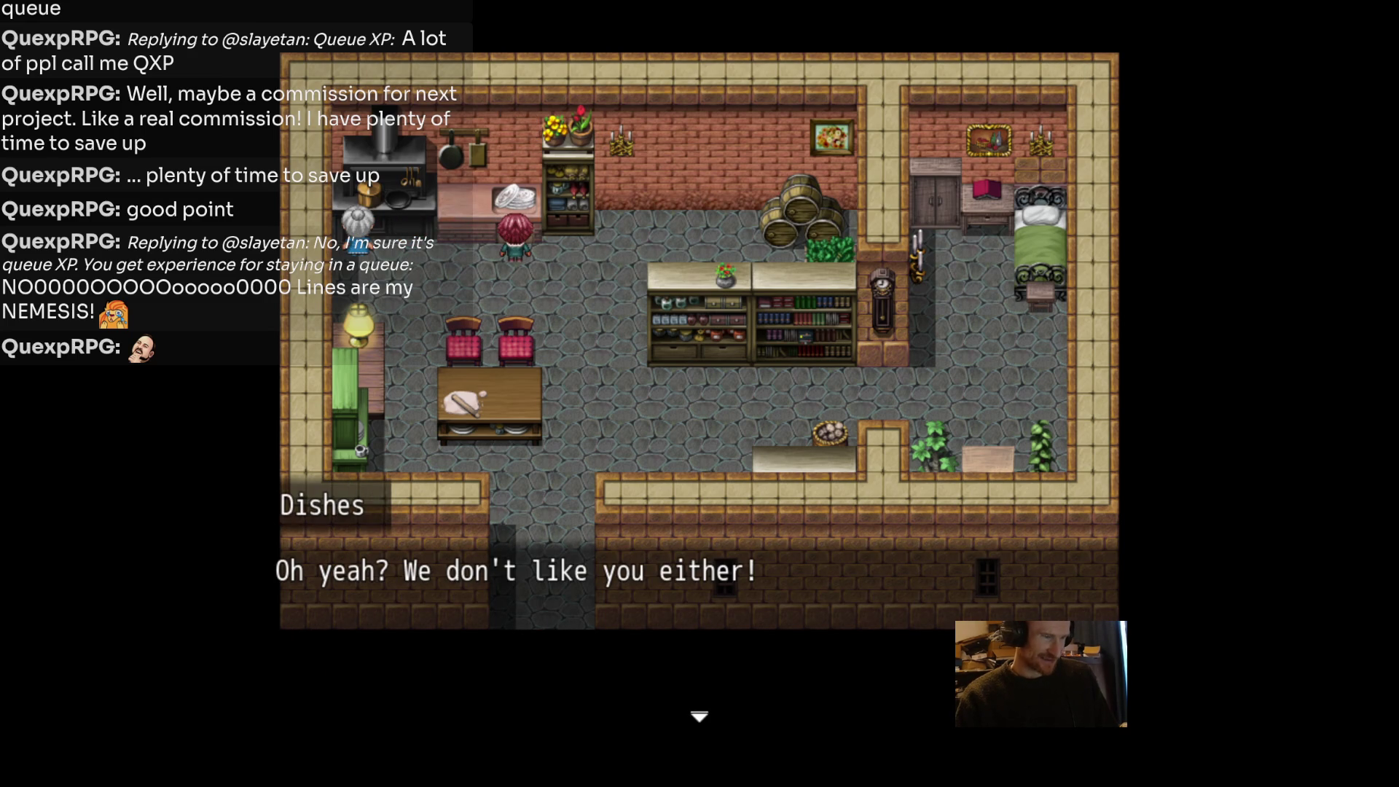
key(Return)
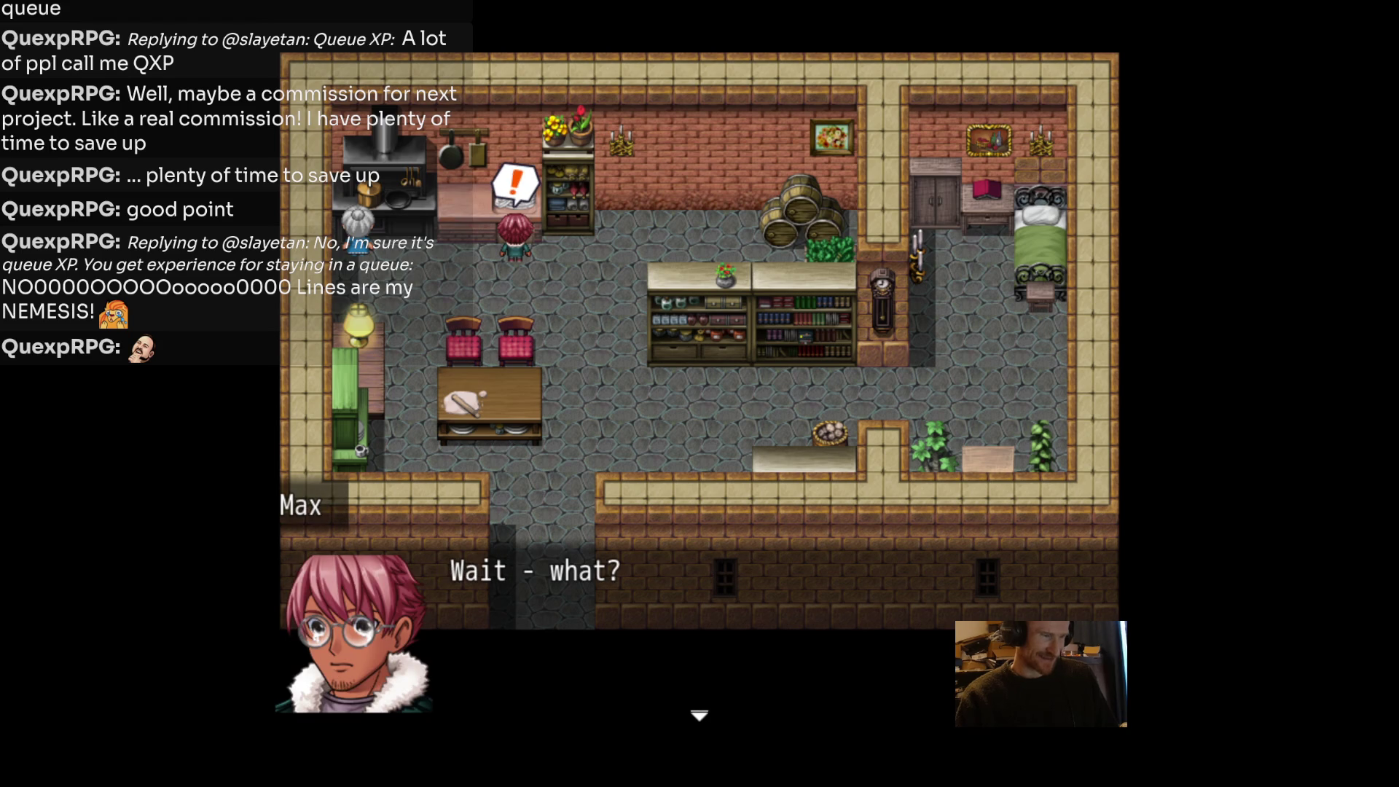
key(Return)
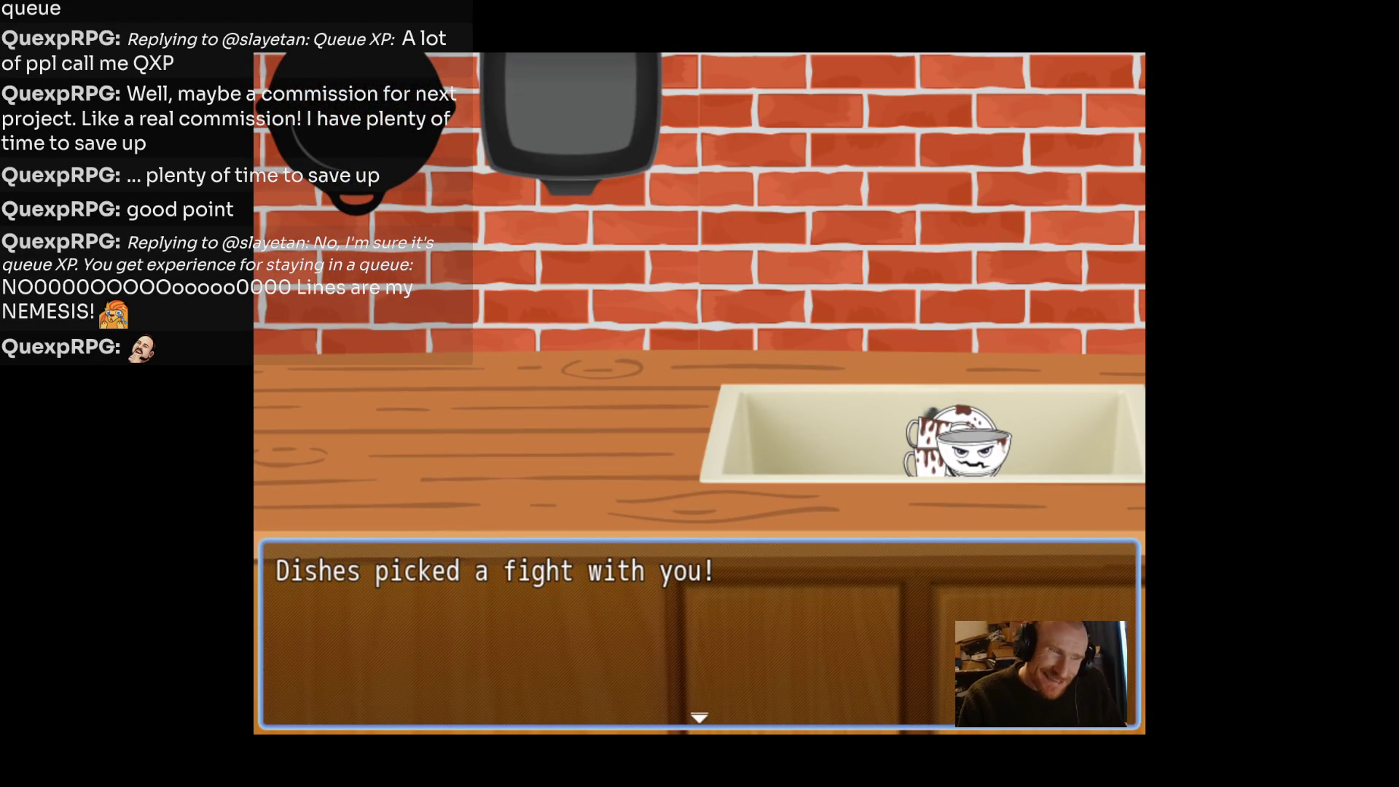
Attack the Dishes twice with Clean, then drink a Restorative Sip to heal Max.
key(Return)
key(Return)
key(Return)
key(Return)
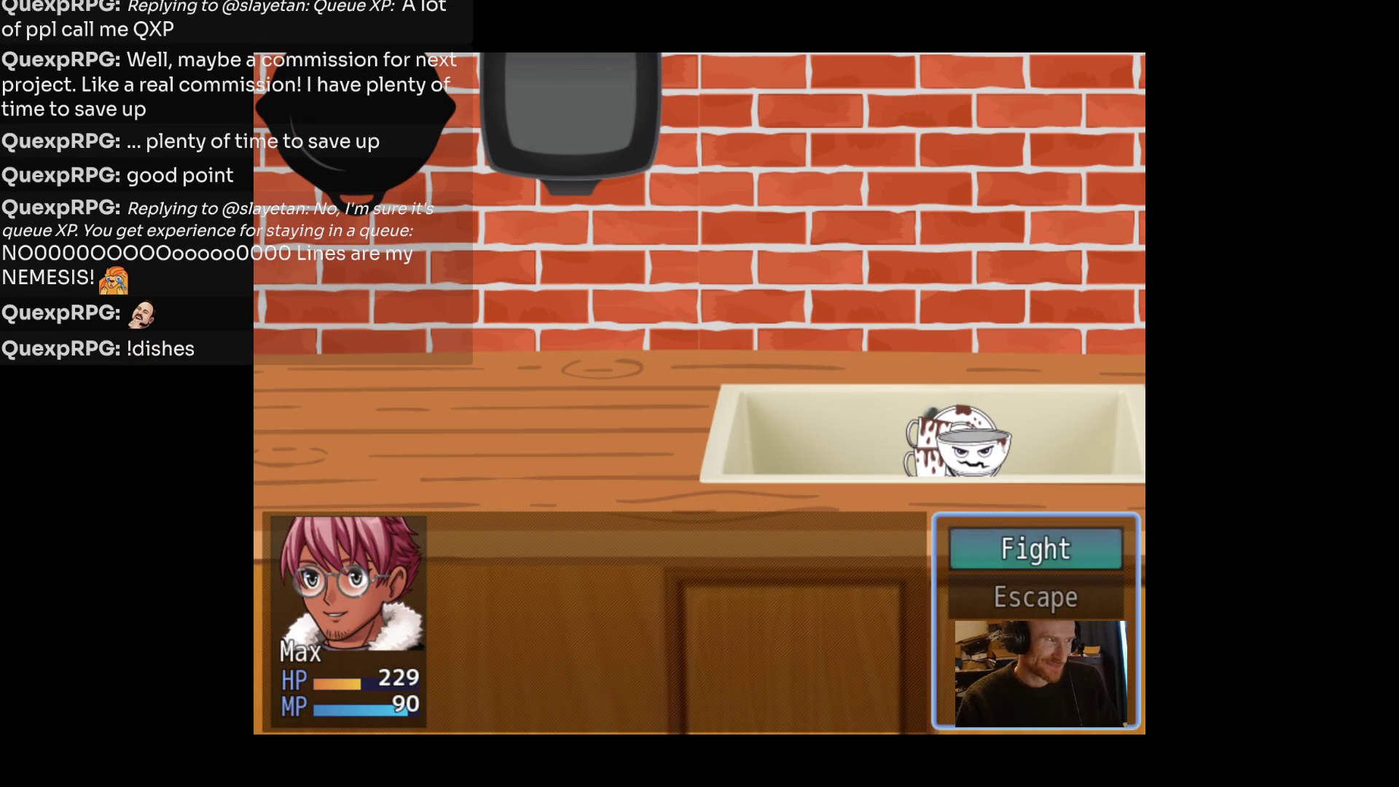
key(Return)
key(Return)
key(Return)
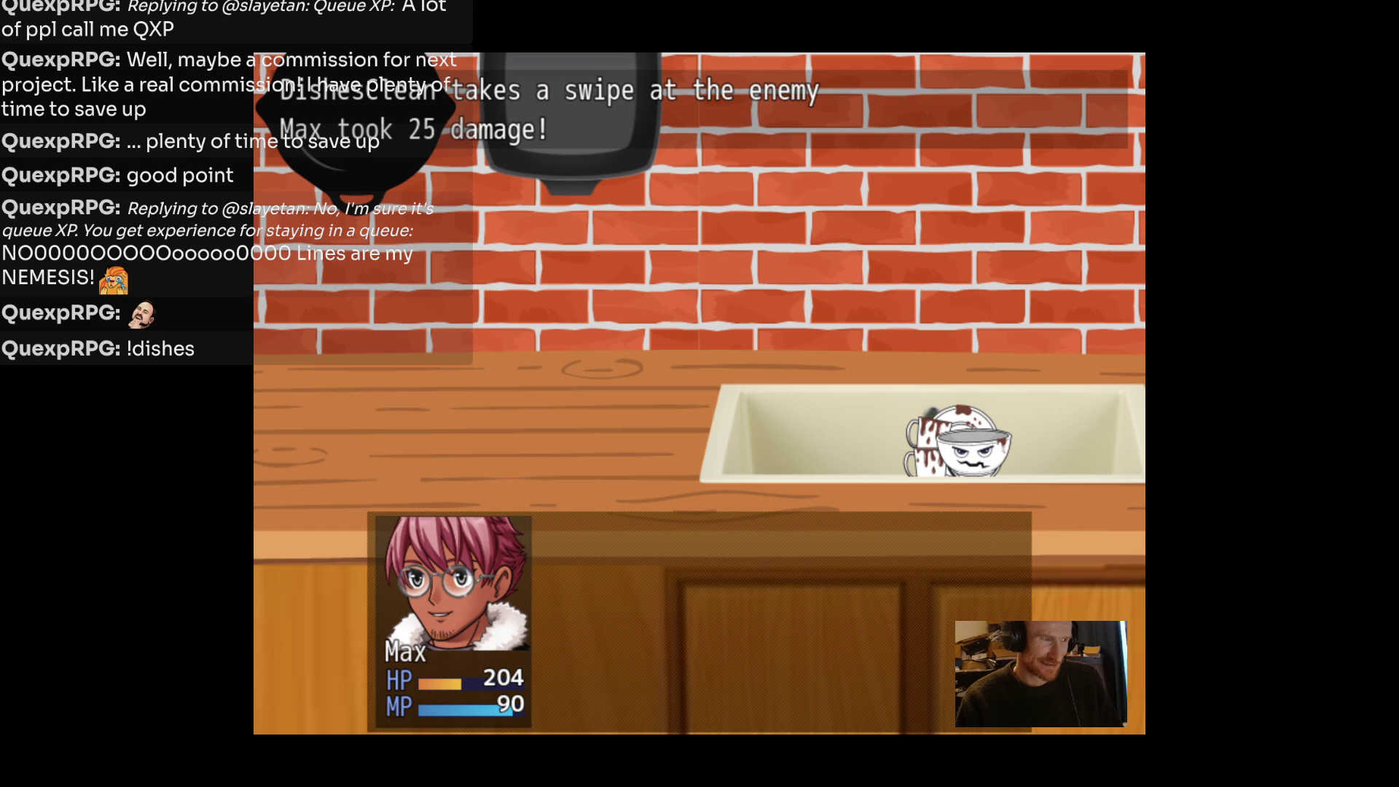
key(Return)
key(Return)
key(Return)
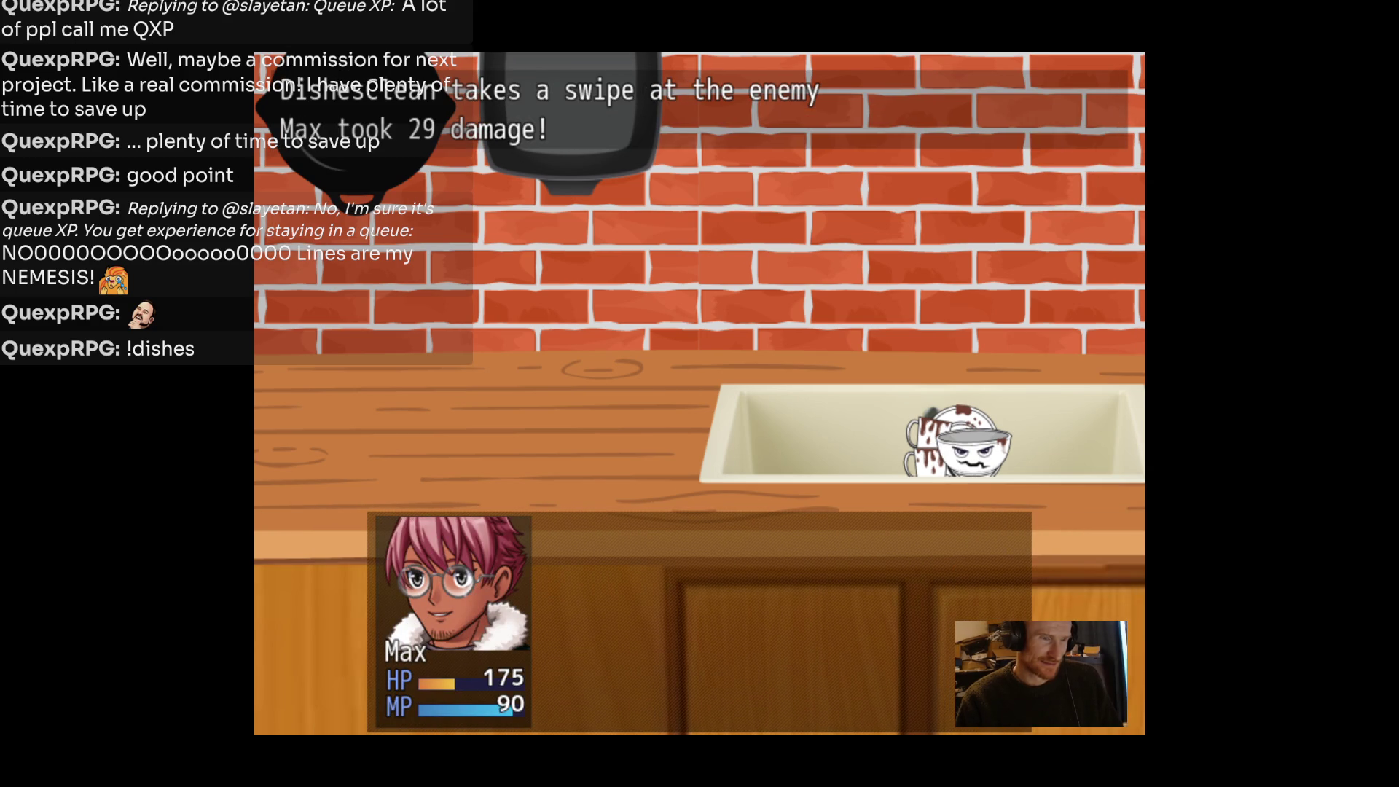
key(Return)
key(Down)
key(Return)
key(Return)
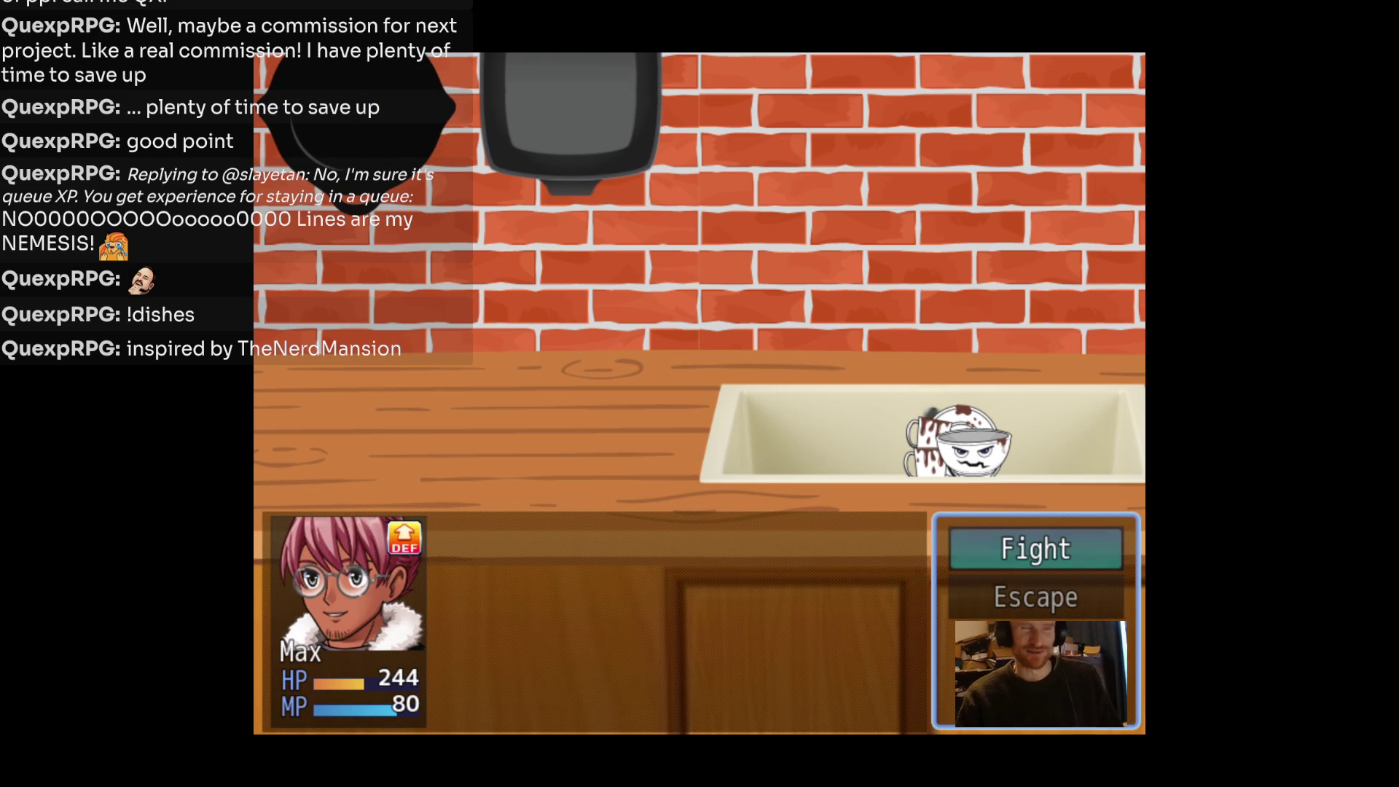
Finish the Dishes off with Clean attacks and dismiss the victory message.
key(Return)
key(Up)
key(Return)
key(Return)
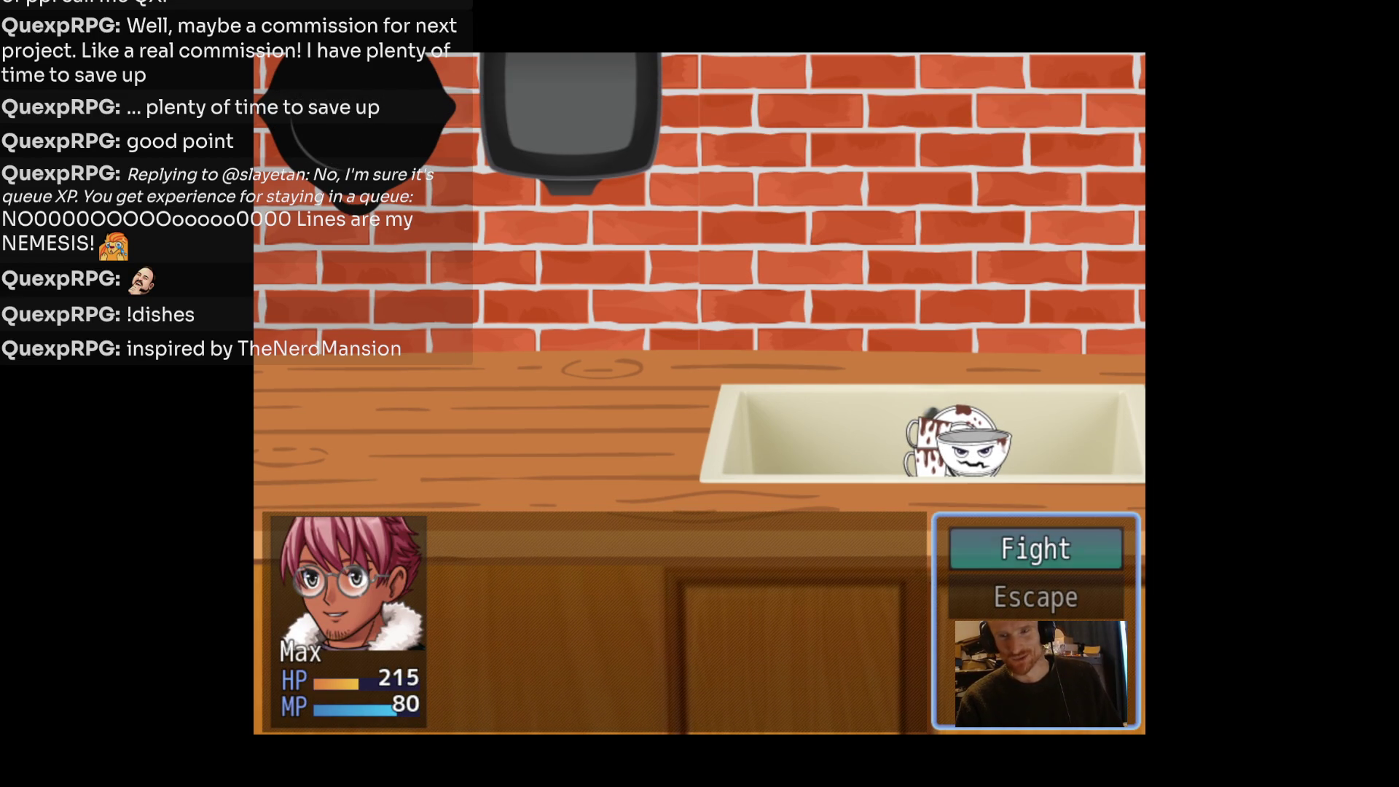
key(Return)
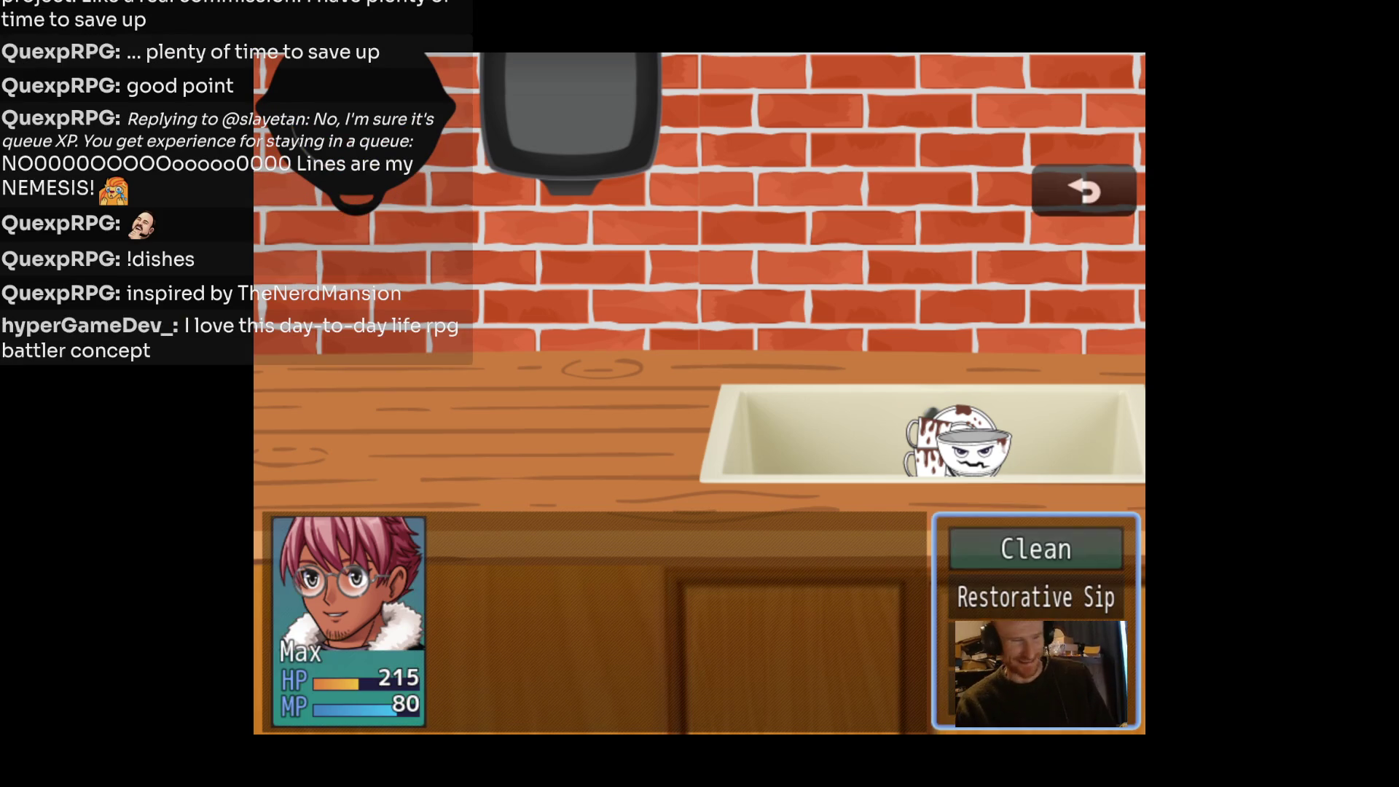
key(Return)
key(Return)
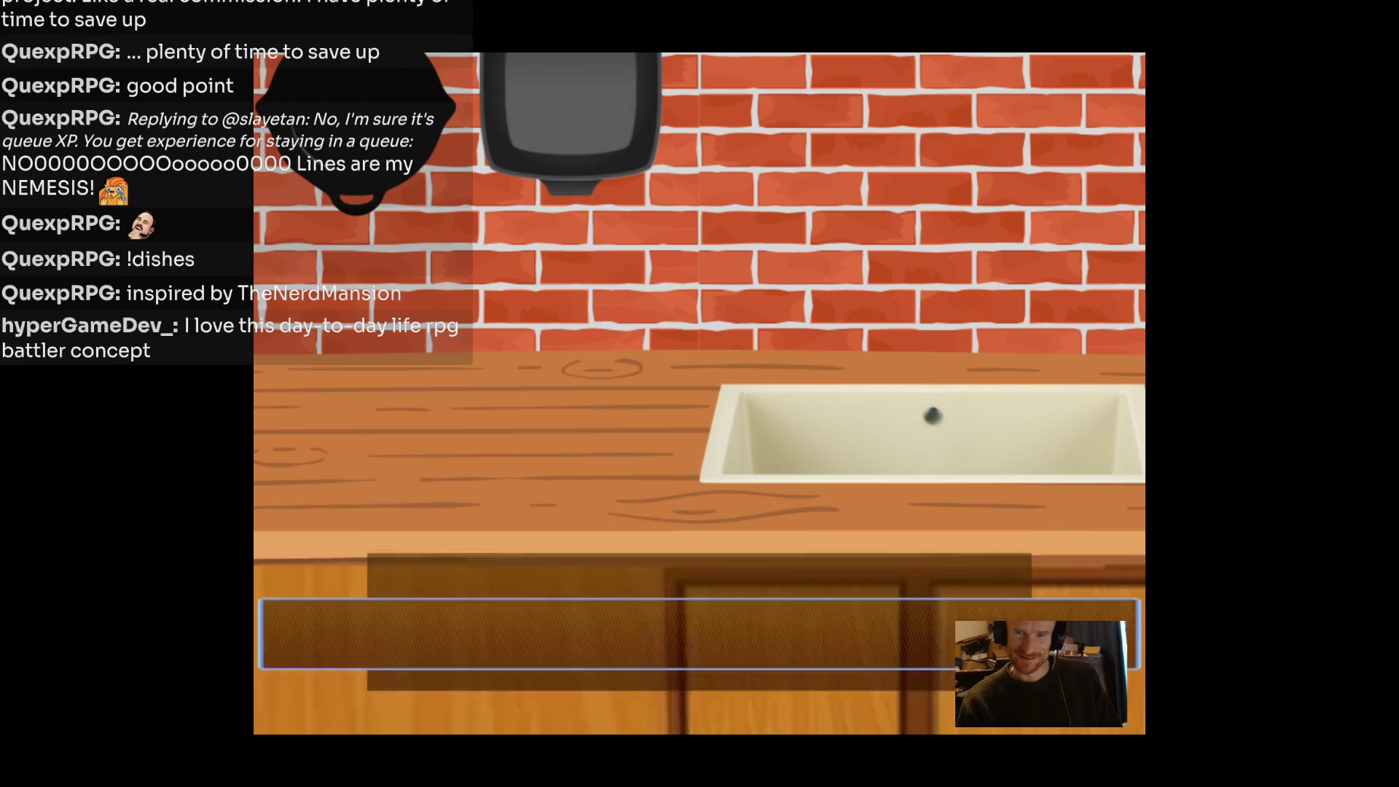
key(Return)
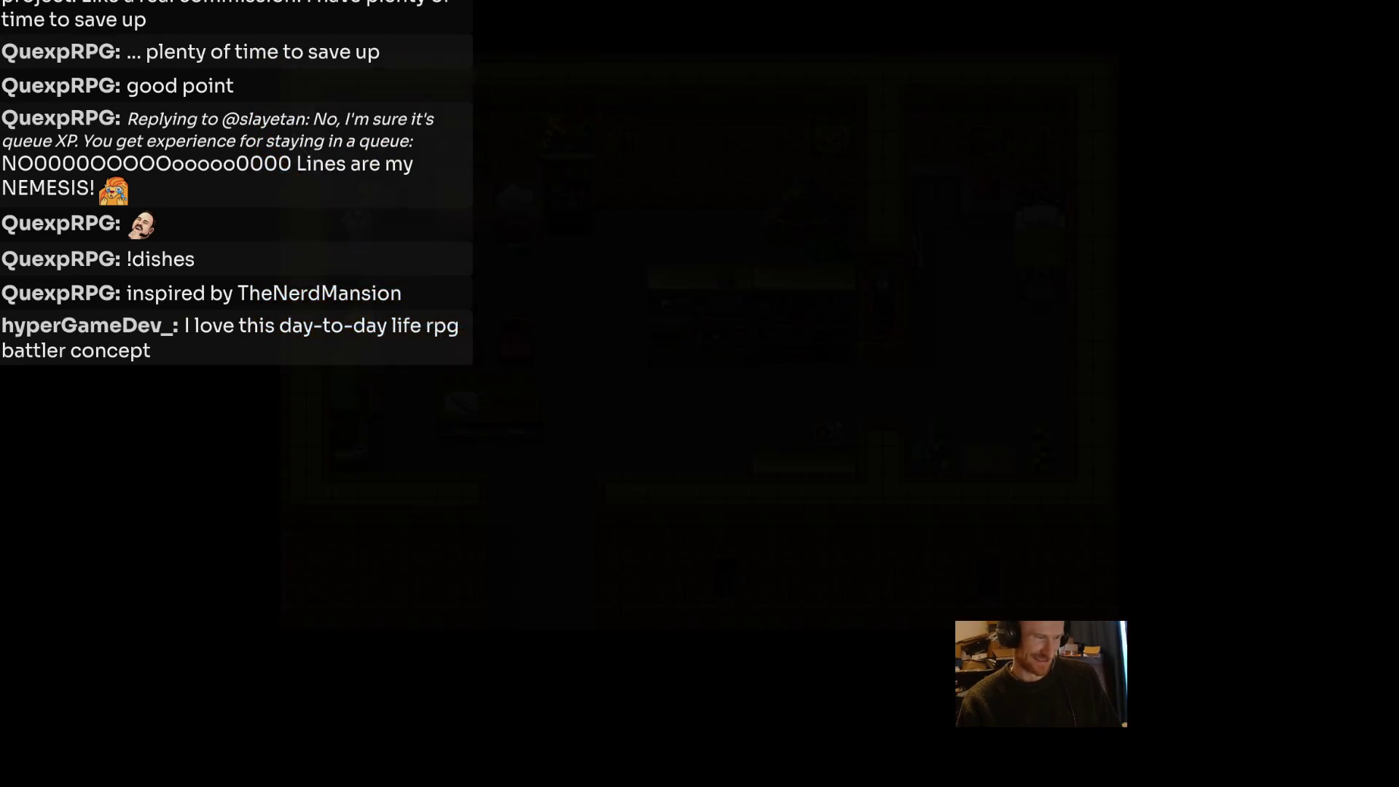
Walk Max from the sink down and left to the table and interact with it.
key(Return)
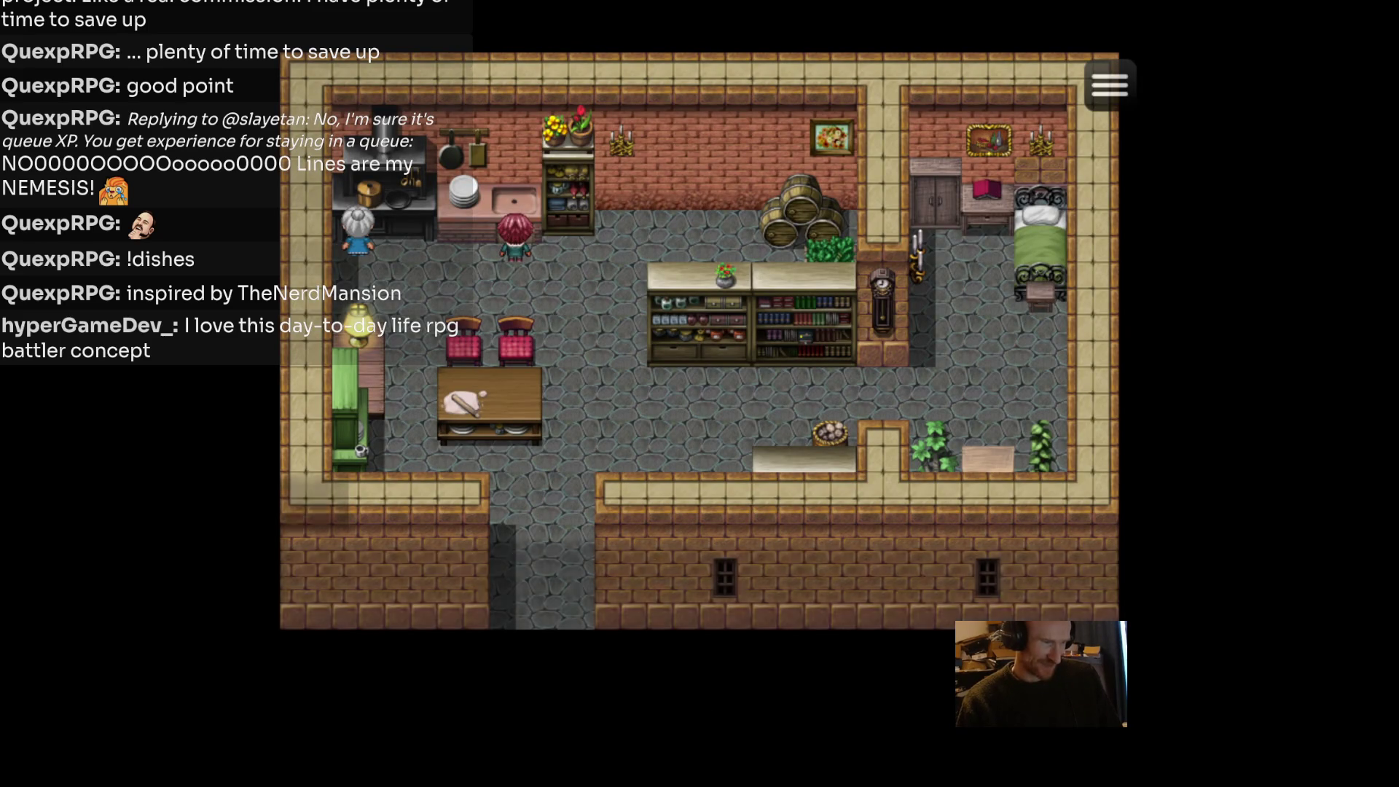
key(Down)
key(Right)
key(Down)
key(Left)
key(Up)
key(Return)
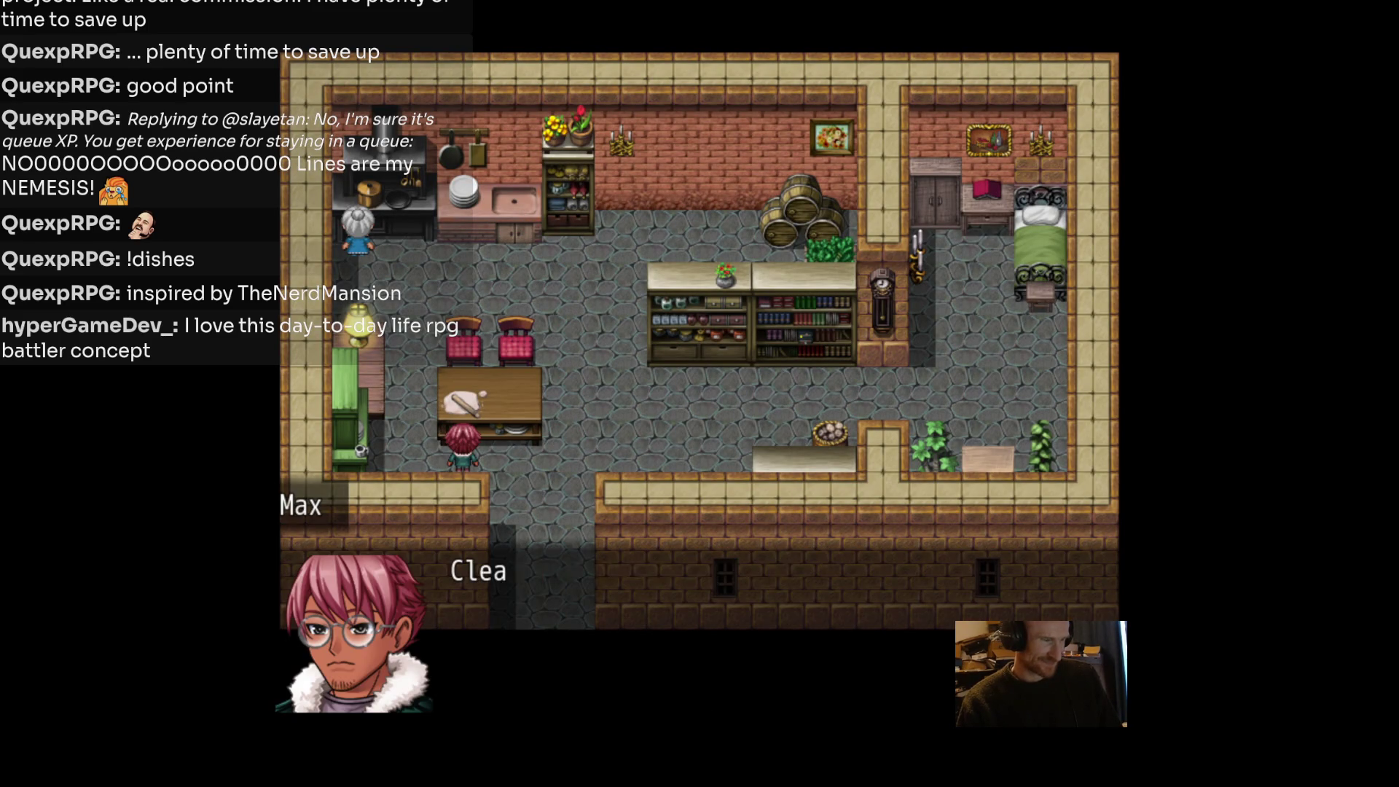
Advance the Rolling Pin's threat and Max's reply until 'Rolling Pin picked a fight with you!'.
key(Return)
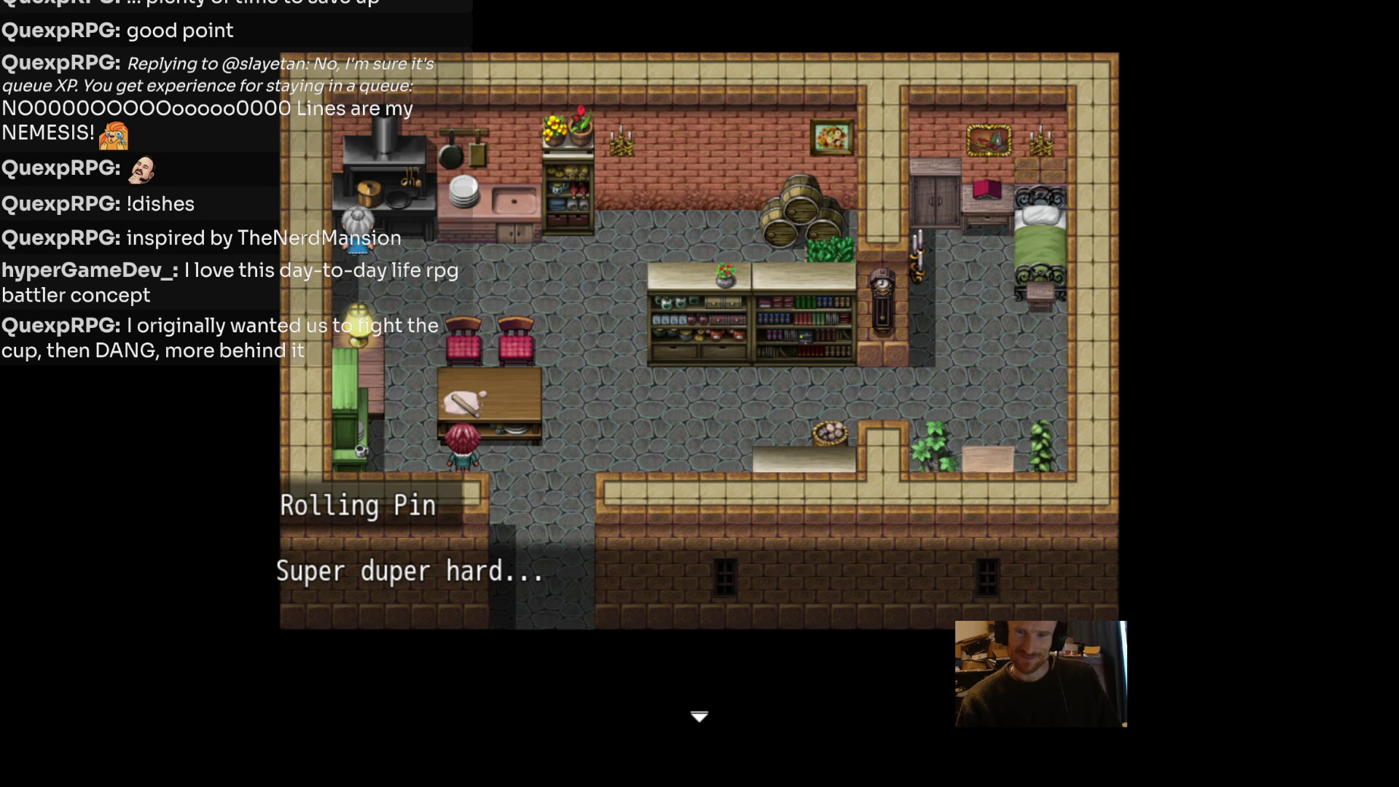
key(Return)
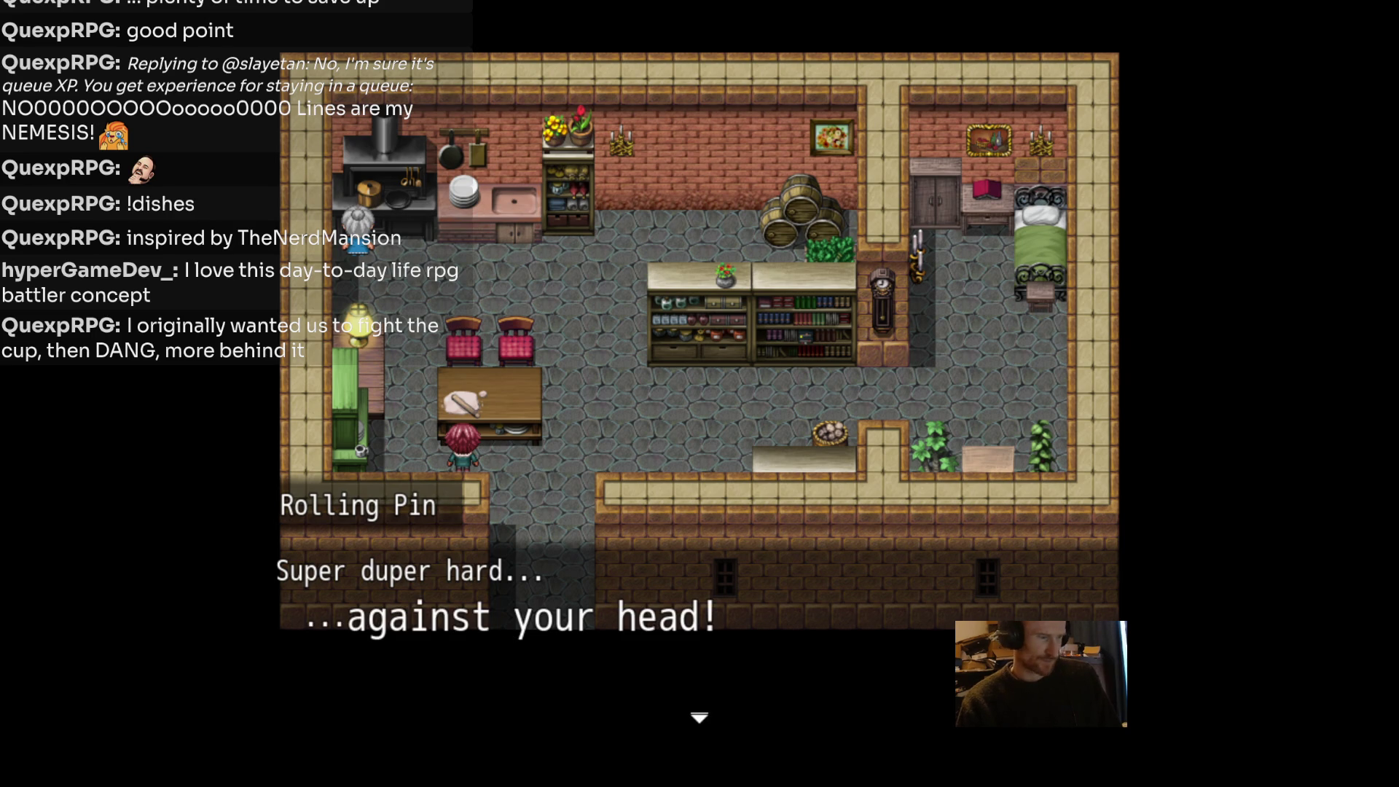
key(Return)
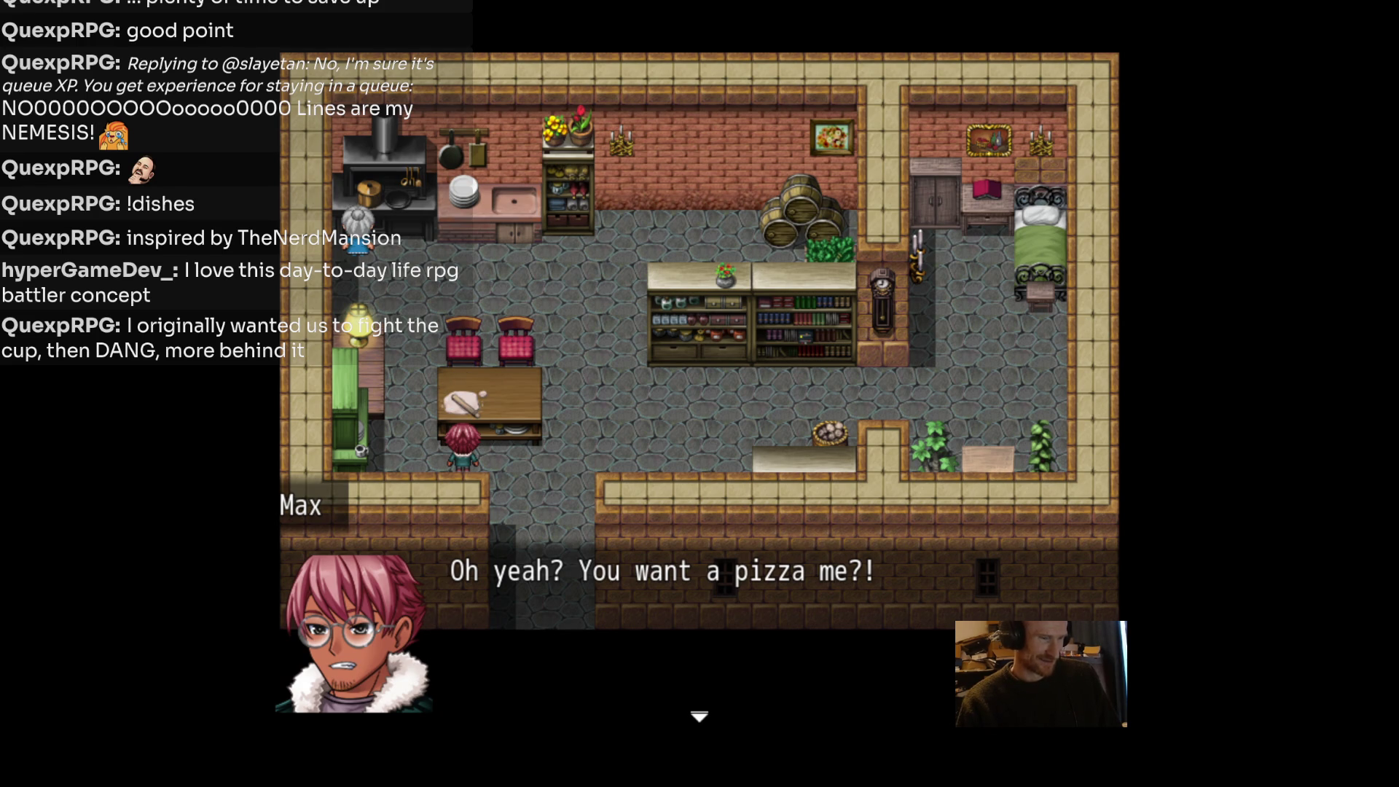
key(Return)
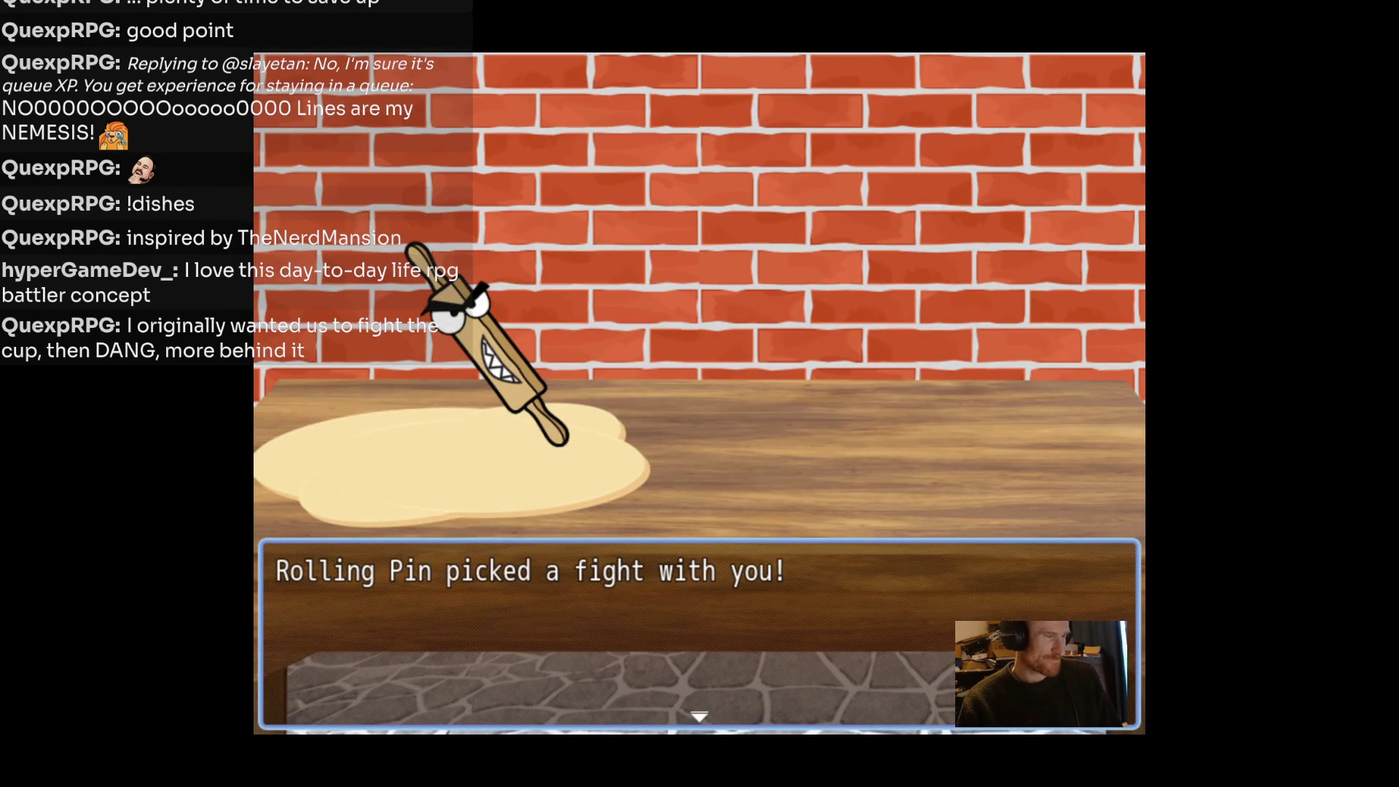
Hit the Rolling Pin with Clean, then drink a Restorative Sip next turn.
key(Return)
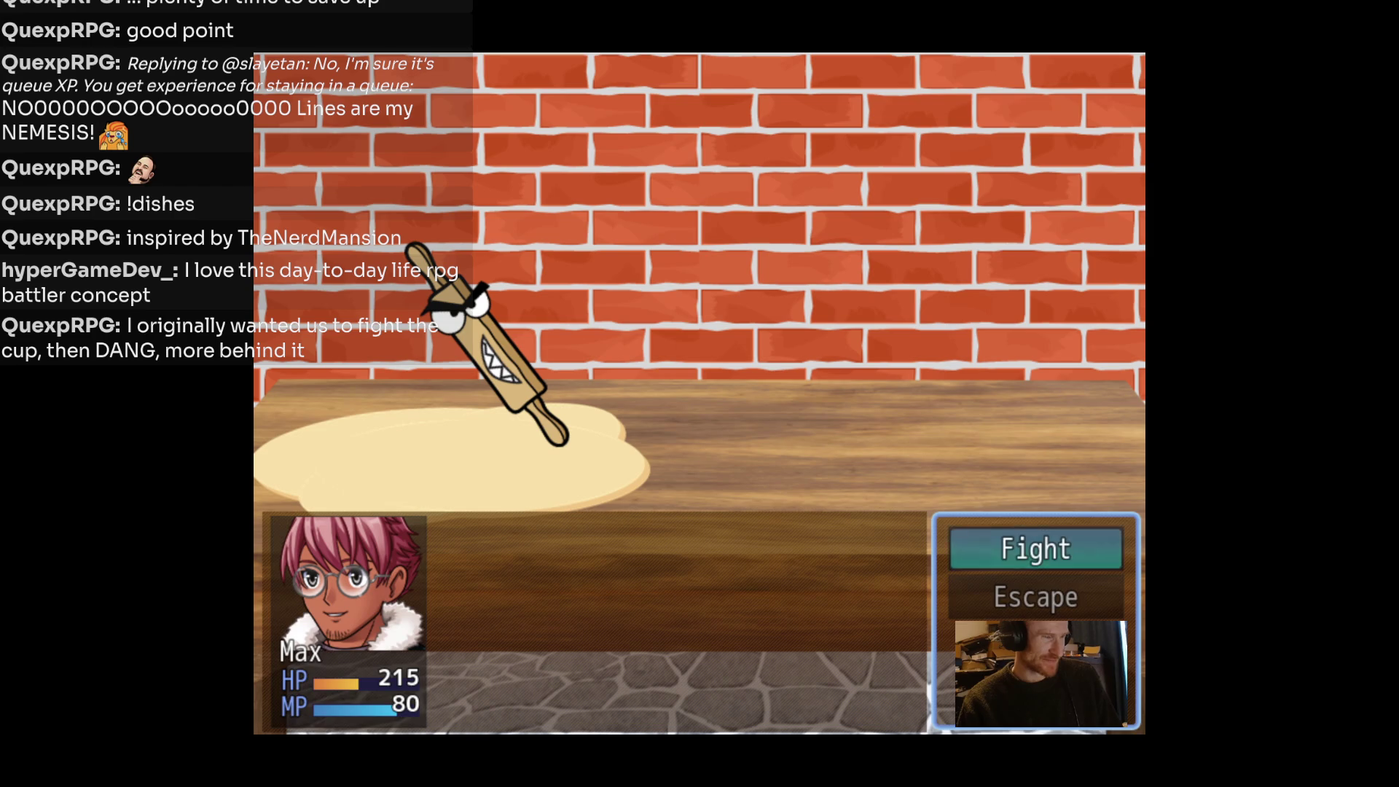
key(Return)
key(Return)
key(Return)
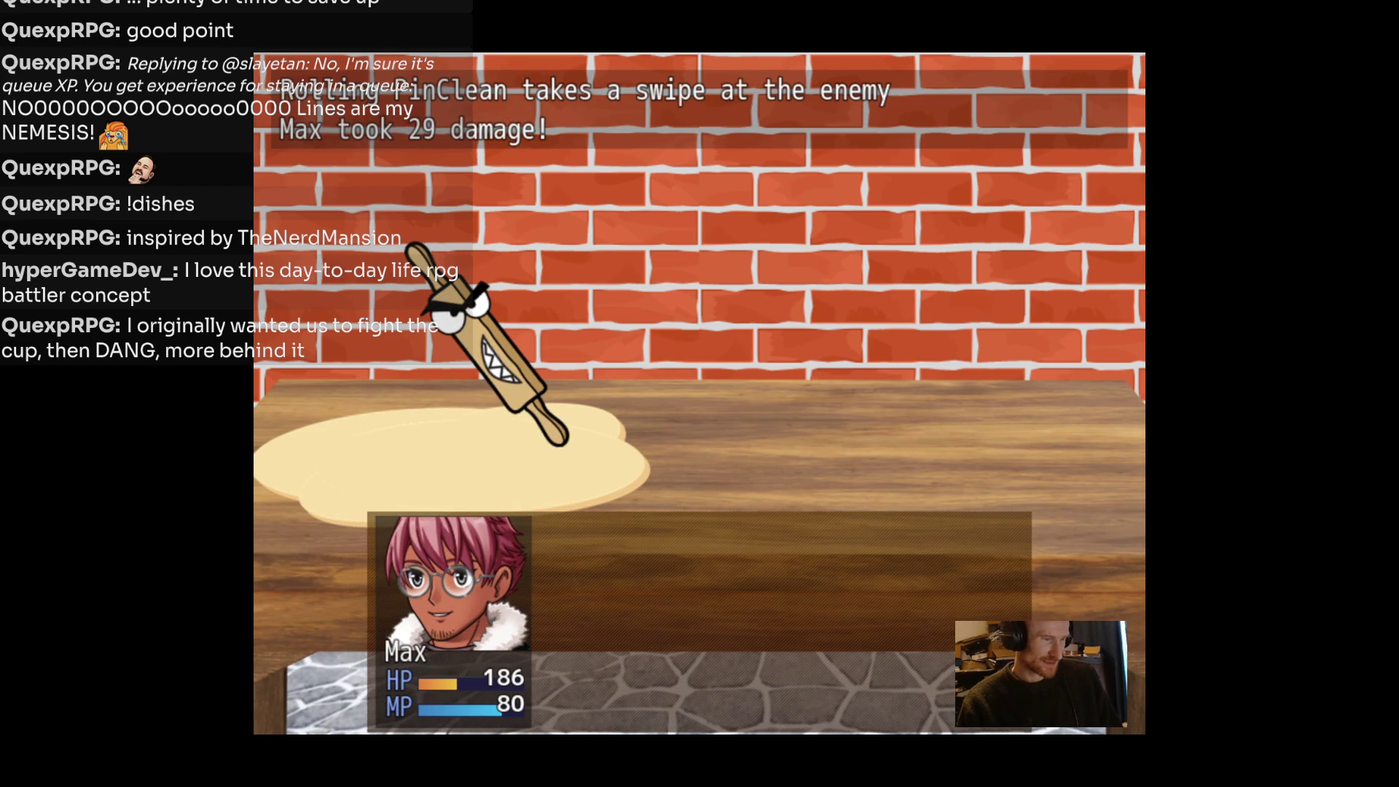
key(Down)
key(Up)
key(Return)
key(Down)
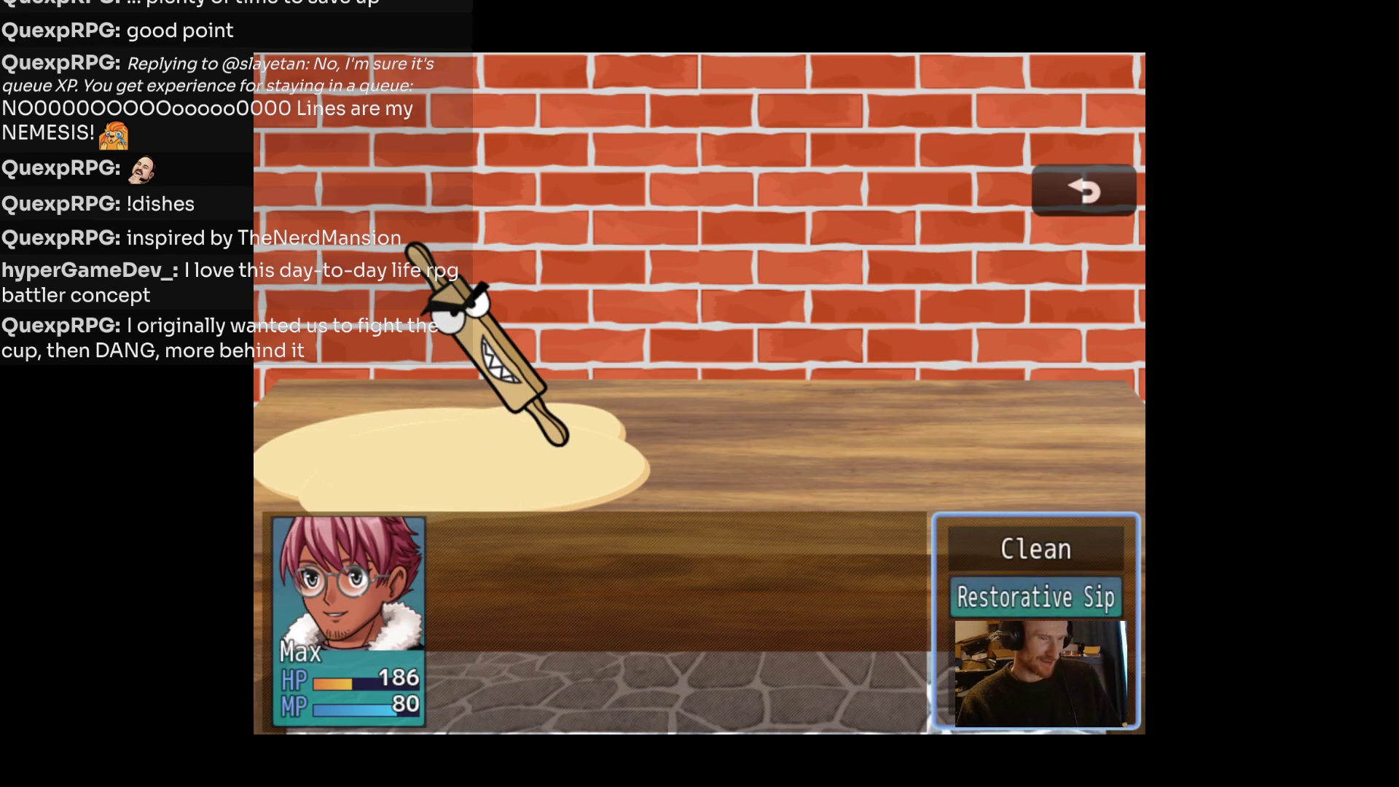
key(Return)
key(Return)
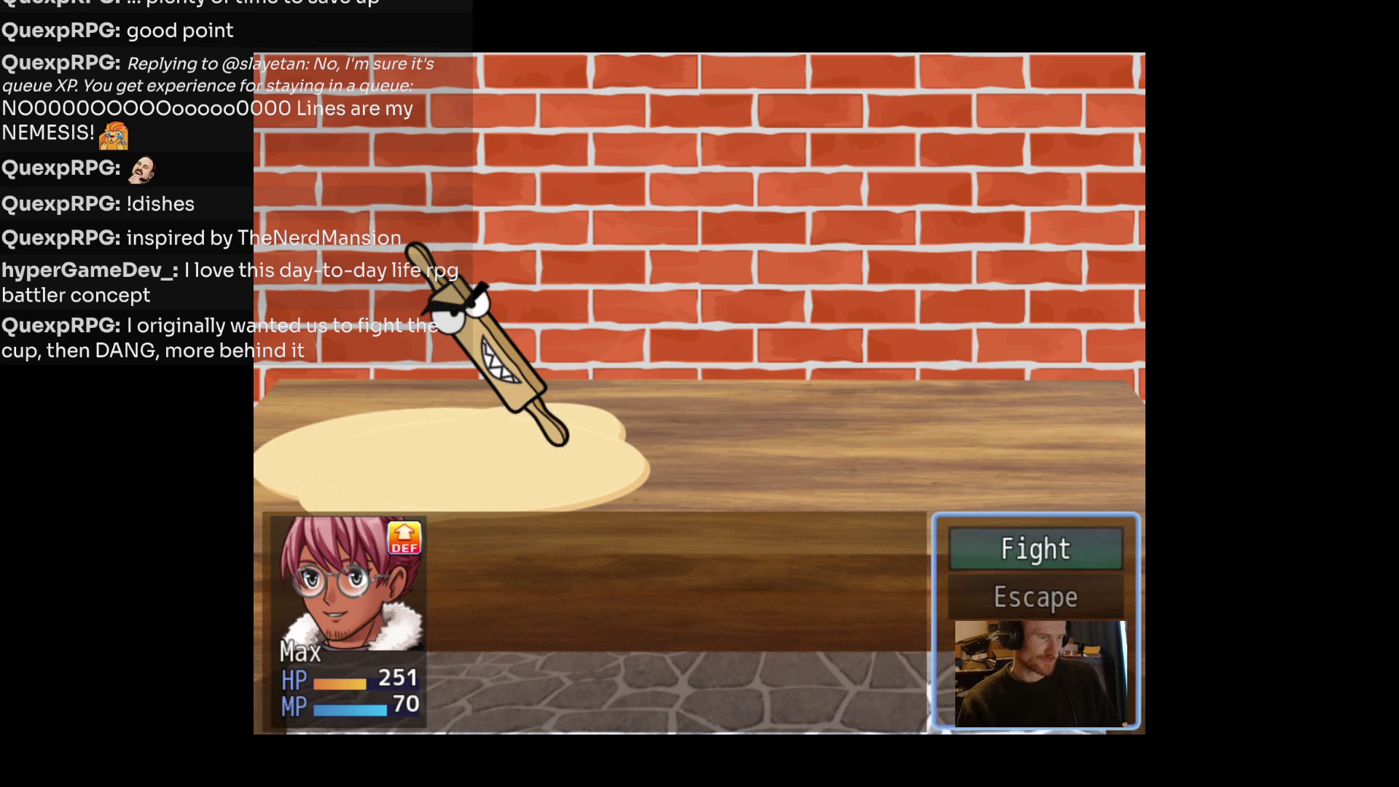
Clean the Rolling Pin again, then drink another Restorative Sip to heal and raise Defense.
key(Return)
key(Up)
key(Return)
key(Return)
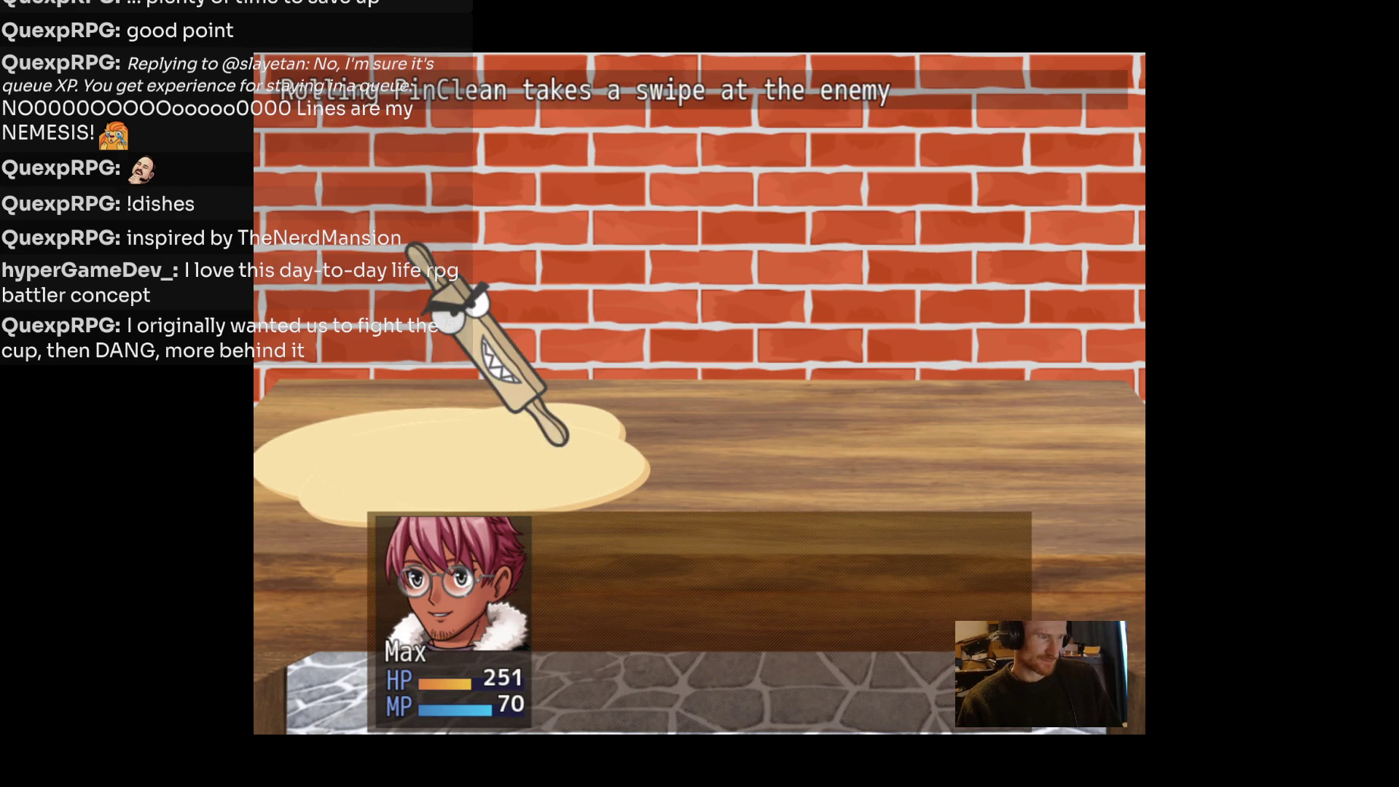
key(Down)
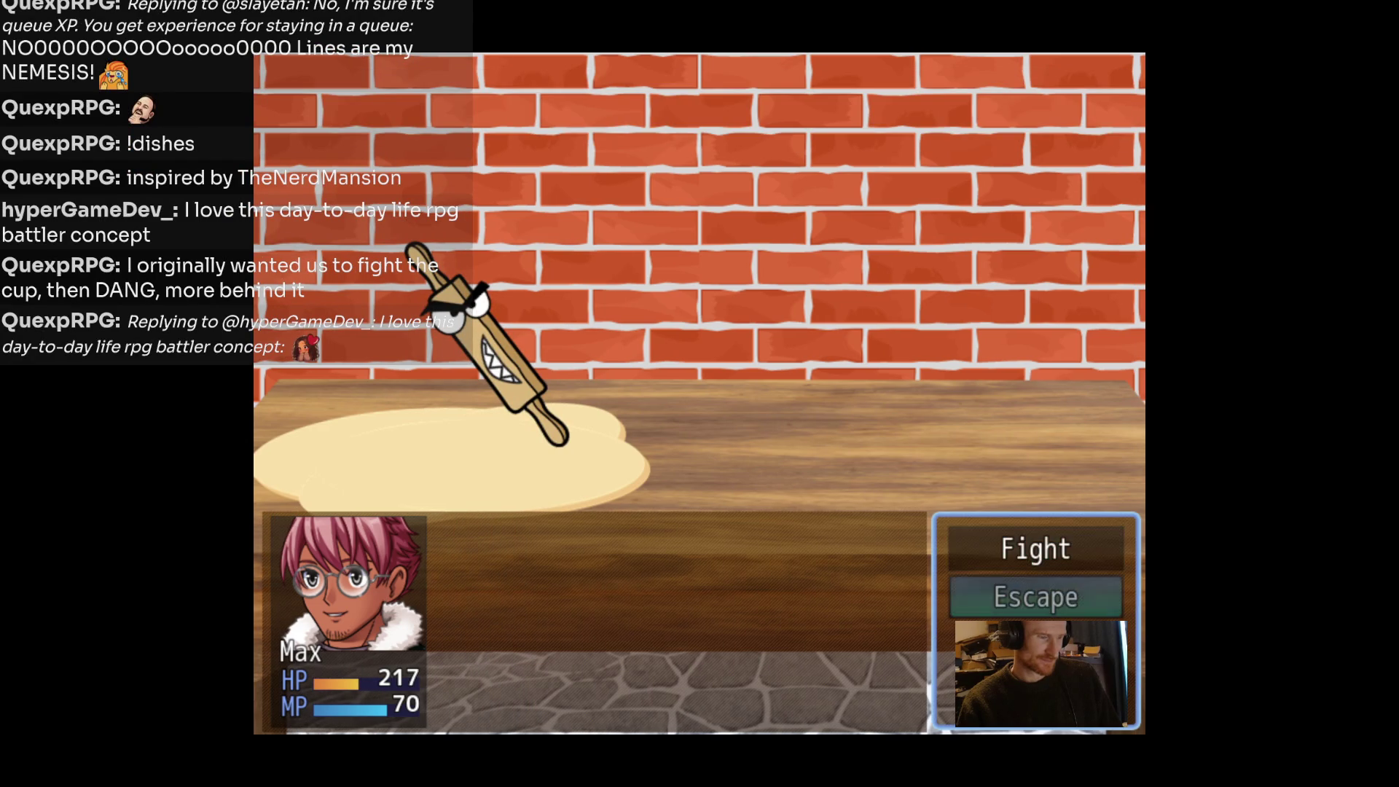
key(Up)
key(Return)
key(Down)
key(Return)
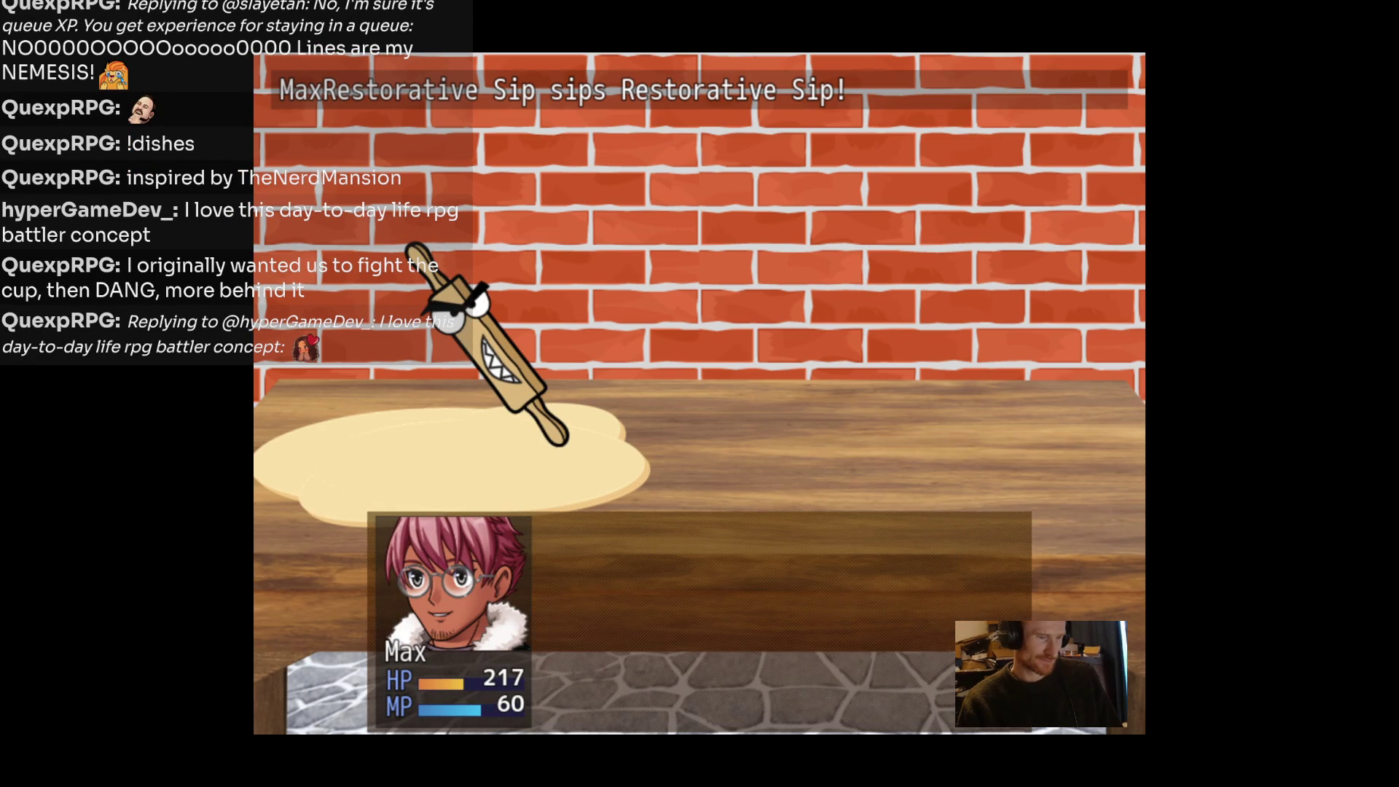
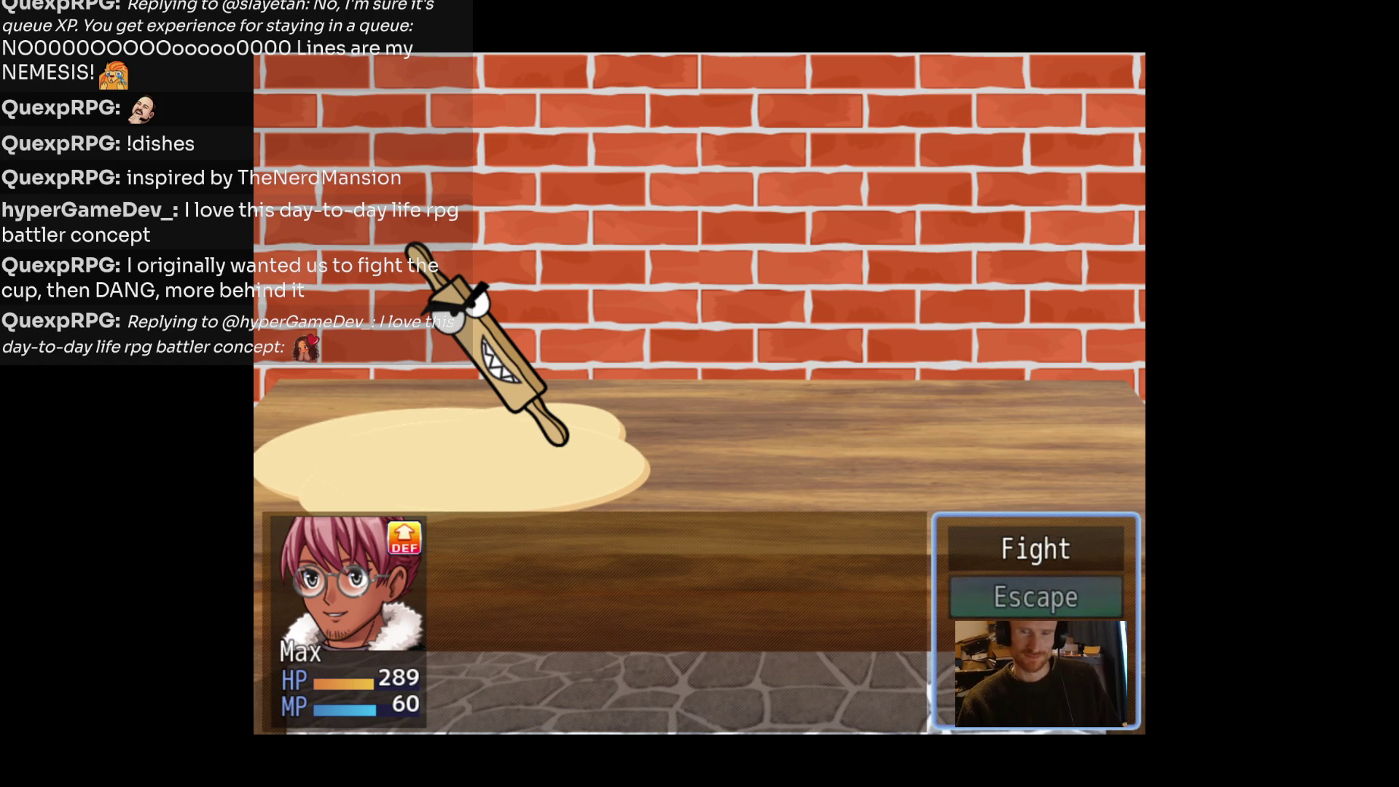
Beat the Rolling Pin with two Clean attacks and dismiss the victory message.
key(Return)
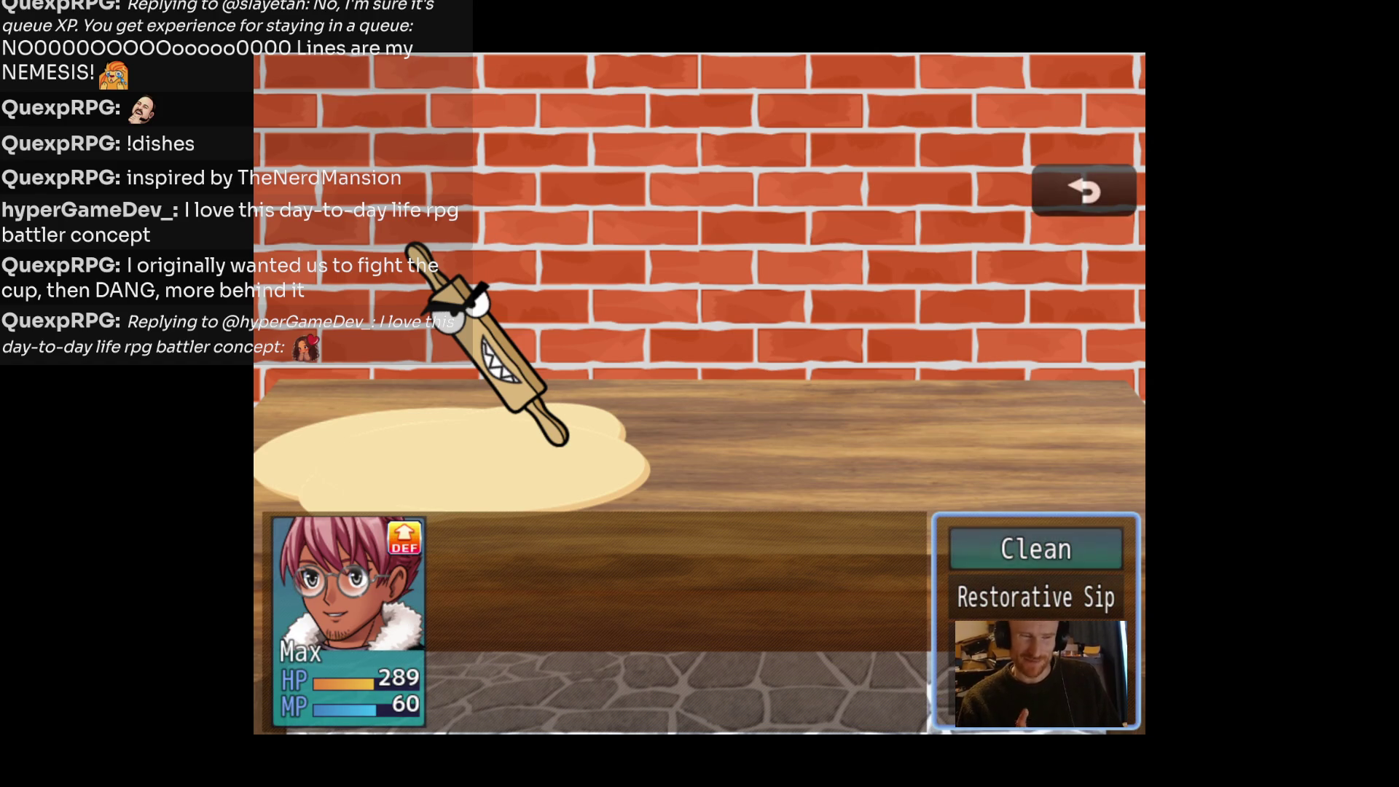
key(Return)
key(Return)
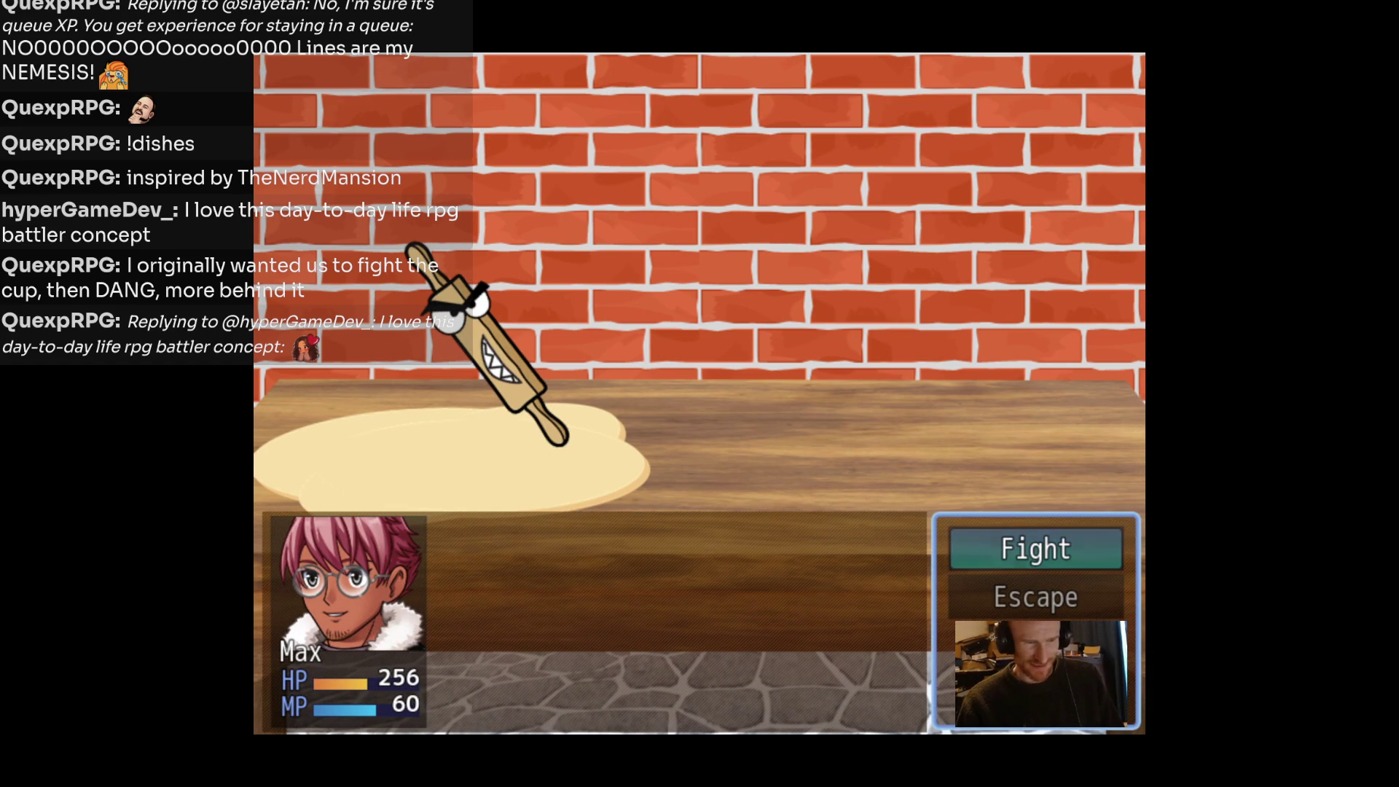
key(Return)
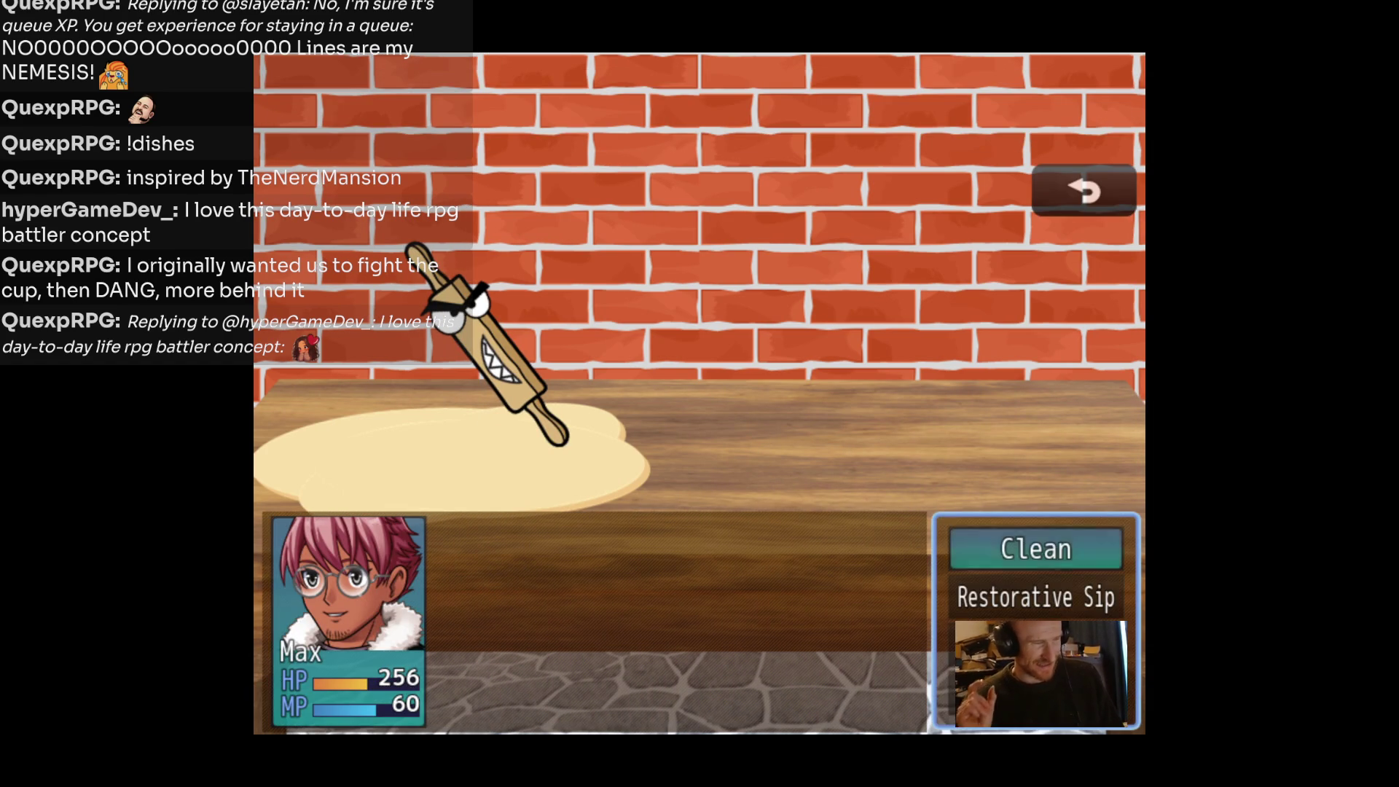
key(Return)
key(Return)
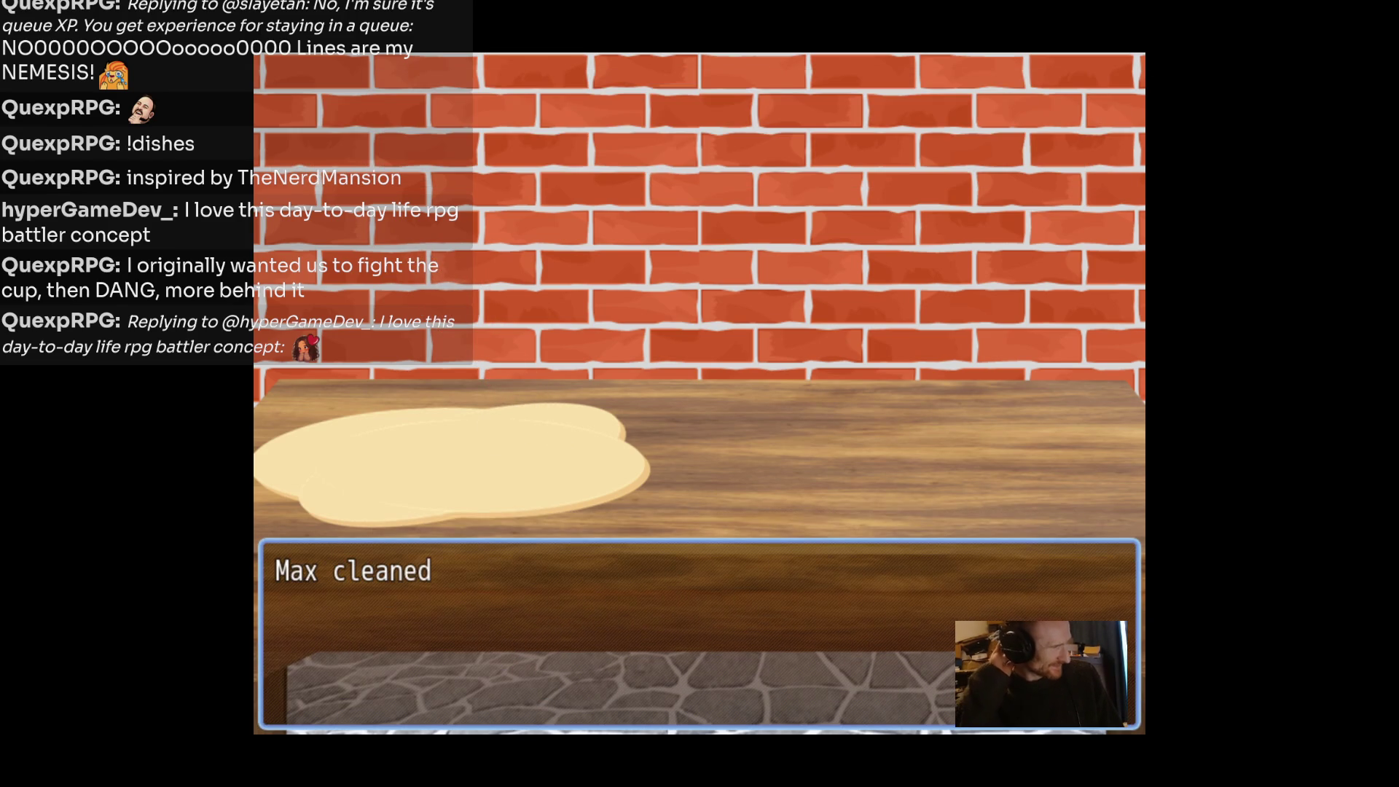
key(Return)
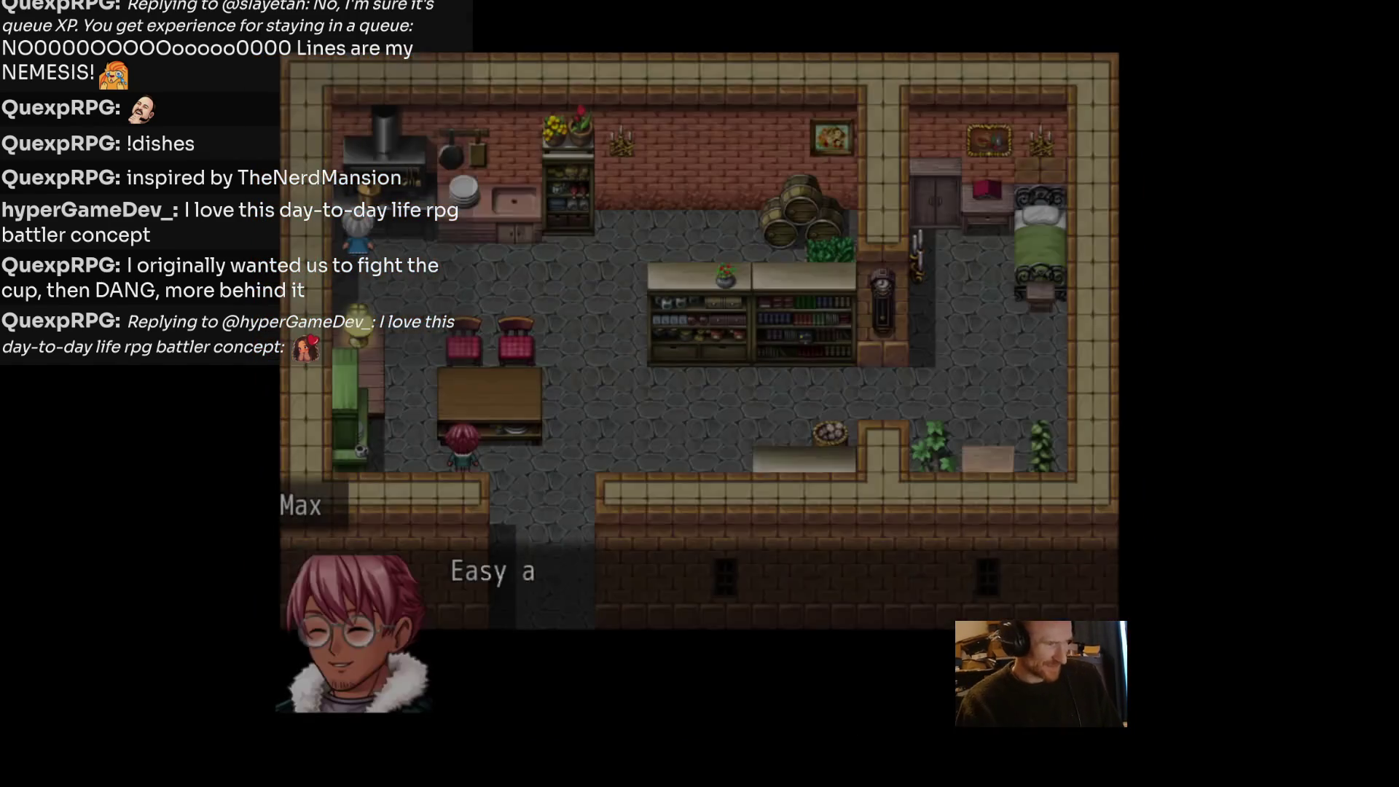
Advance through Max's exchange with the Tenacious Trash until the battle begins.
key(Return)
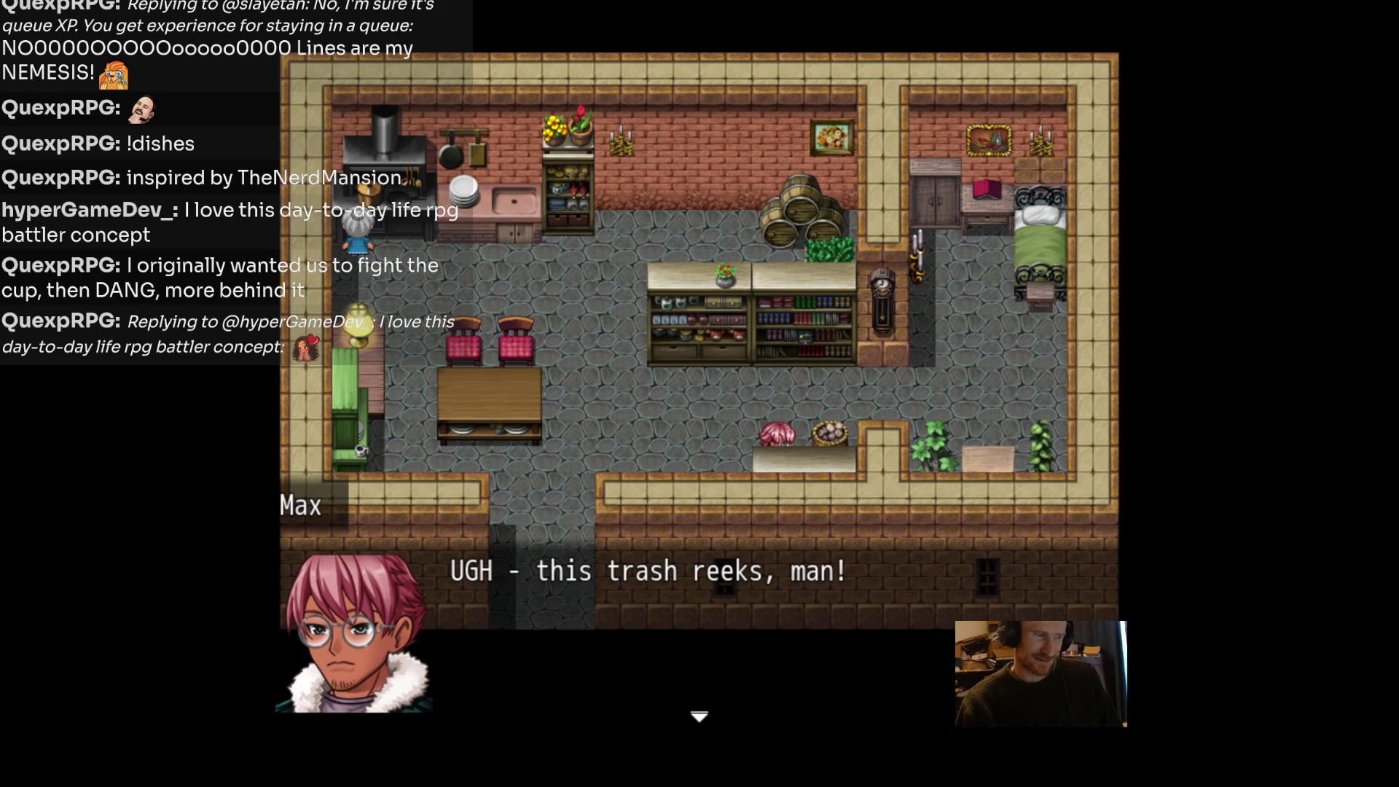
key(Return)
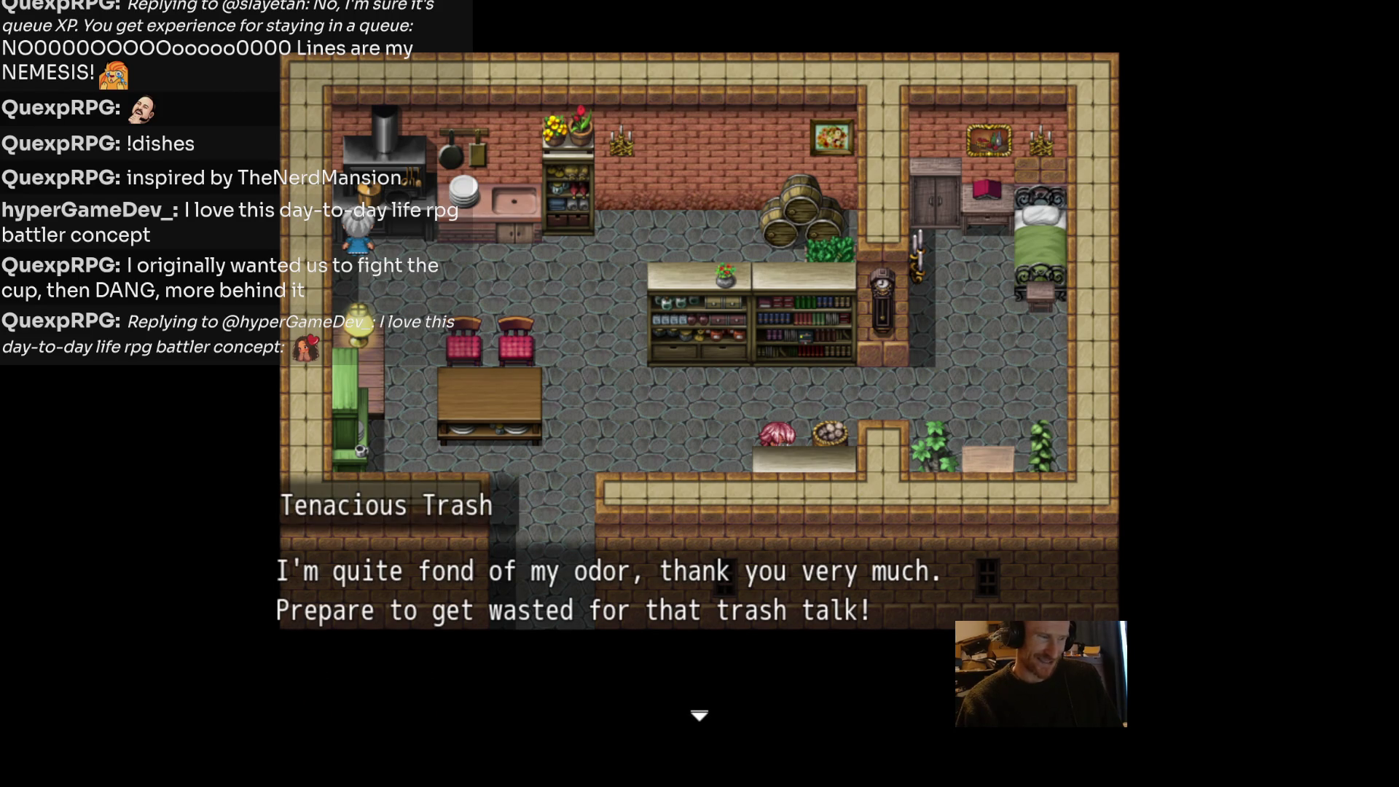
key(Return)
key(Return)
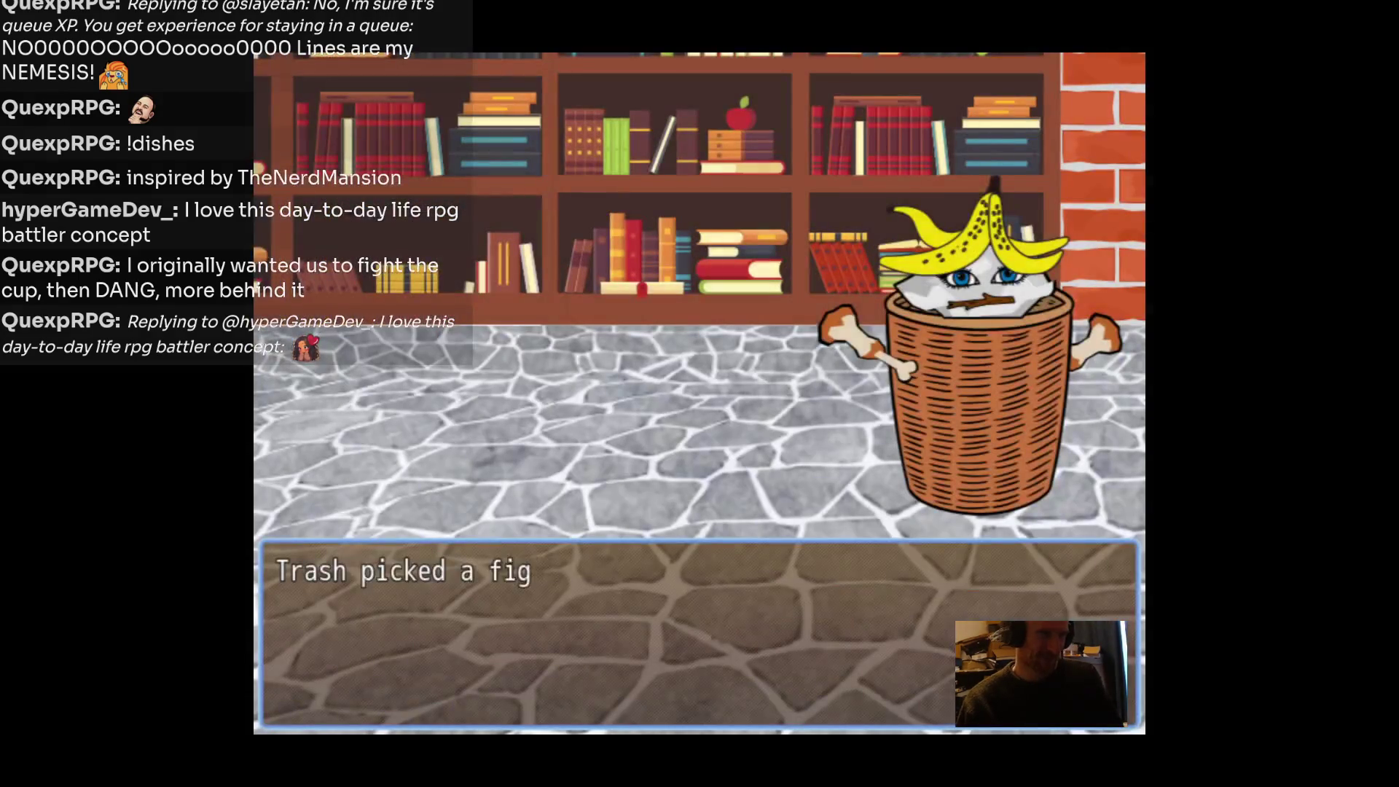
key(Return)
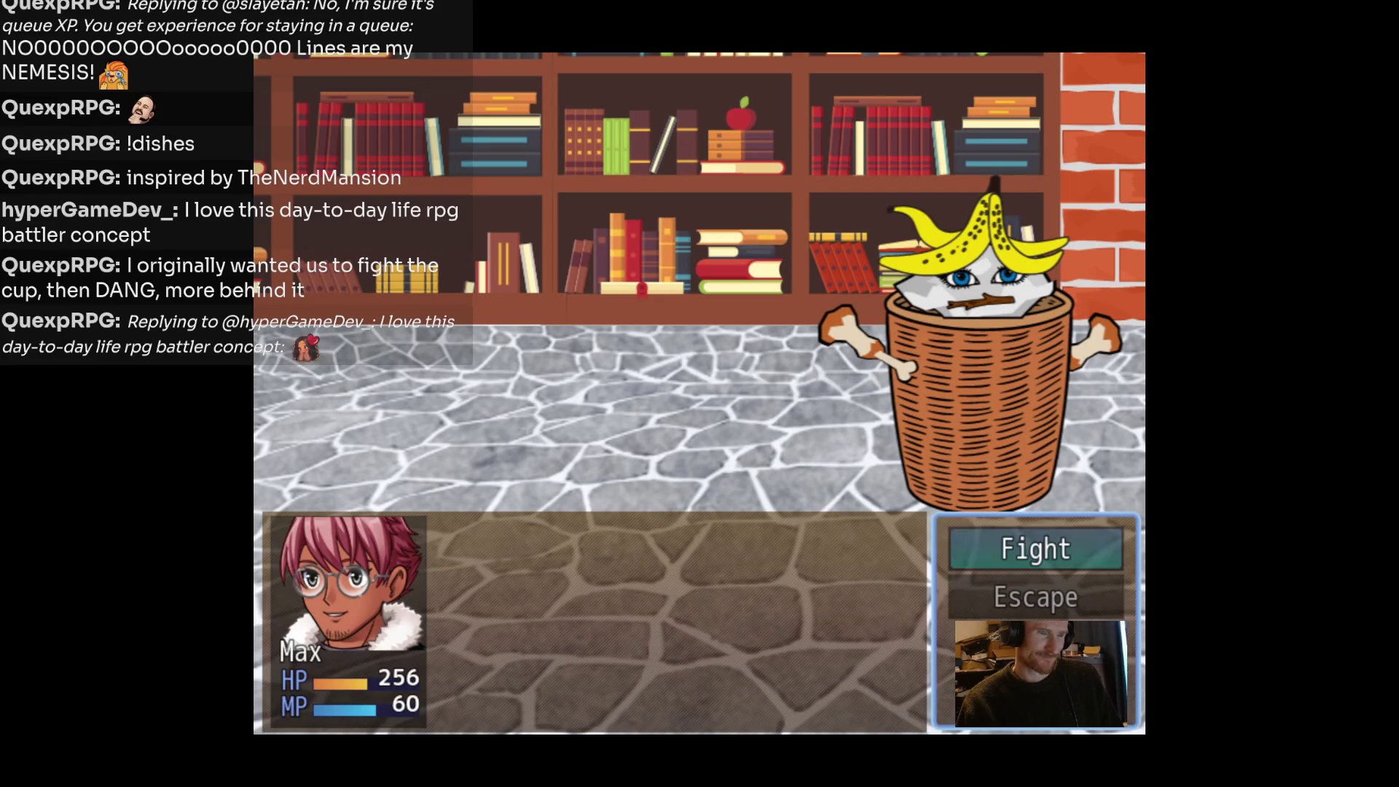
Drink a Restorative Sip to restore Max's HP.
key(Return)
key(Down)
key(Return)
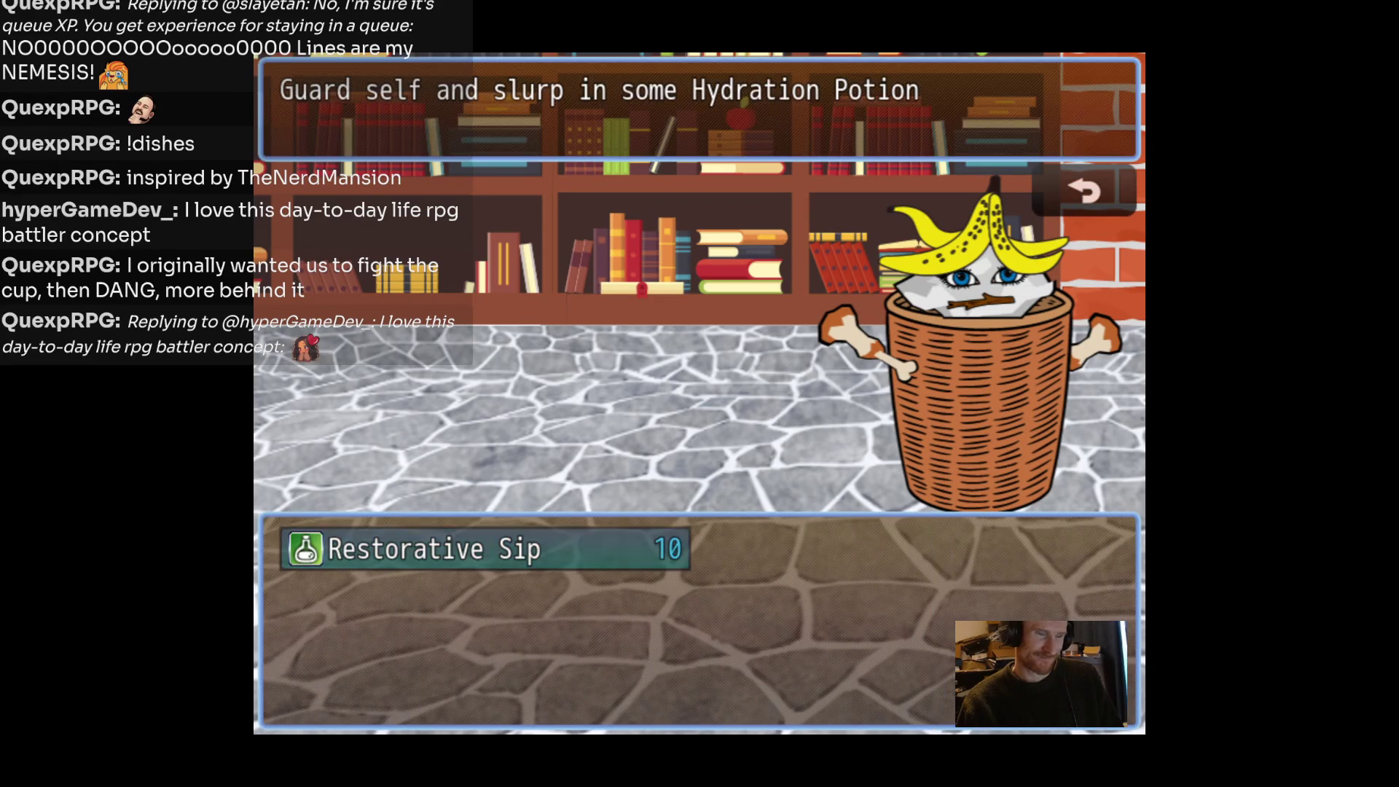
key(Return)
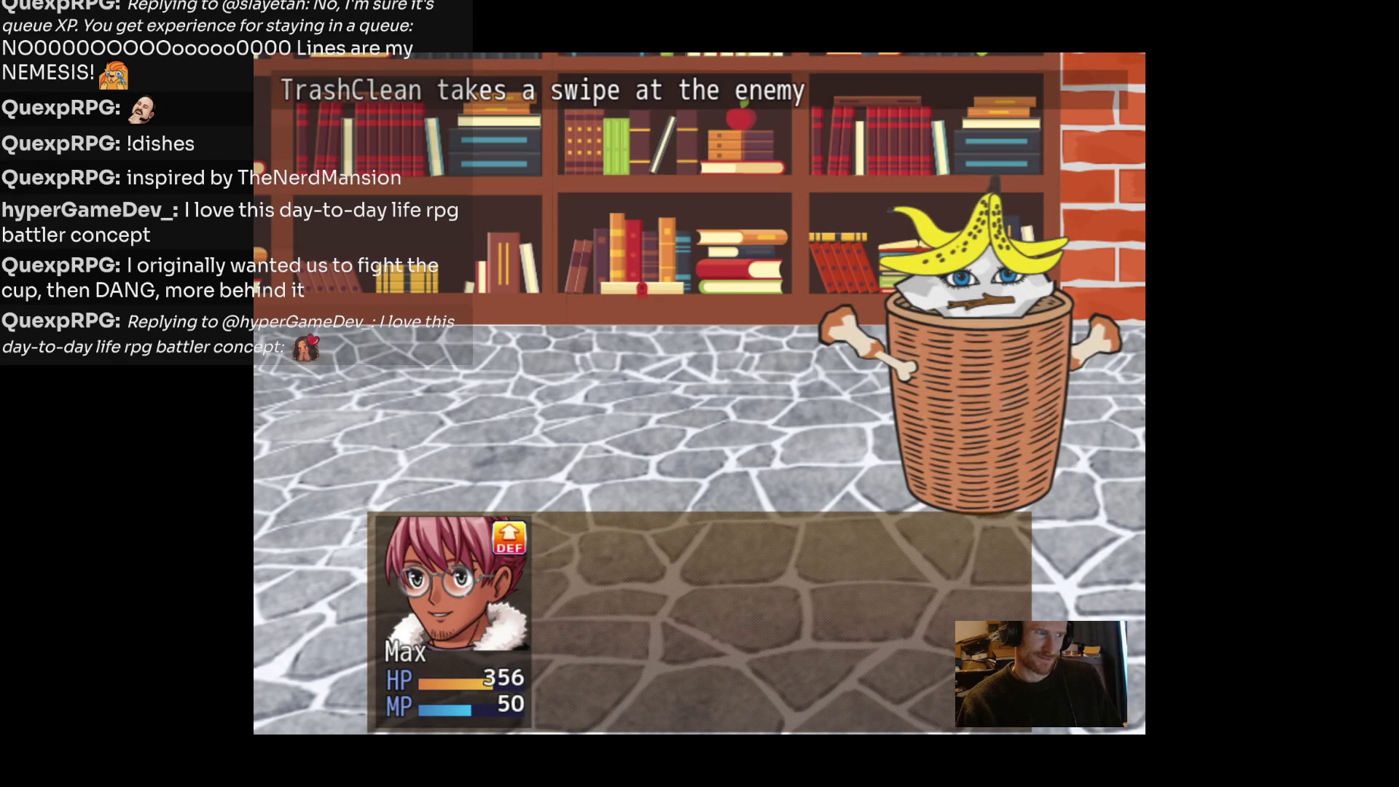
key(Return)
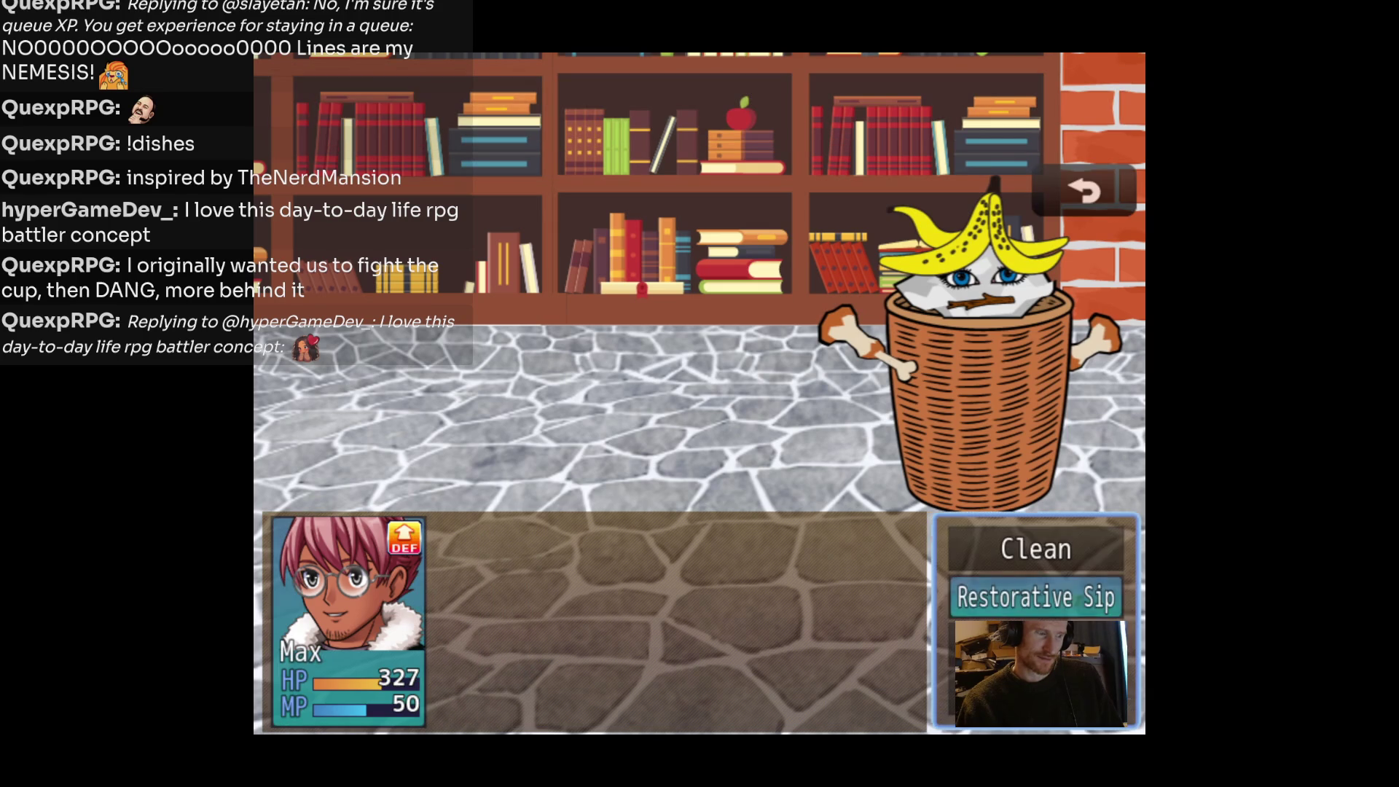
Hit the Trash with Clean twice to wipe it out, leaving Max at 272 HP.
key(Up)
key(Return)
key(Return)
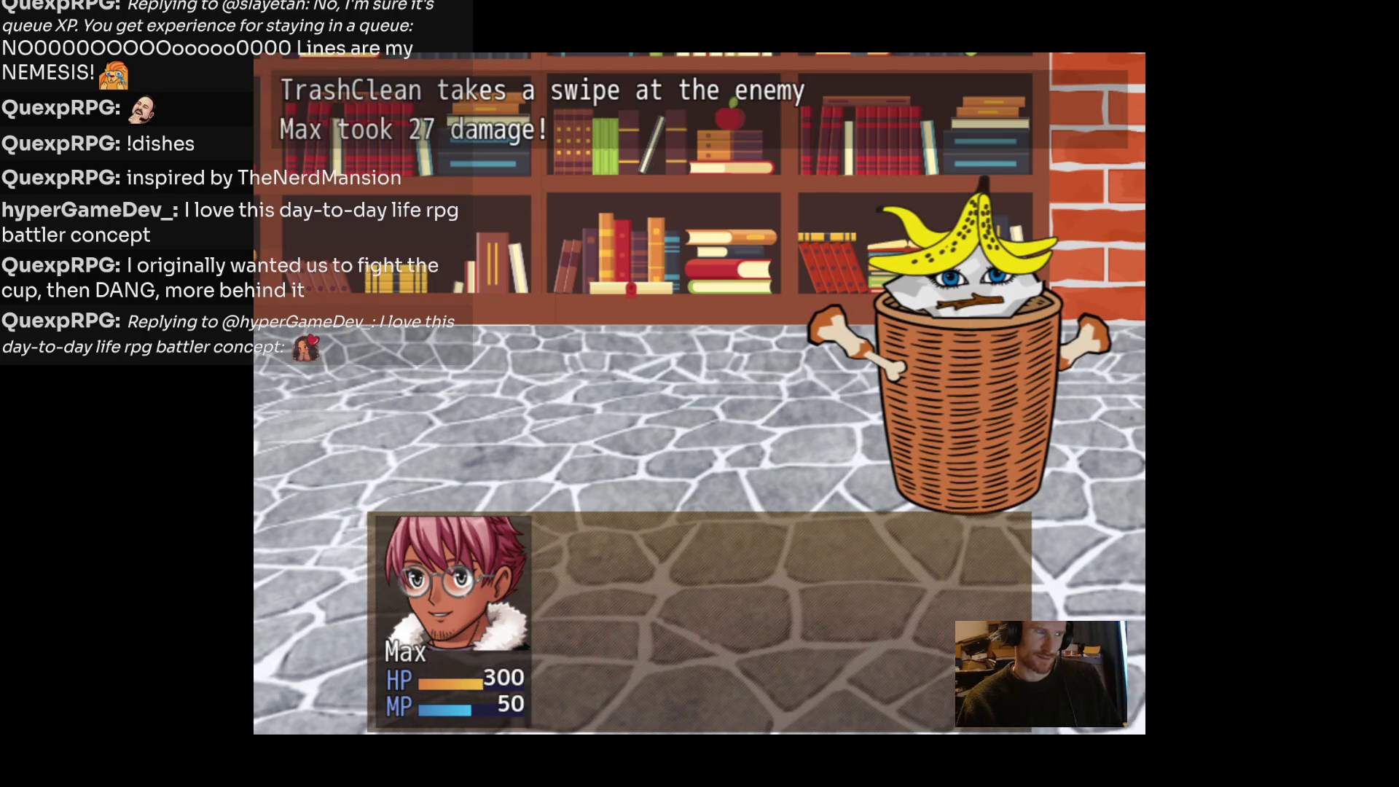
key(Return)
key(Return)
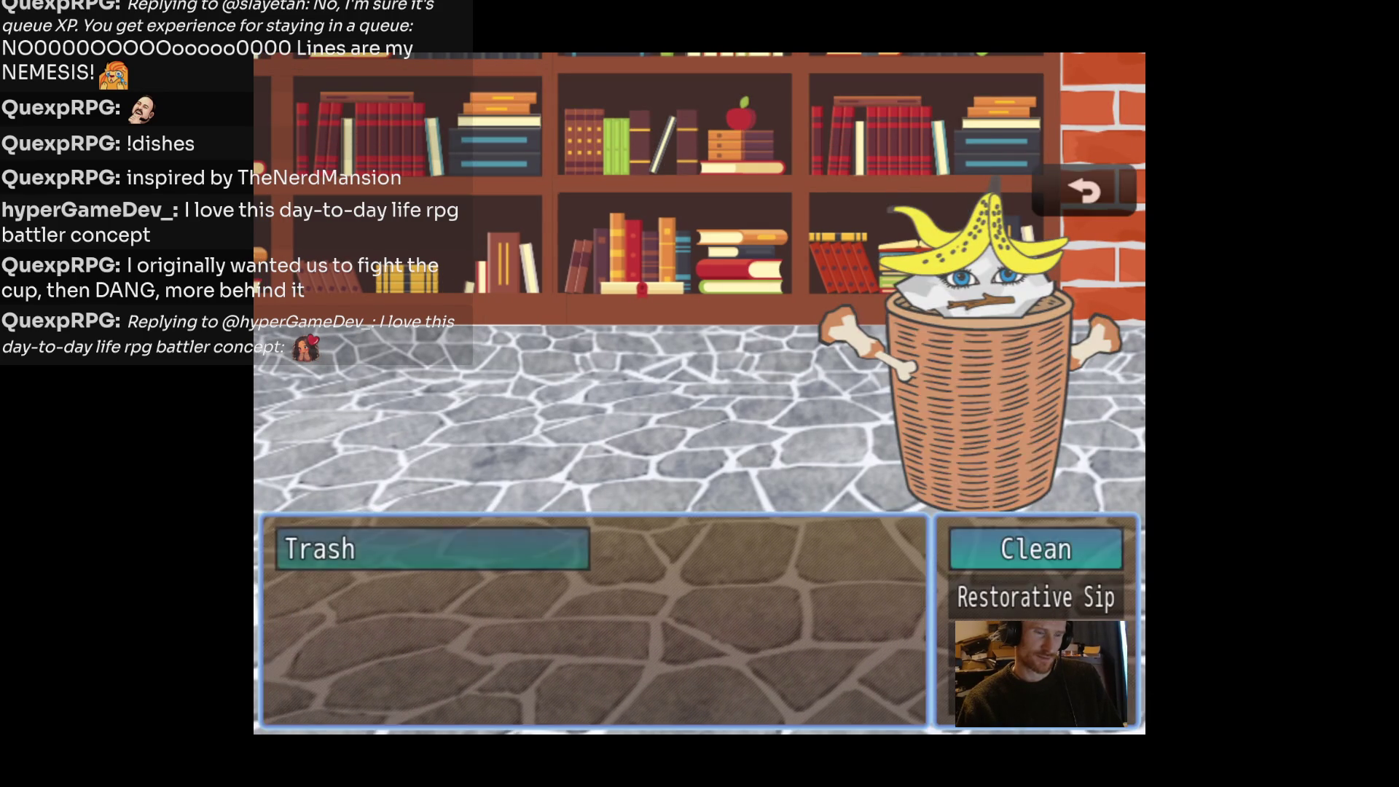
key(Return)
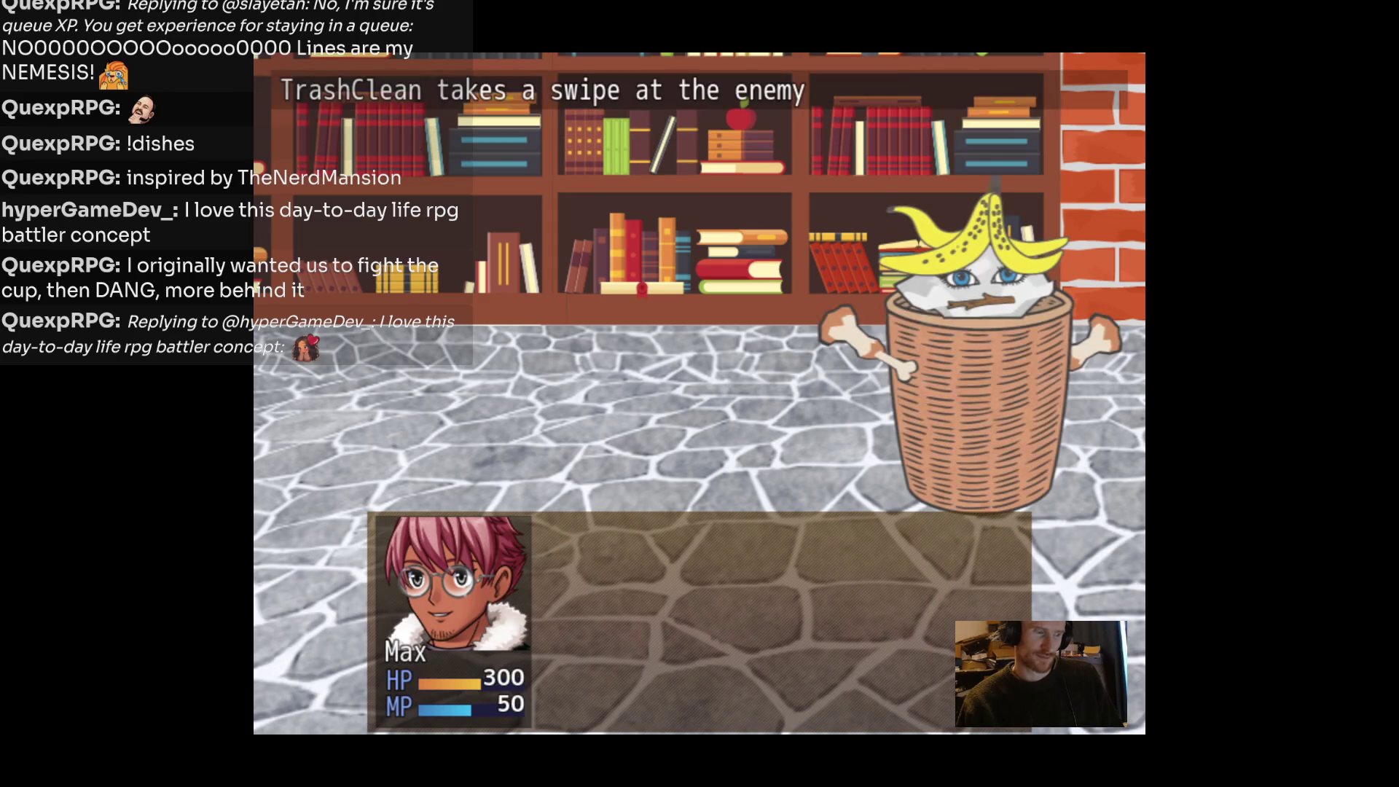
key(Return)
key(Return)
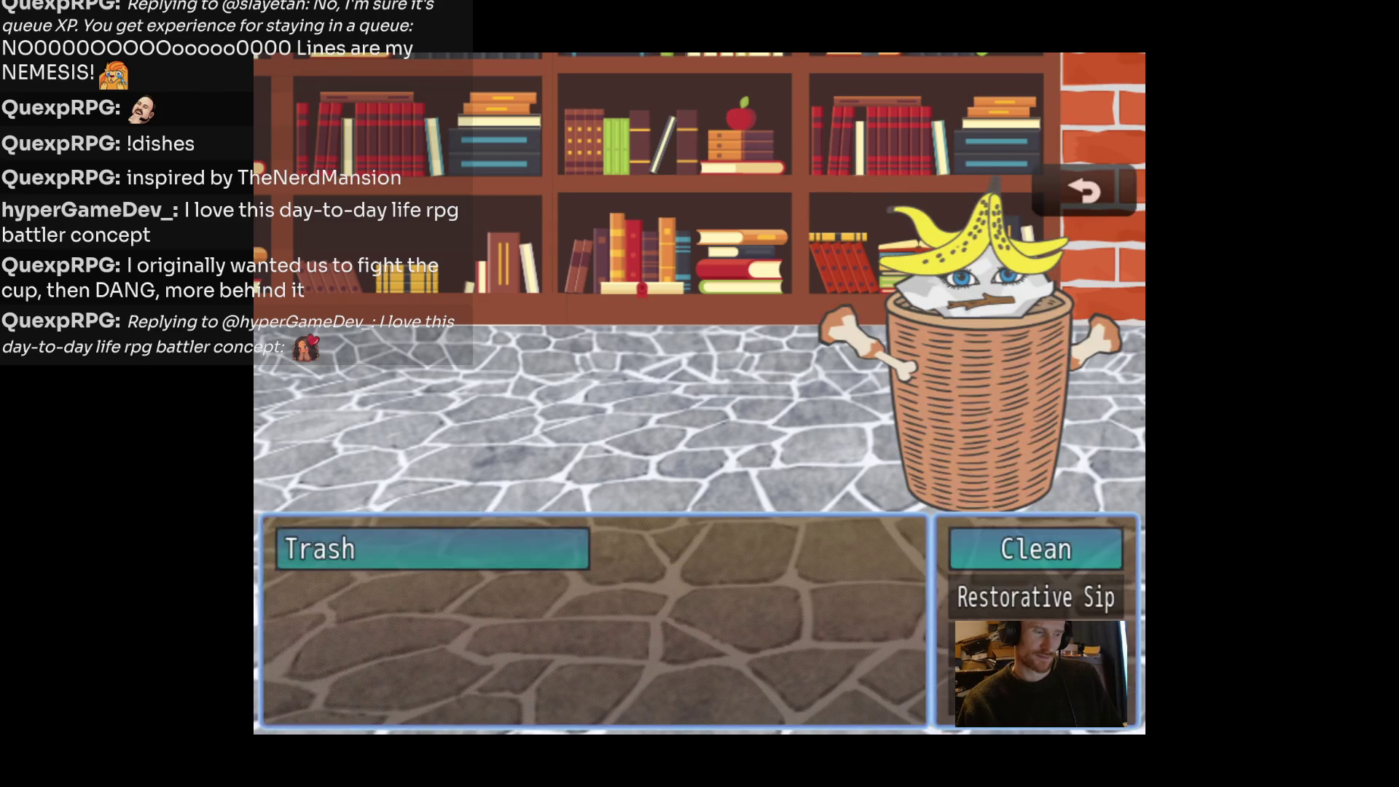
key(Return)
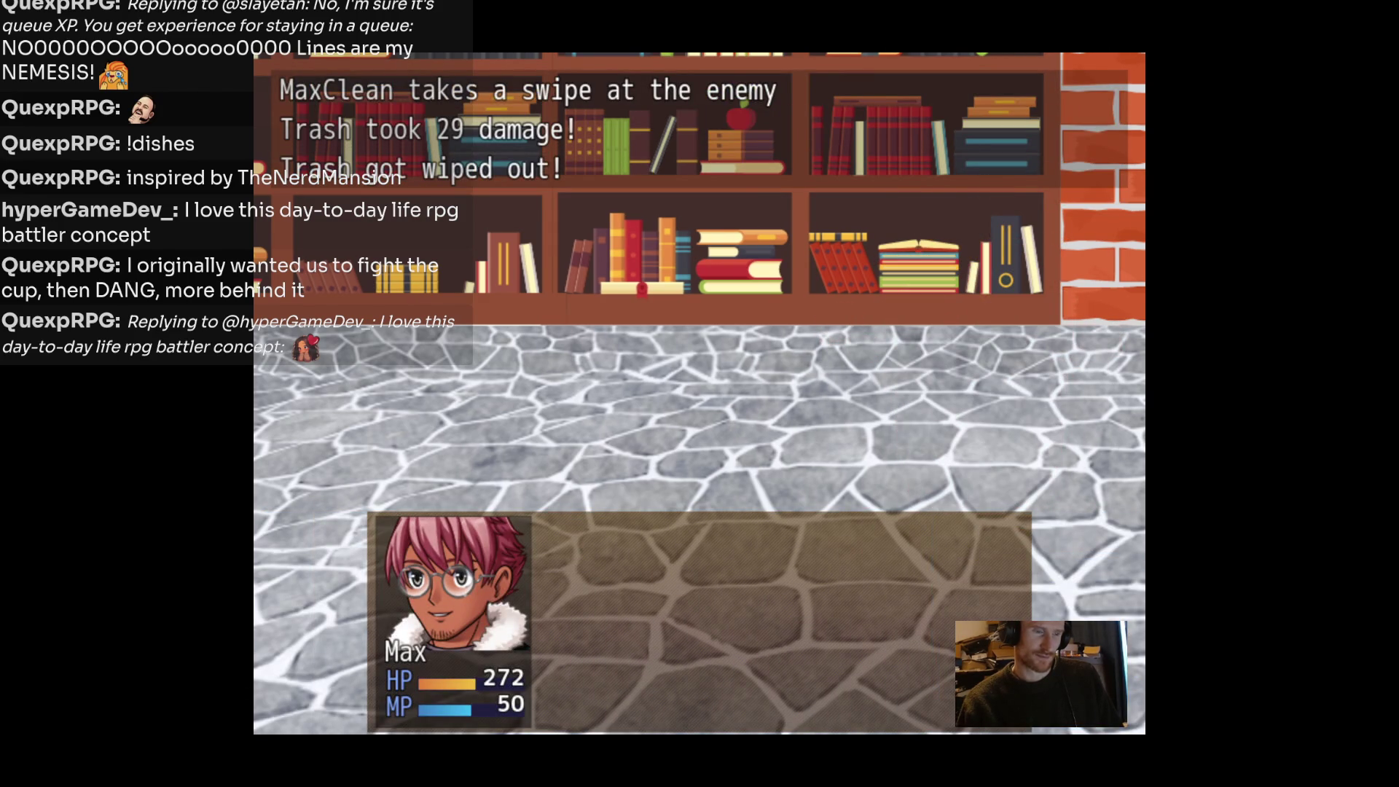
key(Return)
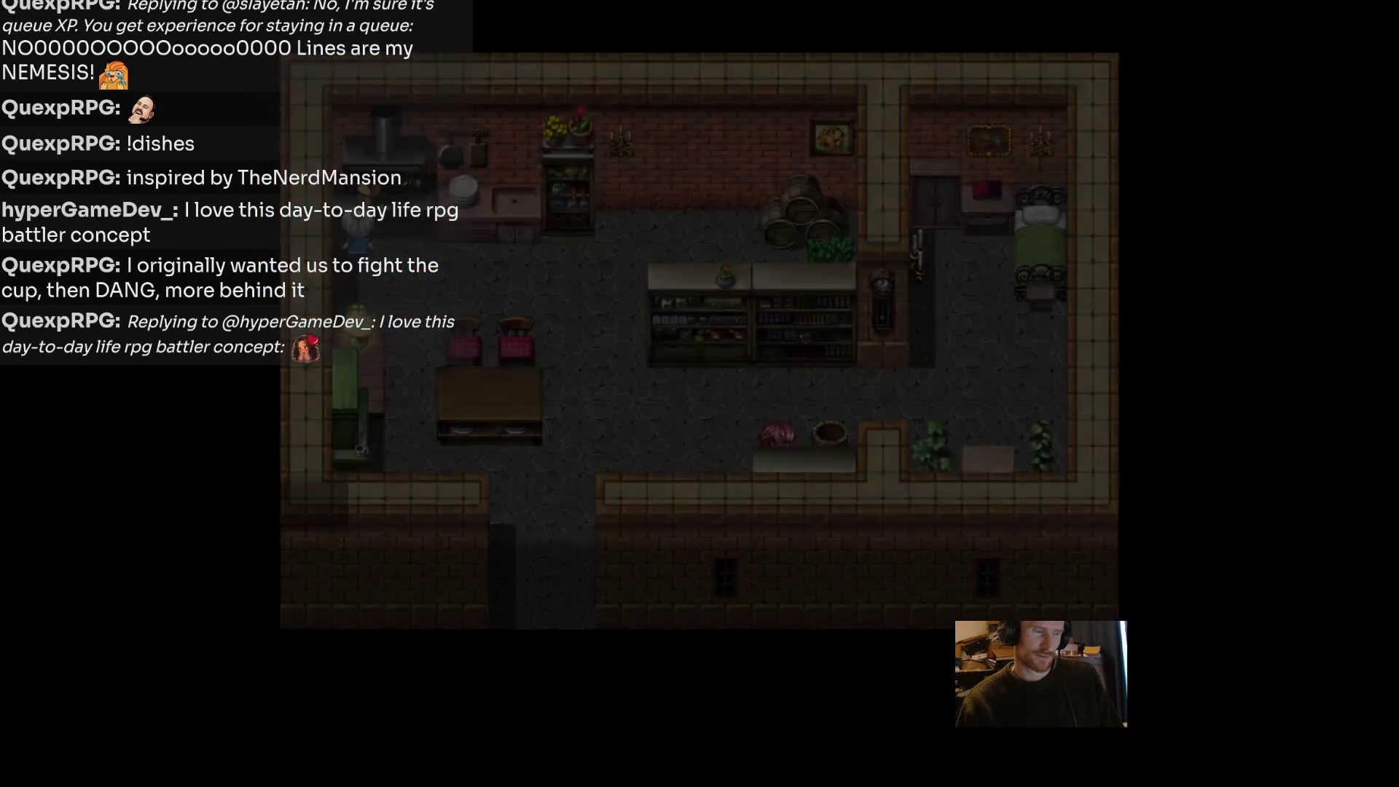
Close Max's garbage comment and open the Item inventory from the main menu.
key(Return)
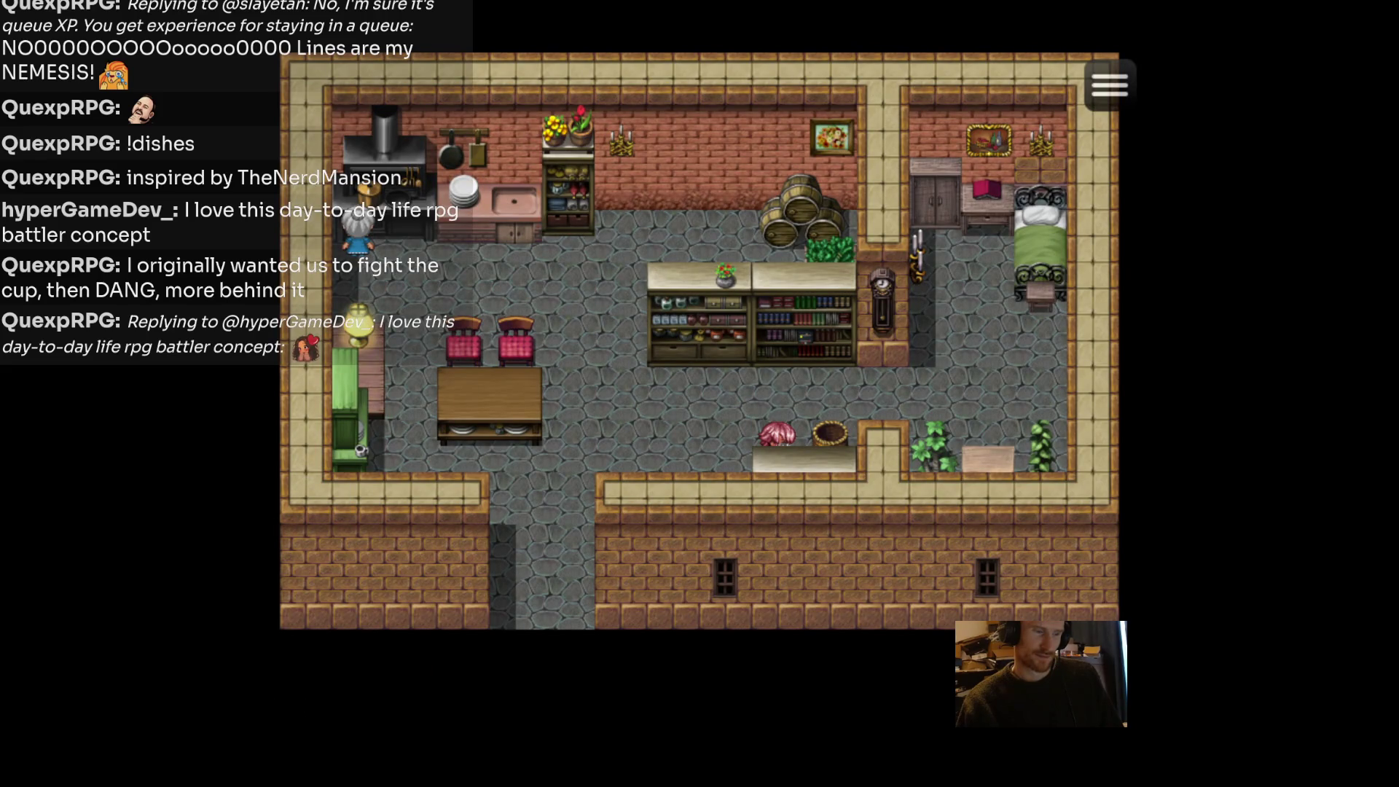
key(Escape)
key(Down)
key(Down)
key(Up)
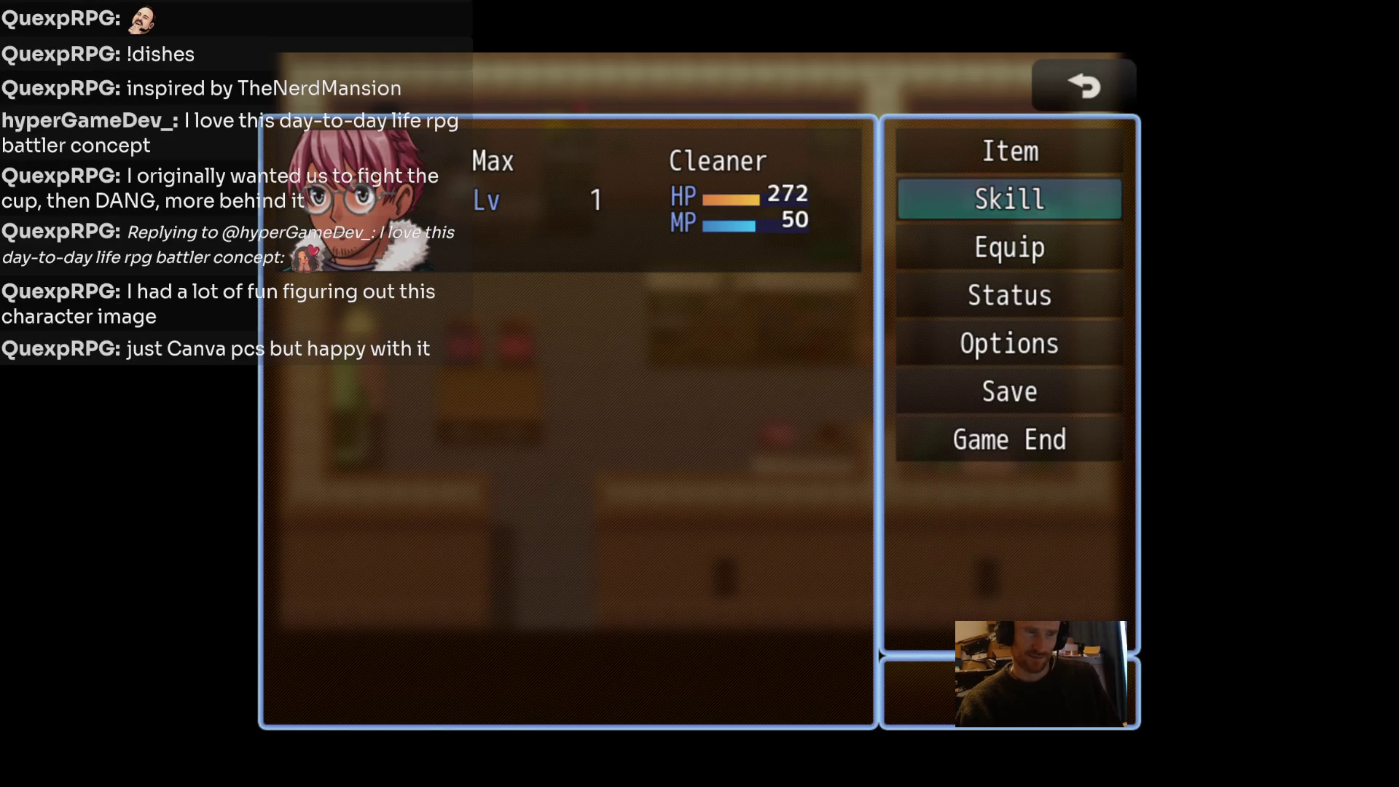
key(Down)
key(Up)
key(Down)
key(Down)
key(Up)
key(Up)
key(Up)
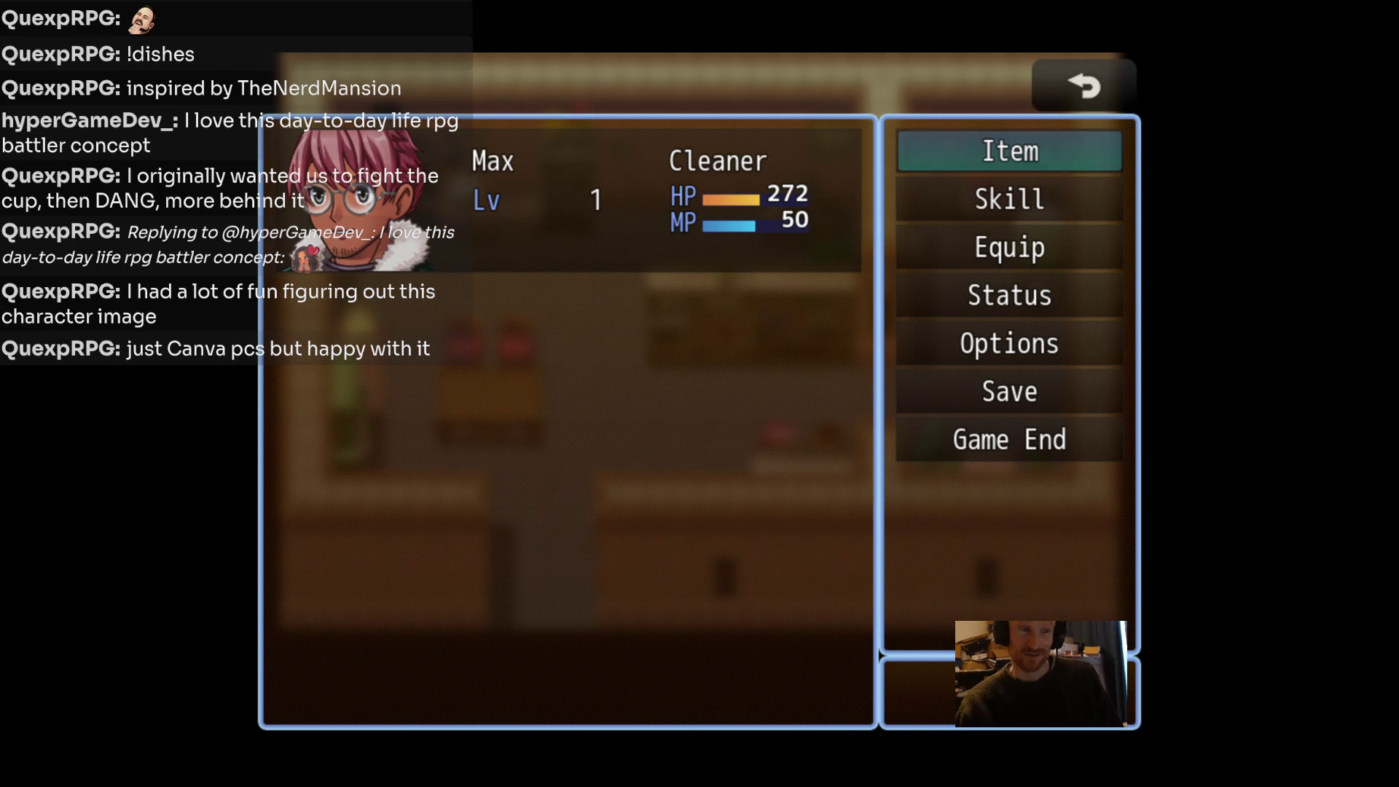
key(Down)
key(Up)
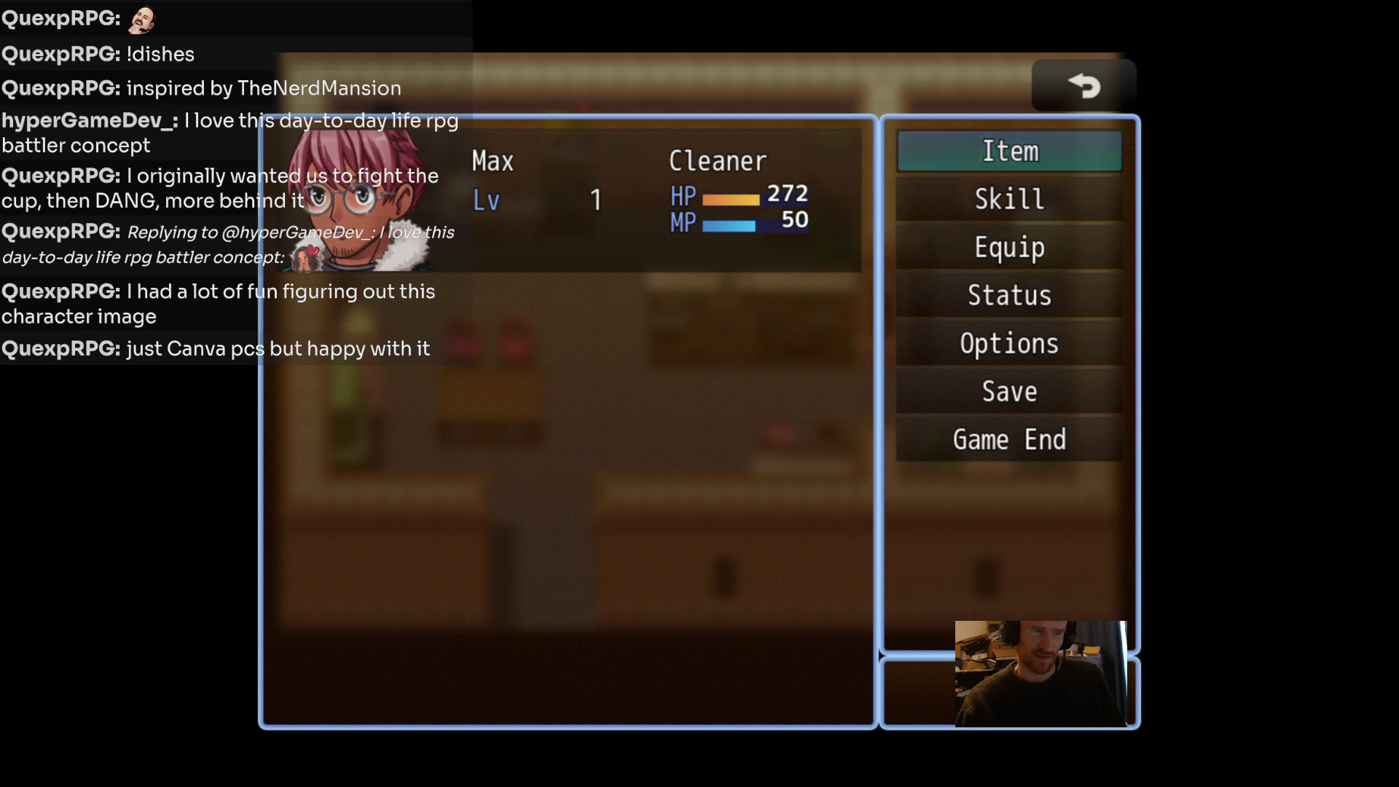
key(Return)
Check the empty Weapon, Armor and Key Item categories.
key(Left)
key(Left)
key(Left)
key(Return)
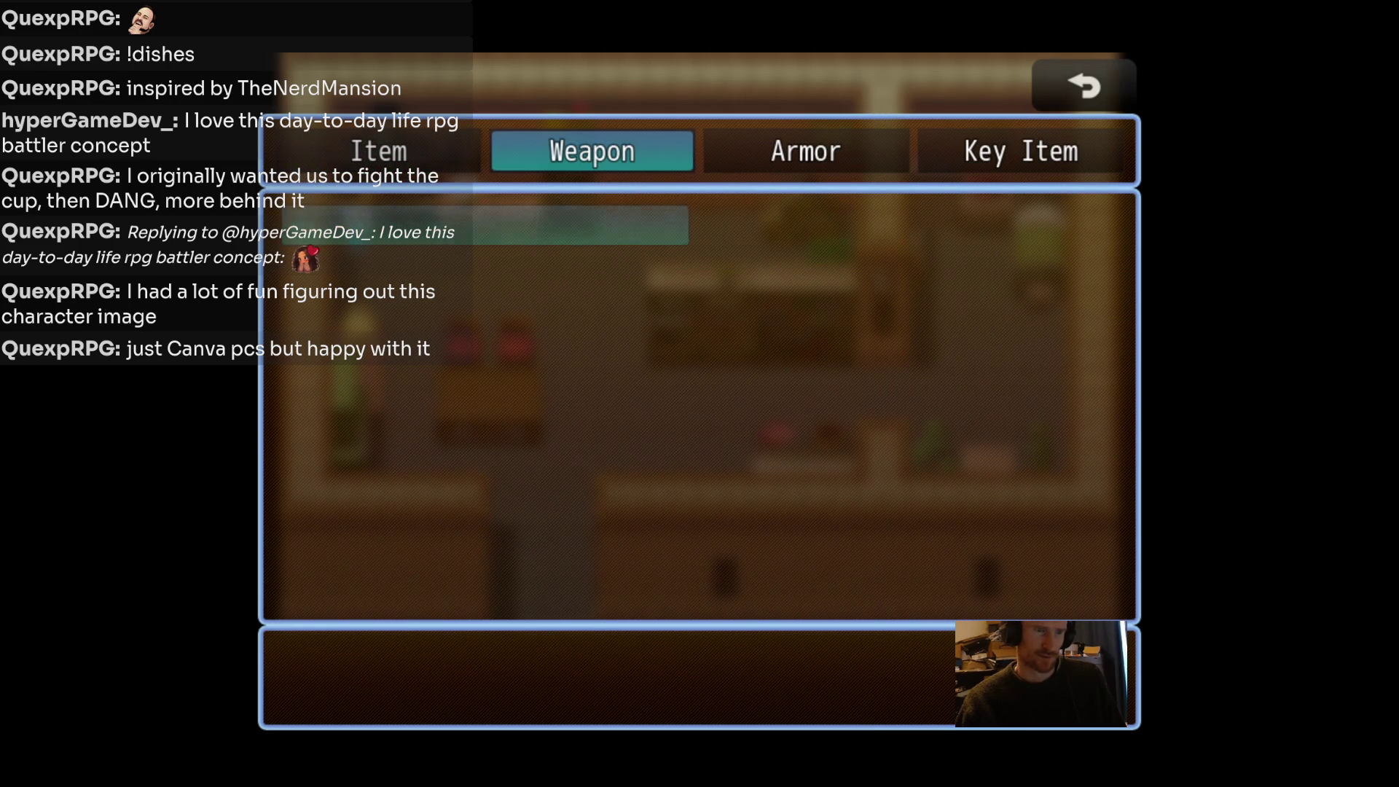
key(Escape)
key(Right)
key(Right)
key(Escape)
key(Down)
View Max's Restorative Sip skill details, then close the menu.
key(Up)
key(Down)
key(Return)
key(Return)
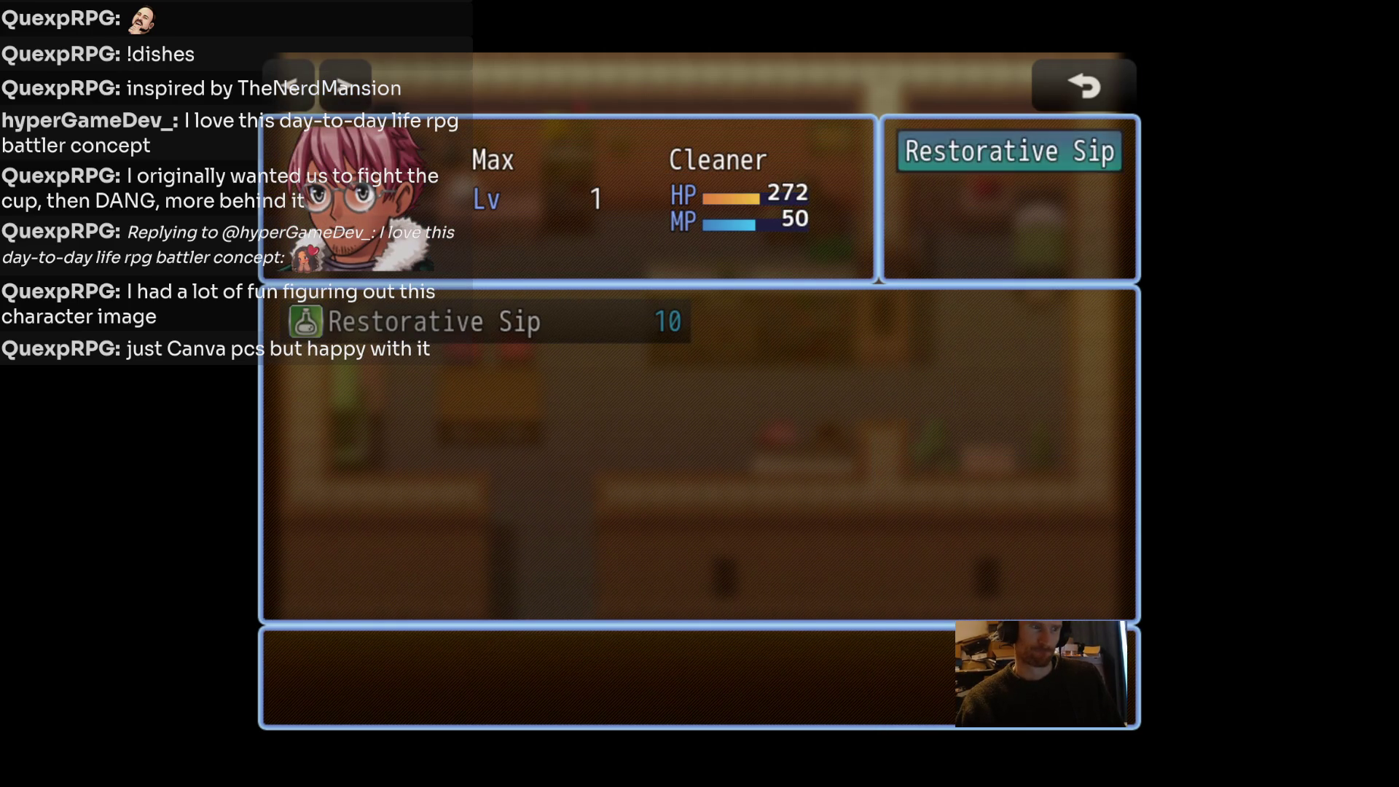
key(Return)
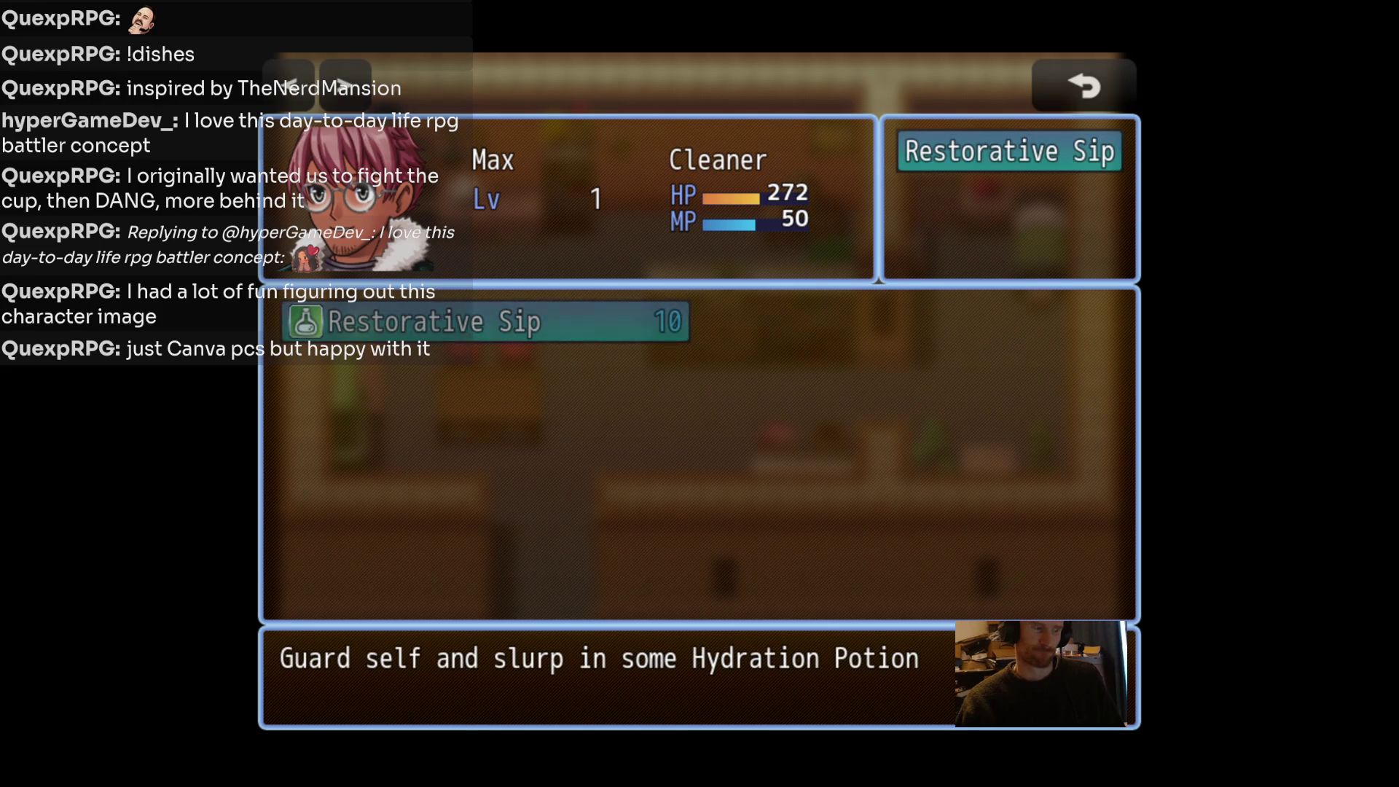
key(Escape)
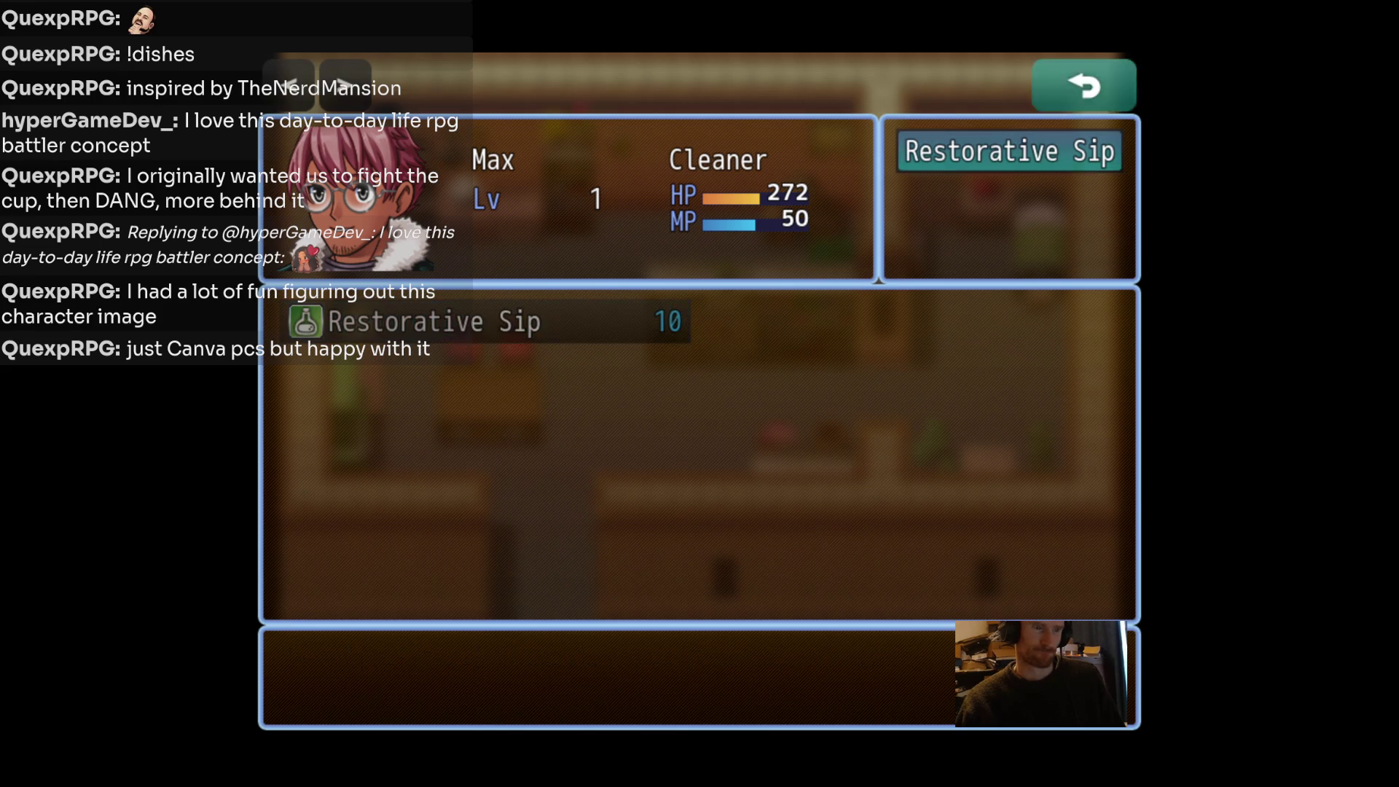
key(Escape)
key(Escape)
Walk Max over beside the plants.
key(Right)
key(Right)
key(Right)
key(Up)
key(Left)
key(Down)
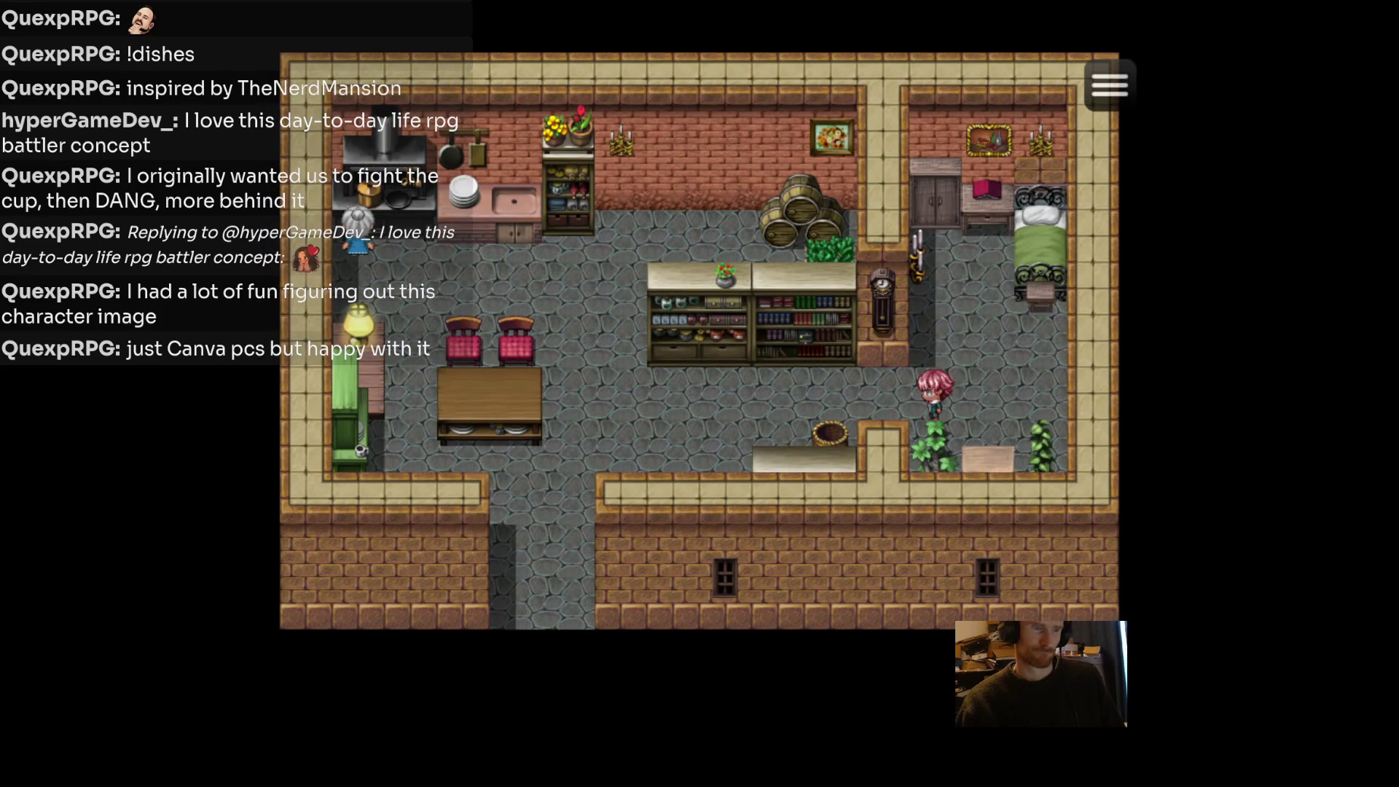
Search the wardrobe to gain 1 HP Bottle.
key(Up)
key(Up)
key(Return)
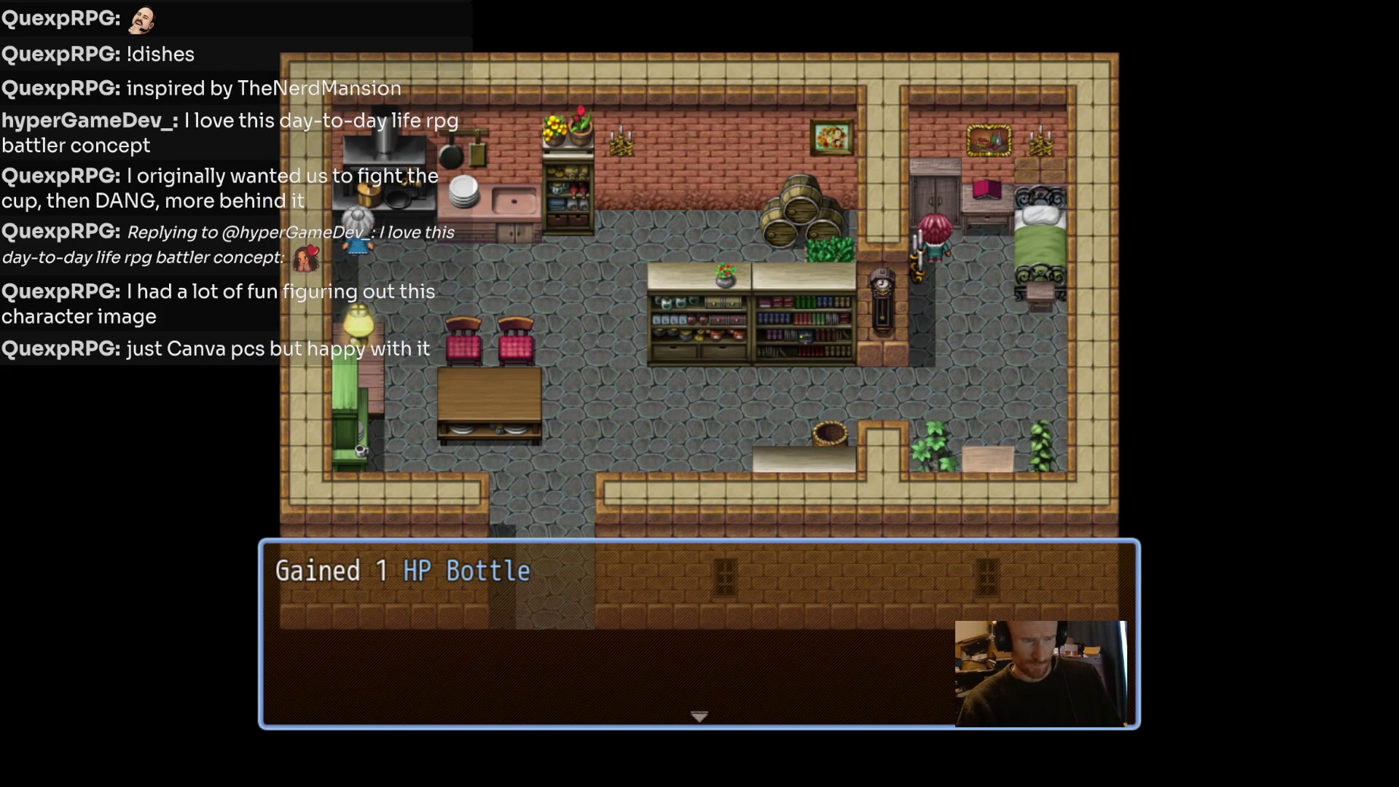
key(Return)
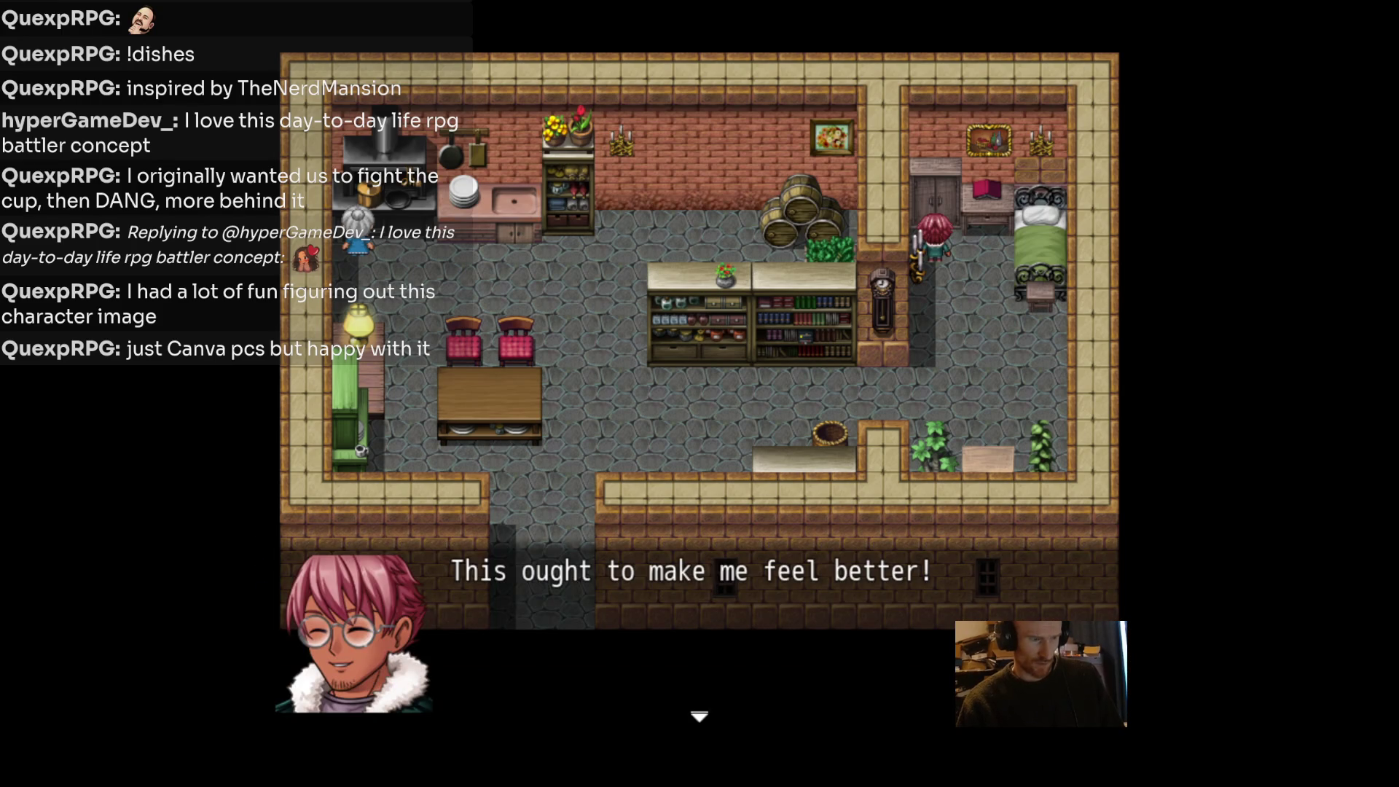
key(Return)
Examine the book 'Barbaric Bedbug Bedlam' by the bed until the Bedbugs respond.
key(Up)
key(Return)
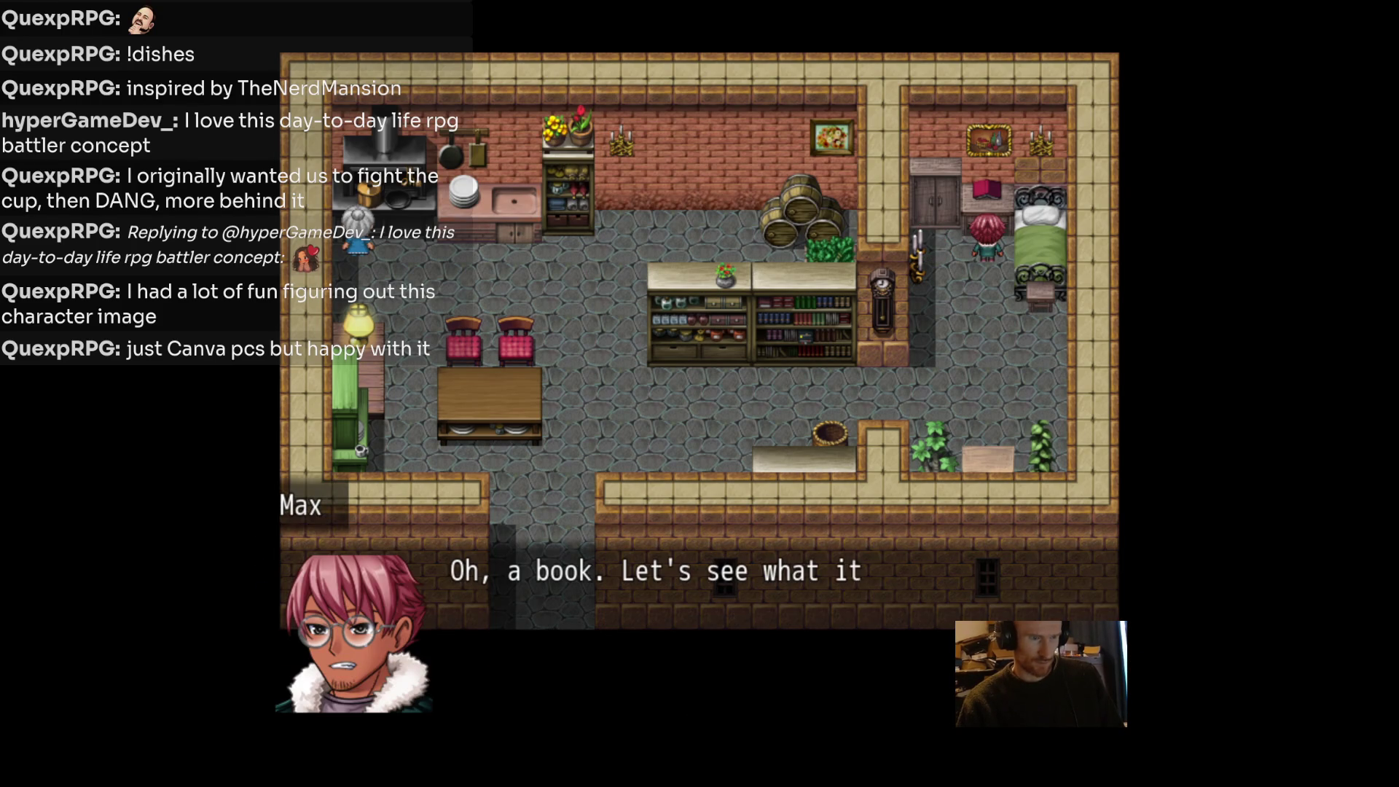
key(Return)
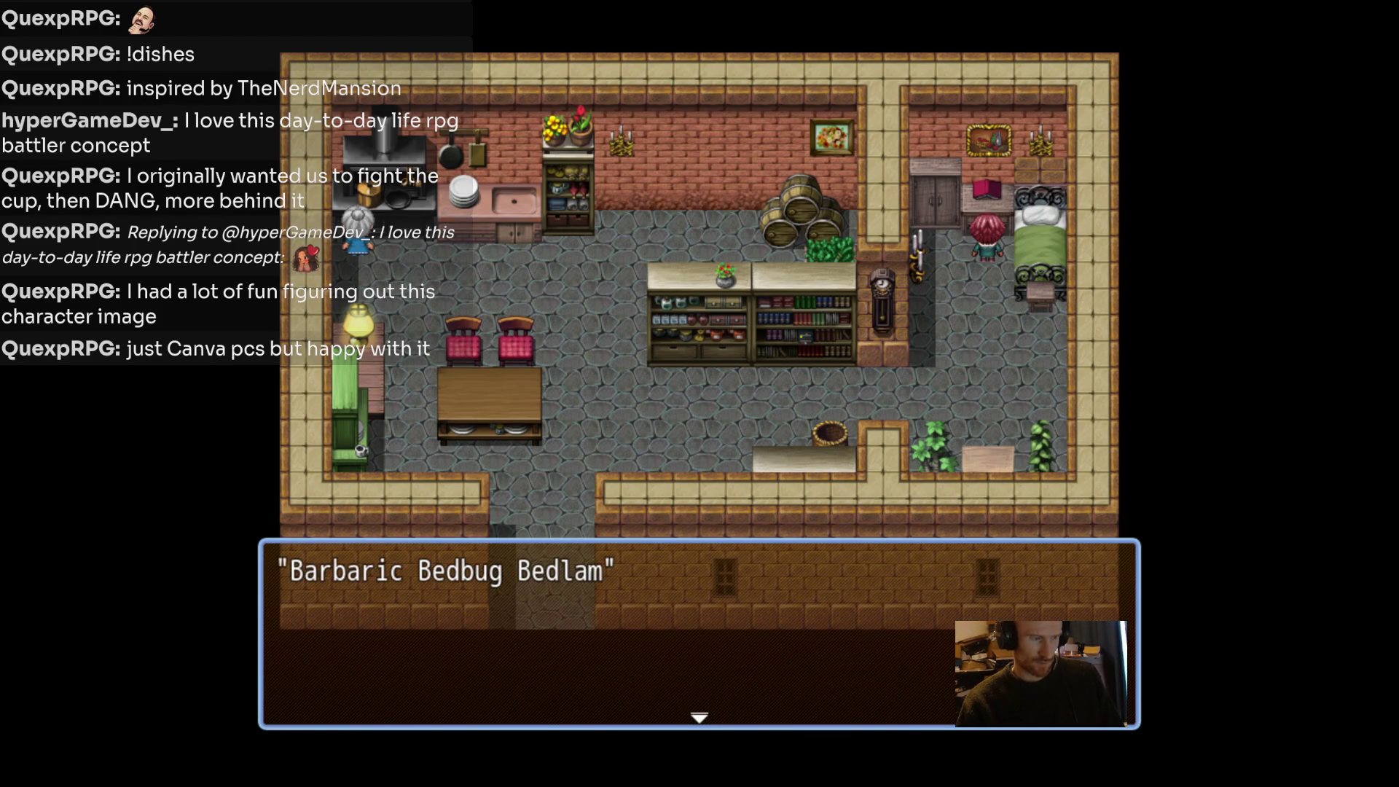
key(Return)
key(Return)
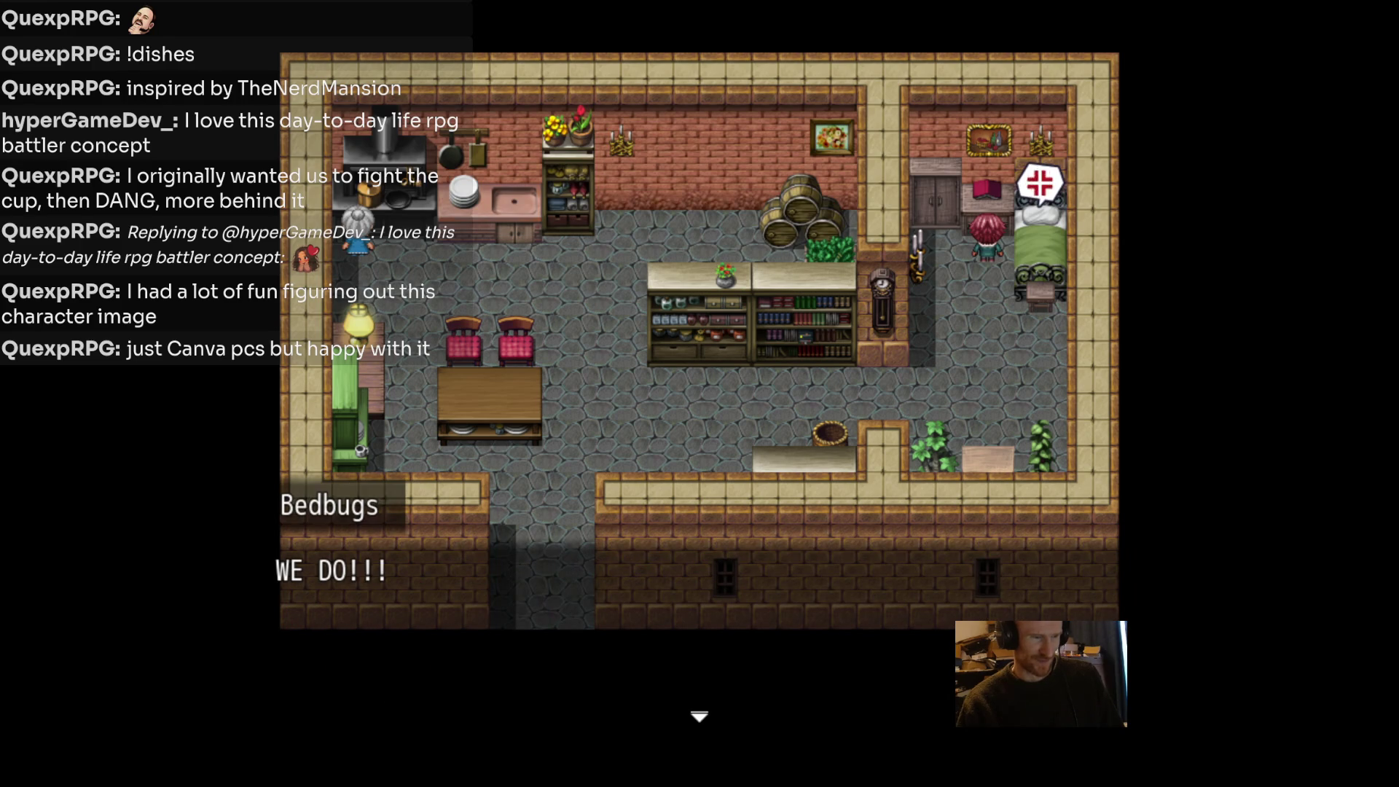
key(Return)
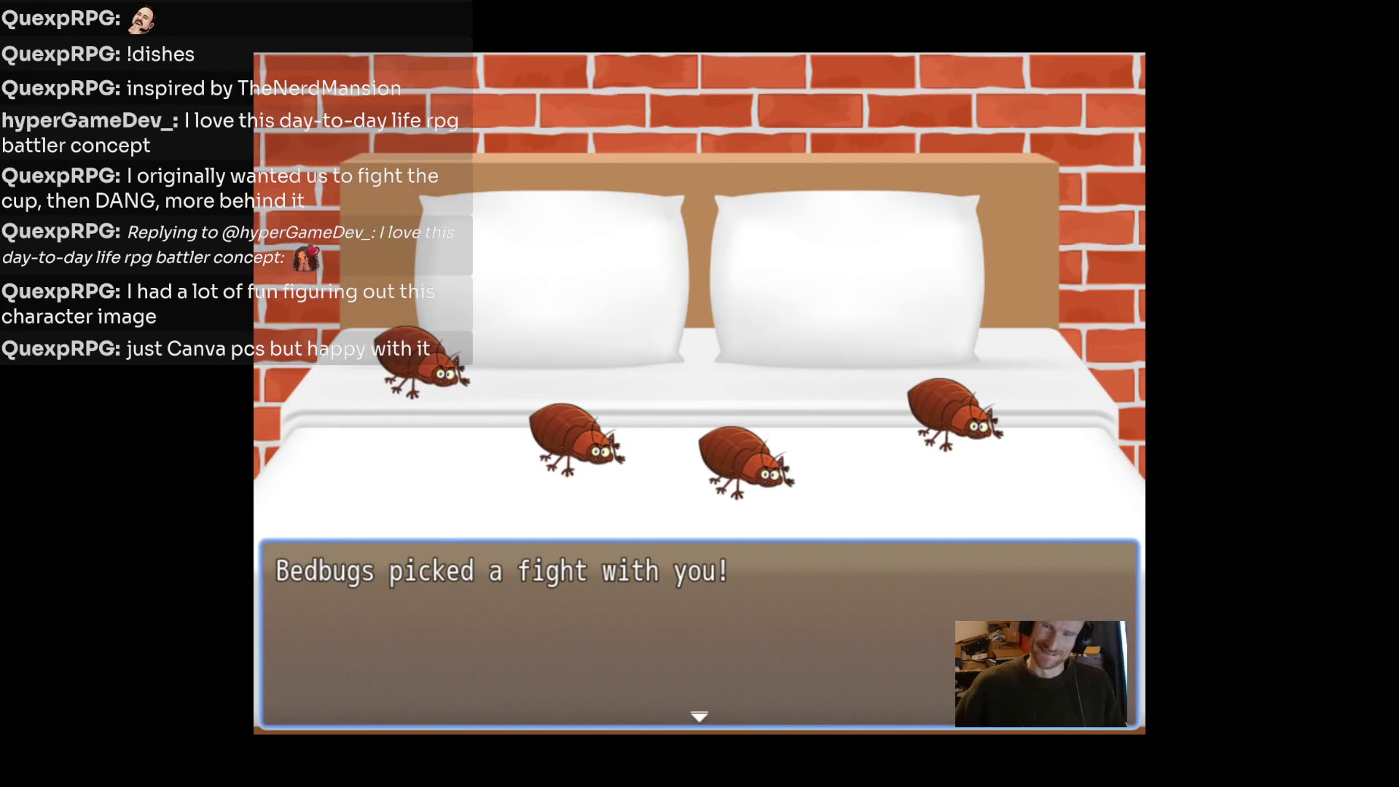
Hit Bedbugs B with Clean, then heal Max with the HP Bottle.
key(Return)
key(Return)
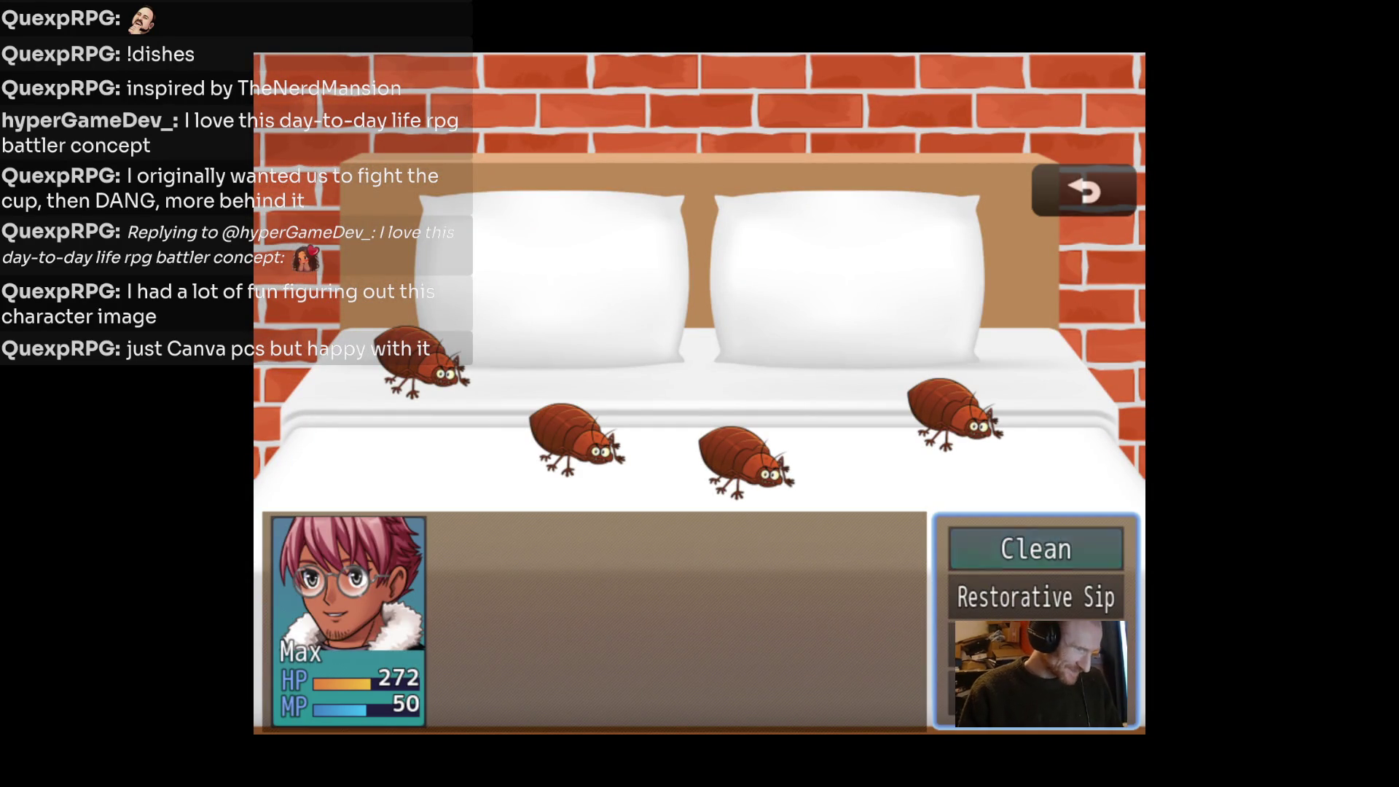
key(Return)
key(Return)
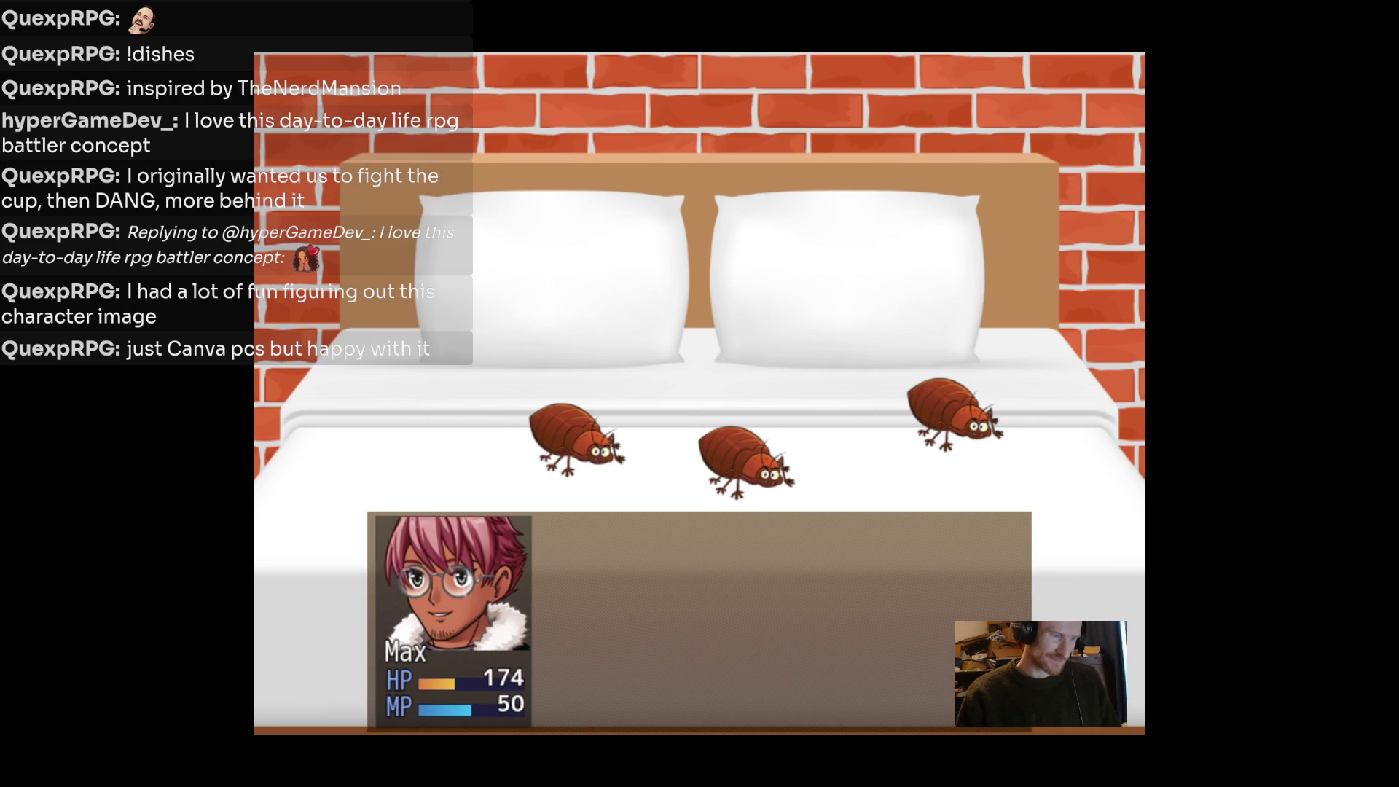
key(Return)
key(Return)
key(Return)
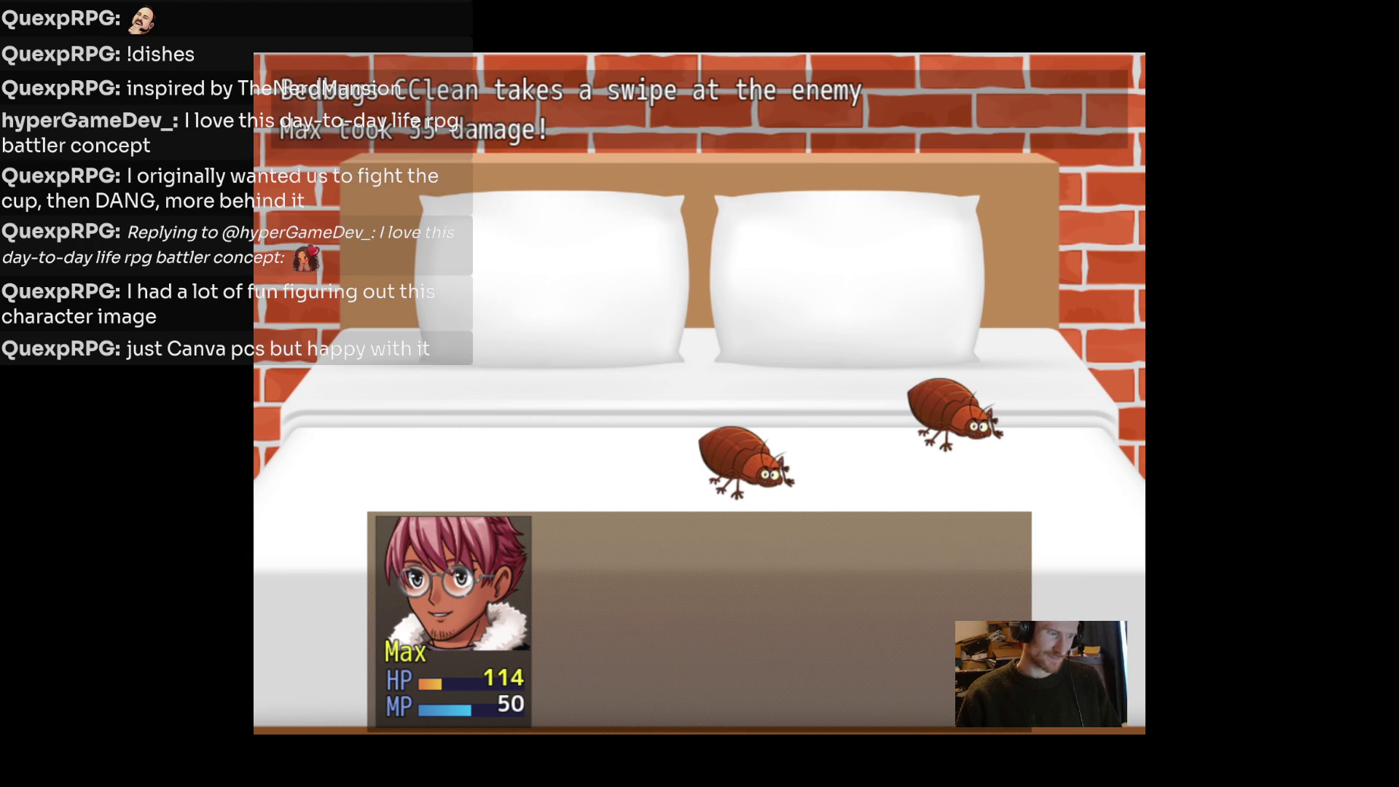
key(Return)
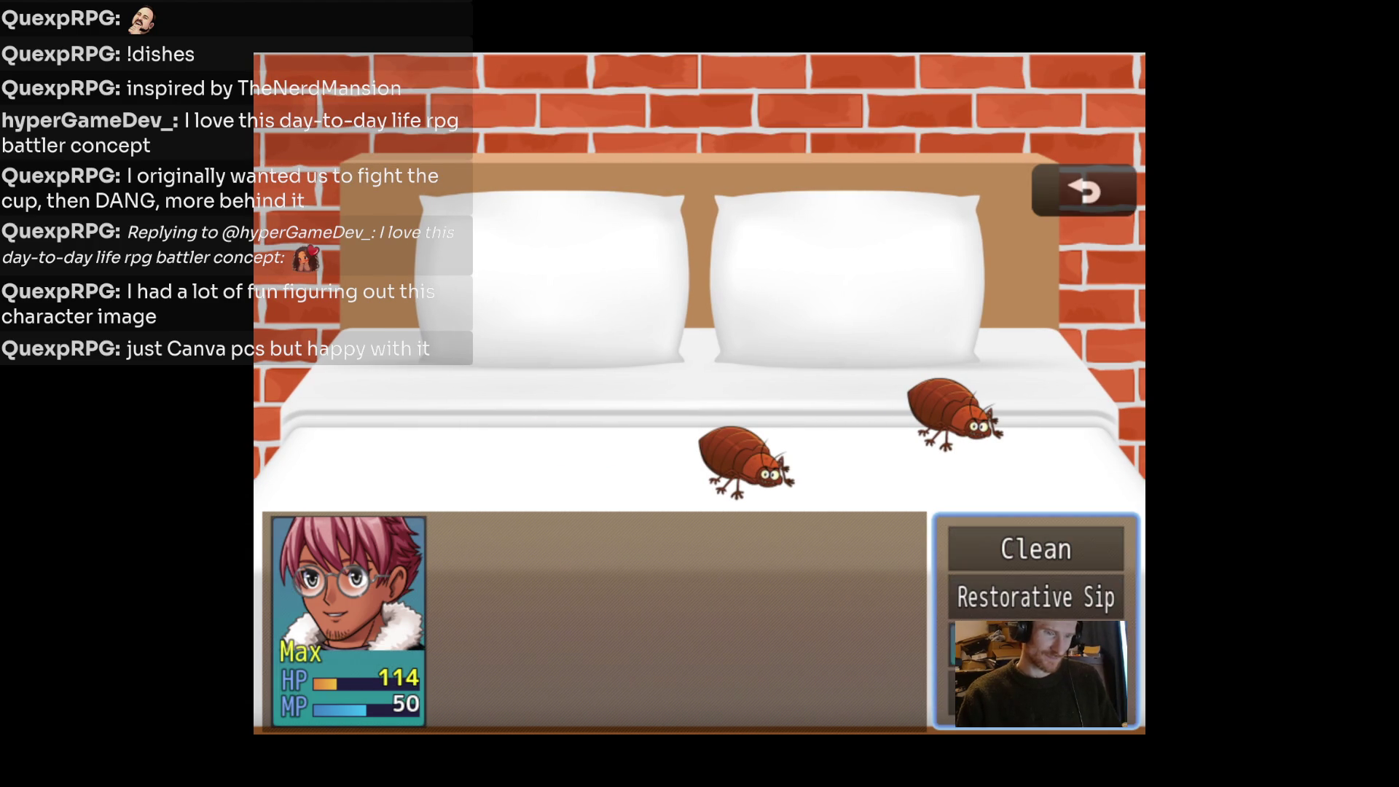
key(Down)
key(Return)
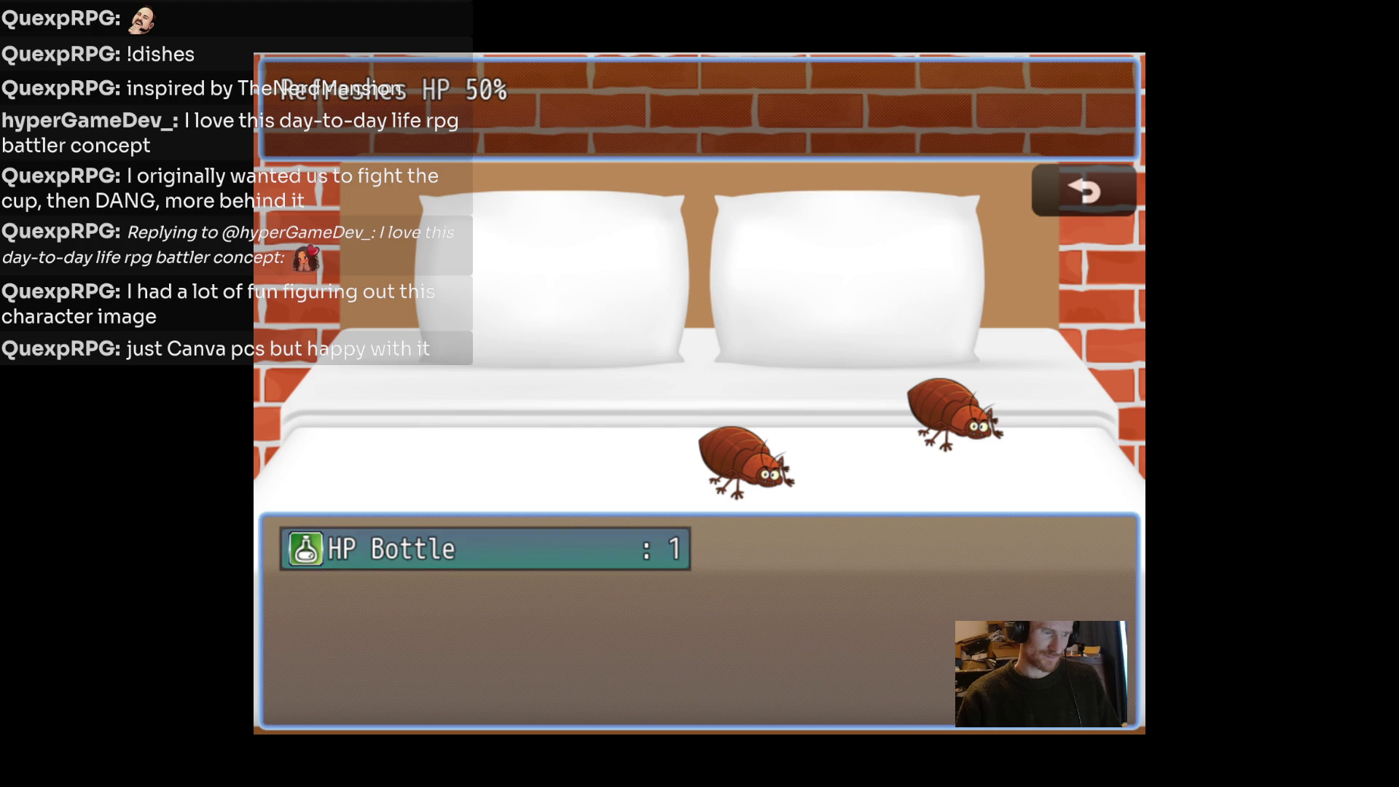
key(Return)
key(Return)
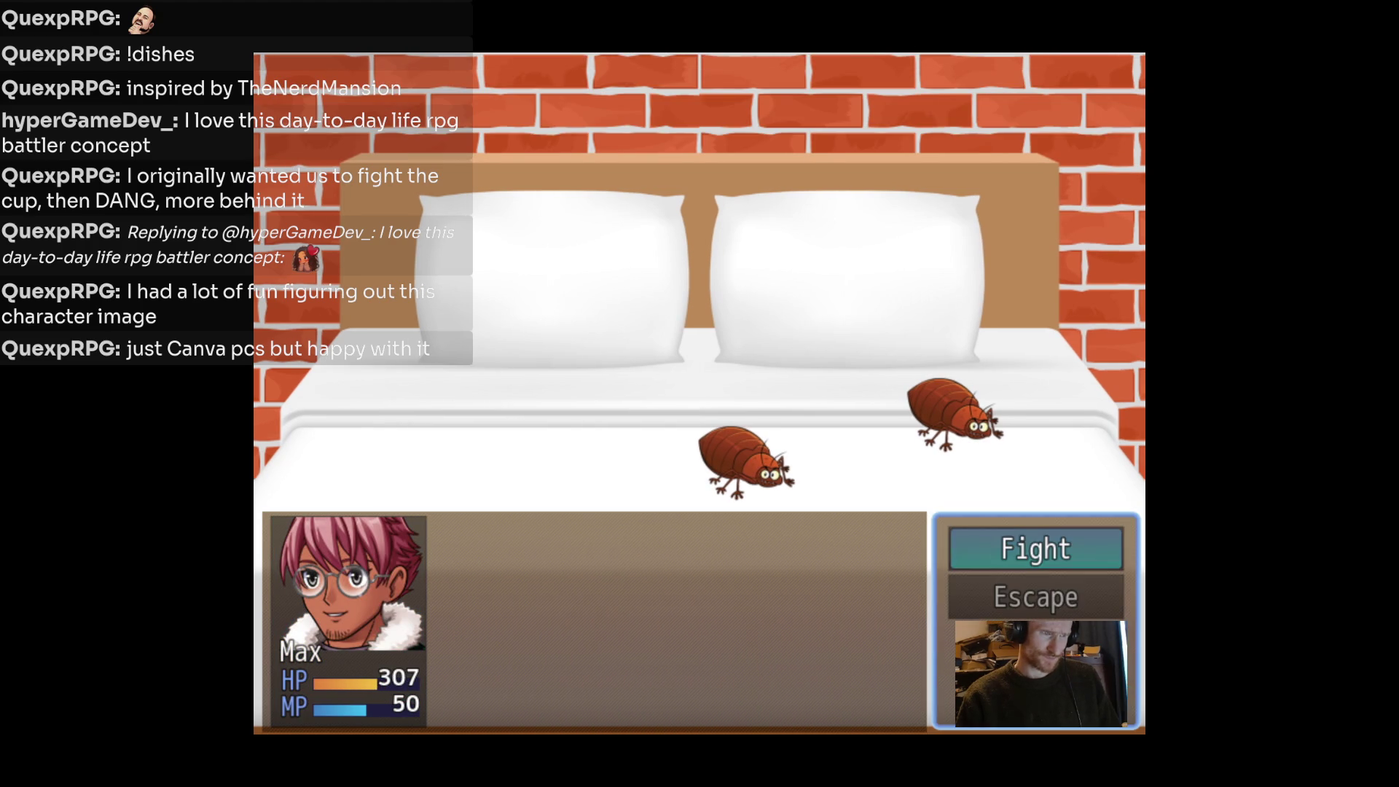
Clean away Bedbugs C and D, return to the house, and talk to Granny.
key(Return)
key(Return)
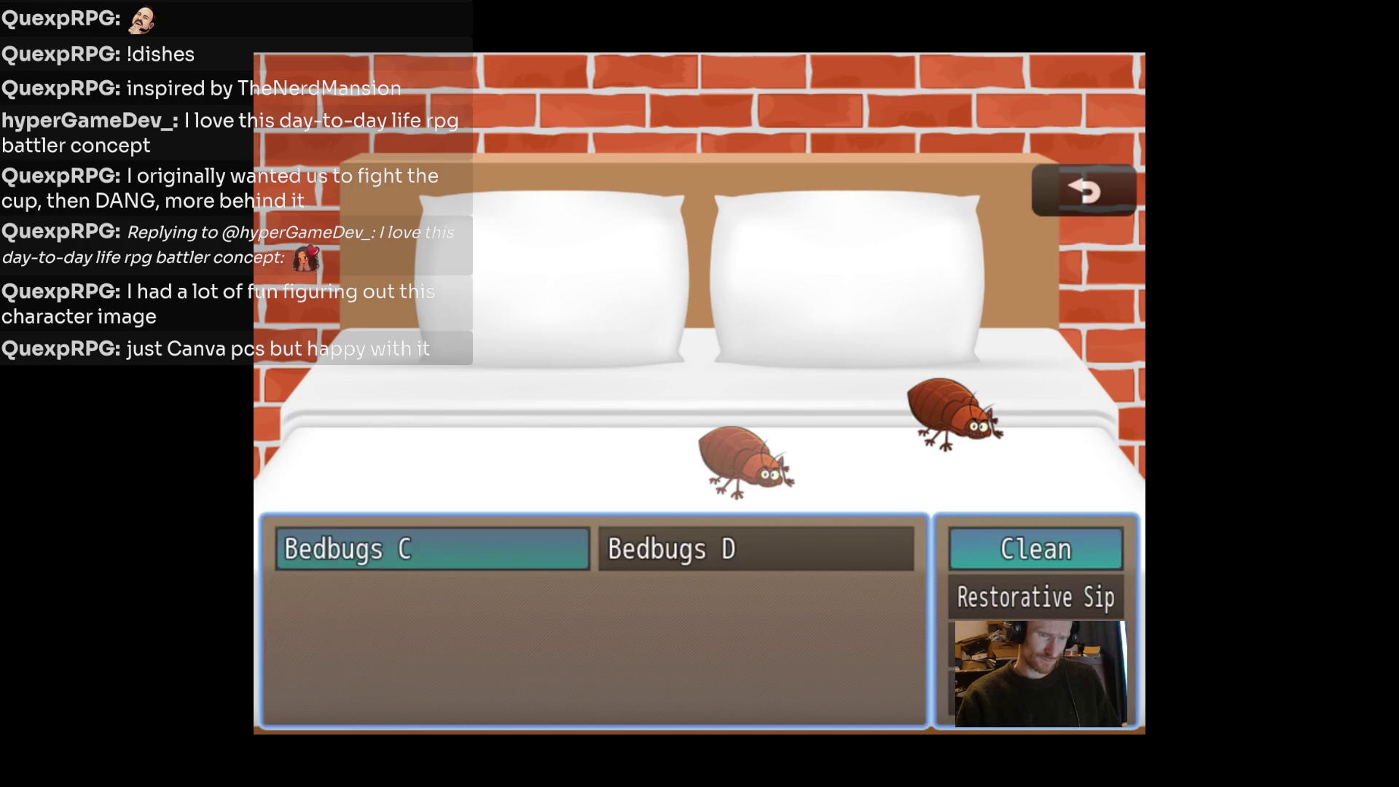
key(Return)
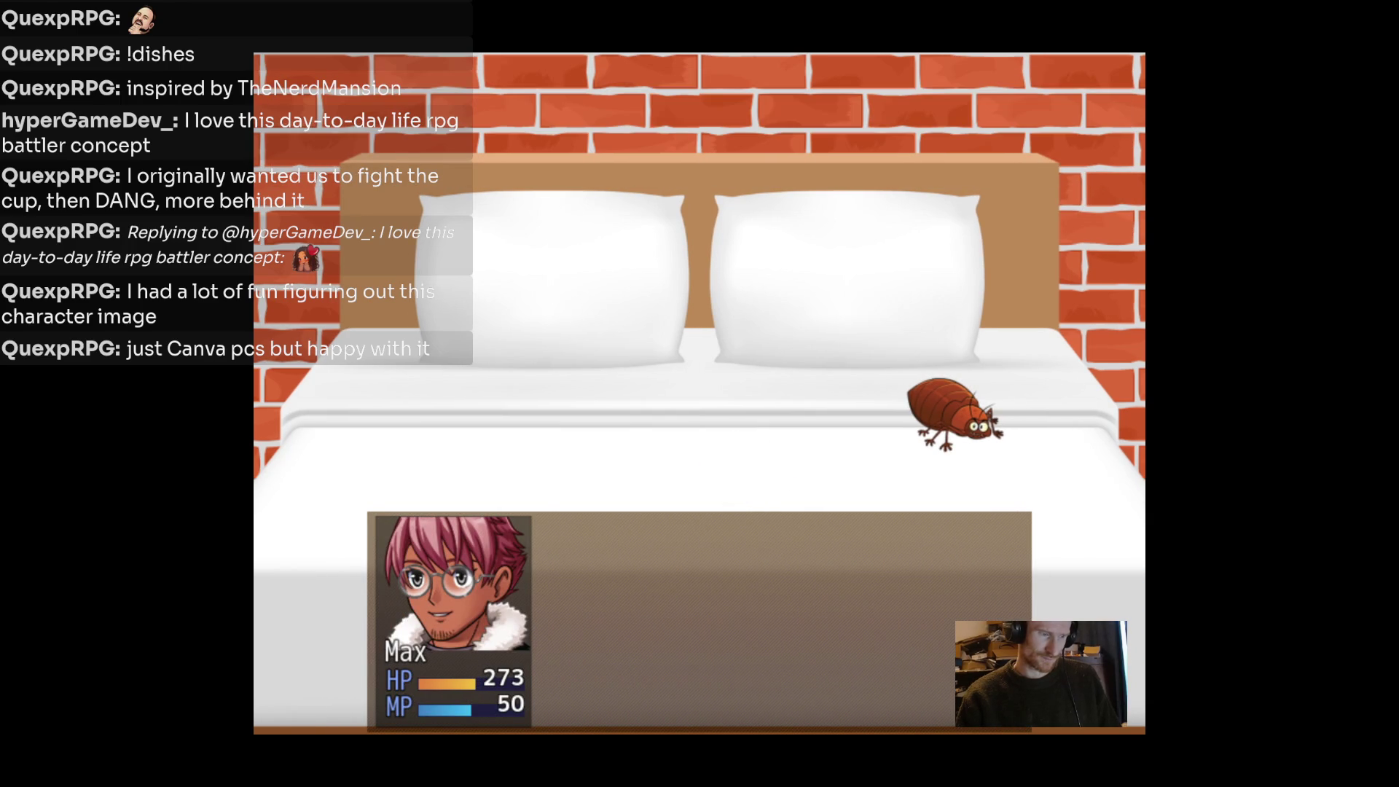
key(Return)
key(Return)
key(Return)
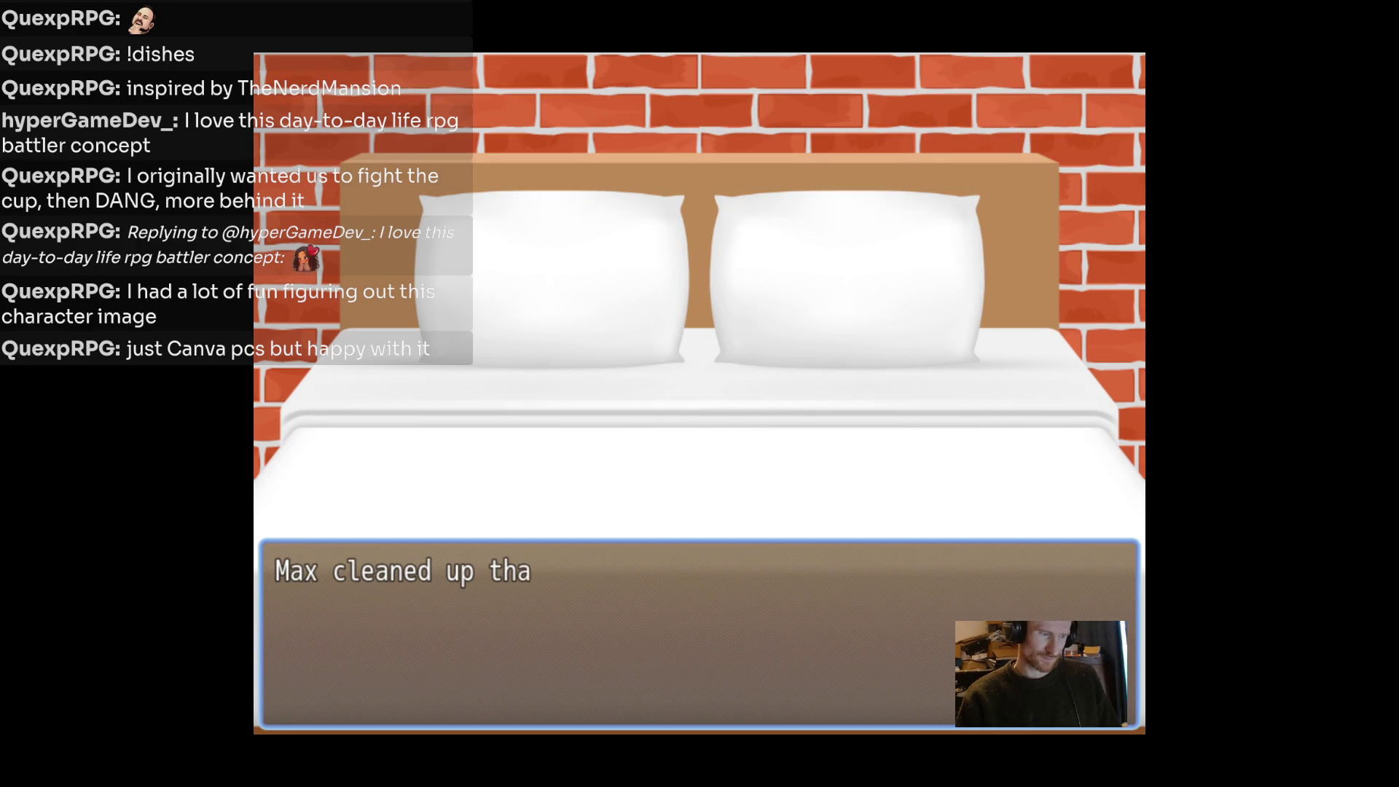
key(Return)
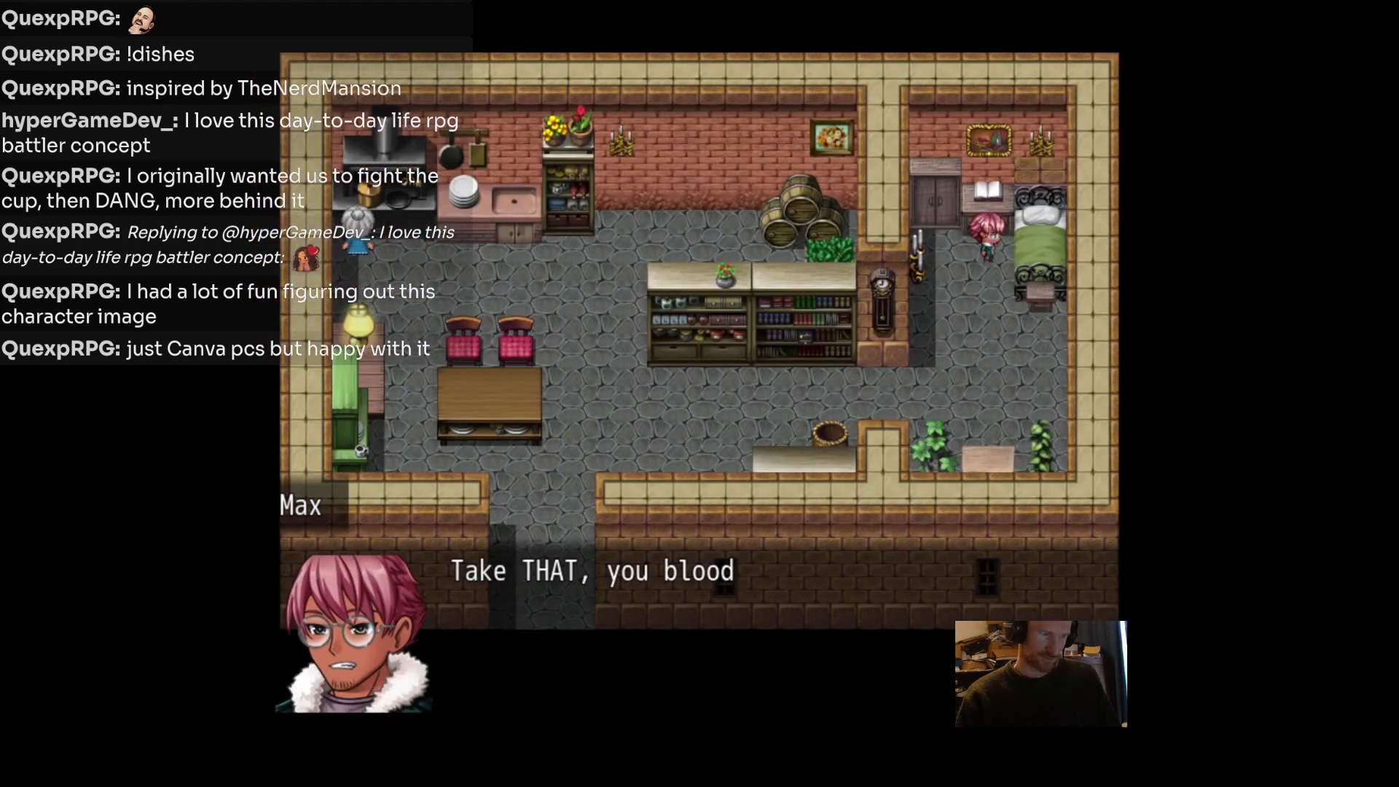
key(Return)
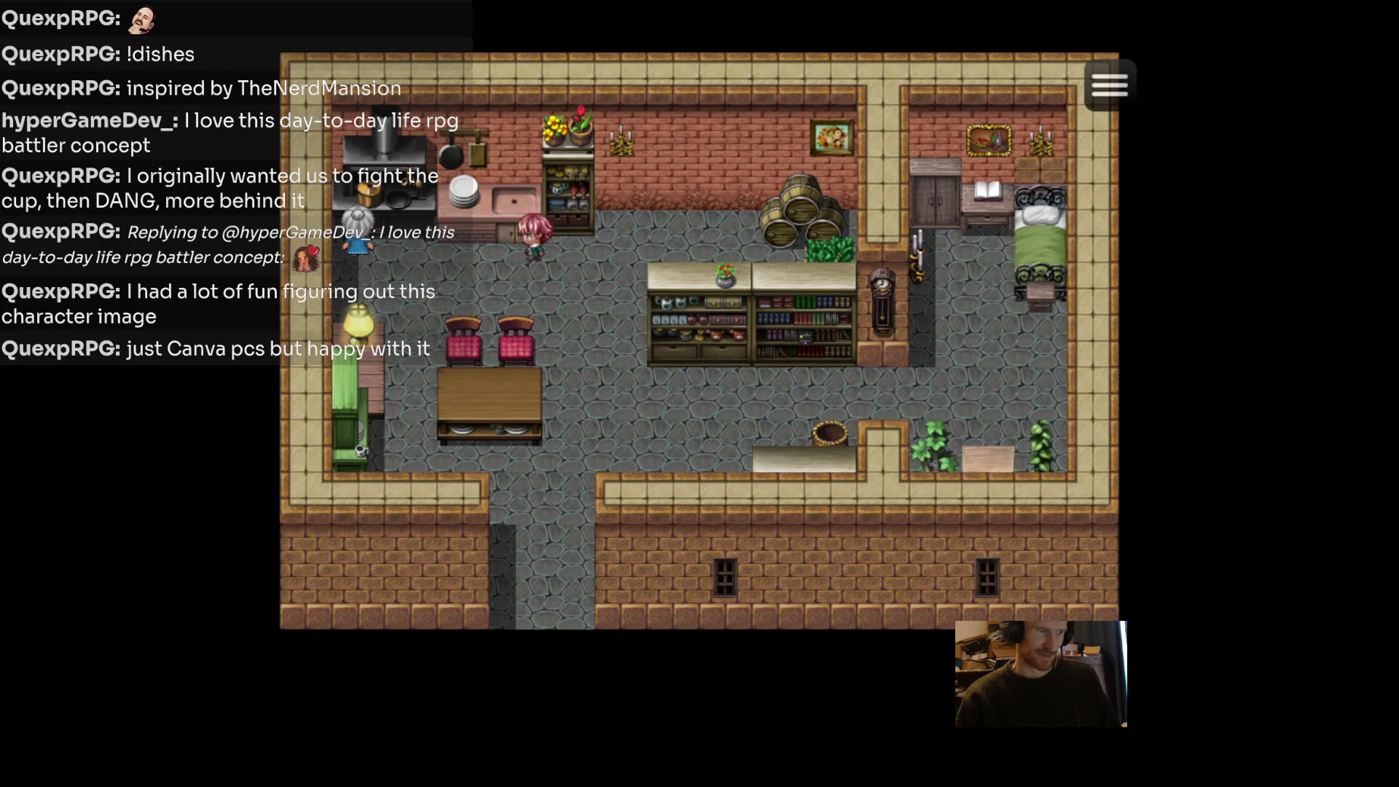
key(Left)
key(Return)
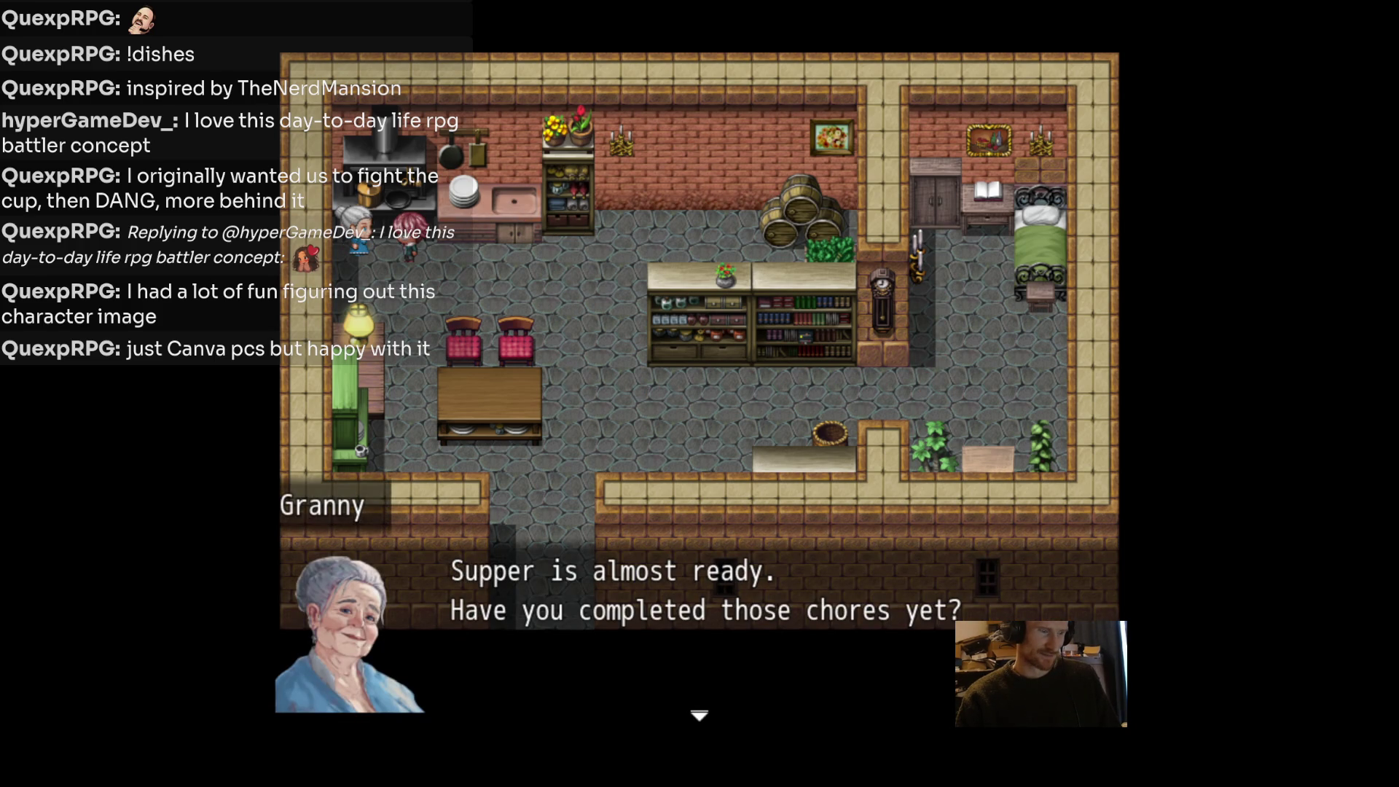
Finish the supper conversation with Granny and the mystery voice.
key(Return)
key(Return)
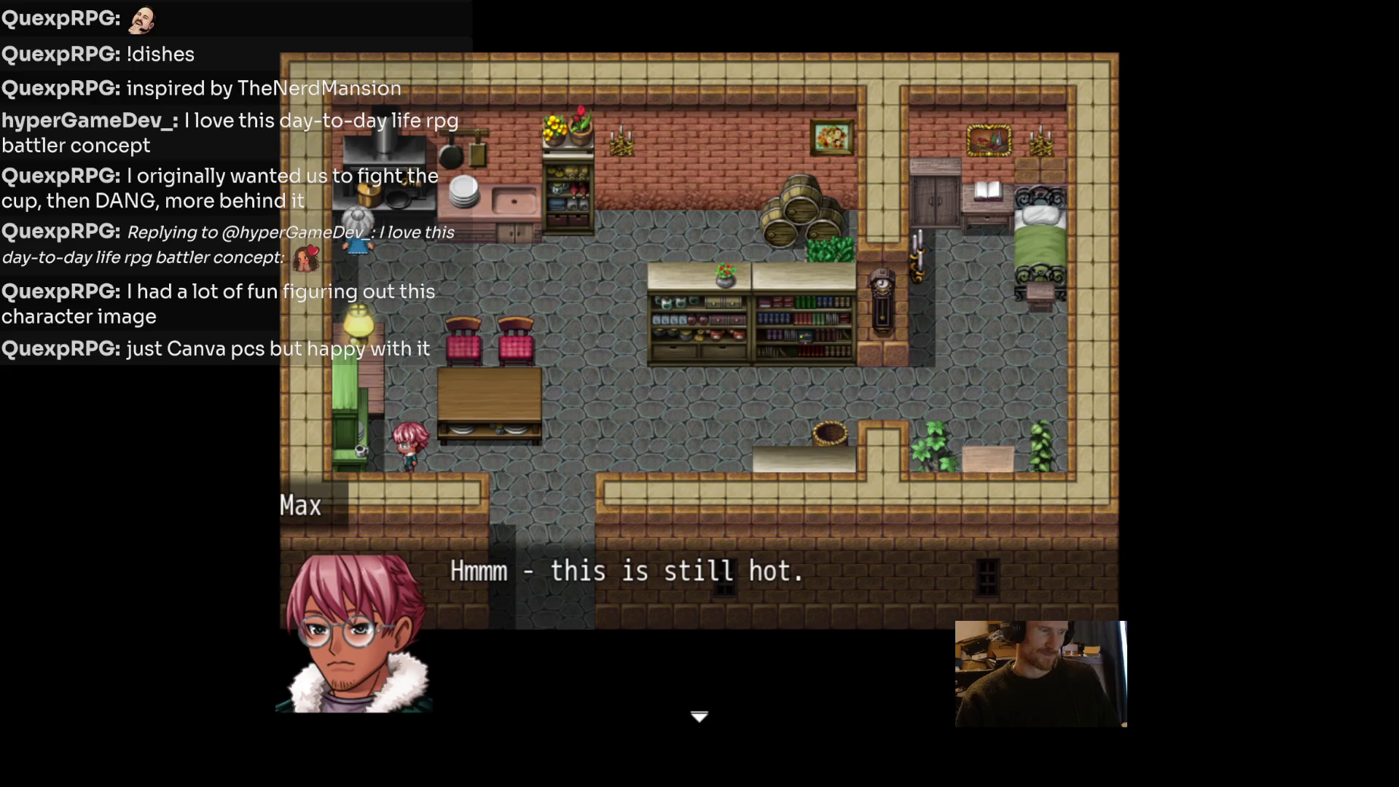
key(Return)
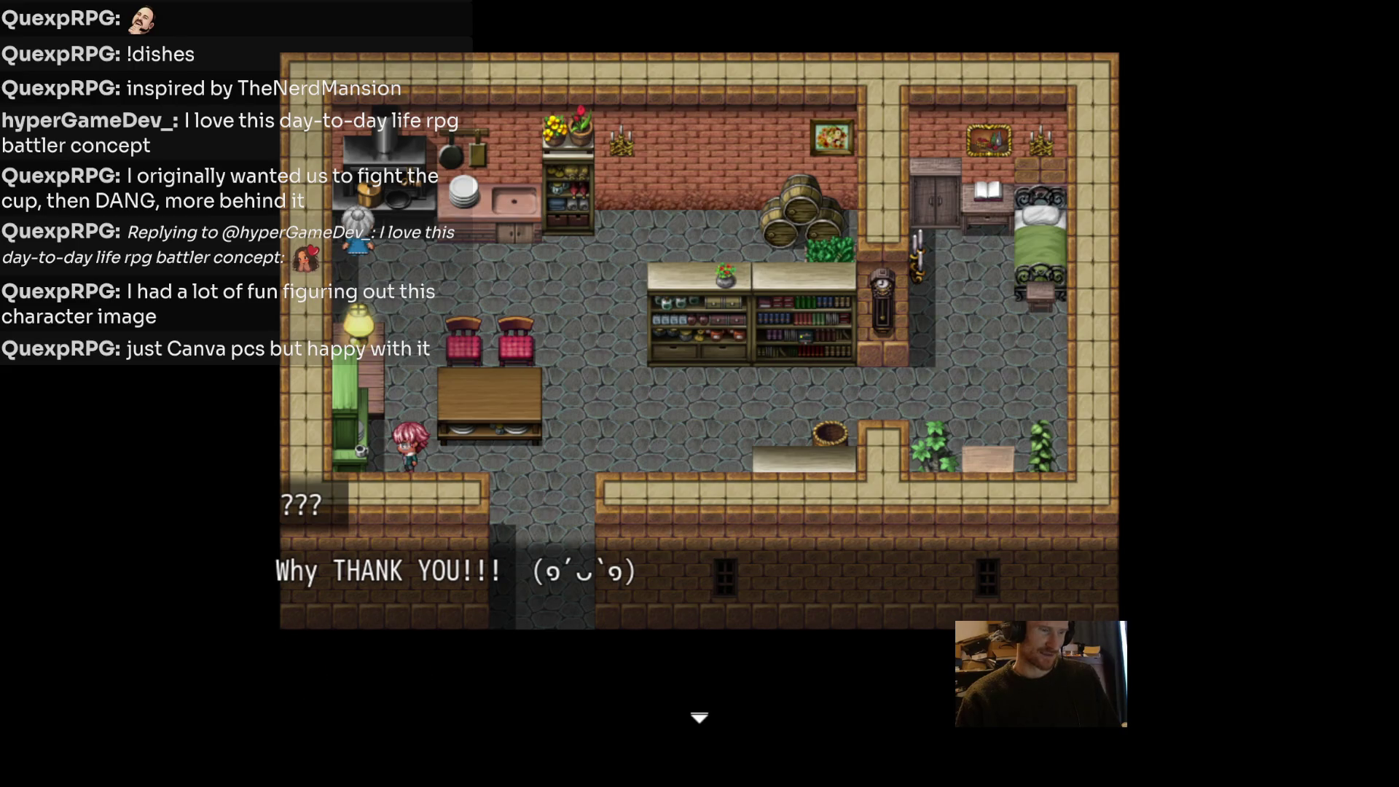
key(Return)
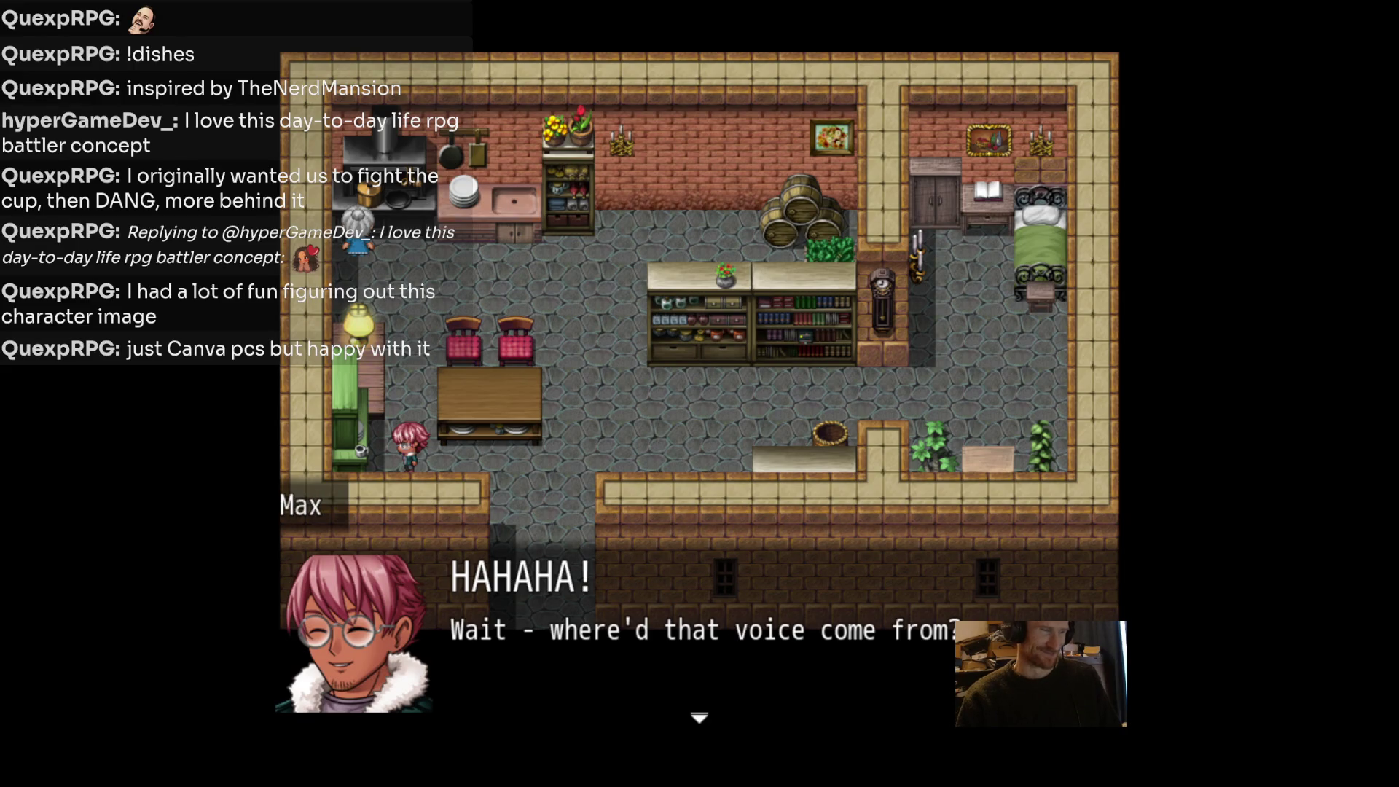
key(Return)
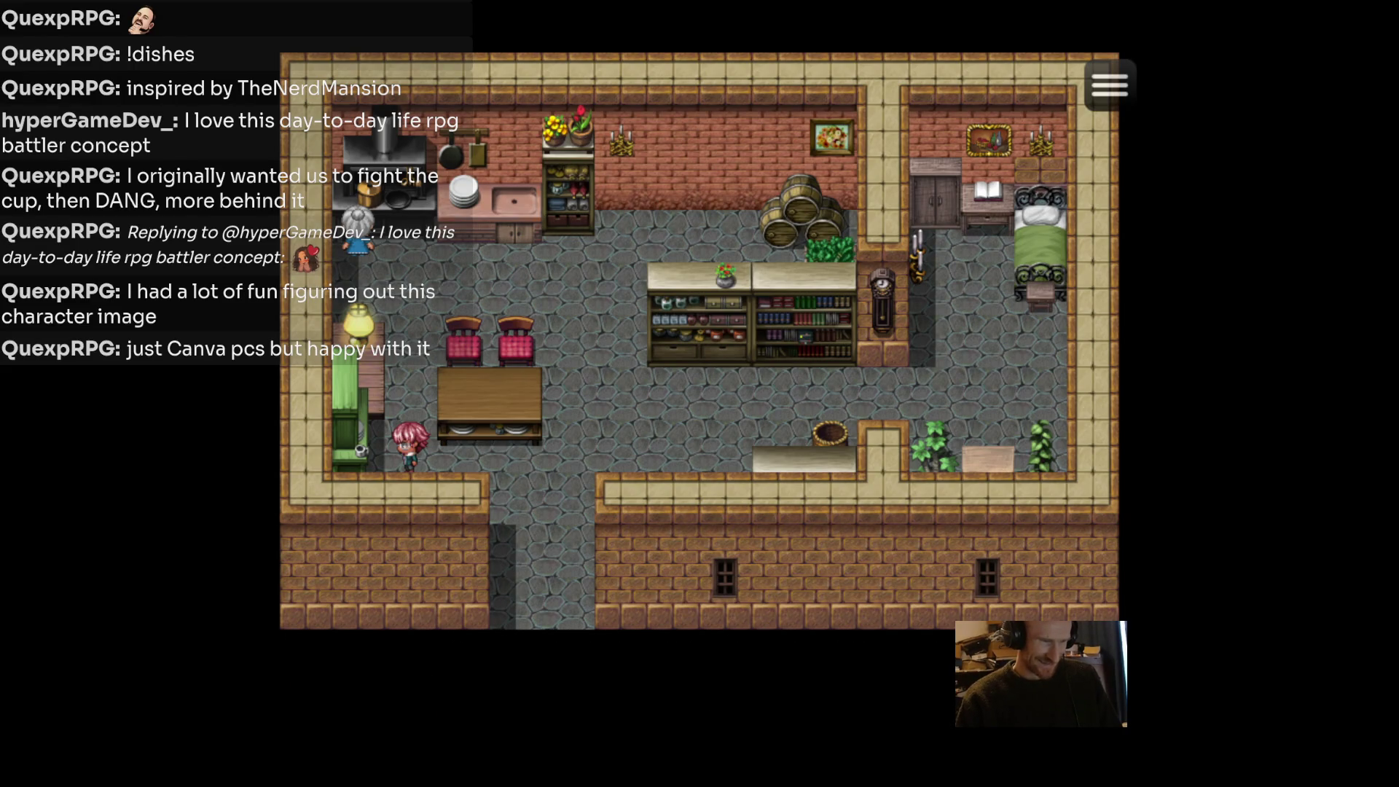
Confront the lamp by the table until the Livid Lamp starts a battle.
key(Return)
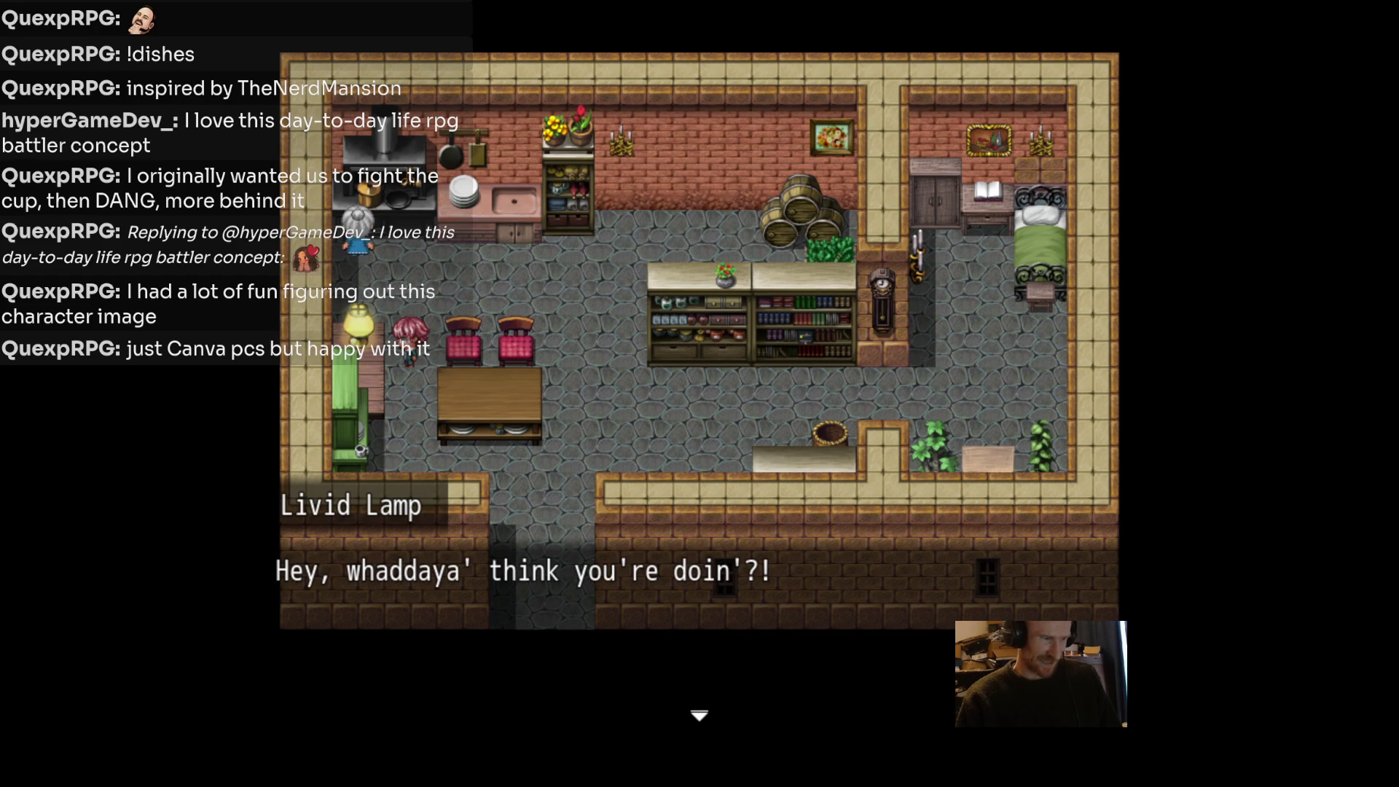
key(Return)
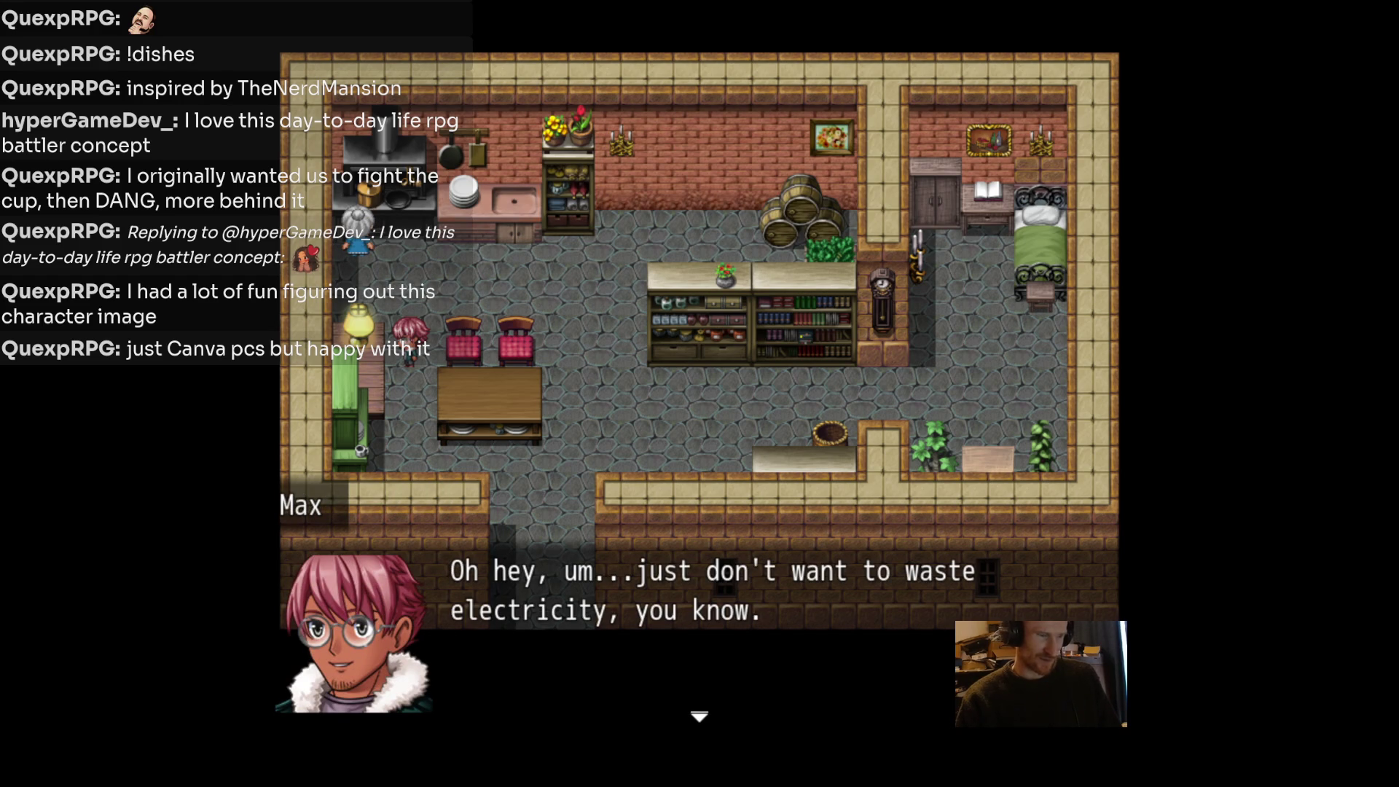
key(Return)
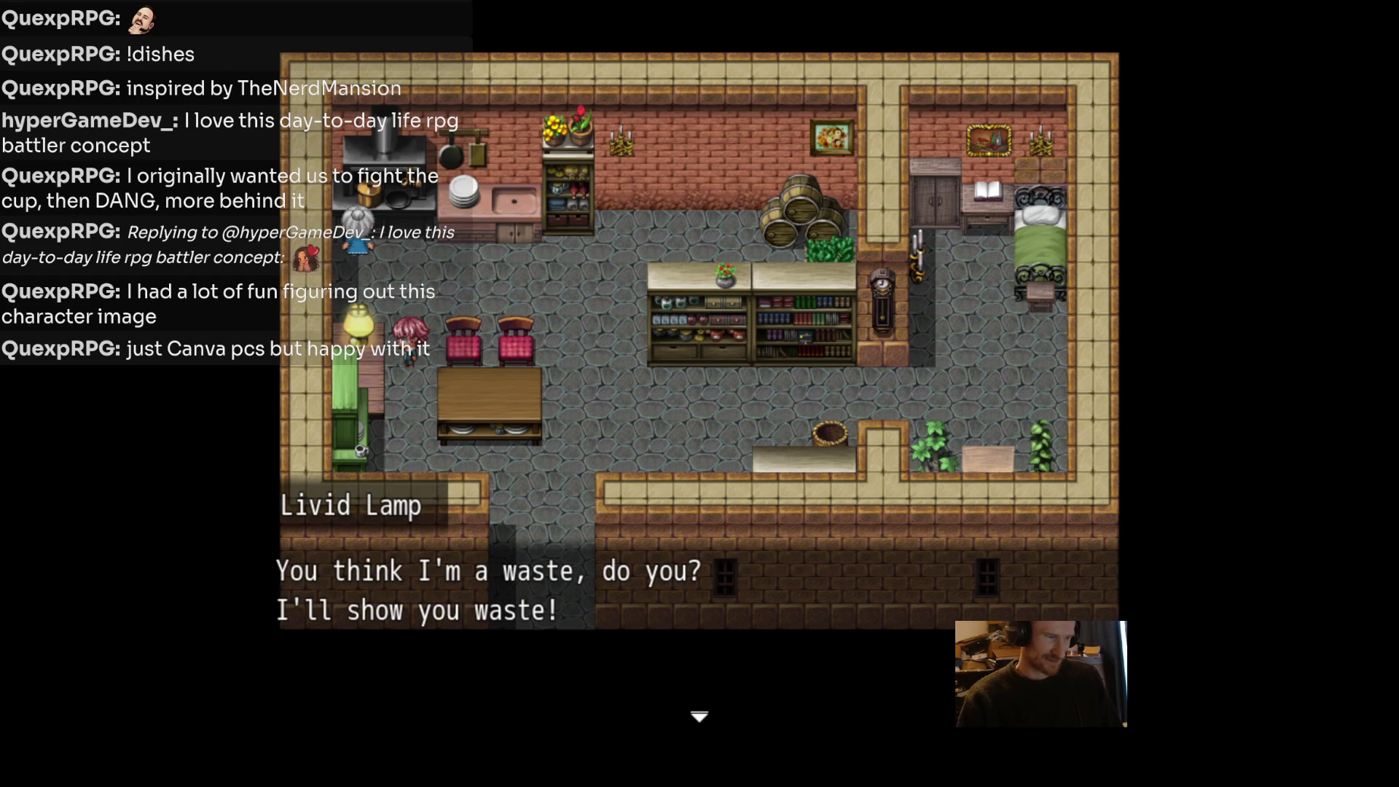
key(Return)
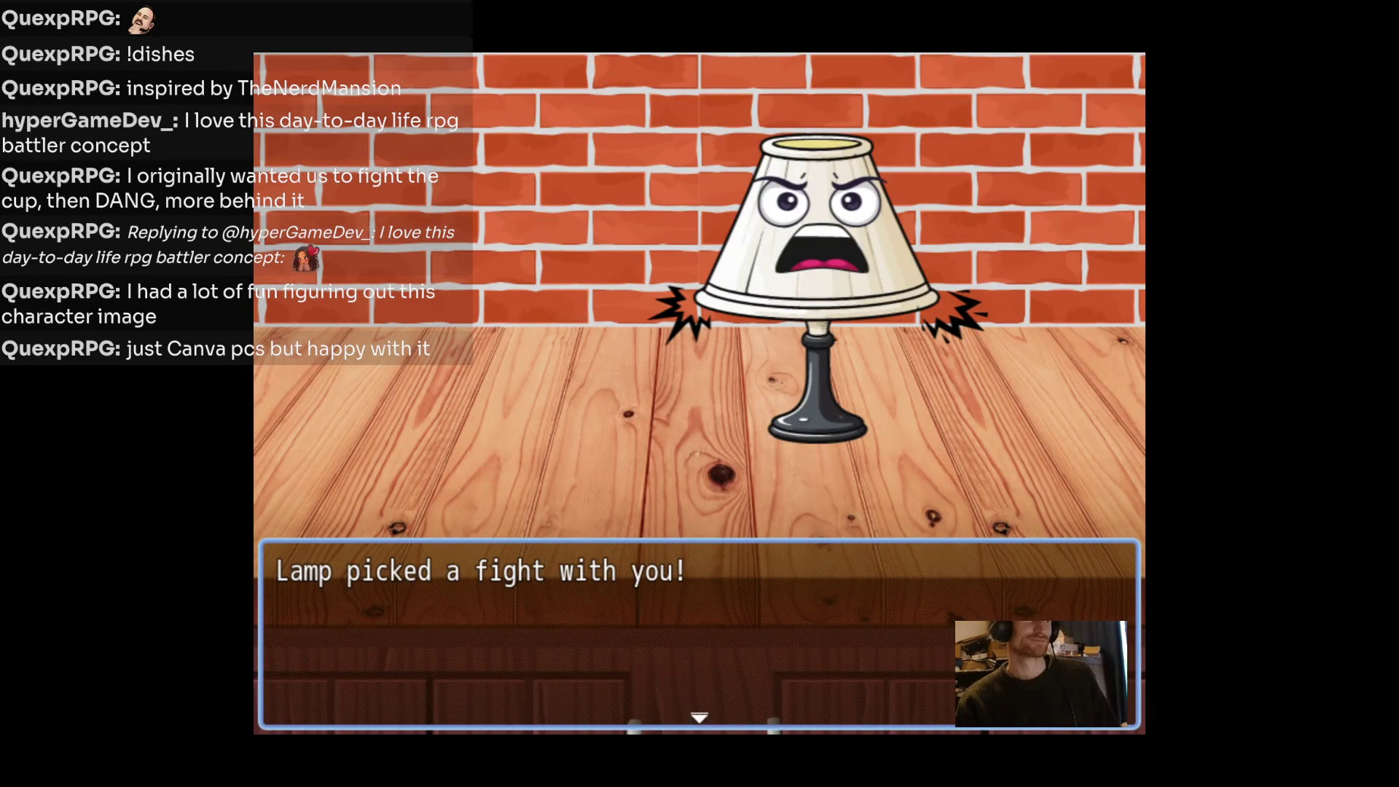
Open the lamp battle with a Clean attack on the Lamp.
key(Return)
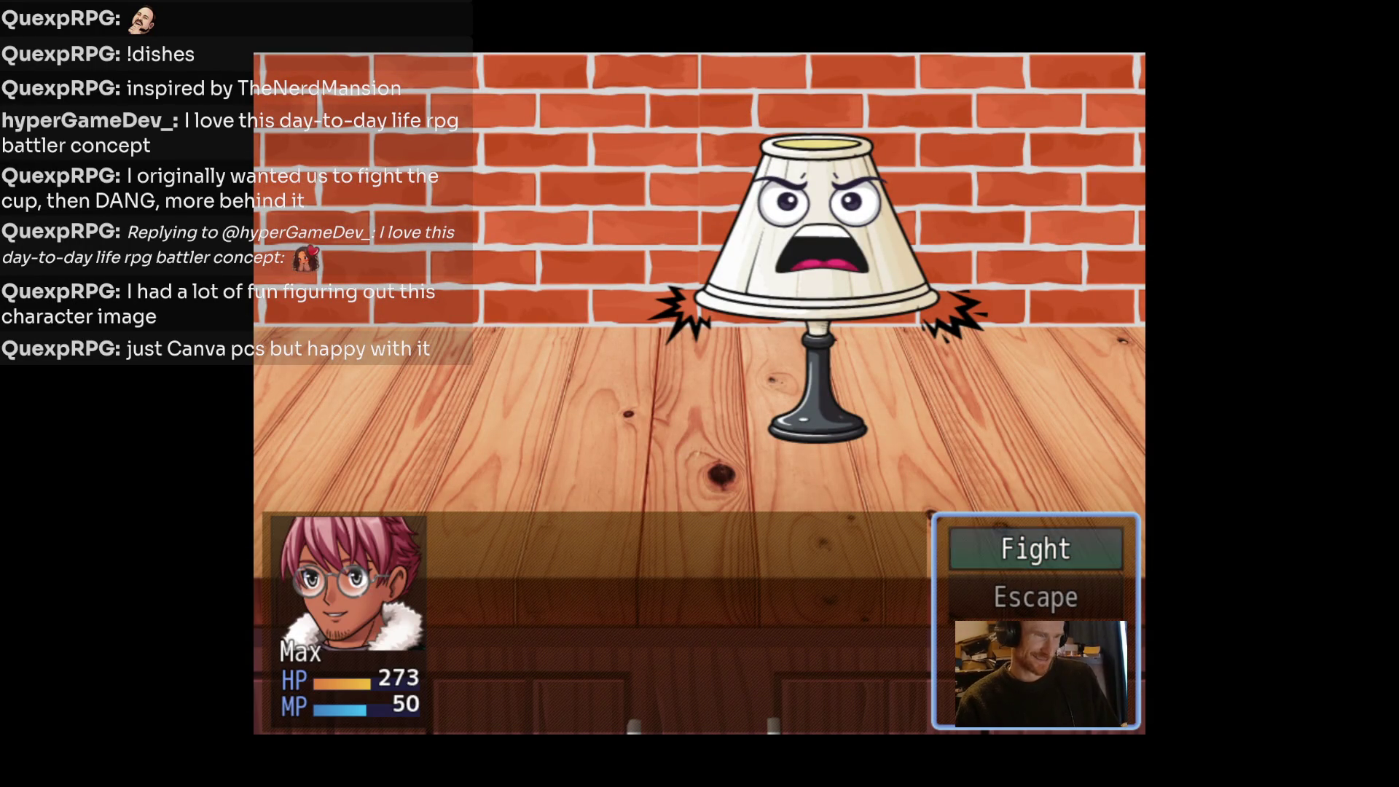
key(Return)
key(Down)
key(Up)
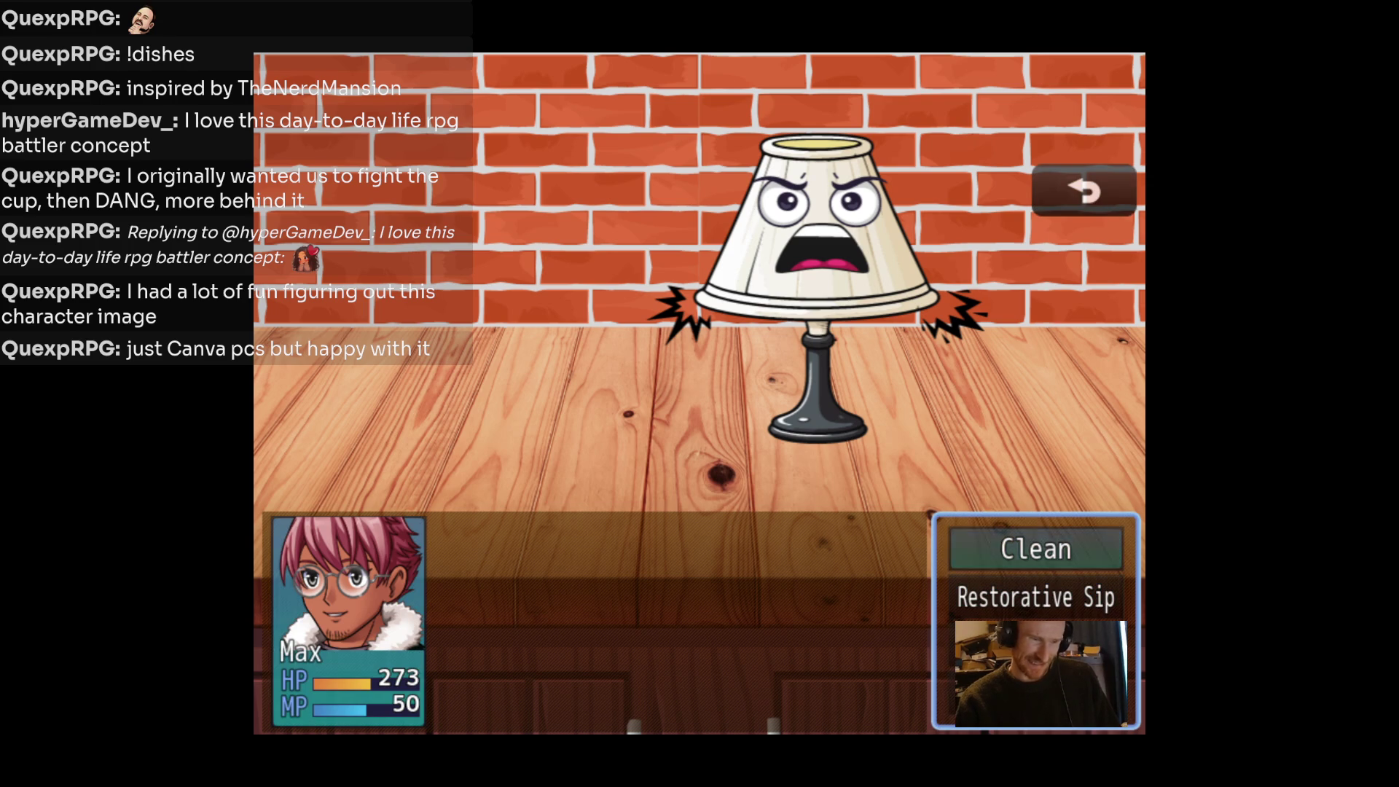
key(Return)
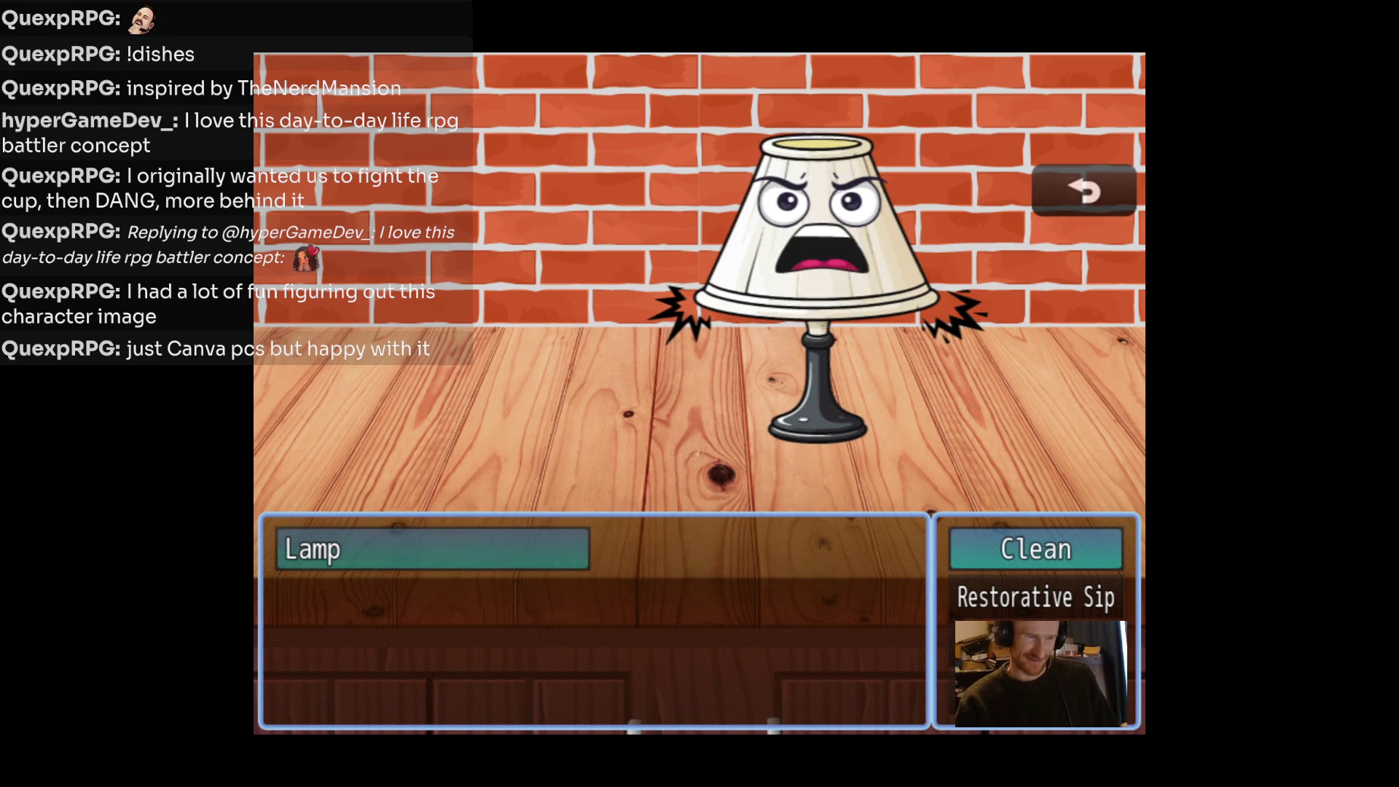
key(Return)
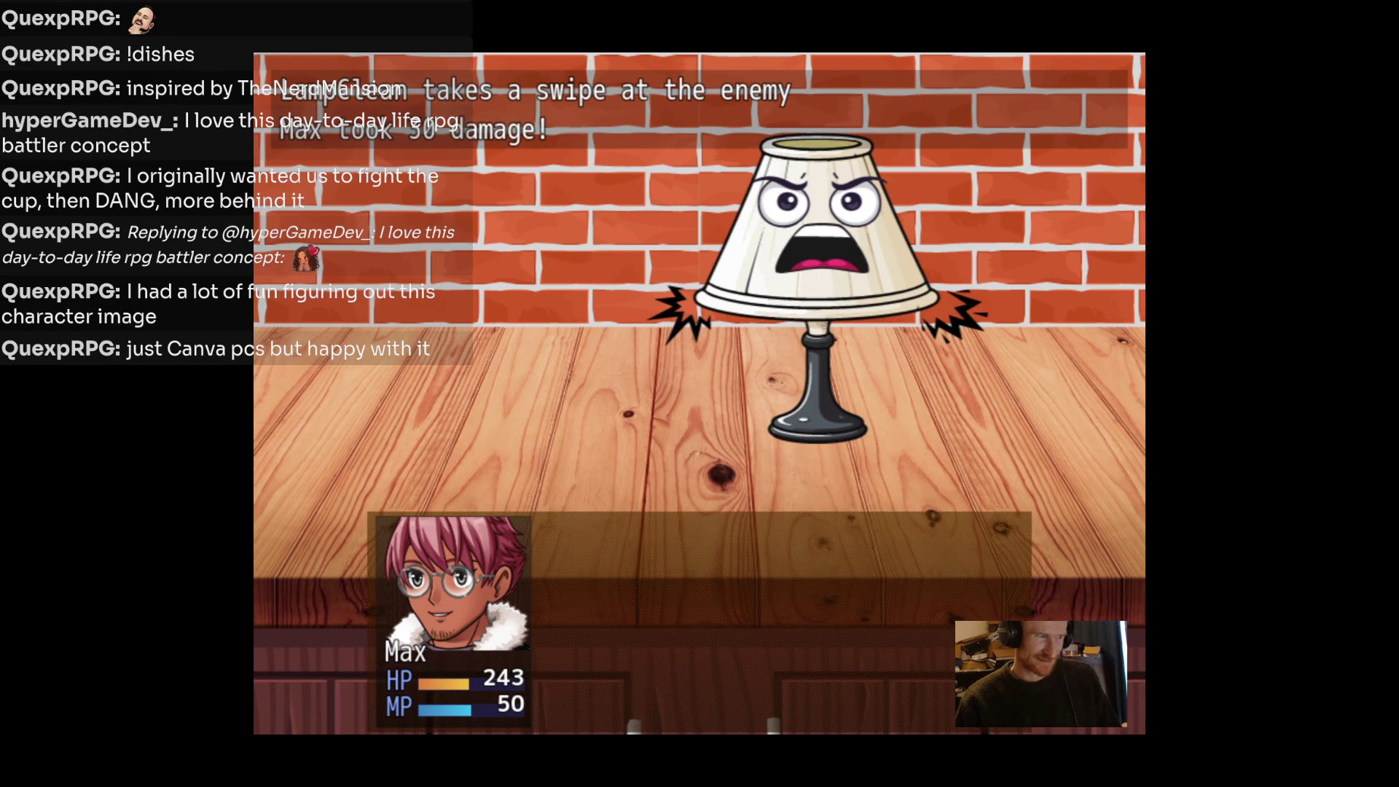
Use Restorative Sip, then keep hitting the Lamp with Clean.
key(Return)
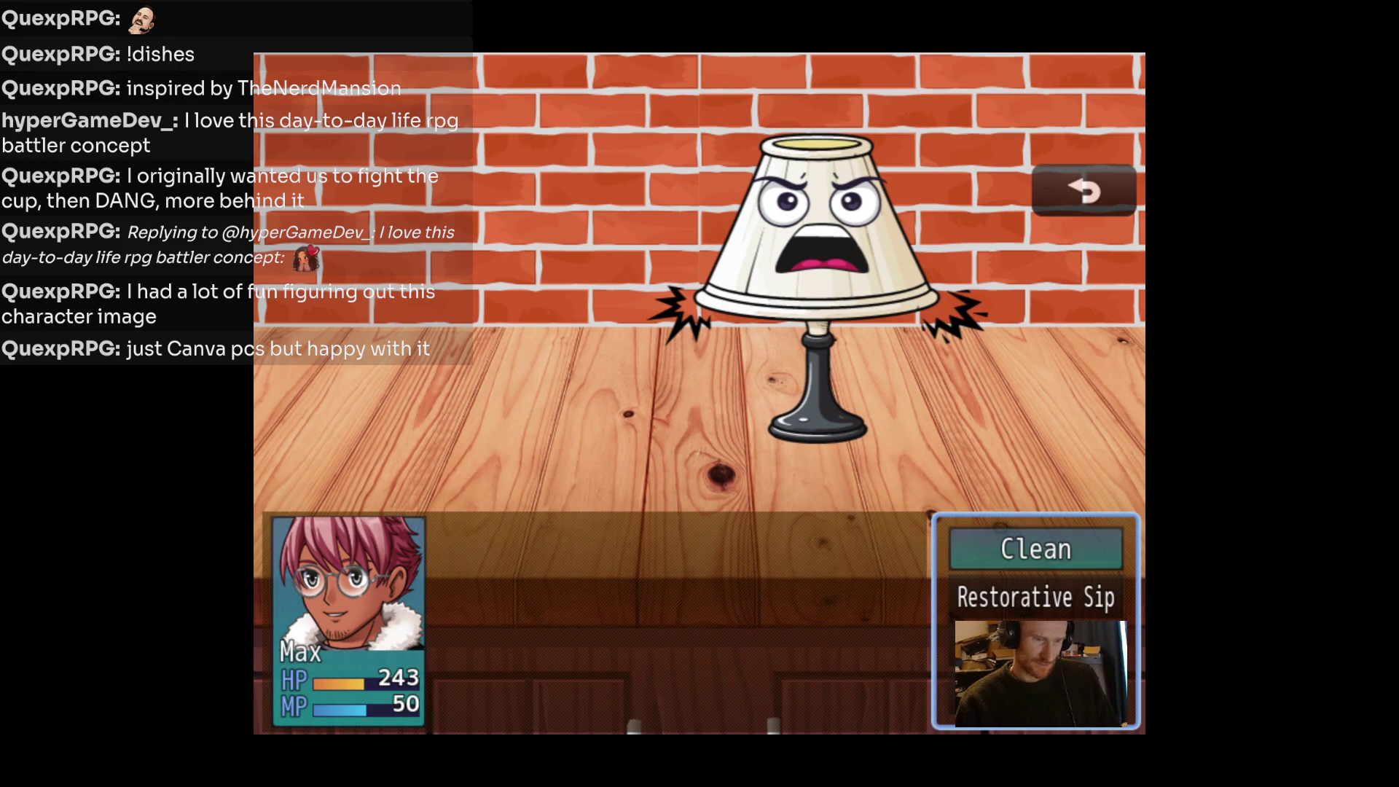
key(Down)
key(Return)
key(Return)
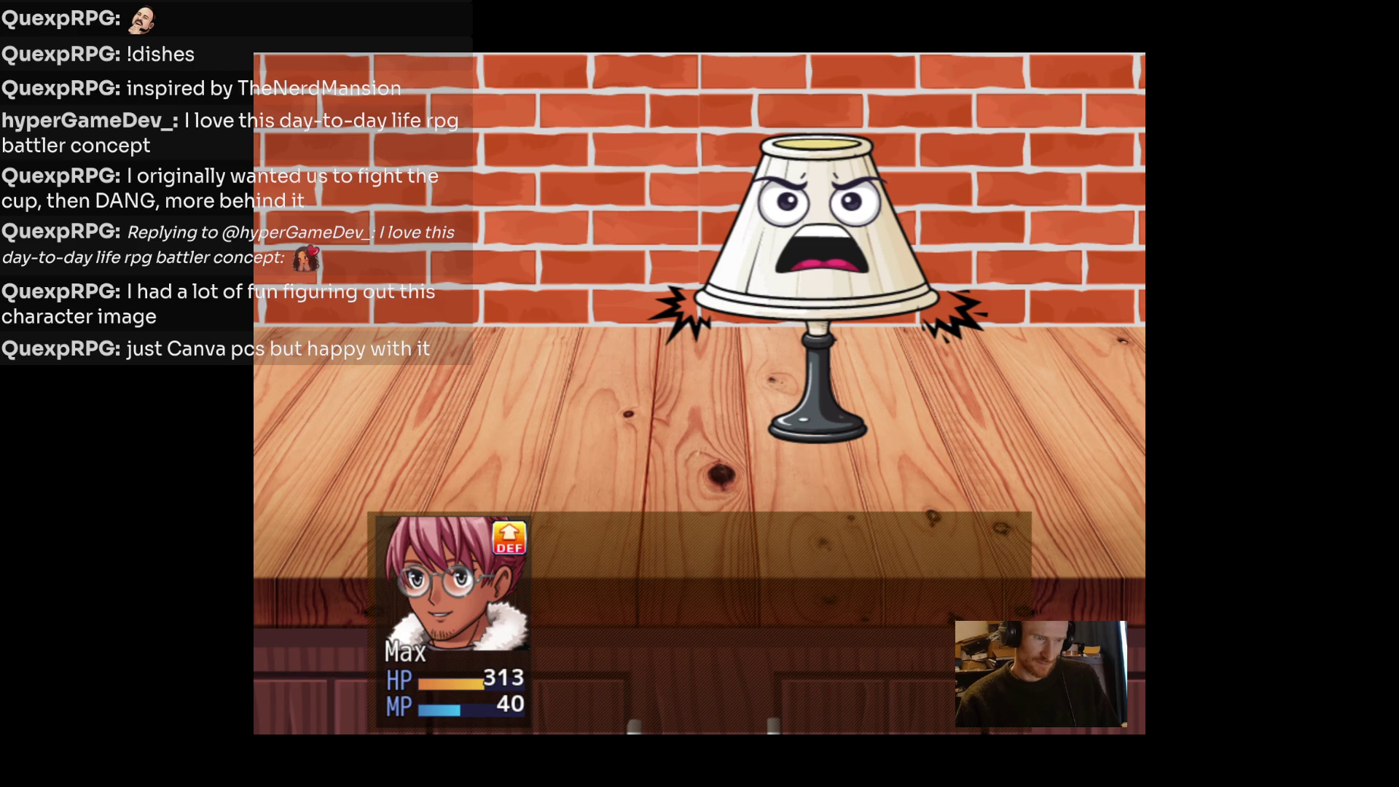
key(Return)
key(Return)
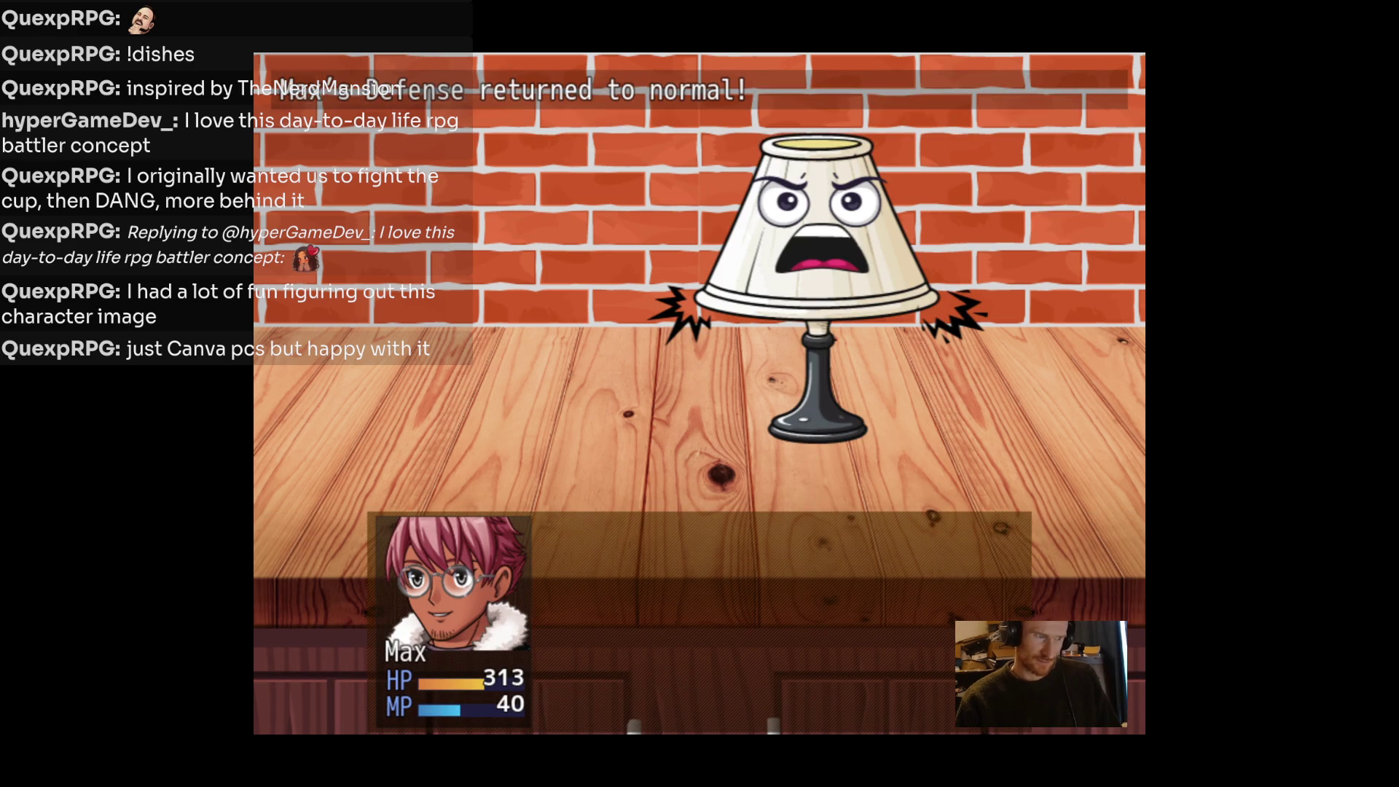
key(Return)
key(Return)
key(Return)
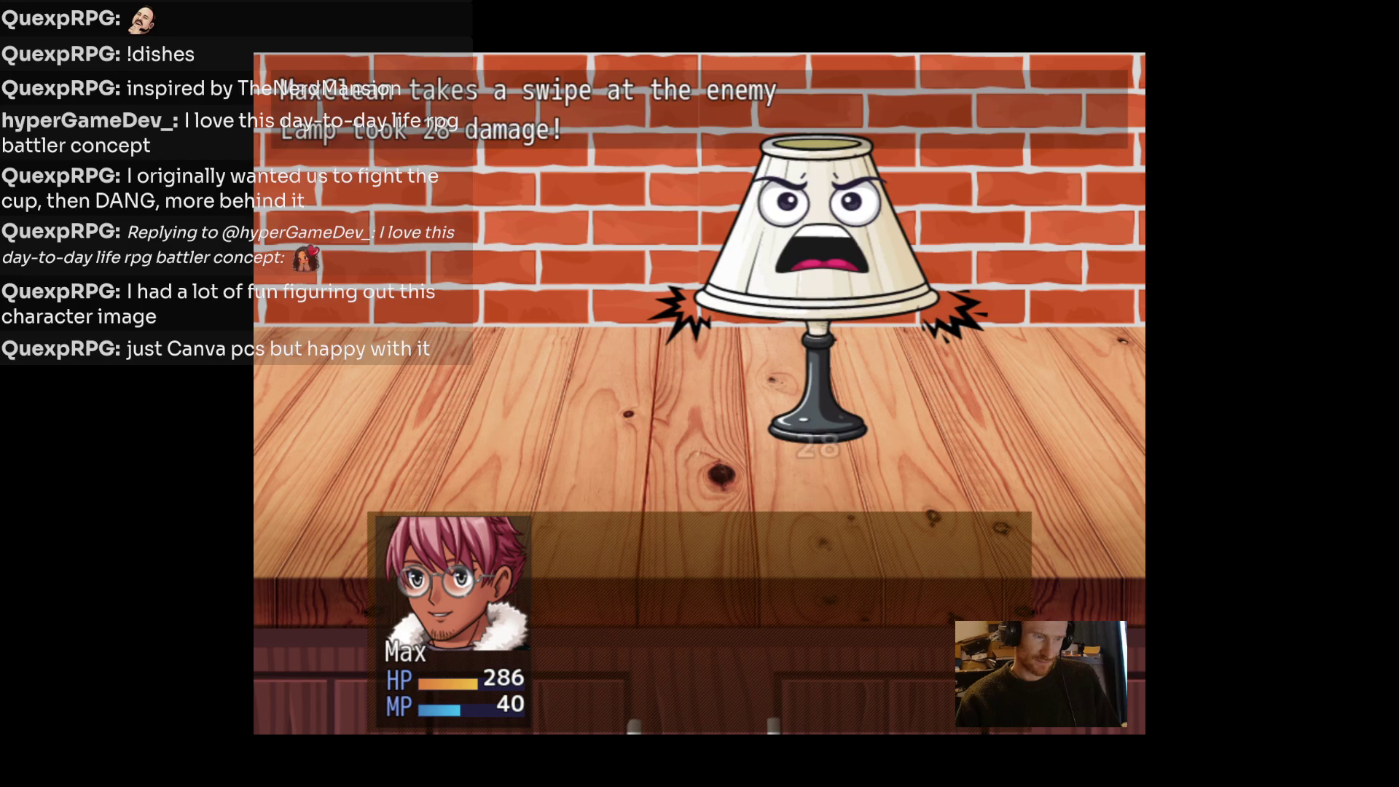
key(Return)
key(Return)
key(Return)
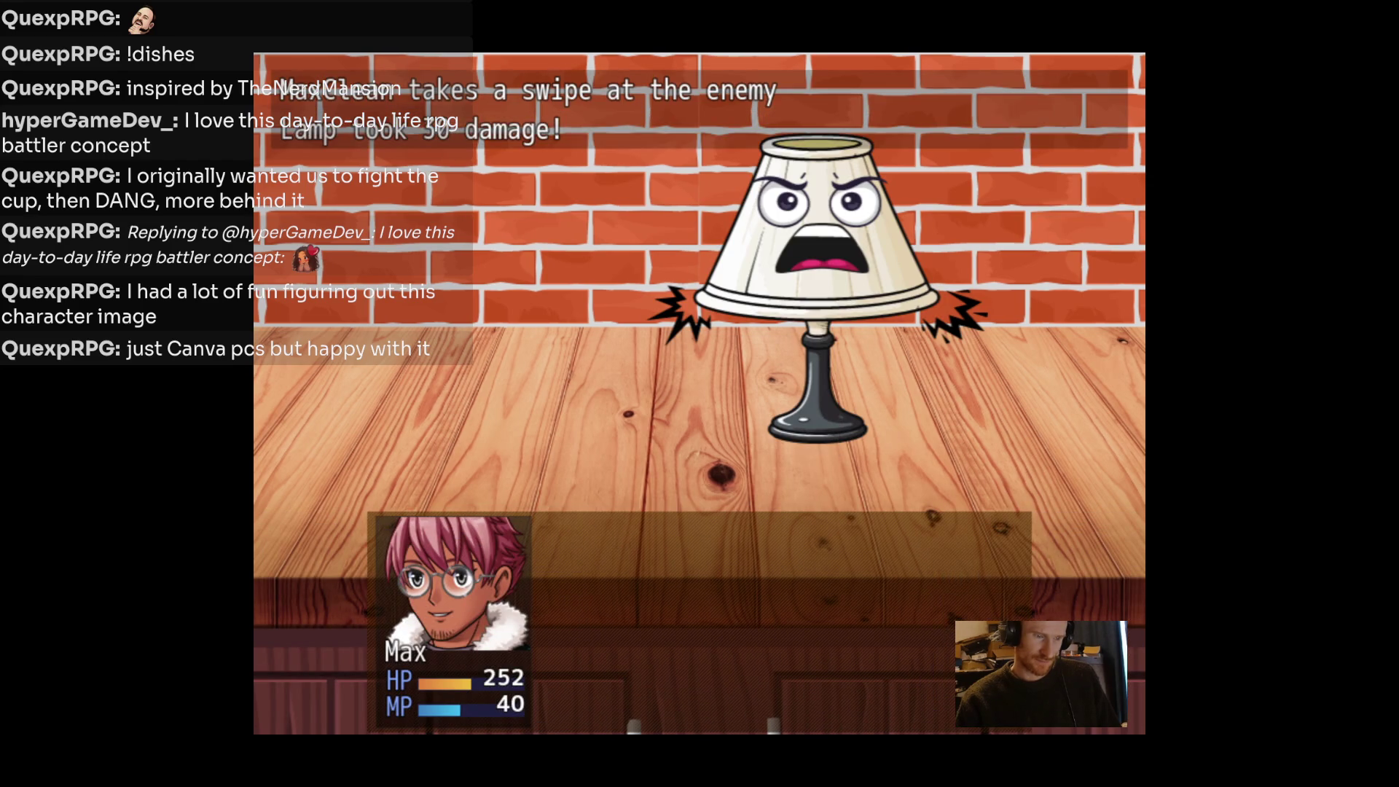
key(Return)
key(Return)
key(Return)
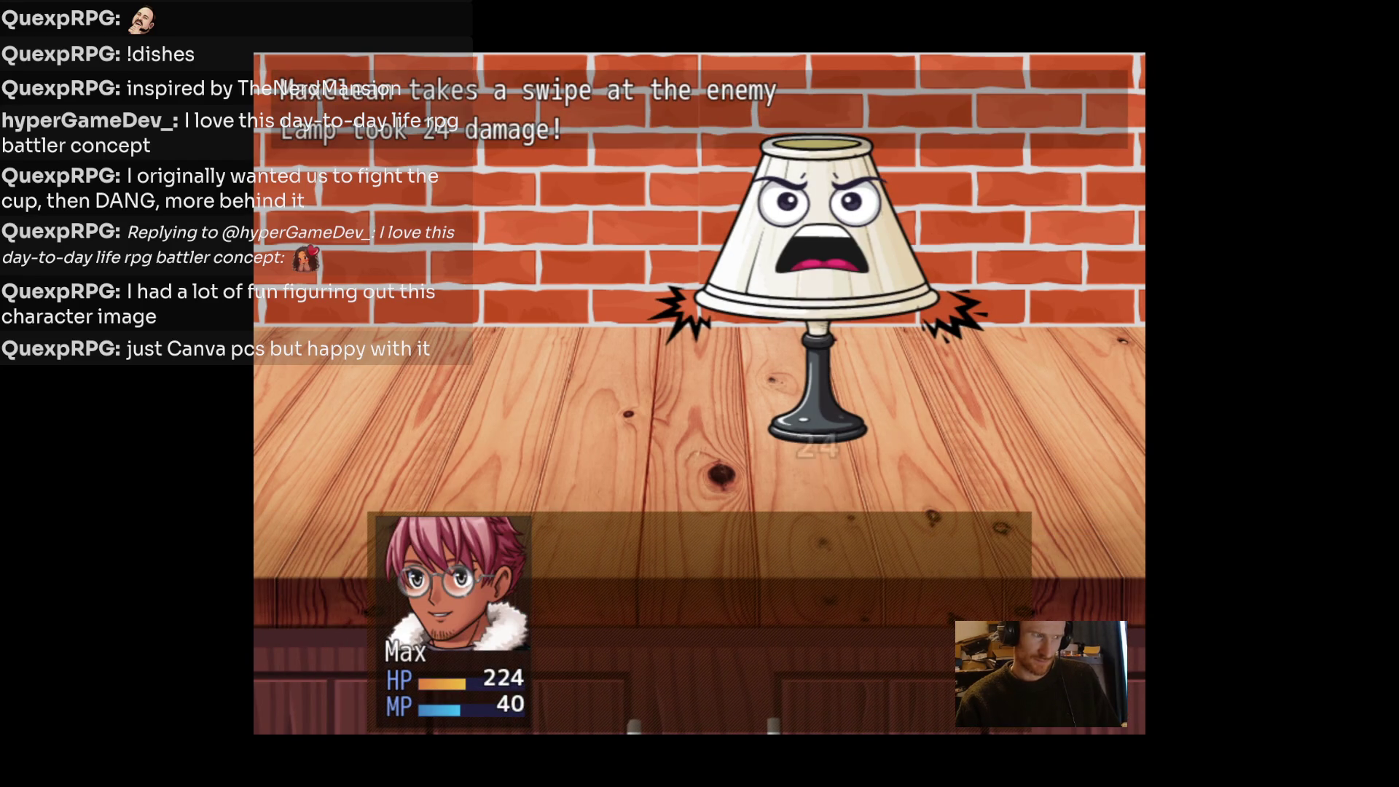
key(Return)
key(Return)
key(Return)
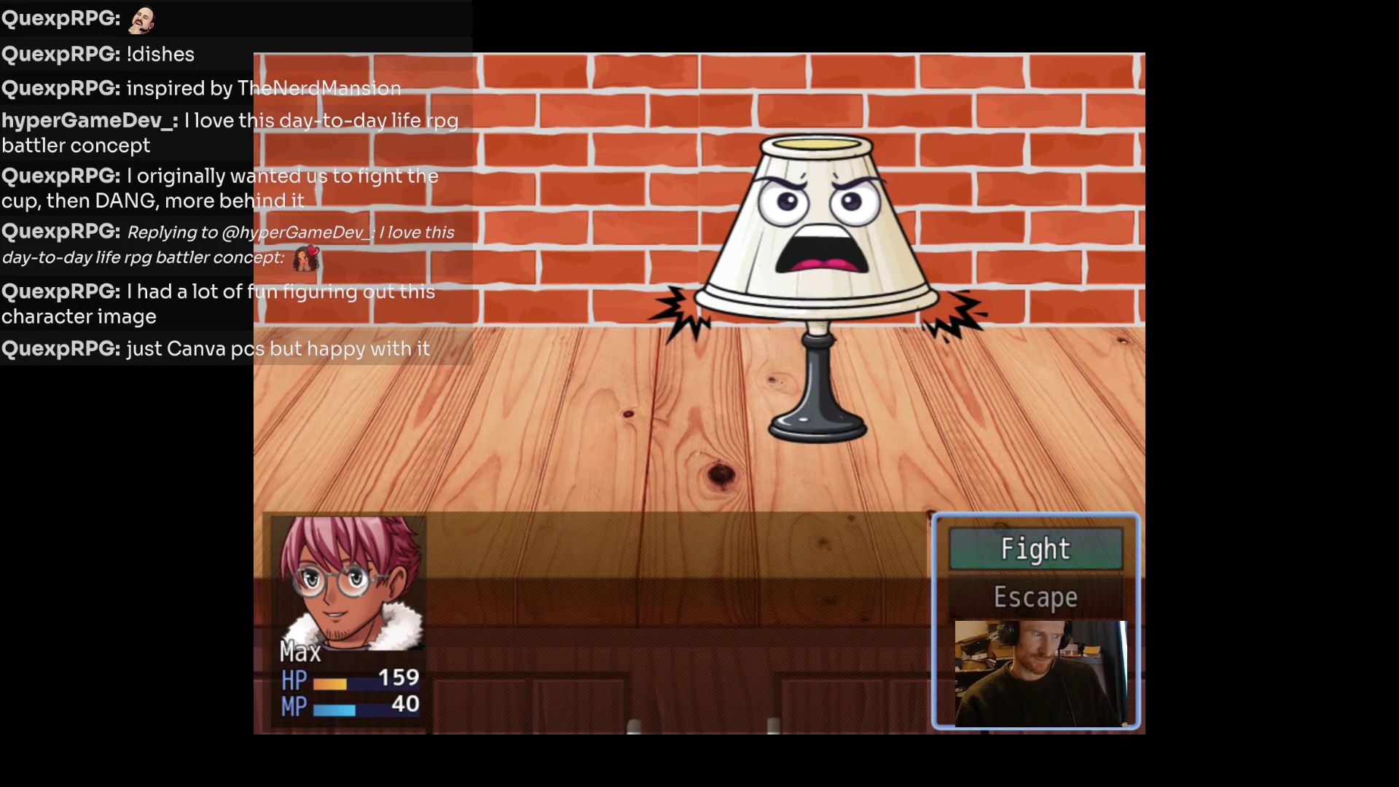
Heal with Restorative Sip again and finish the Lamp off with Clean.
key(Return)
key(Down)
key(Return)
key(Return)
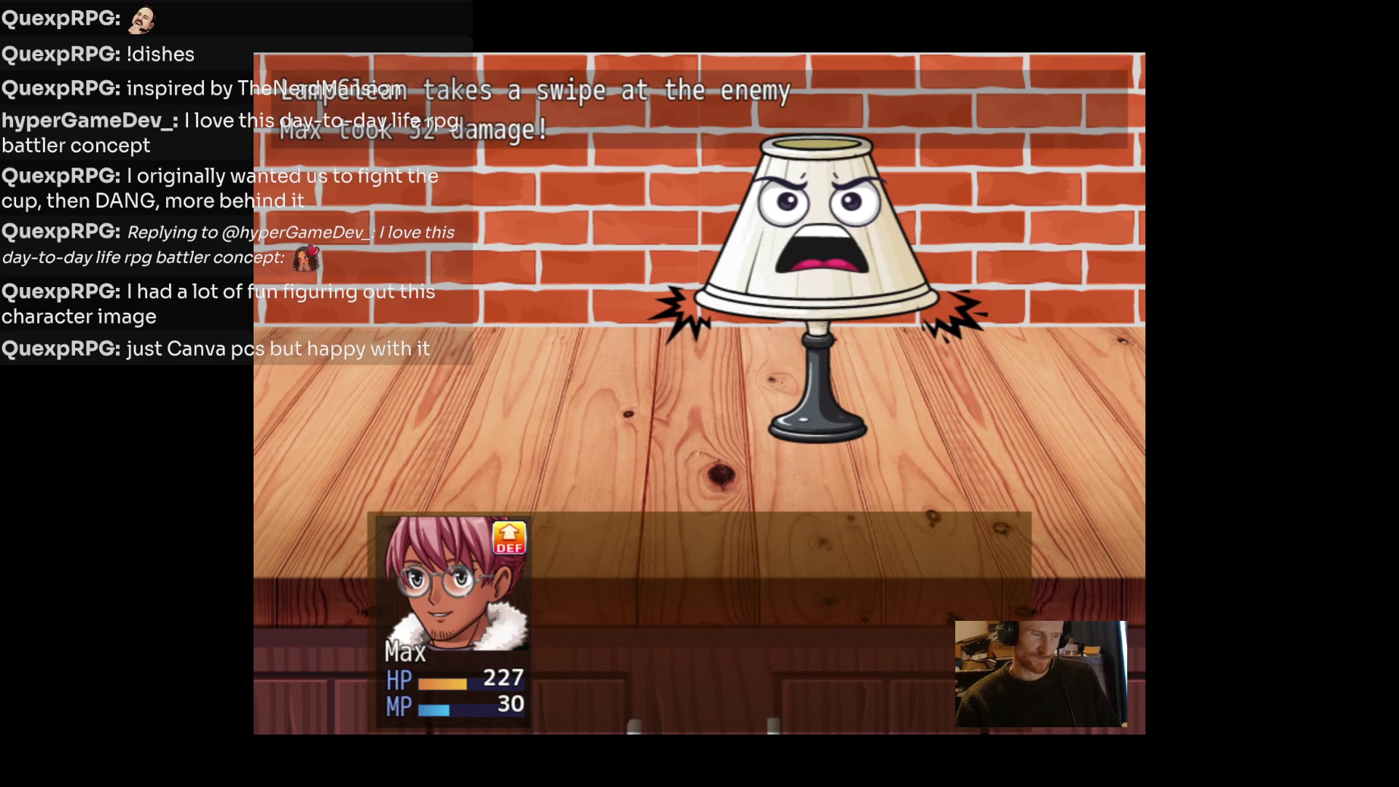
key(Return)
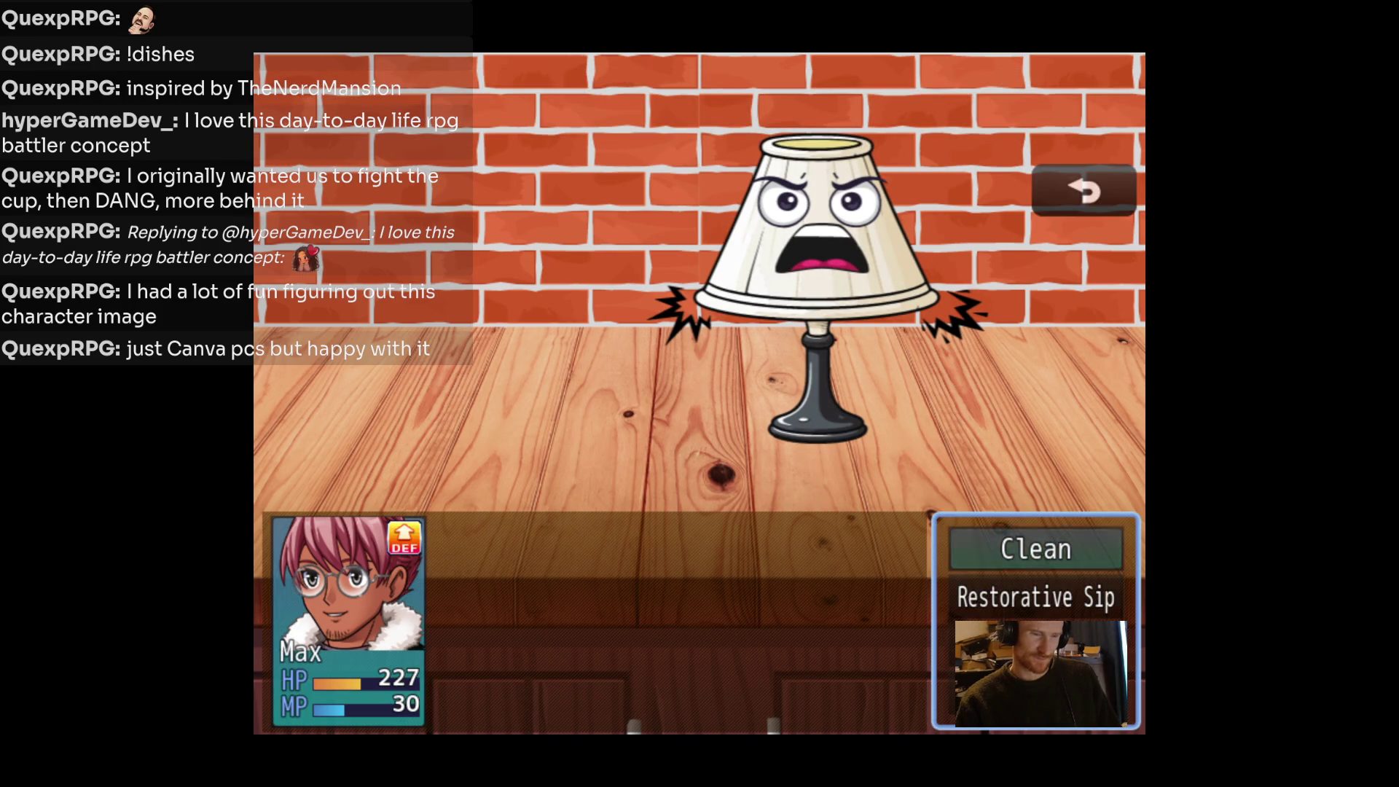
key(Return)
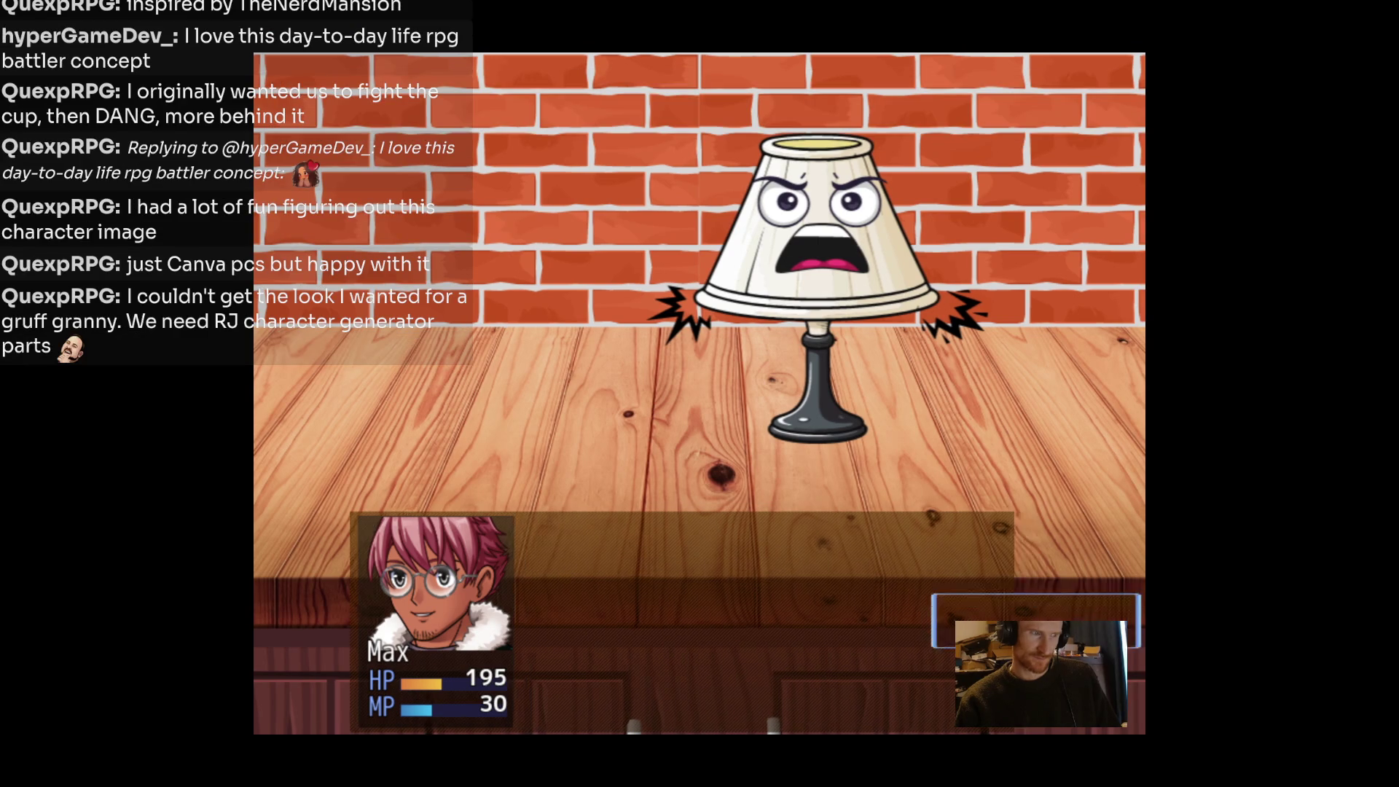
key(Return)
key(Return)
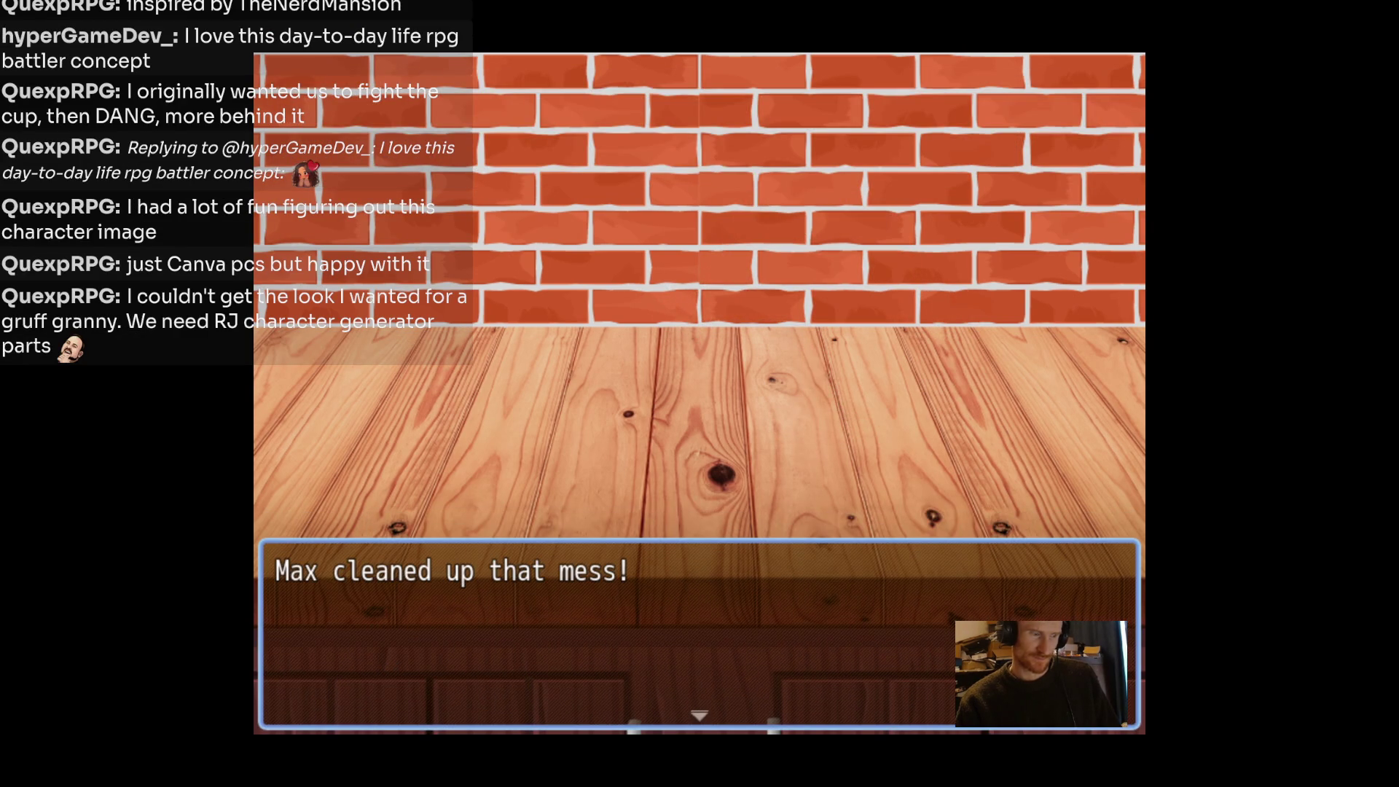
key(Return)
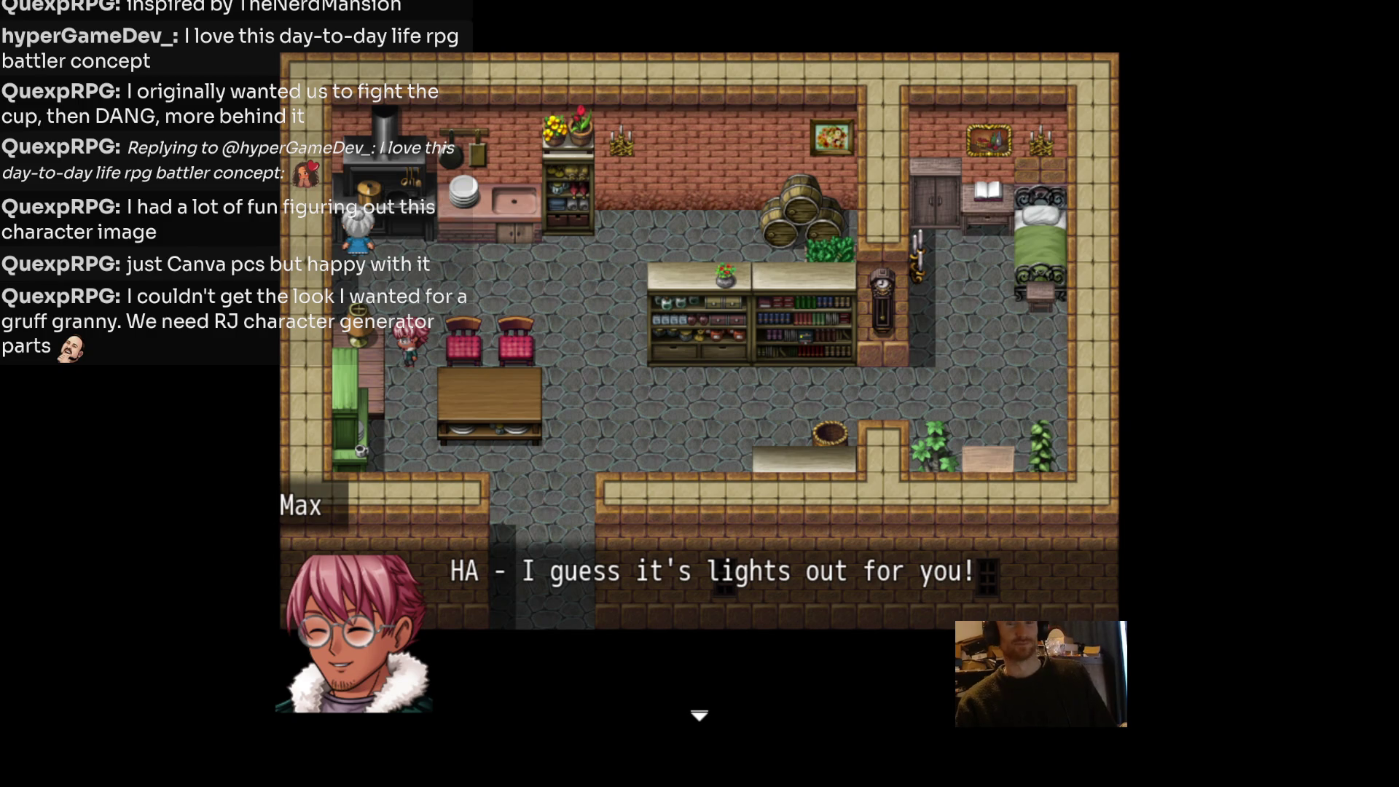
Receive an HP Bottle and use it on Max, raising his HP from 195 to 445.
key(Return)
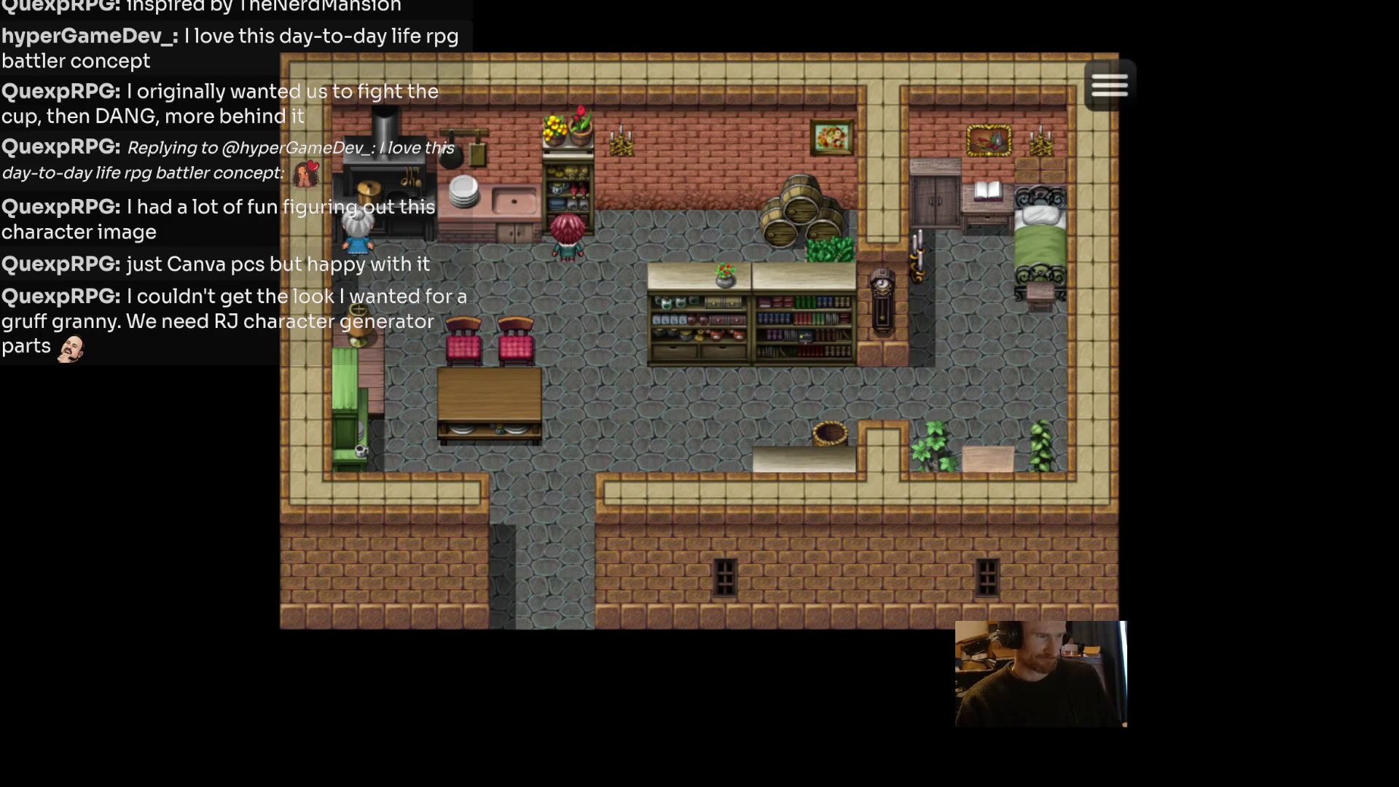
key(Return)
key(Return)
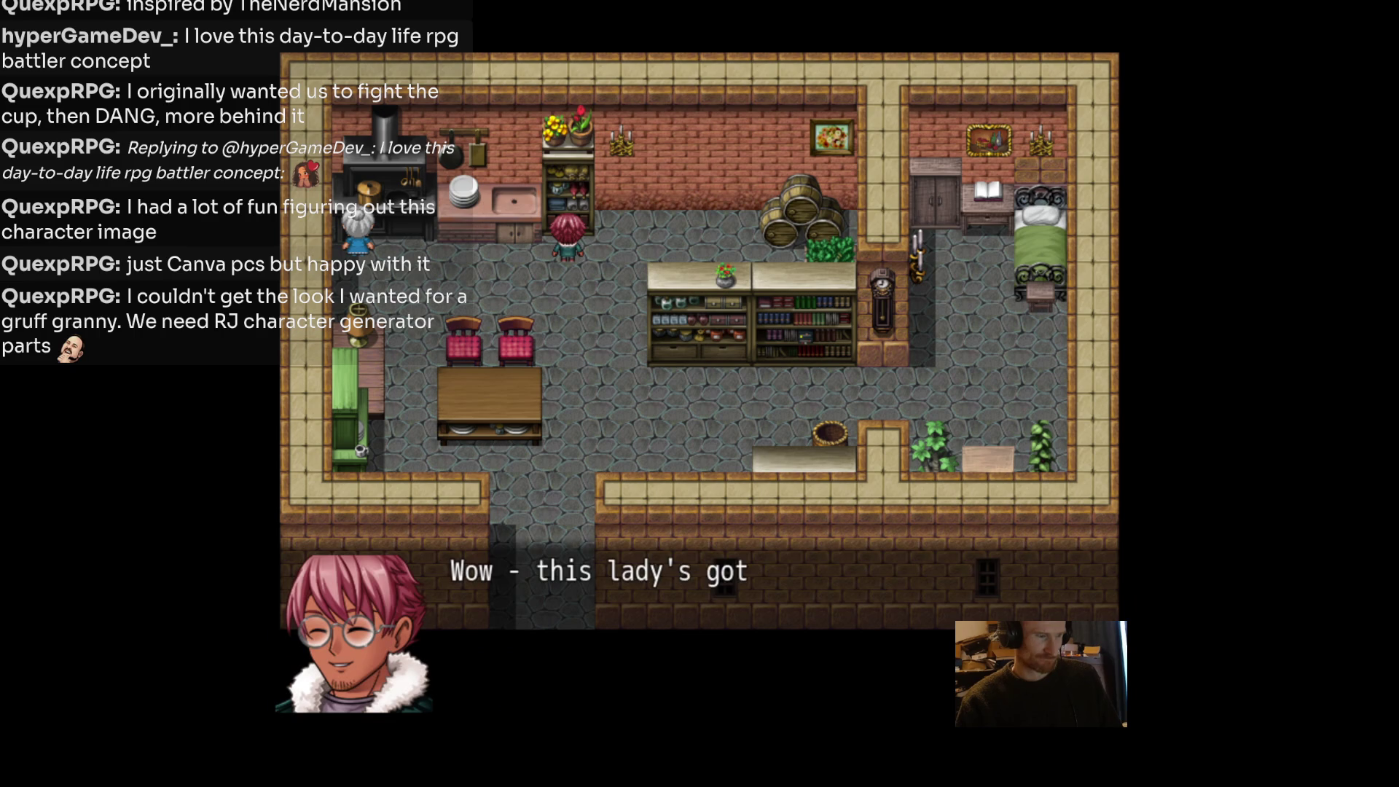
key(Return)
key(Return)
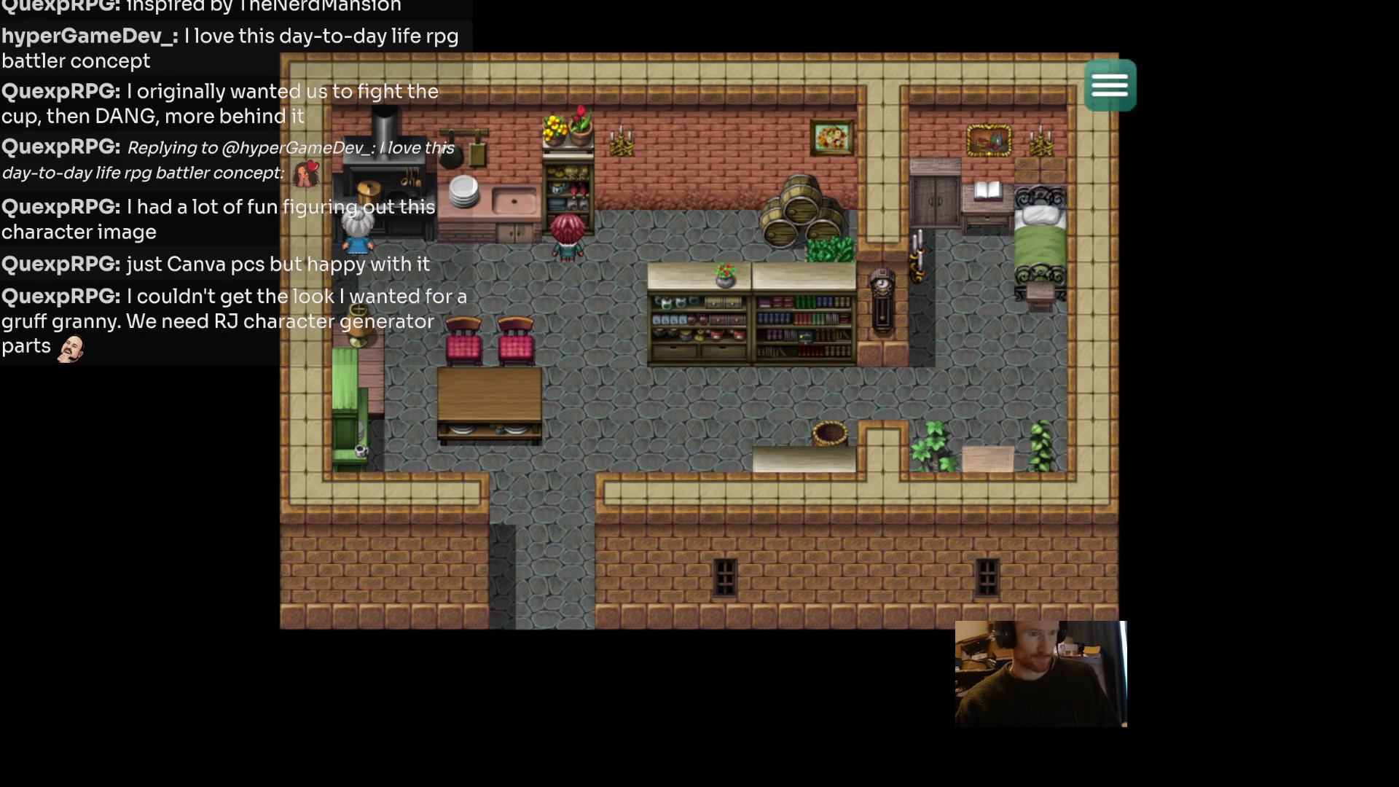
key(Escape)
key(Down)
key(Up)
key(Return)
key(Left)
key(Left)
key(Left)
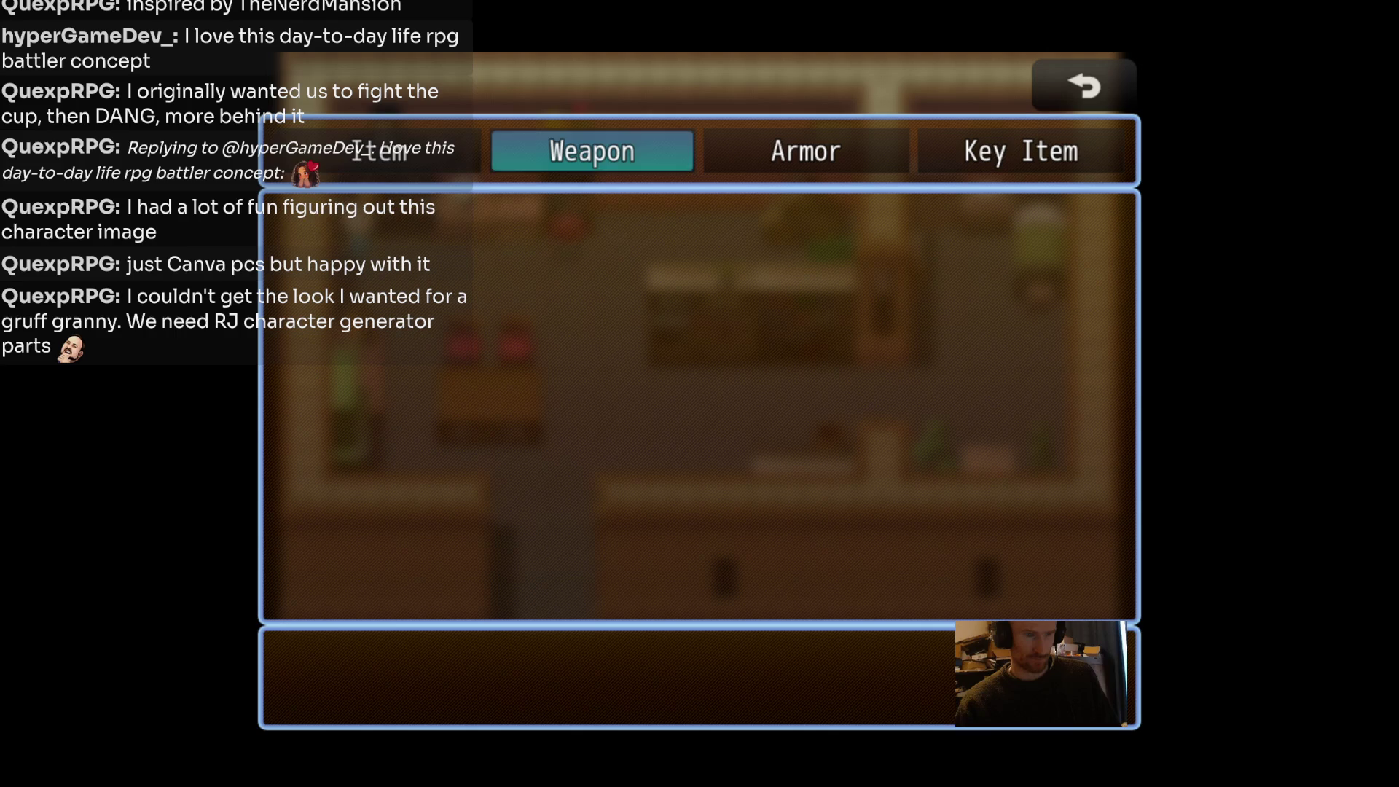
key(Left)
key(Return)
key(Return)
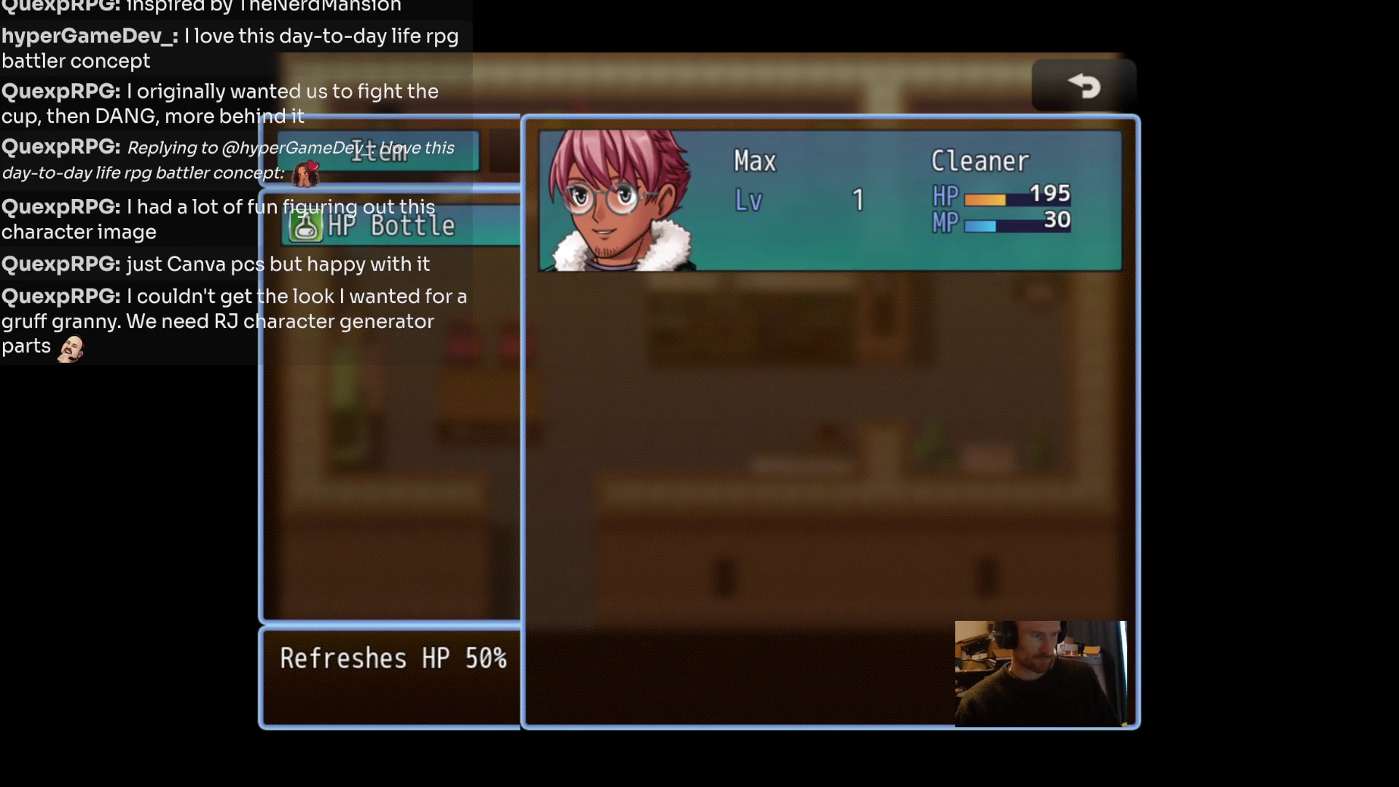
key(Return)
key(Escape)
key(Escape)
key(Escape)
key(Escape)
key(Escape)
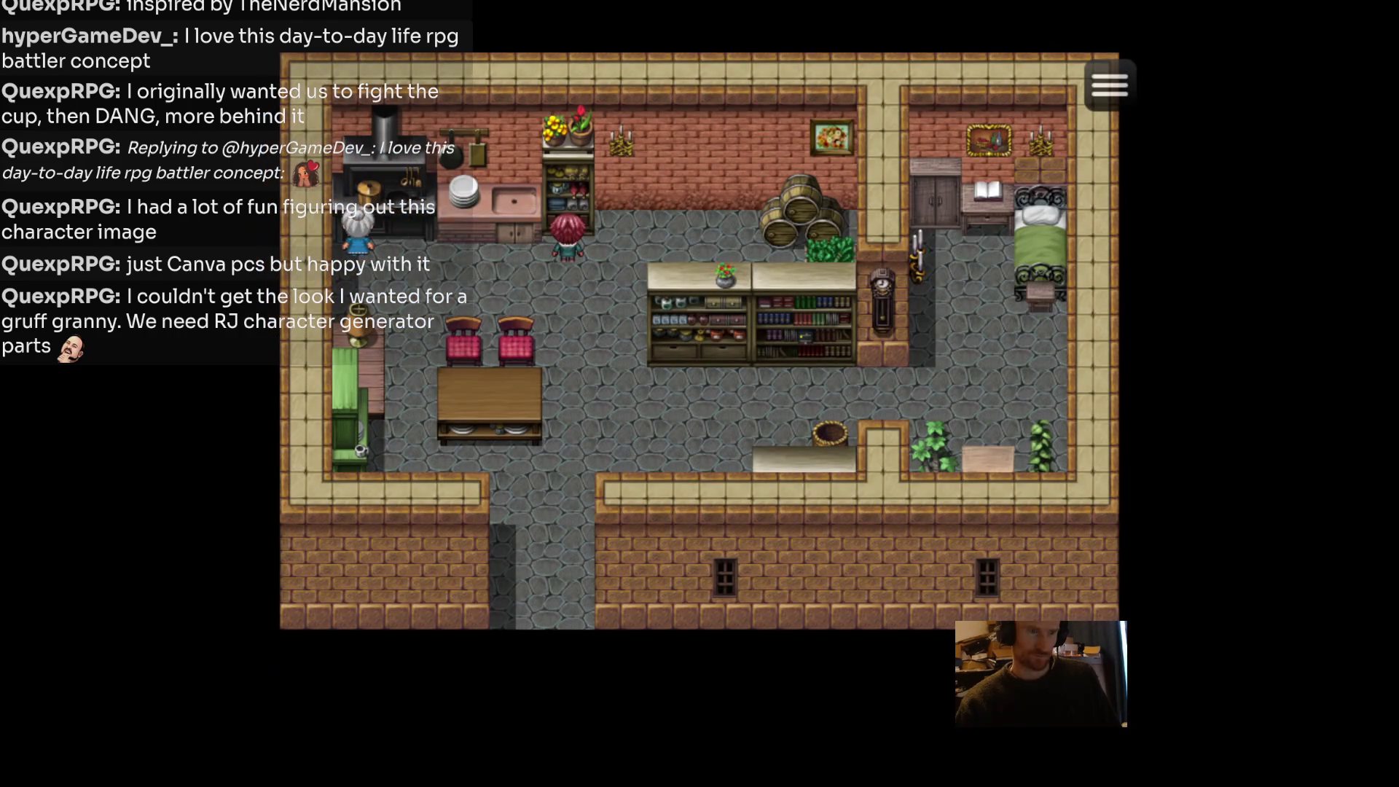
Search the barrels to collect an MP Vial.
key(Right)
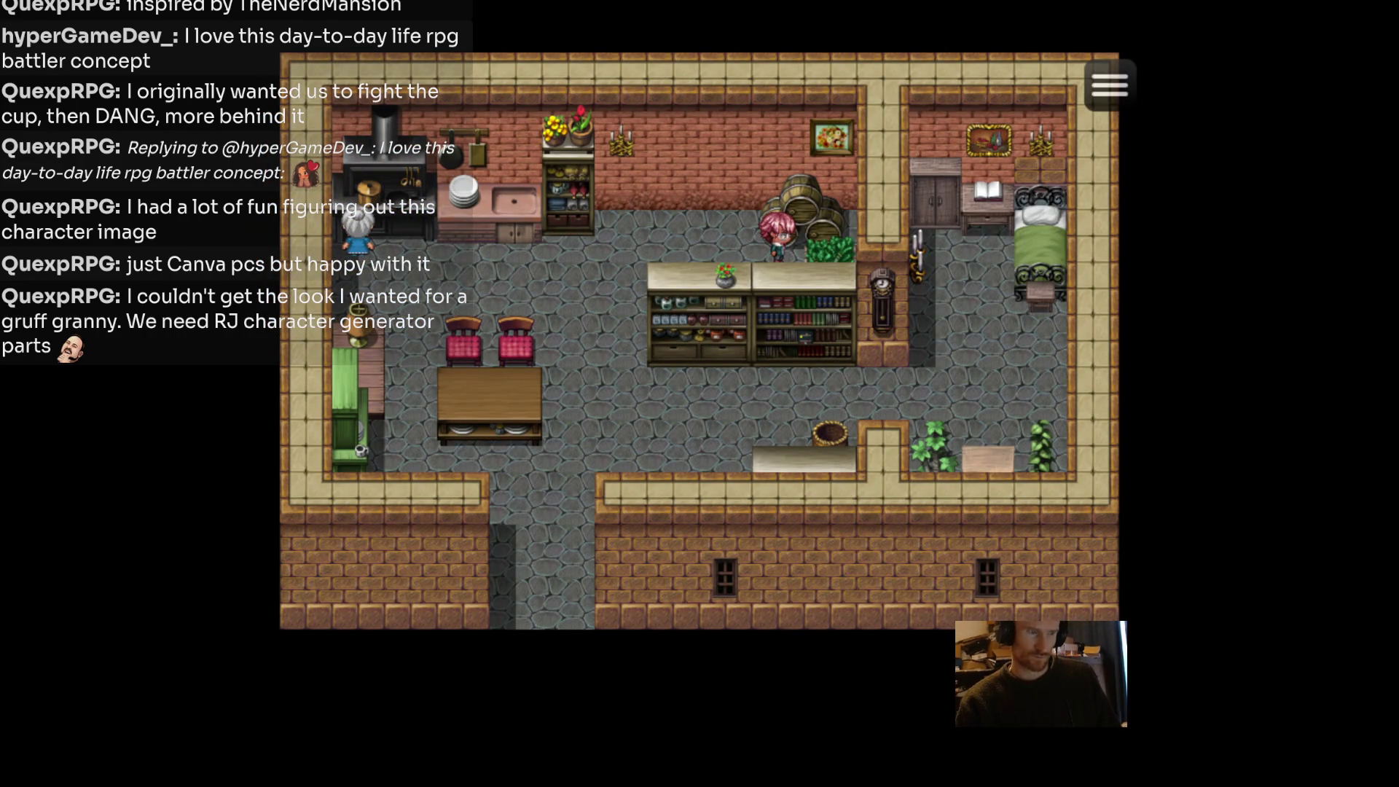
key(Return)
key(Return)
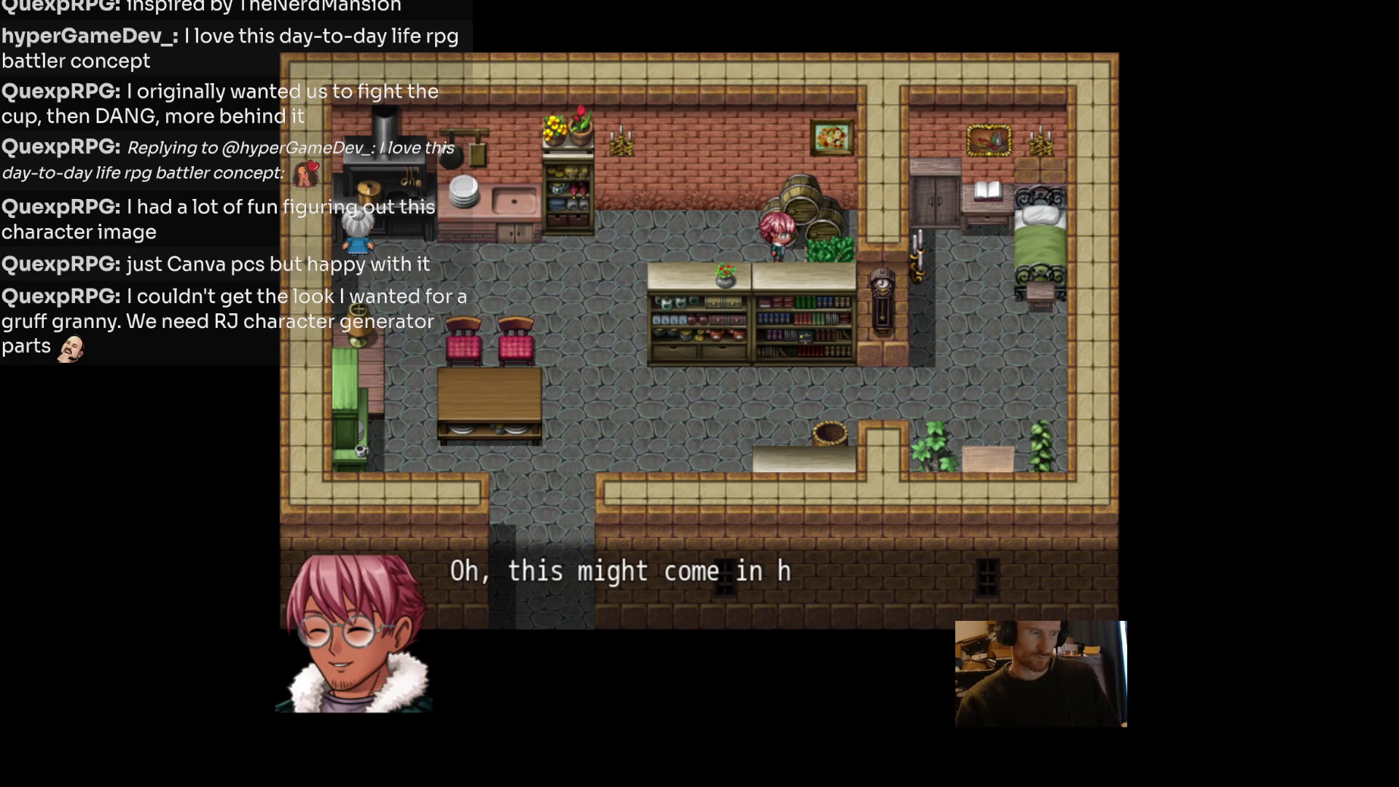
key(Return)
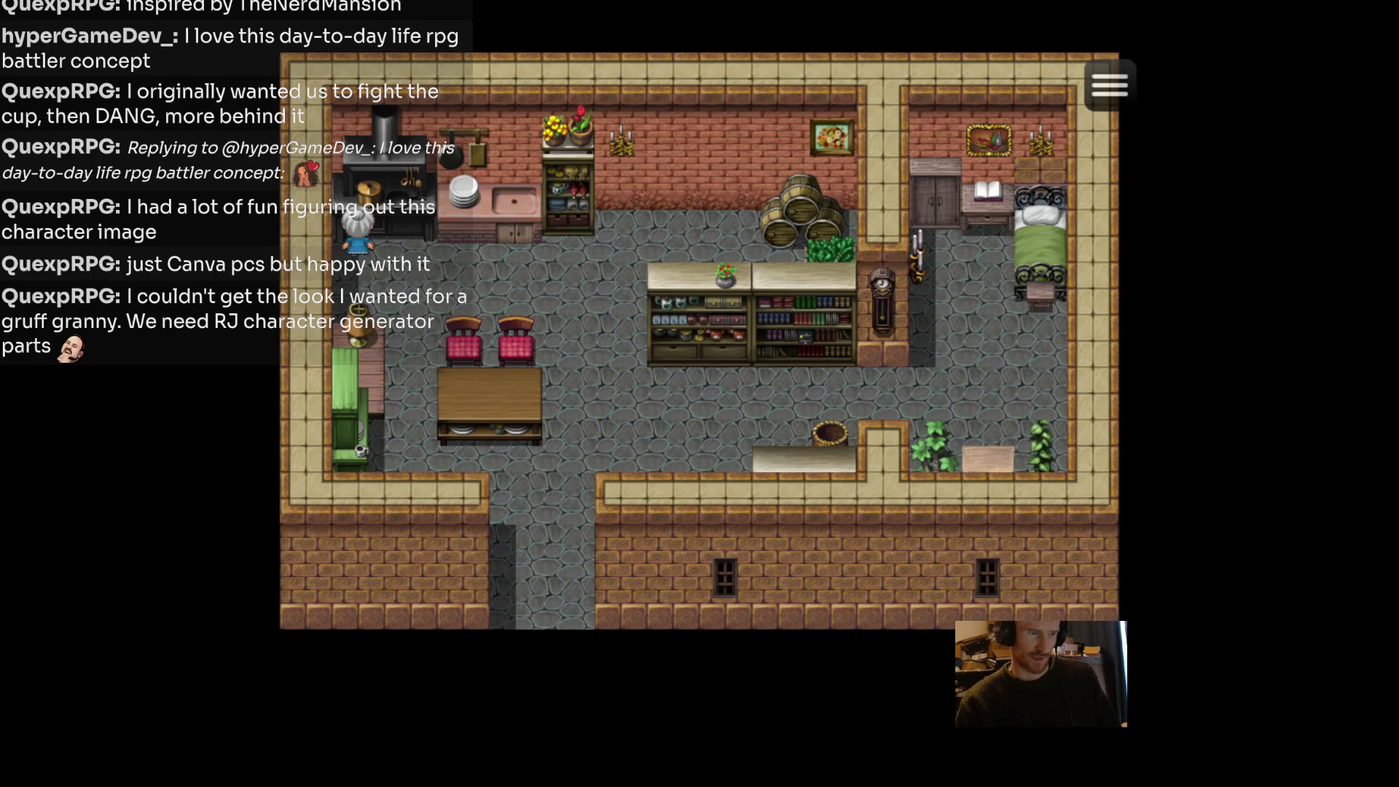
Report to Granny and seat Max on the red chairs at the table.
key(Left)
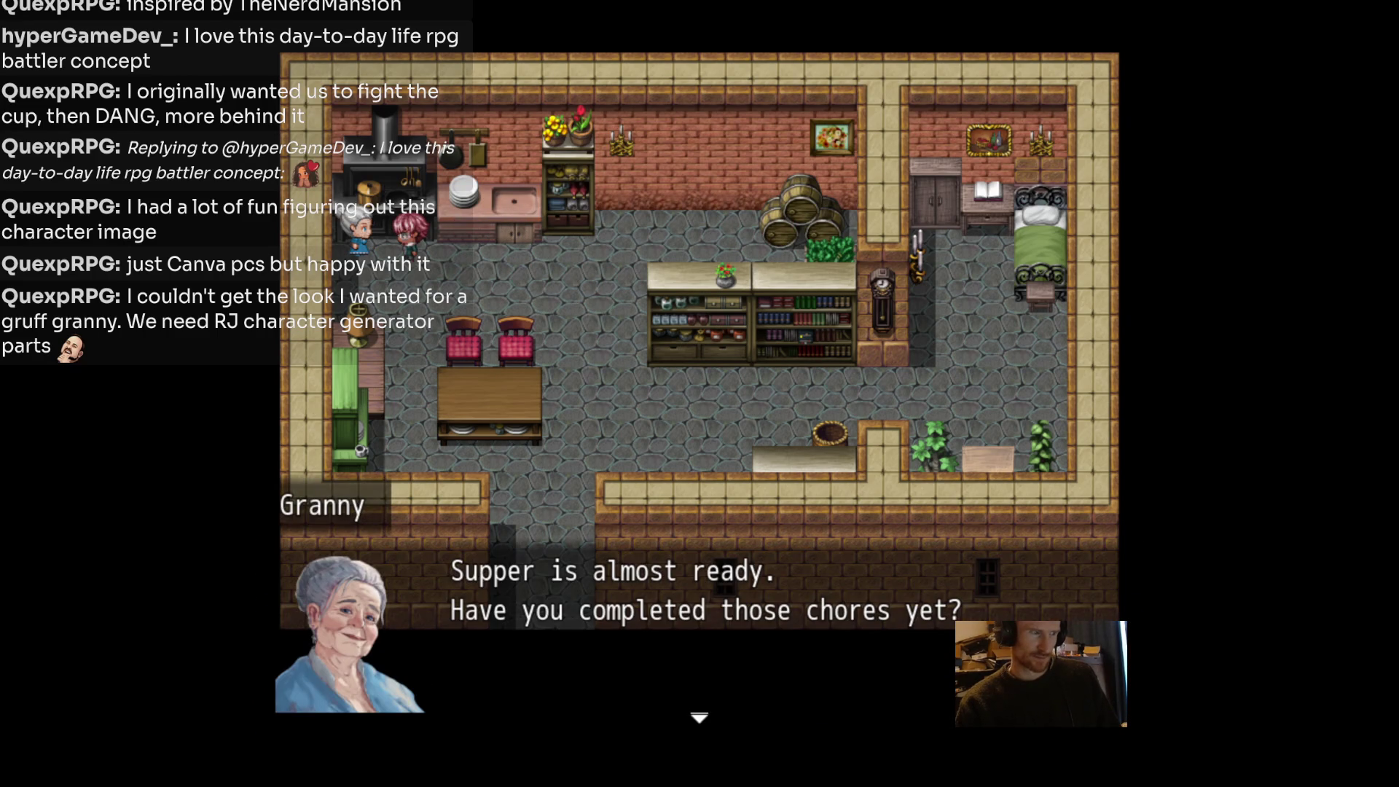
key(Return)
key(Return)
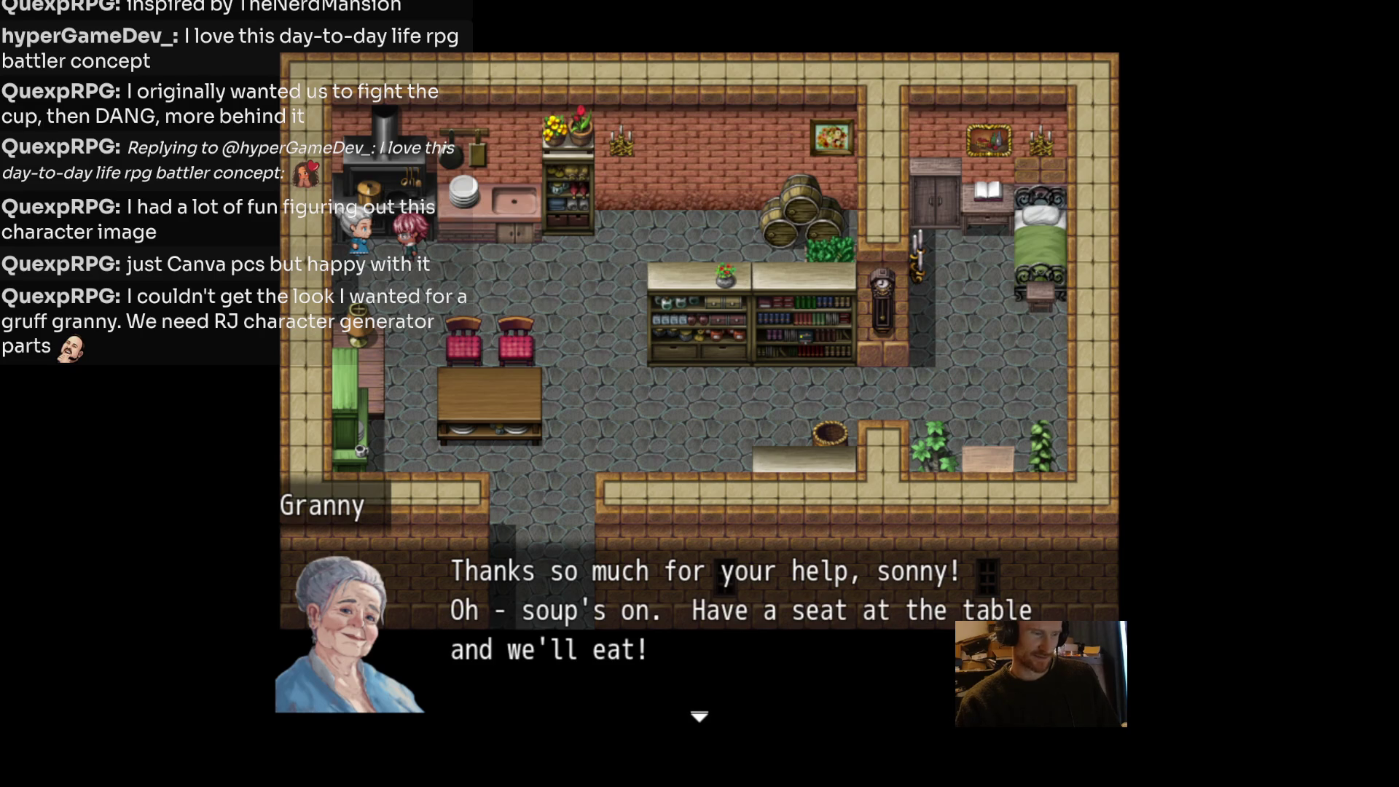
key(Return)
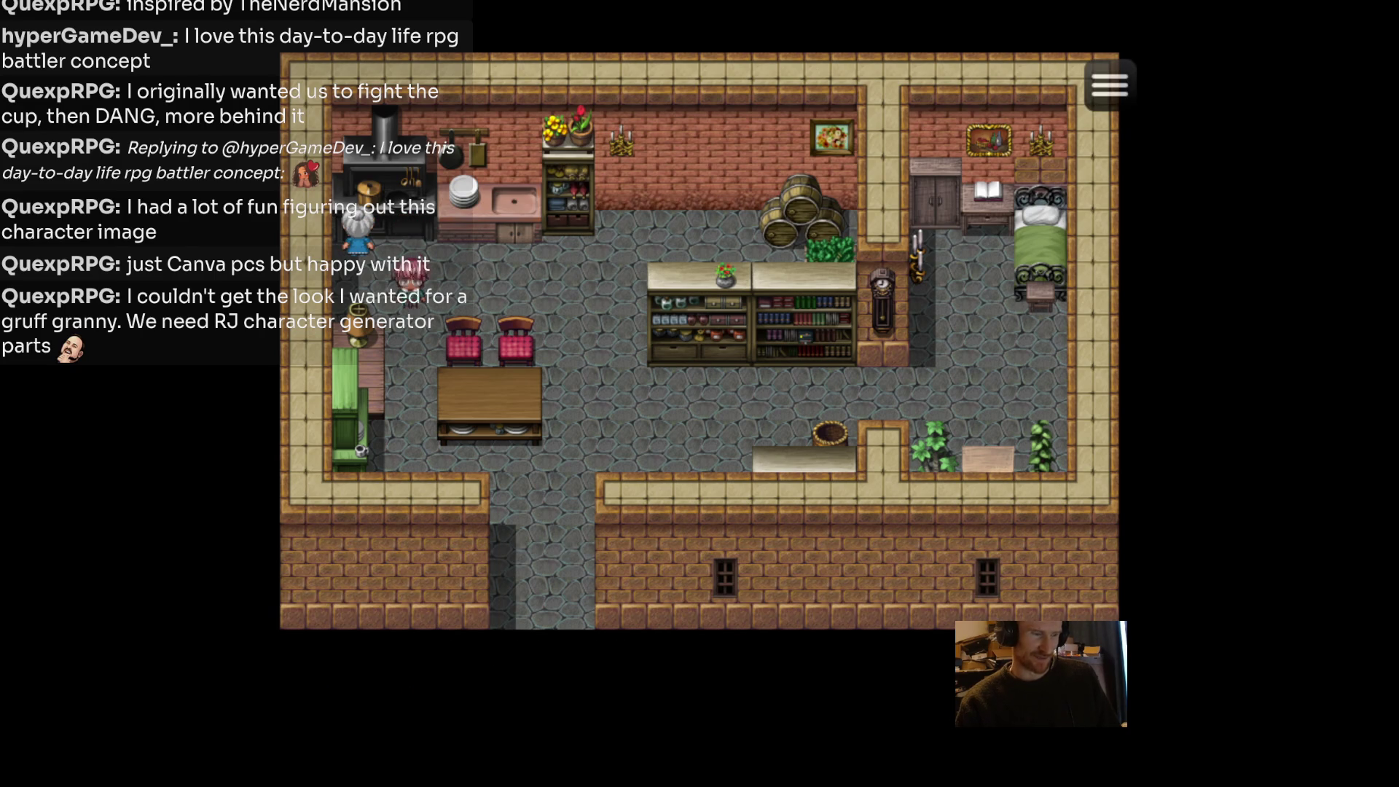
key(Right)
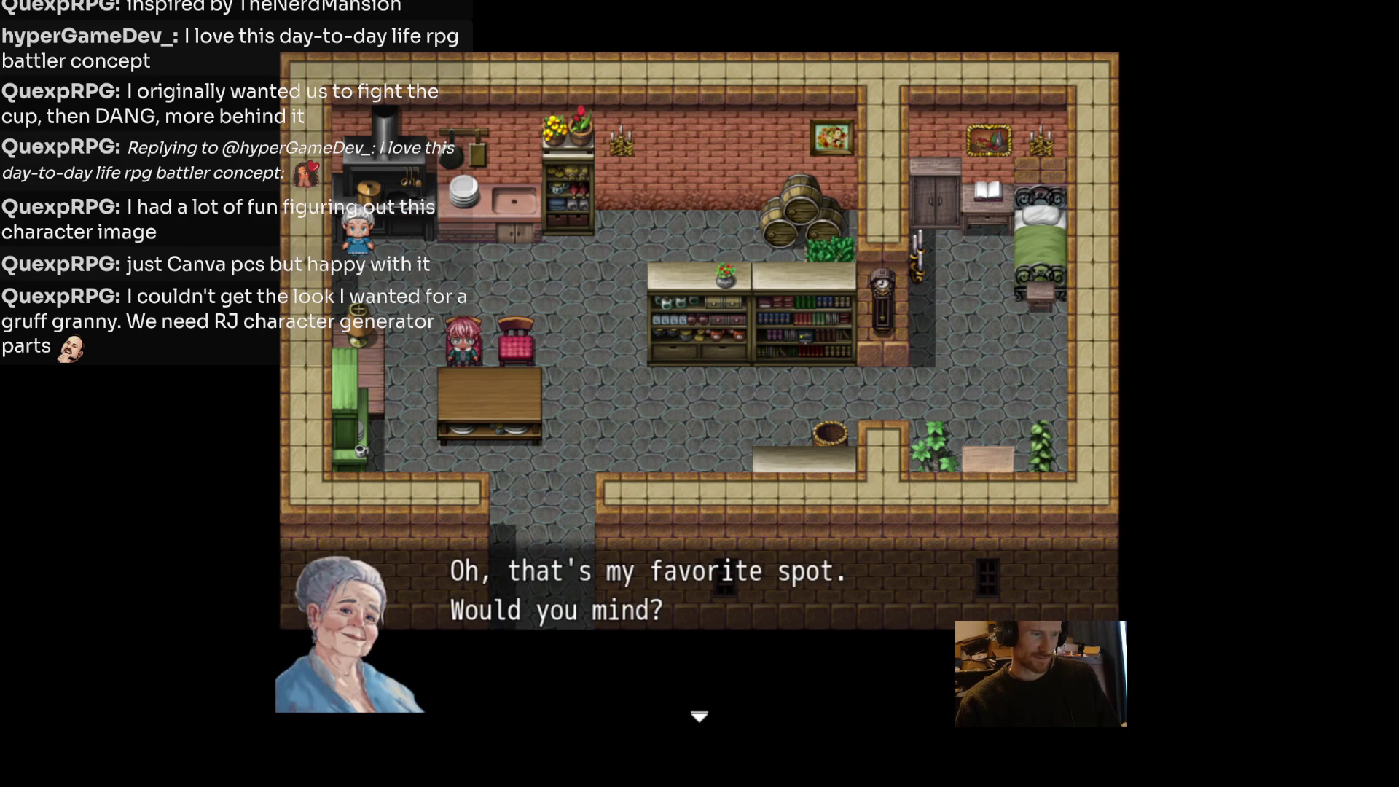
key(Return)
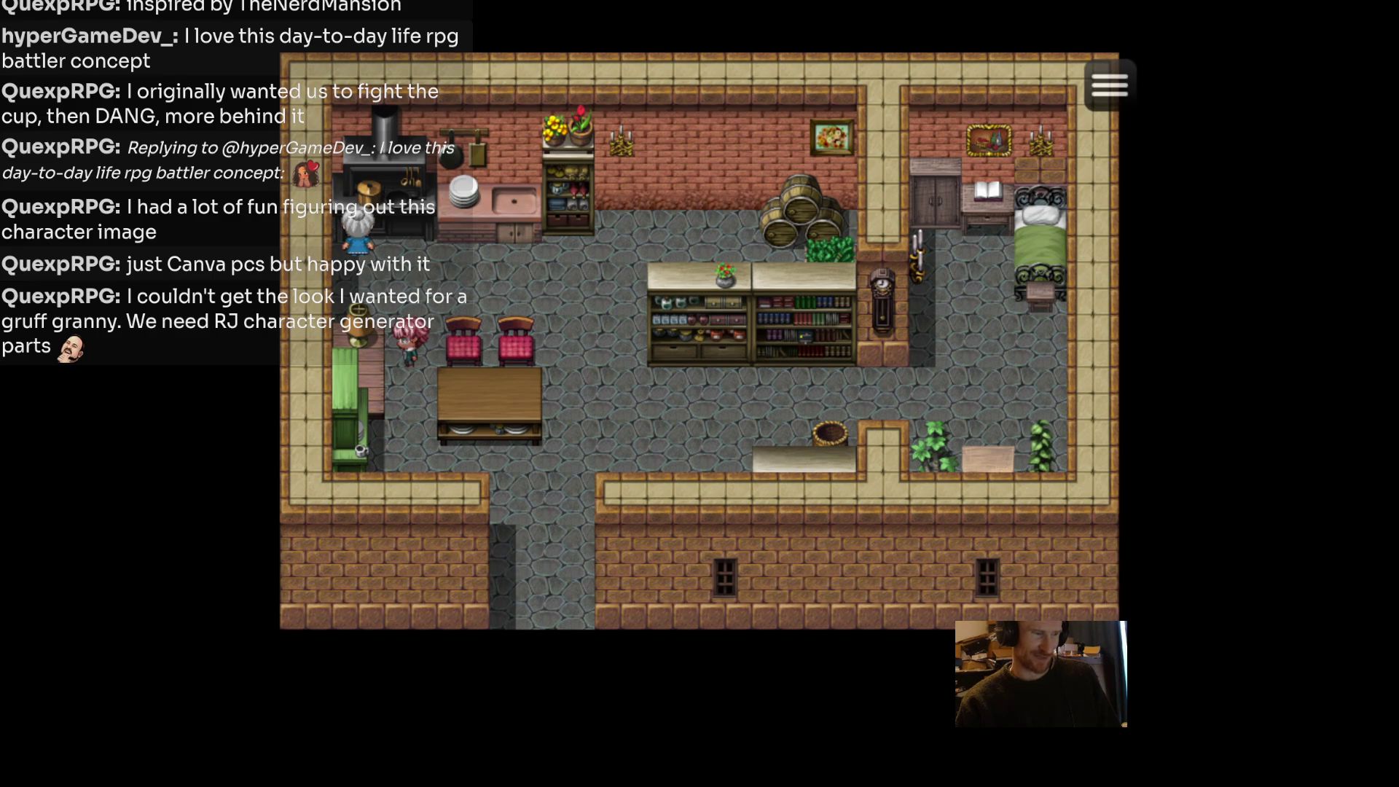
key(Left)
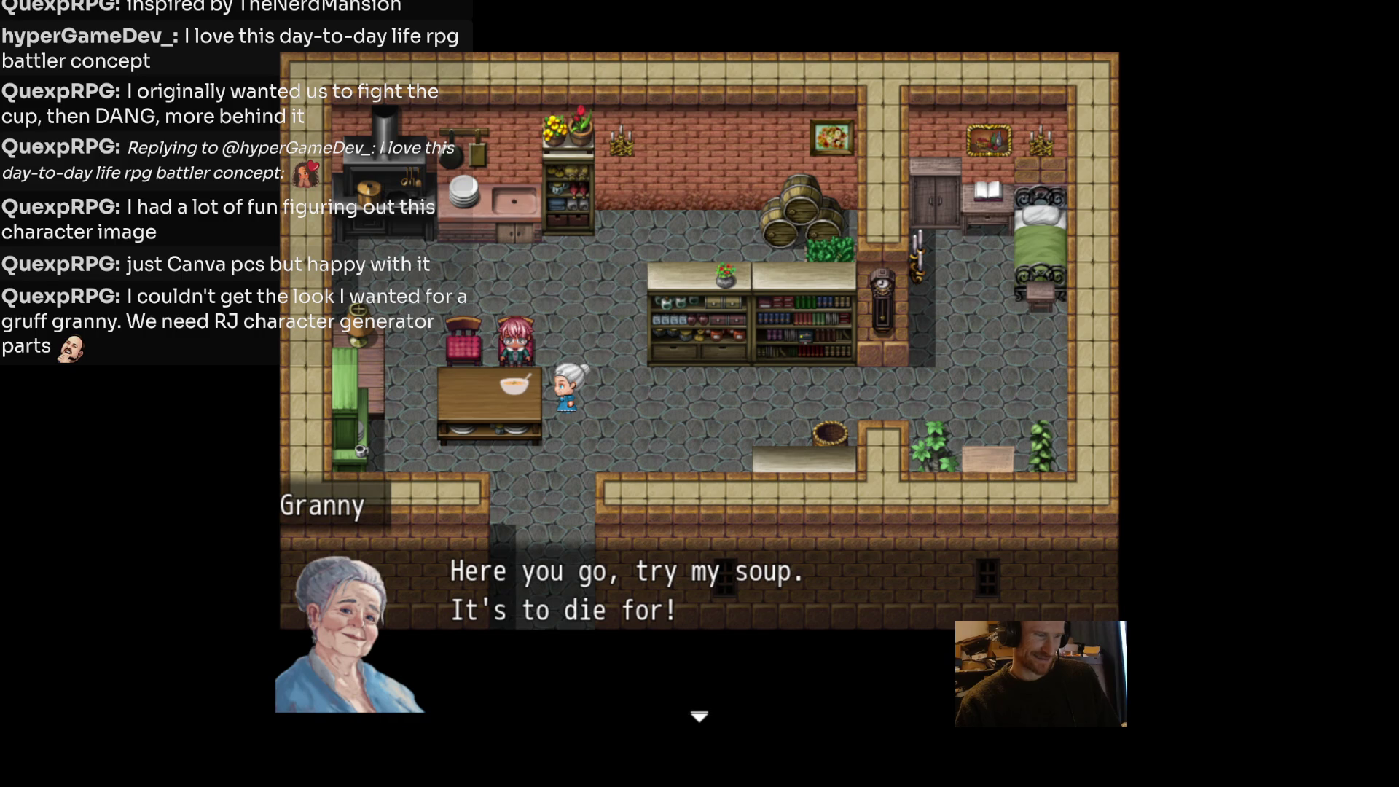
Play through the soup conversation until Granny picks a fight with Max.
key(Return)
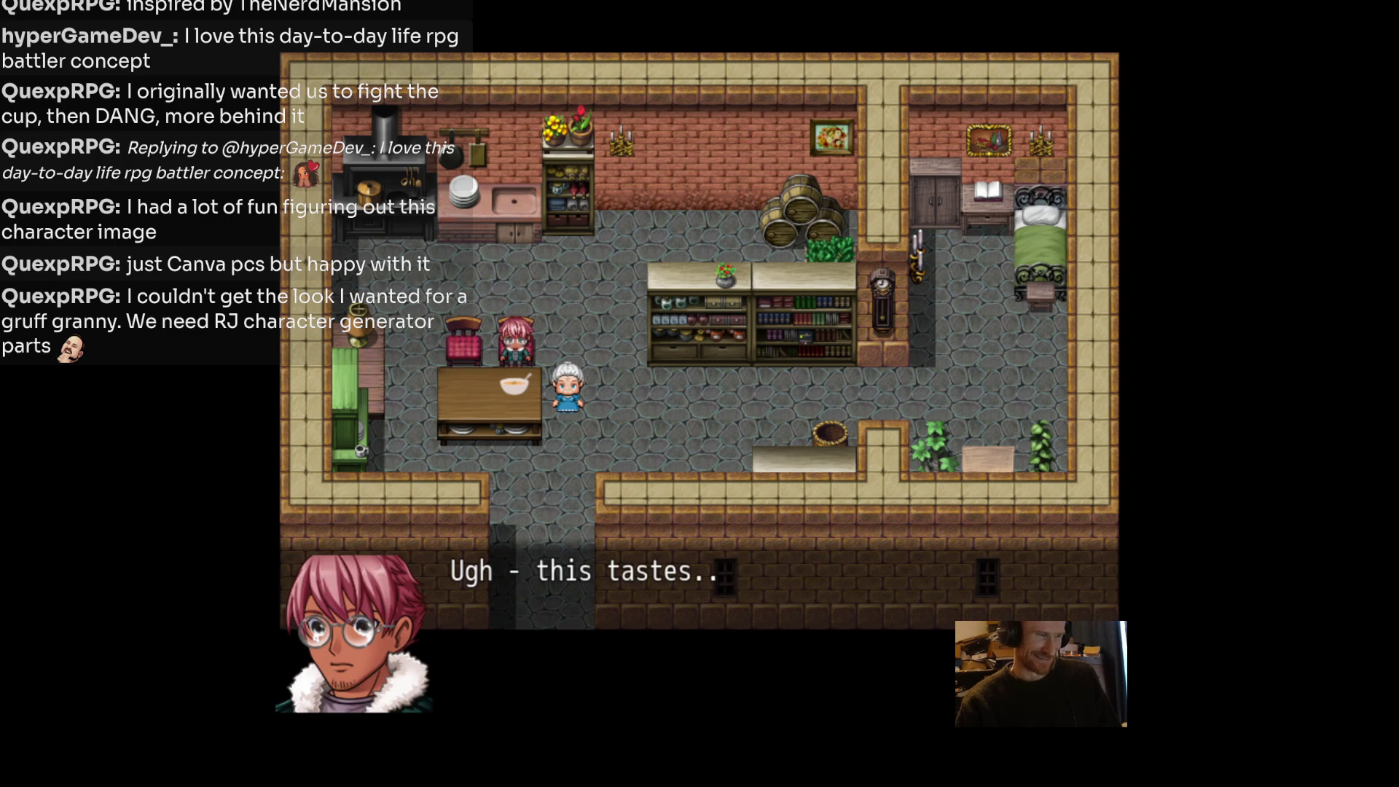
key(Return)
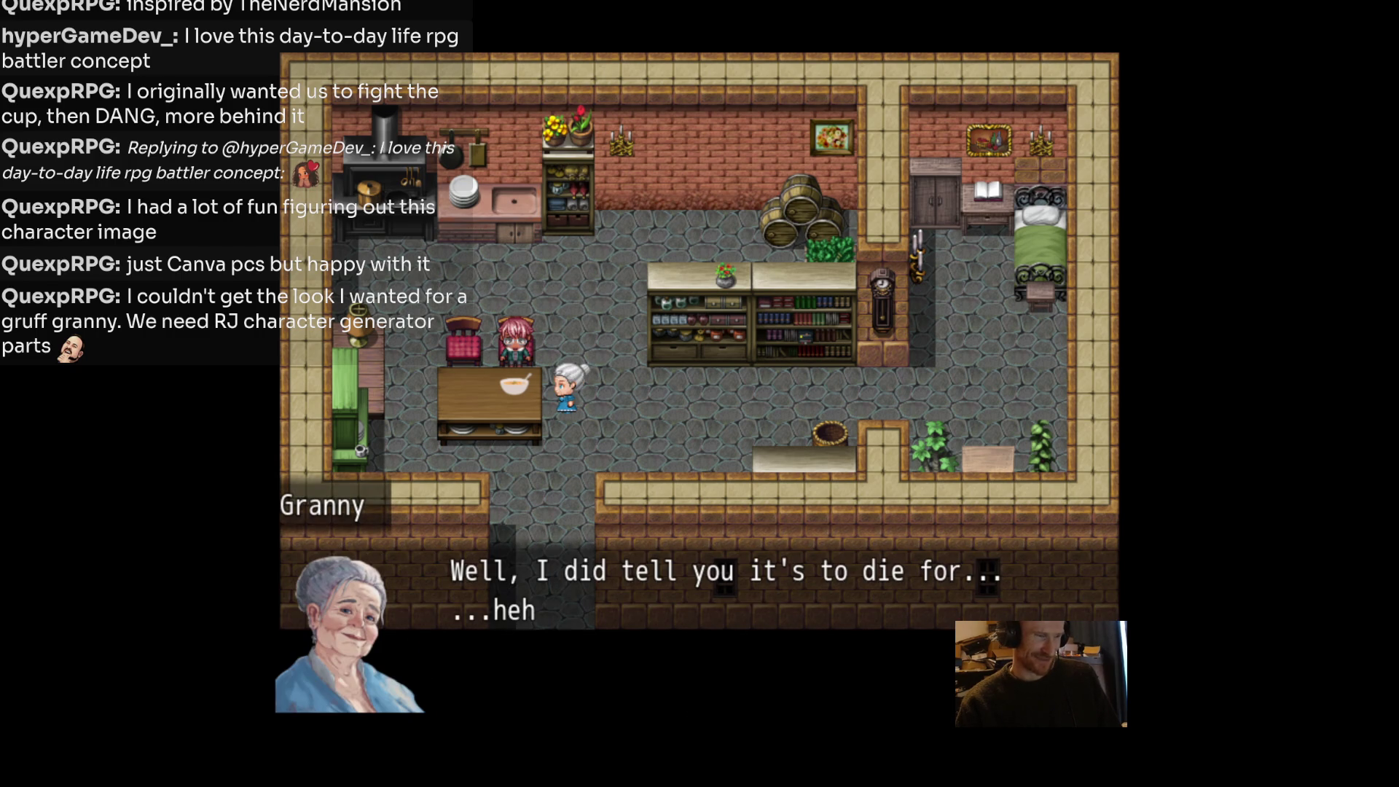
key(Return)
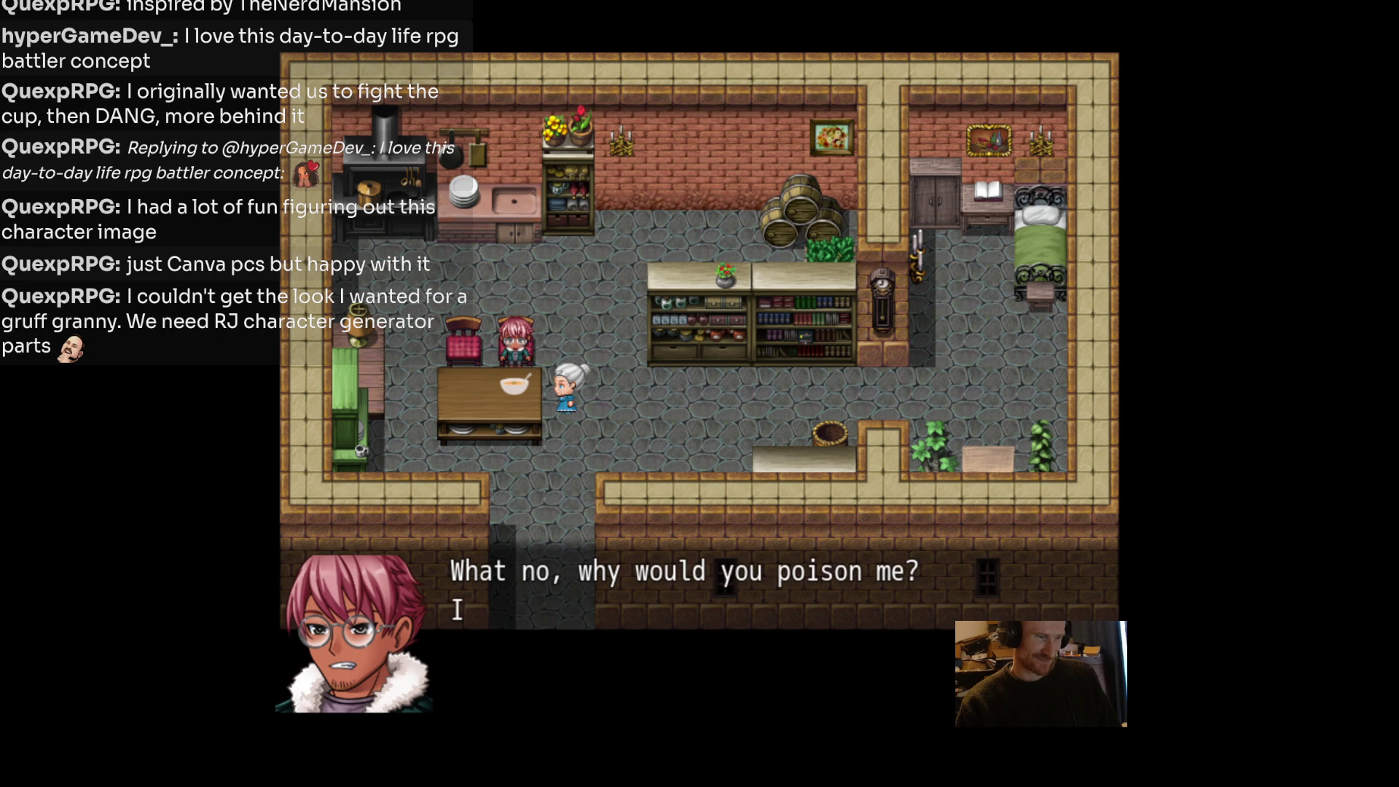
key(Return)
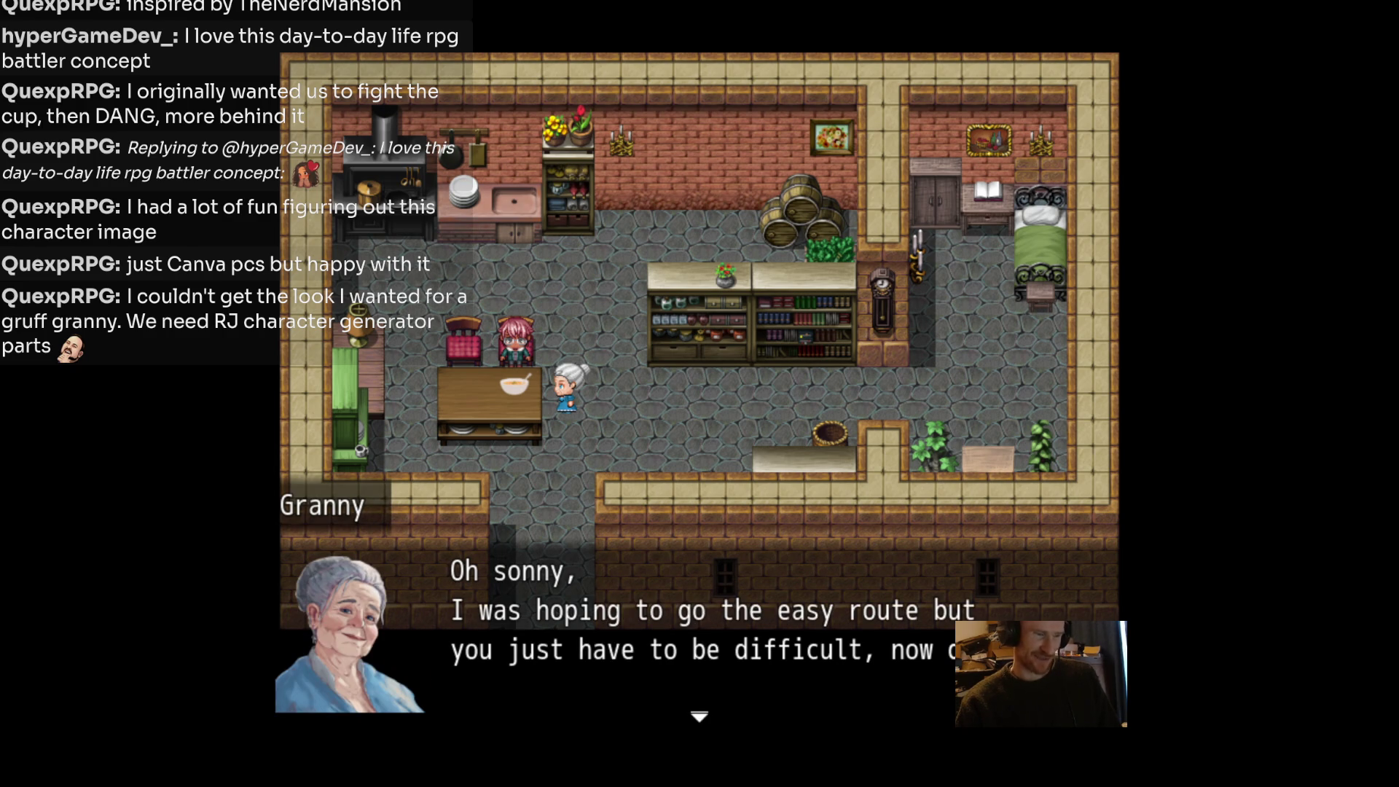
key(Return)
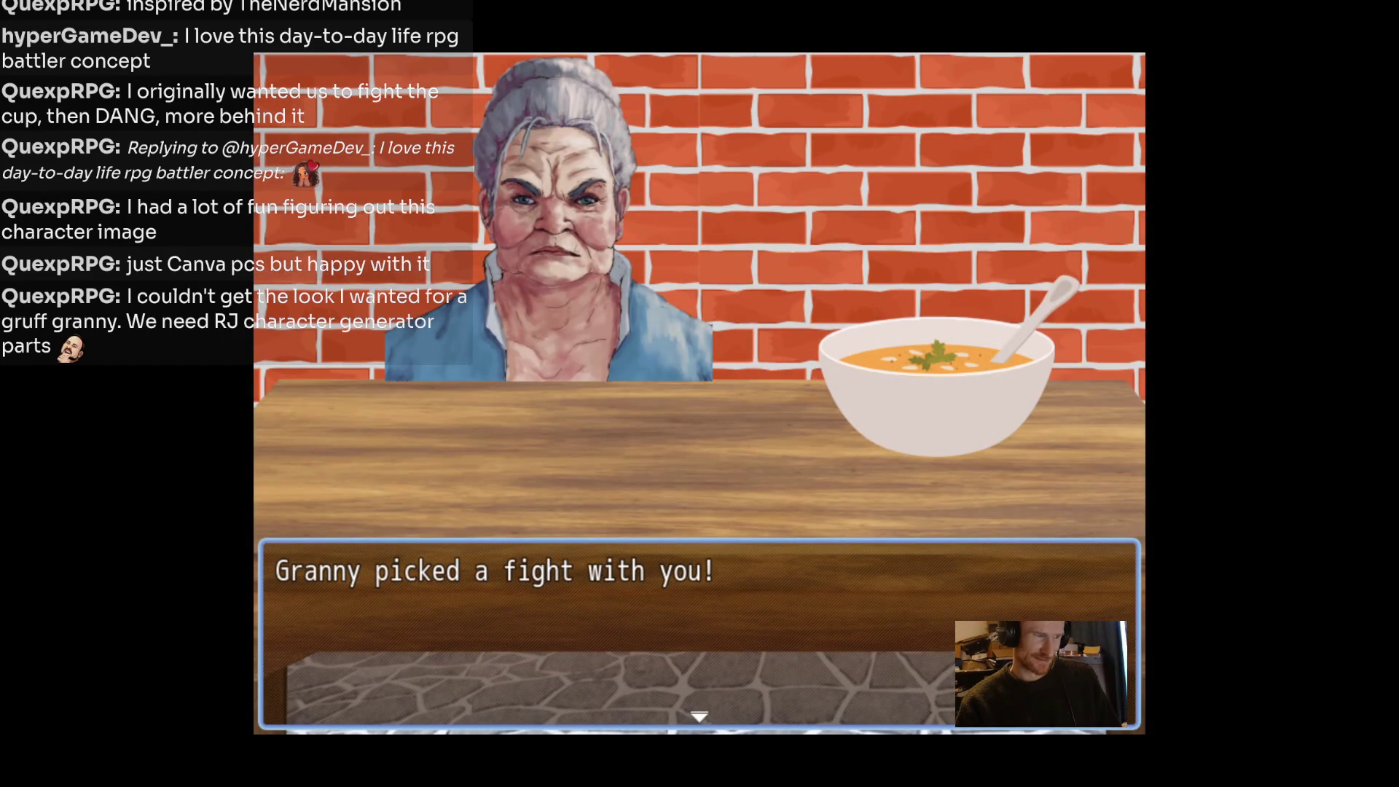
Start the Granny fight and hit her with Clean over several turns.
key(Return)
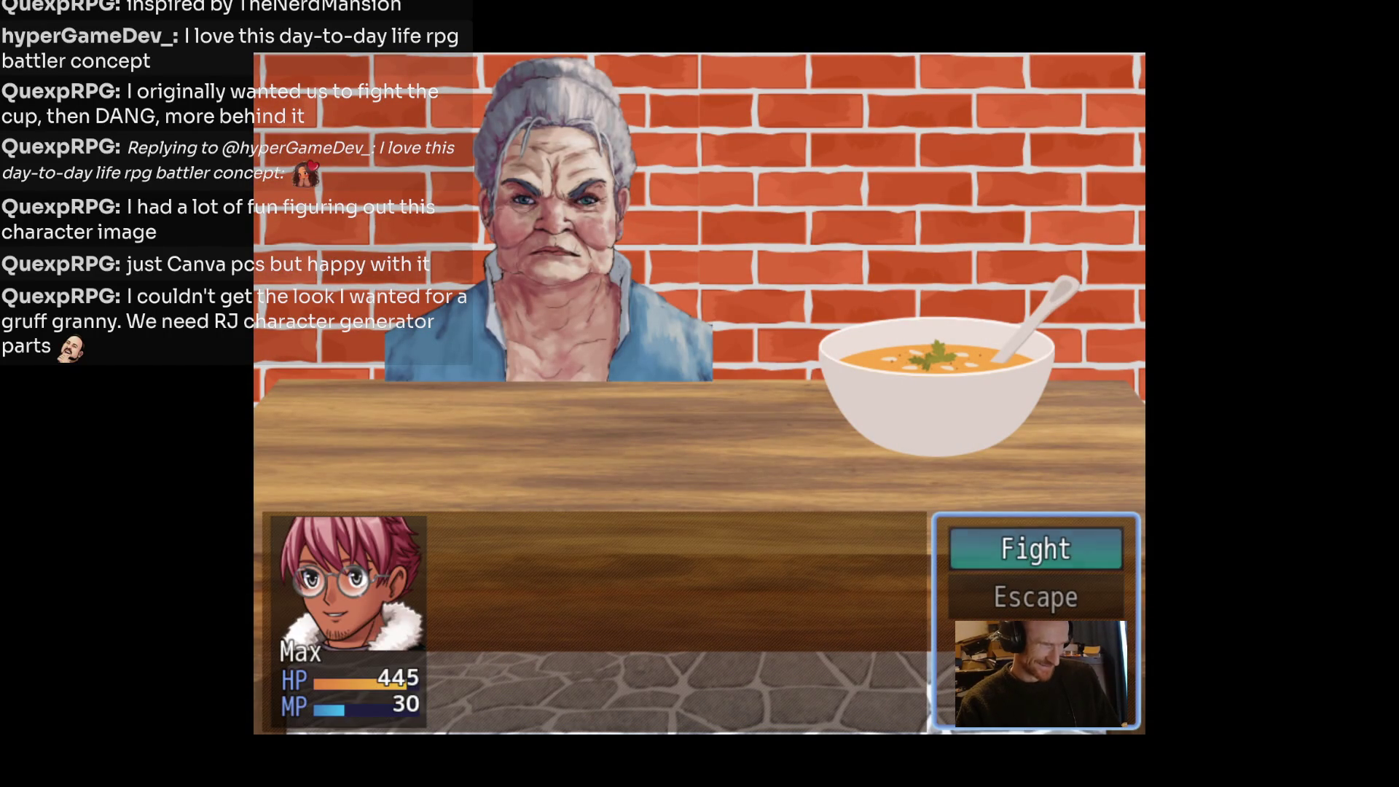
key(Return)
key(Return)
key(Return)
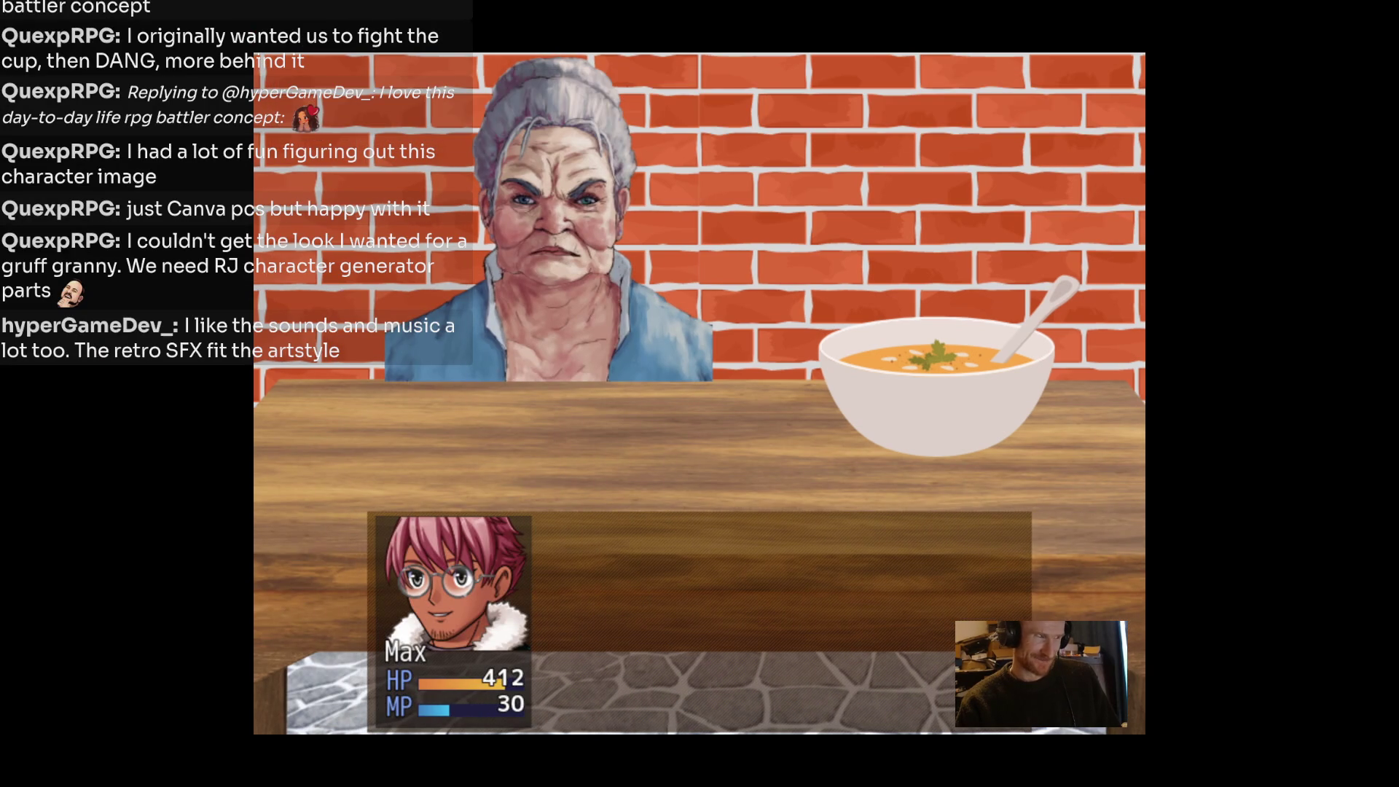
key(Return)
key(Return)
key(Return)
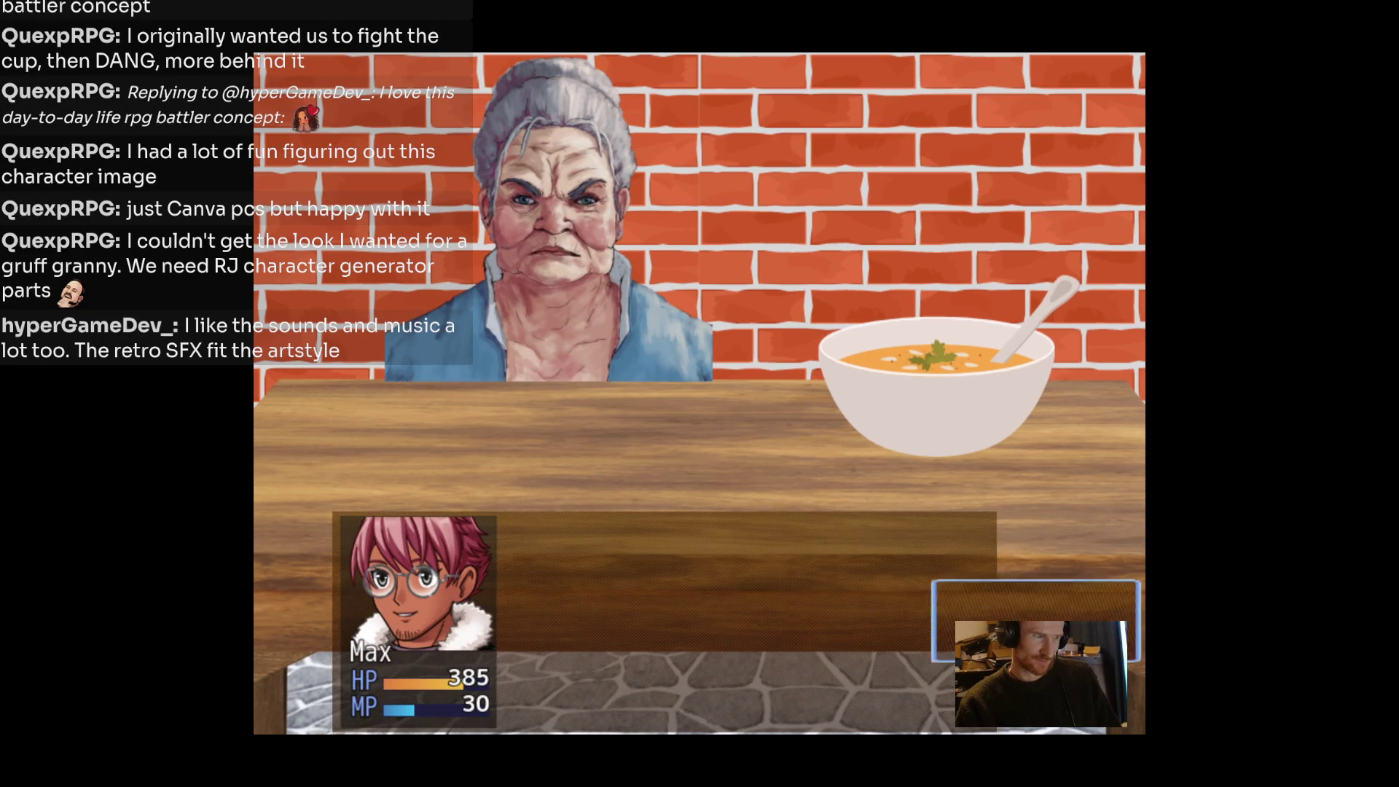
key(Return)
key(Return)
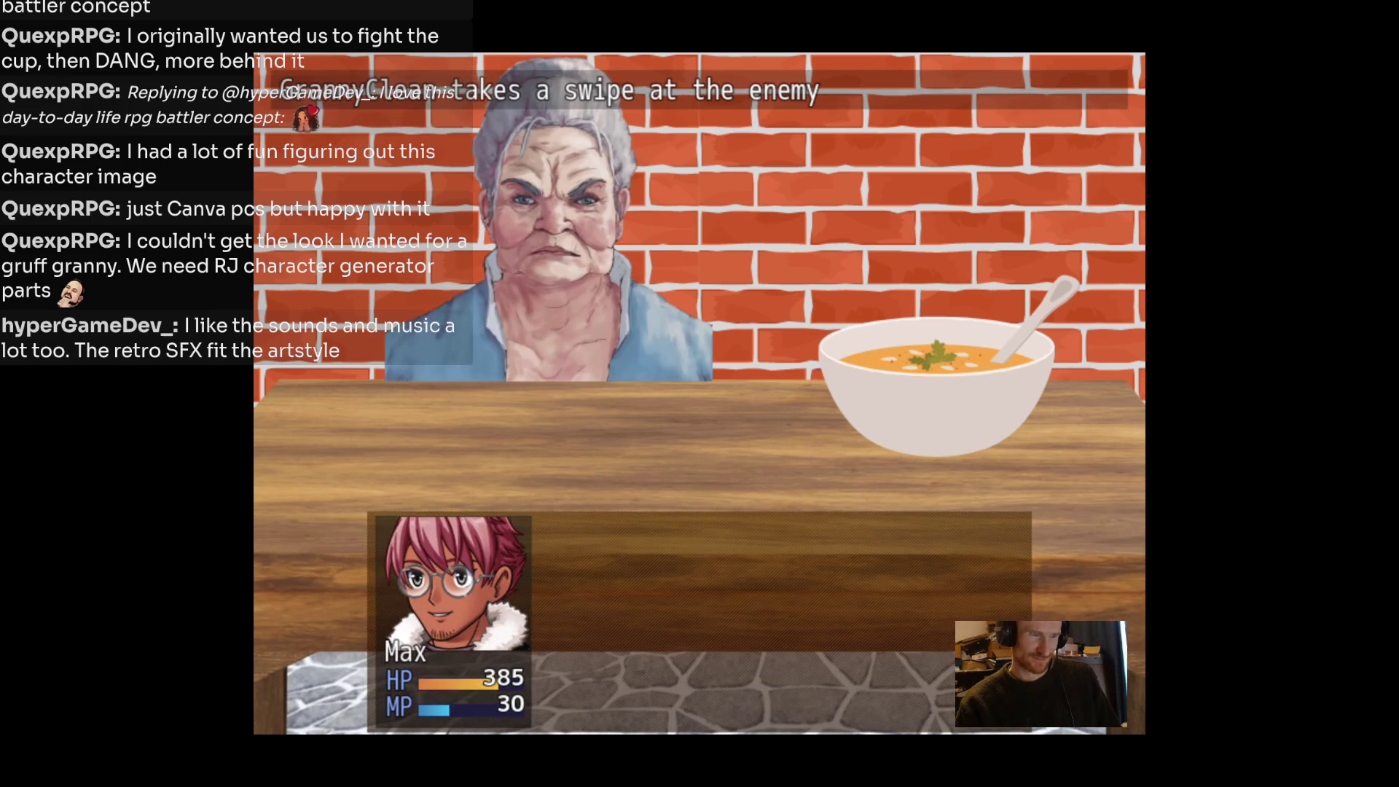
key(Return)
key(Return)
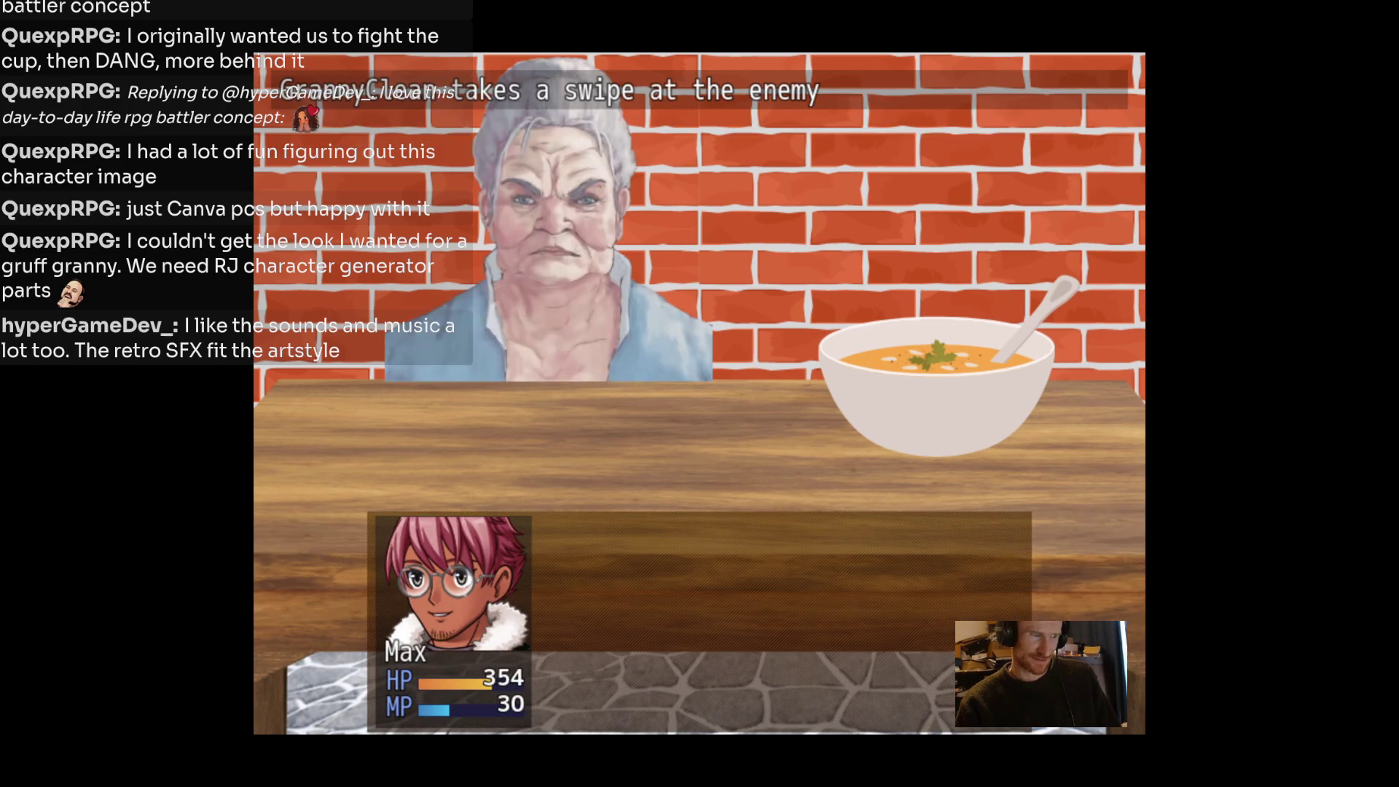
key(Return)
key(Return)
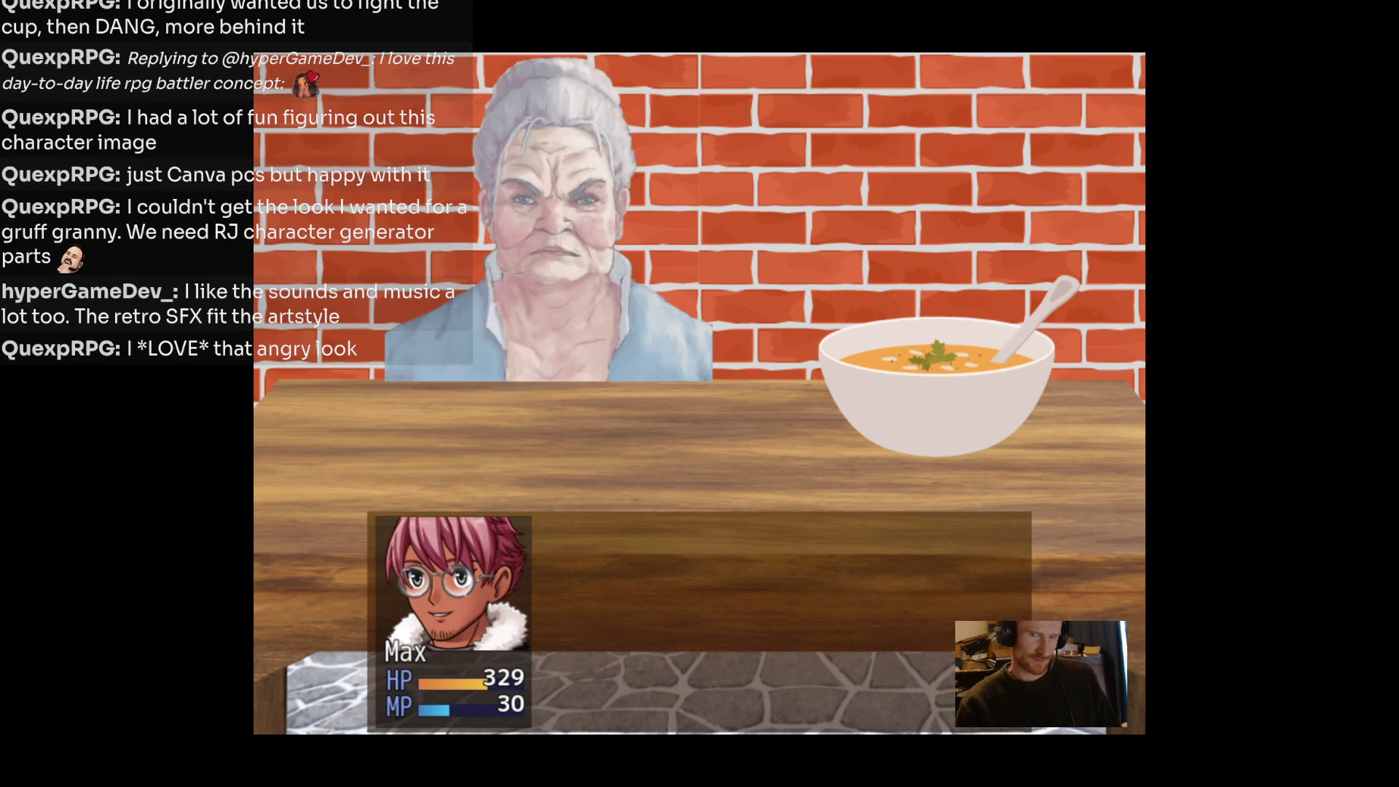
key(Return)
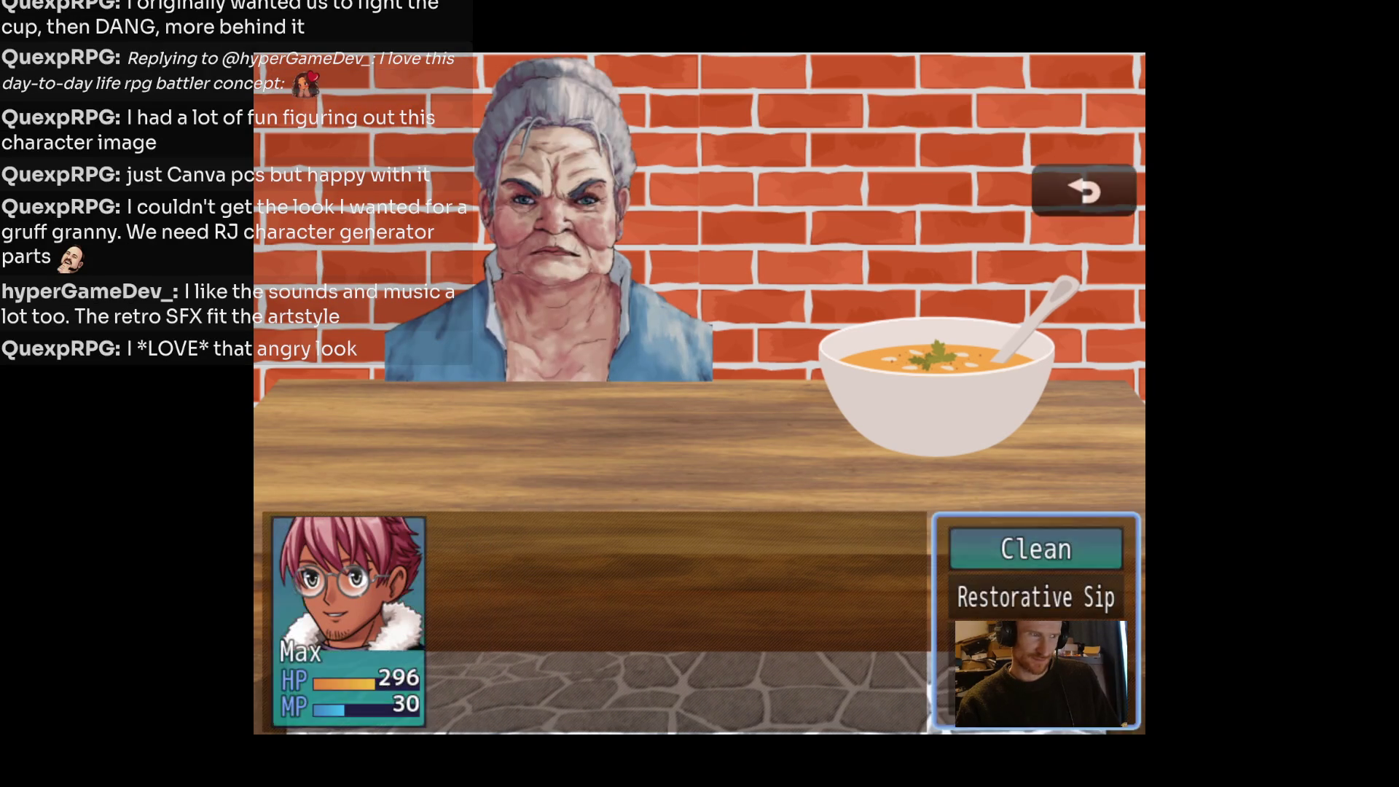
key(Return)
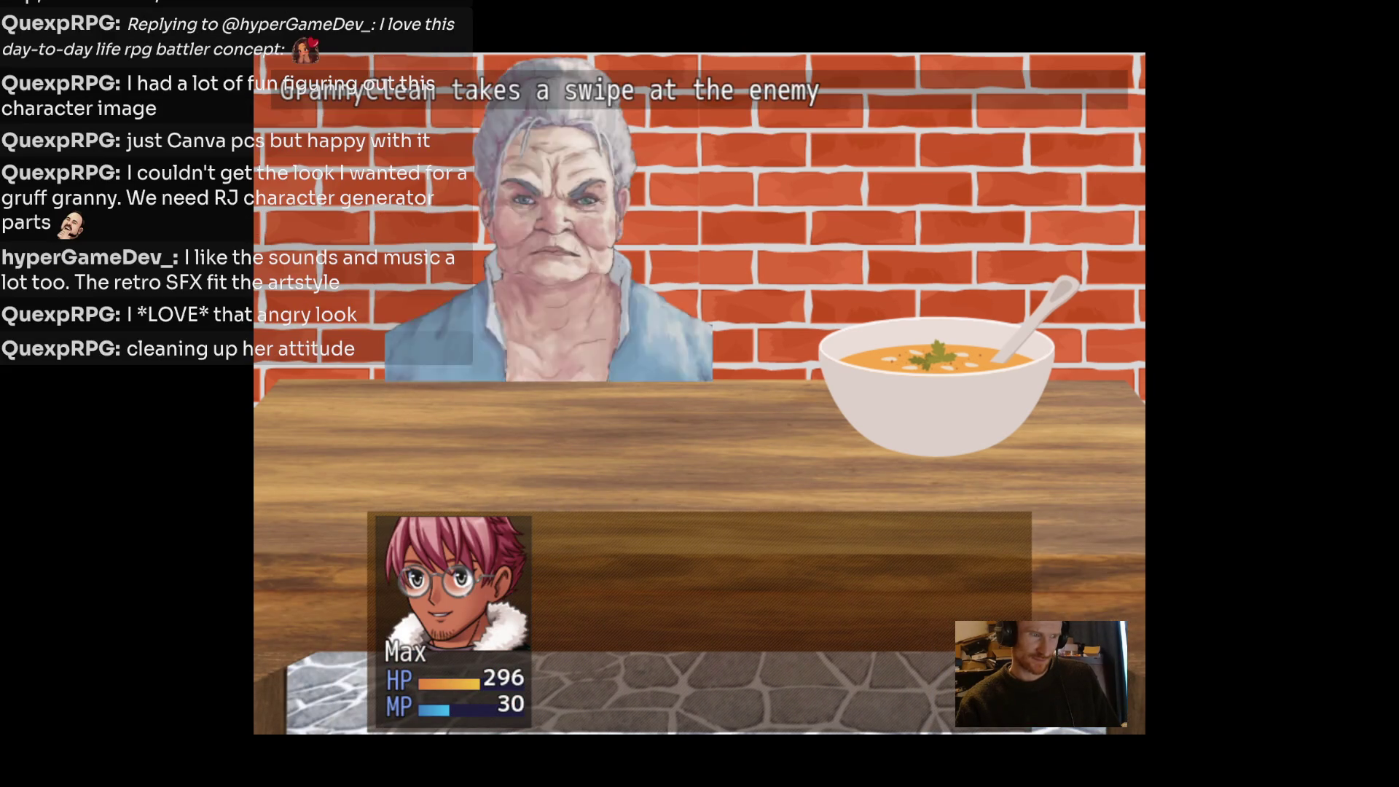
key(Return)
key(Return)
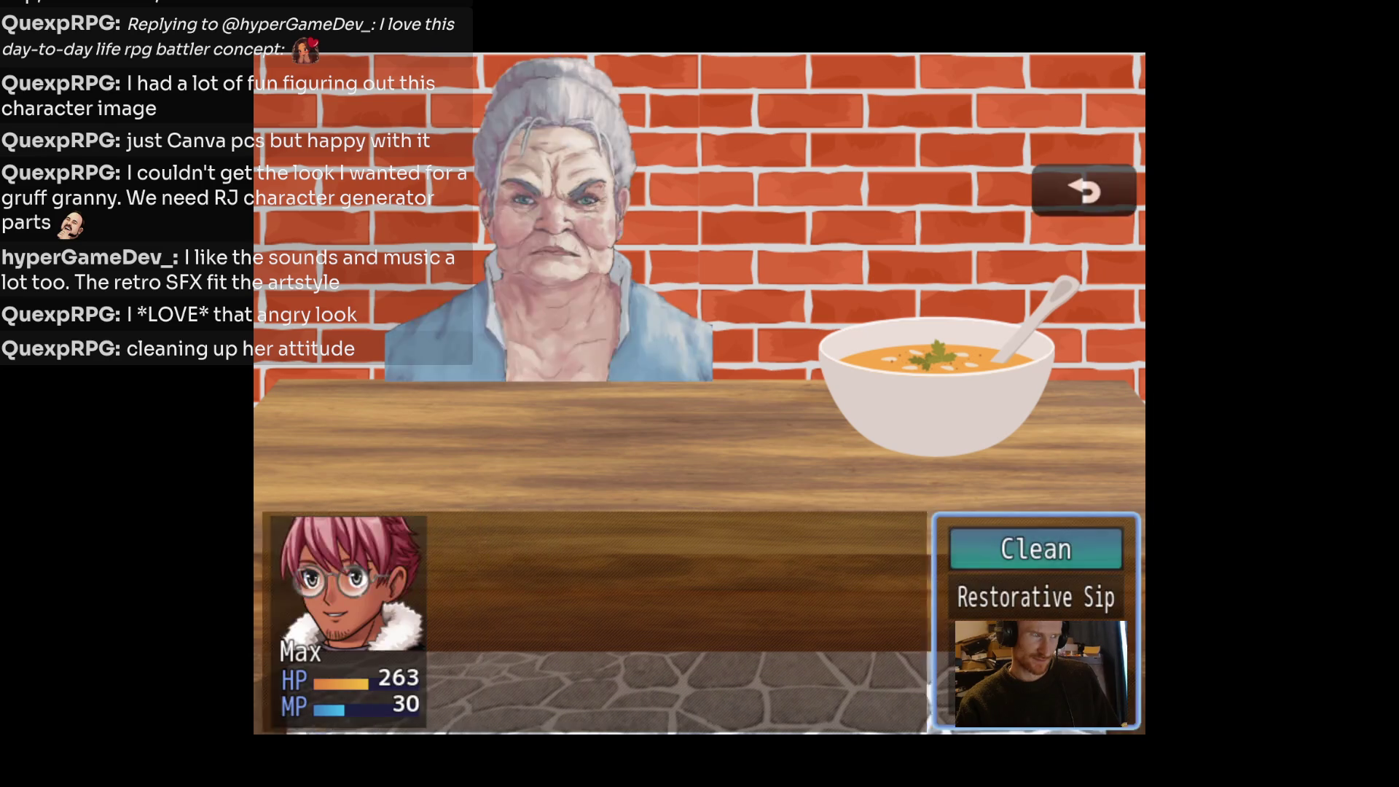
key(Return)
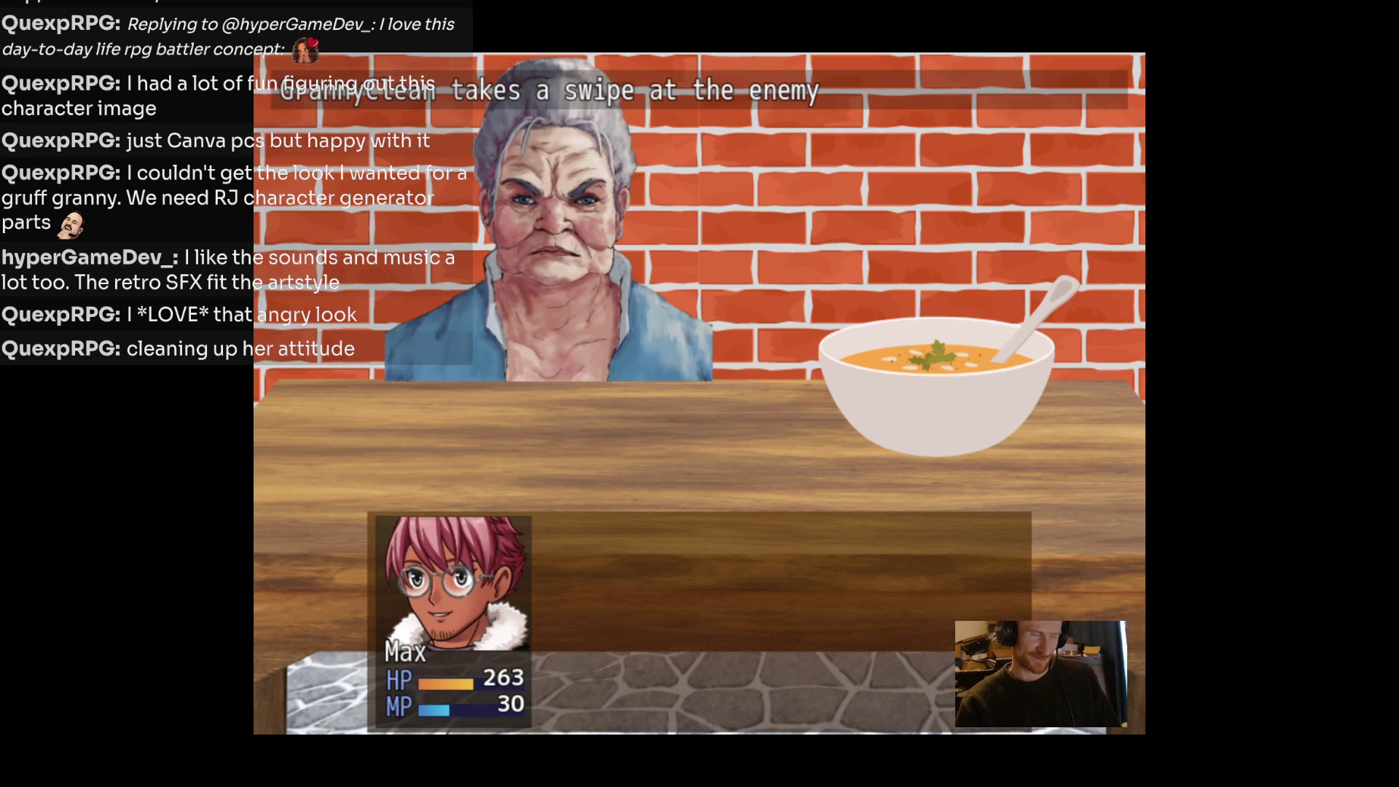
key(Return)
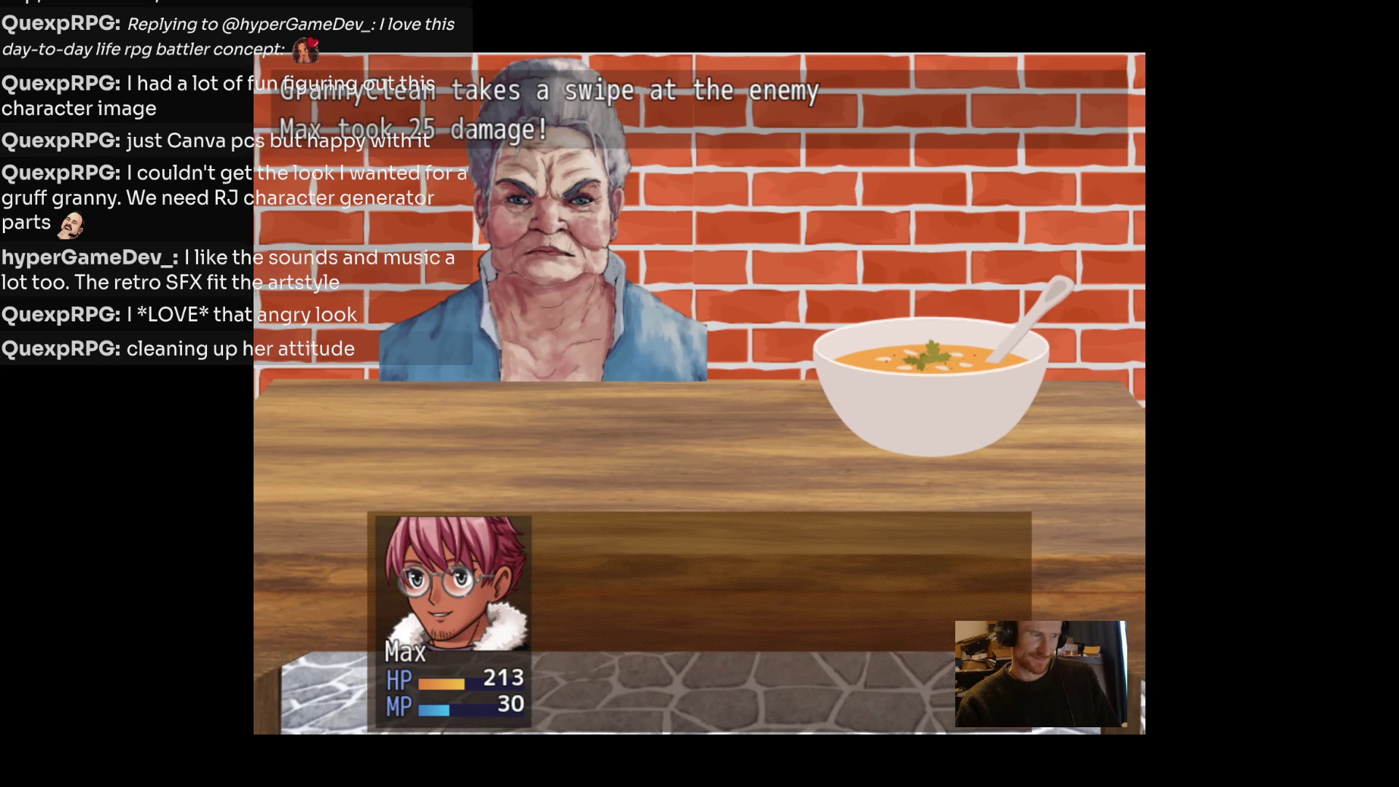
key(Return)
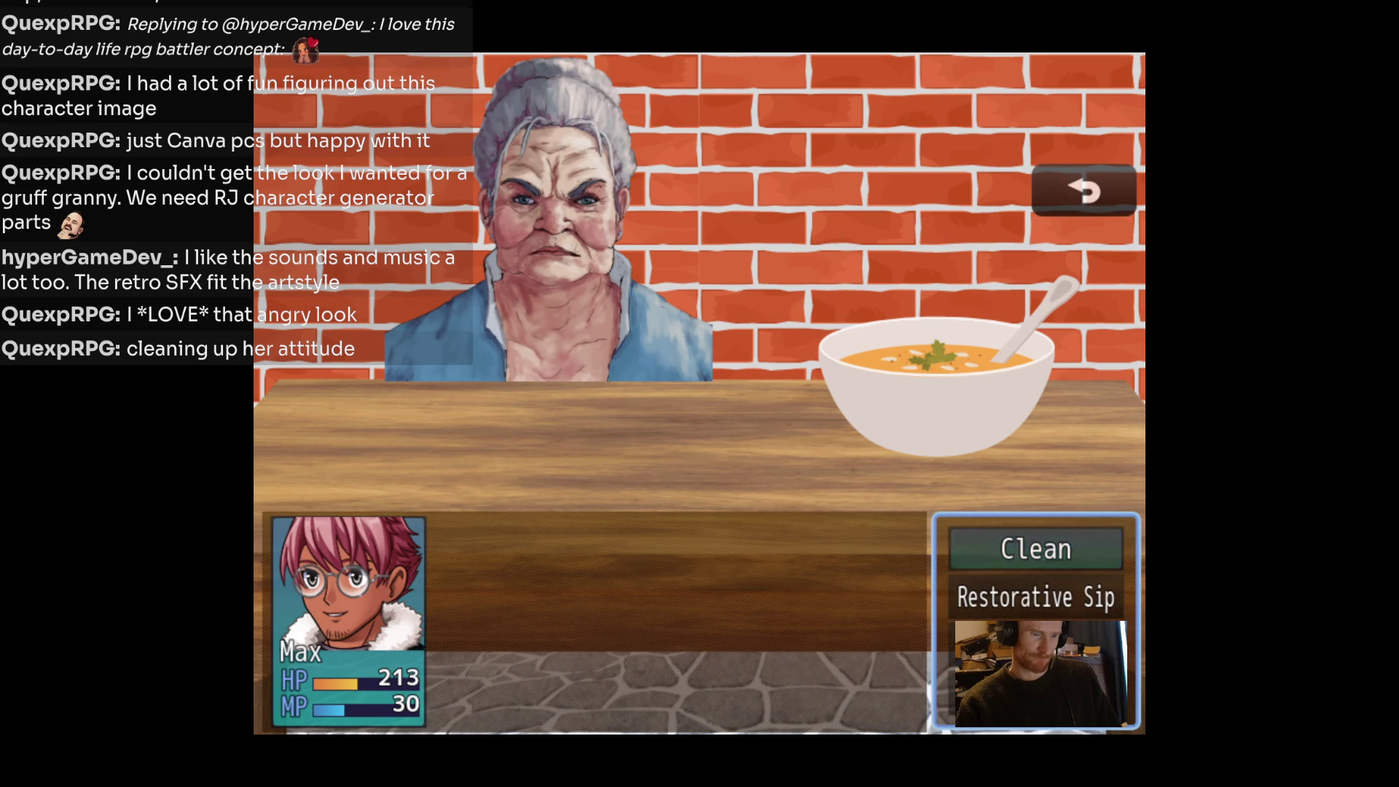
key(Return)
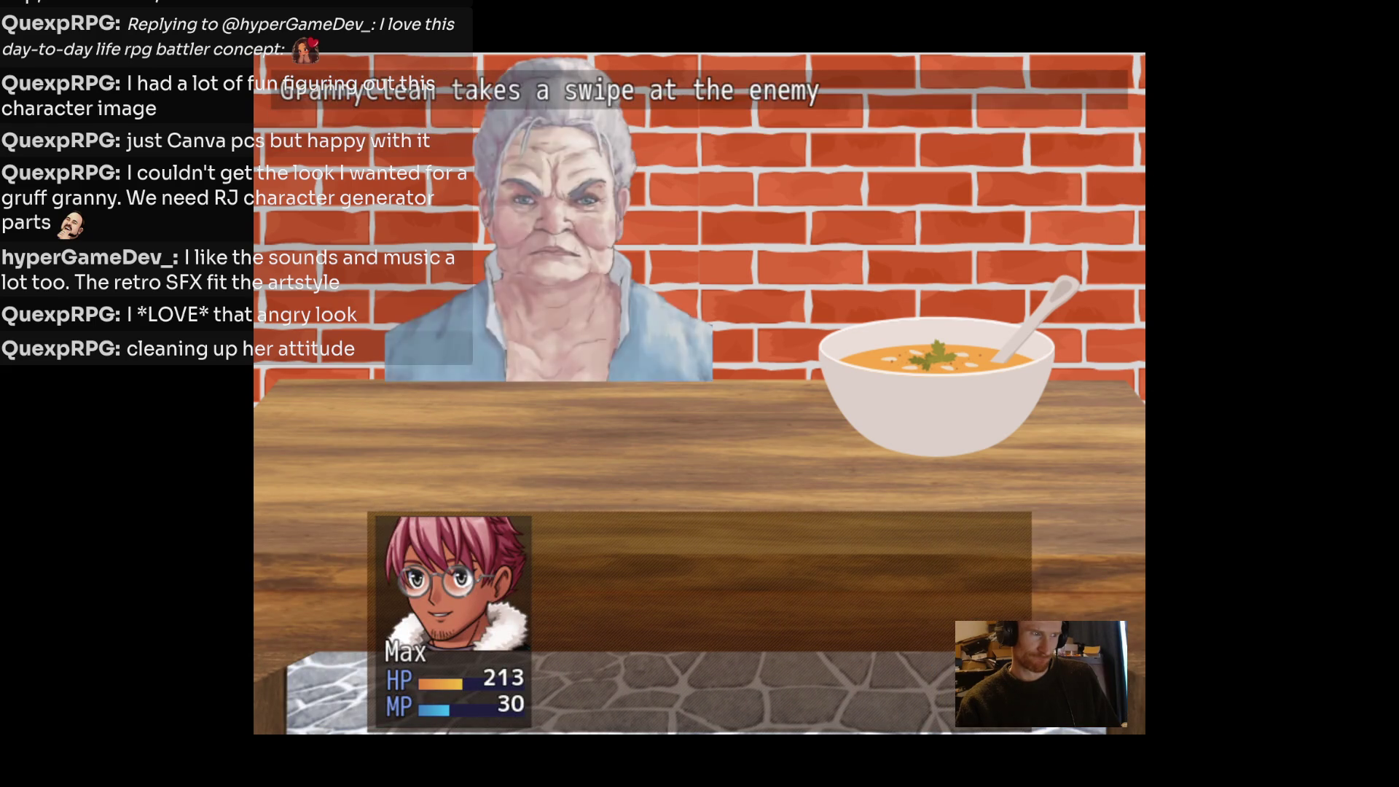
key(Return)
key(Return)
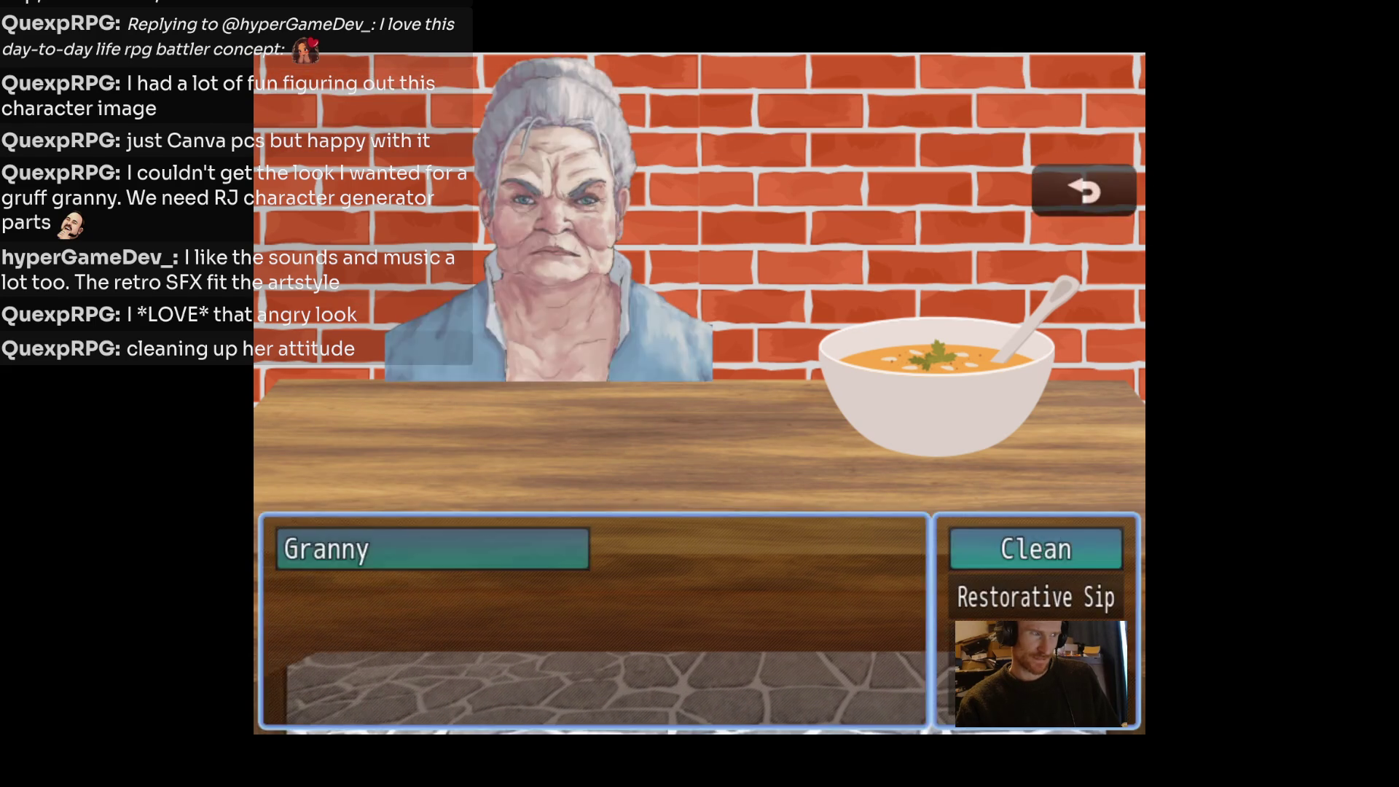
key(Return)
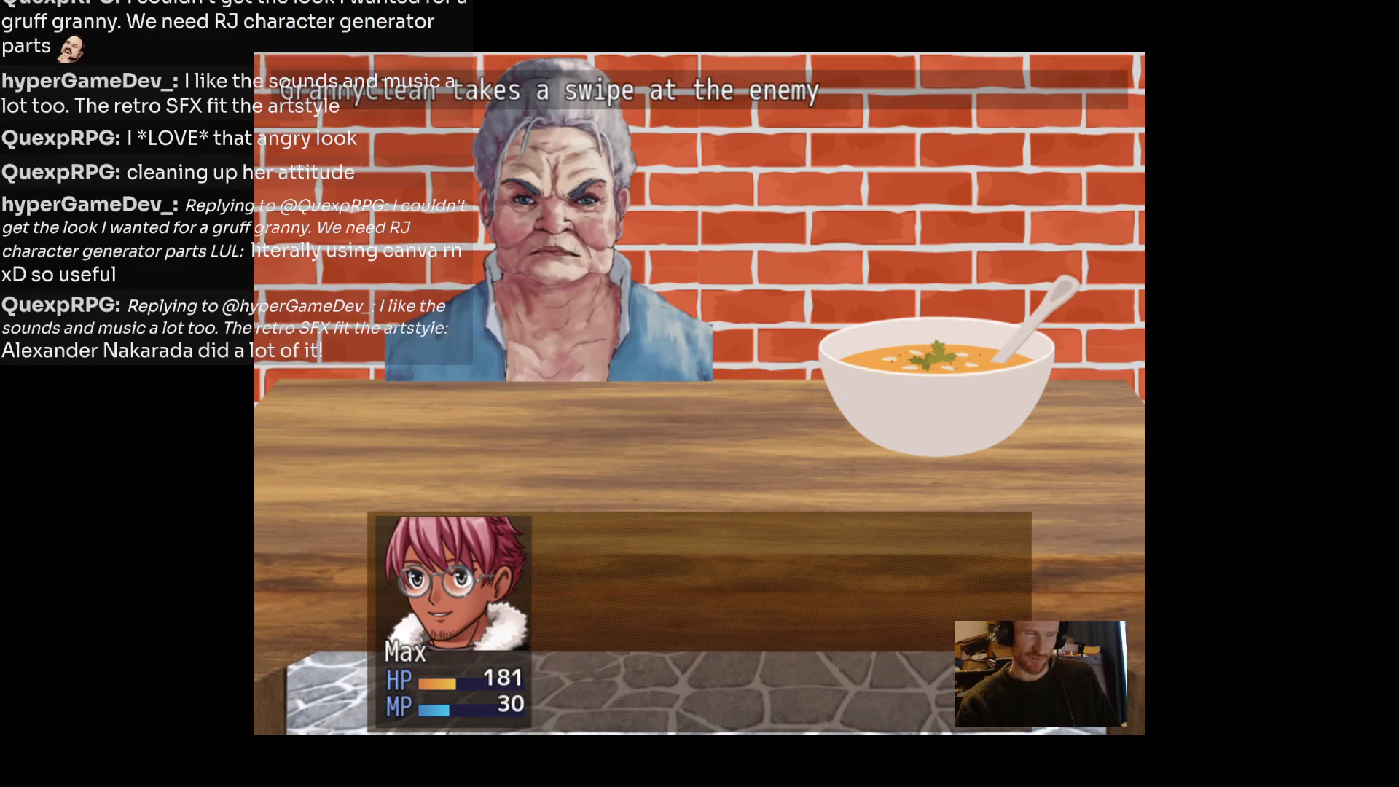
Heal Max with Restorative Sip for 100 HP and a Defense boost.
key(Return)
key(Down)
key(Return)
key(Return)
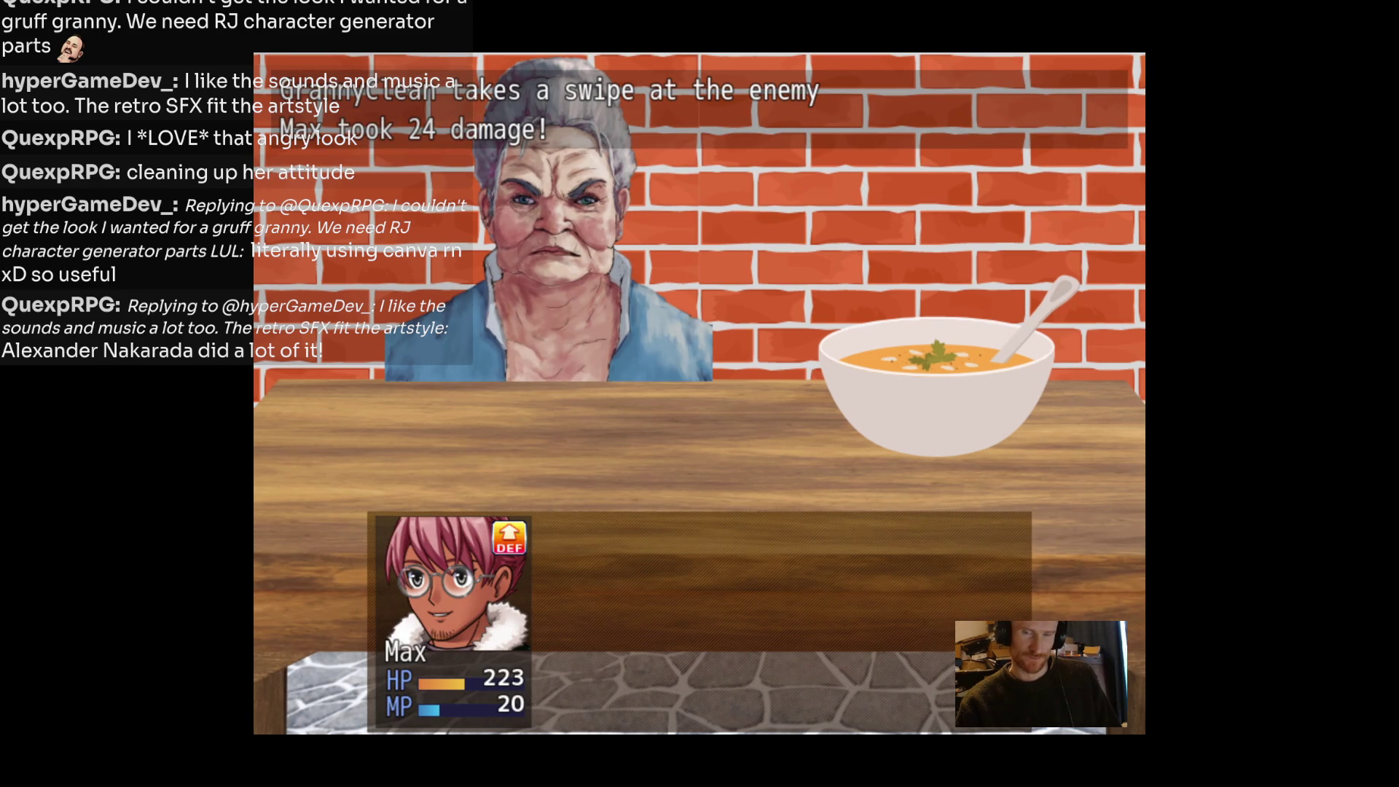
Attack Granny with Clean over several more turns.
key(Return)
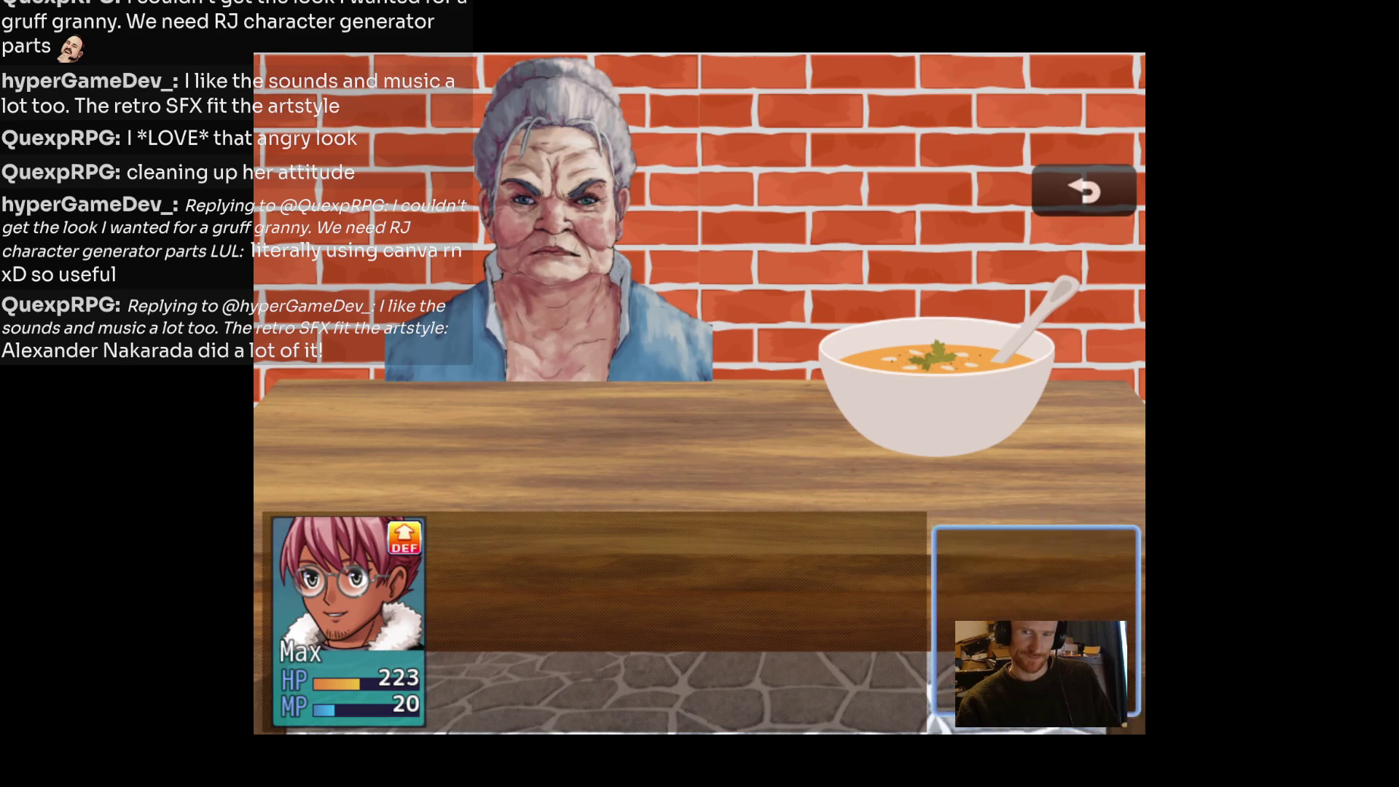
key(Up)
key(Return)
key(Return)
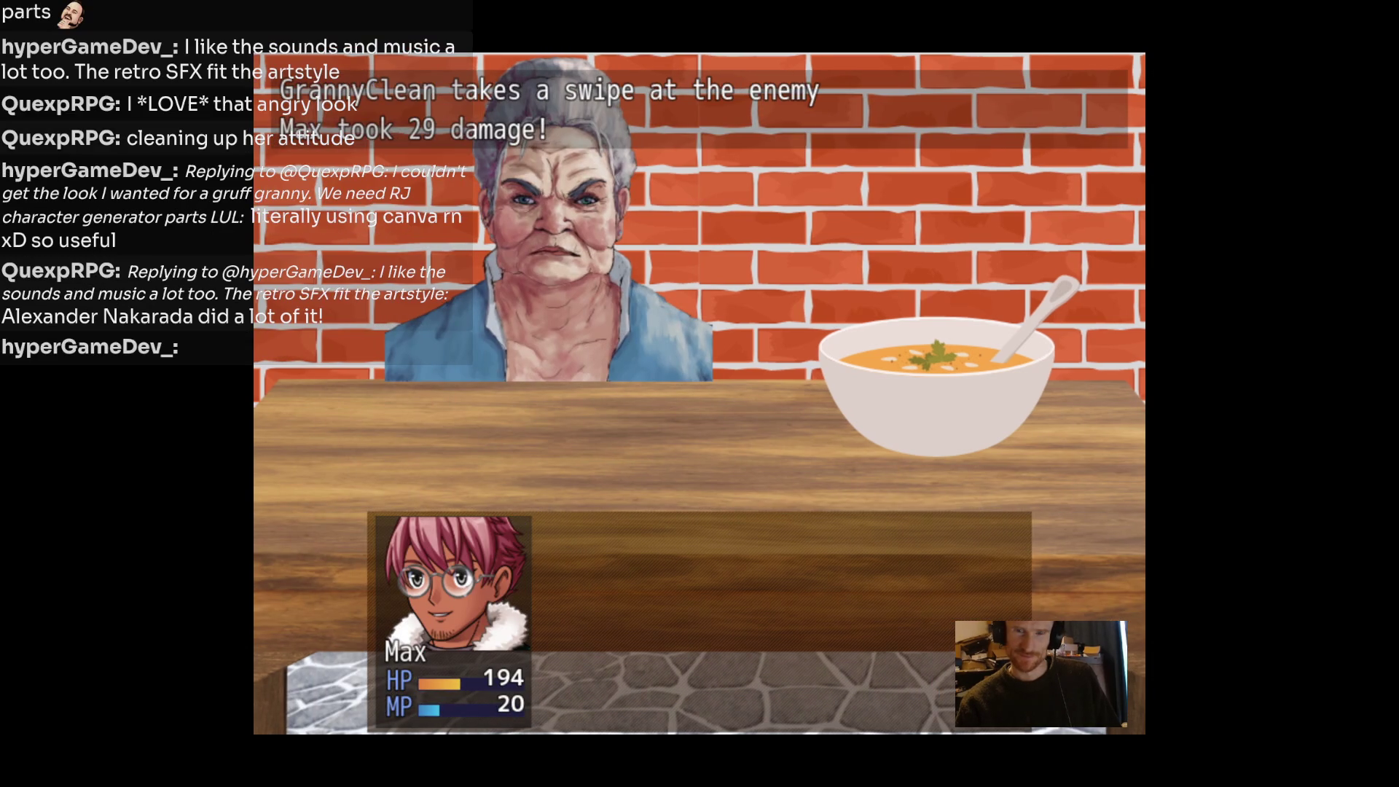
key(Return)
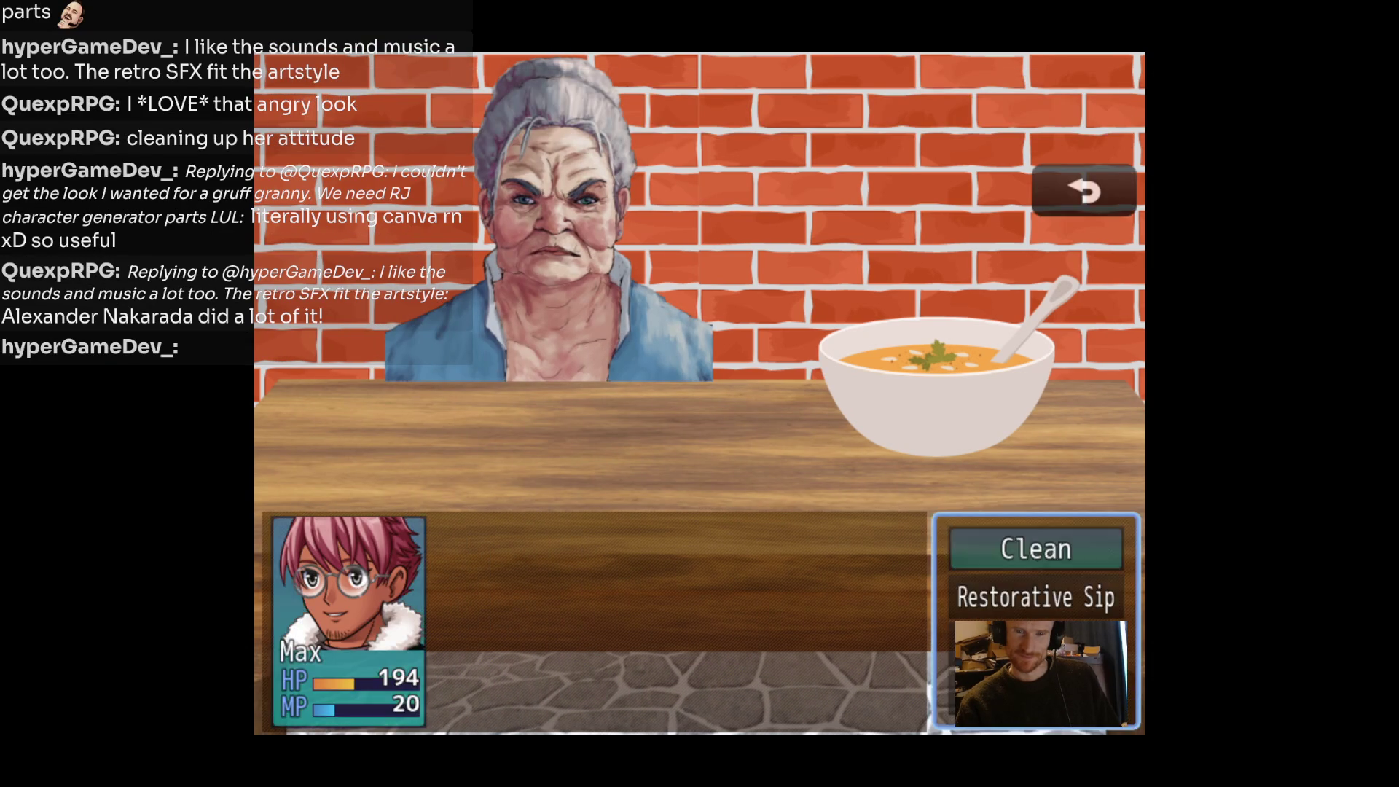
key(Return)
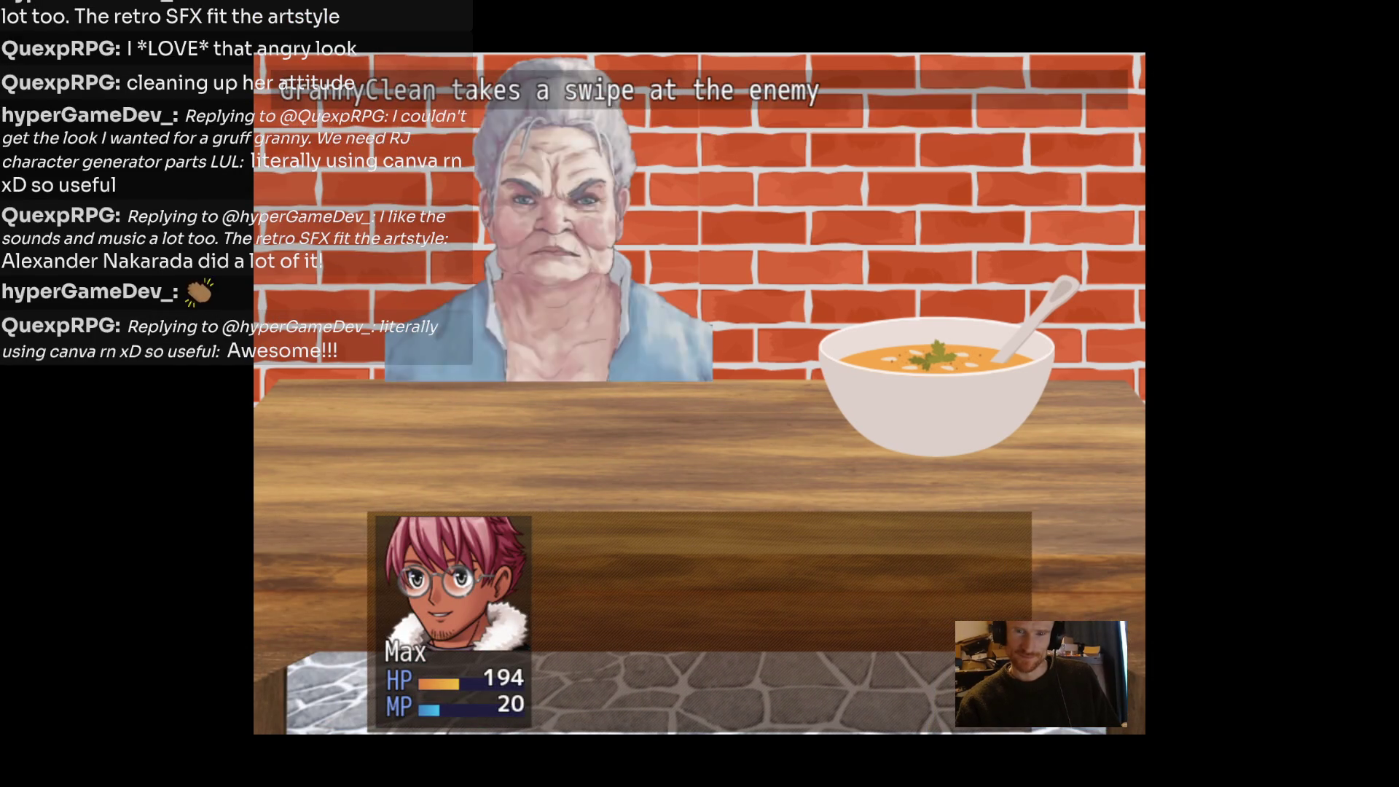
key(Return)
key(Return)
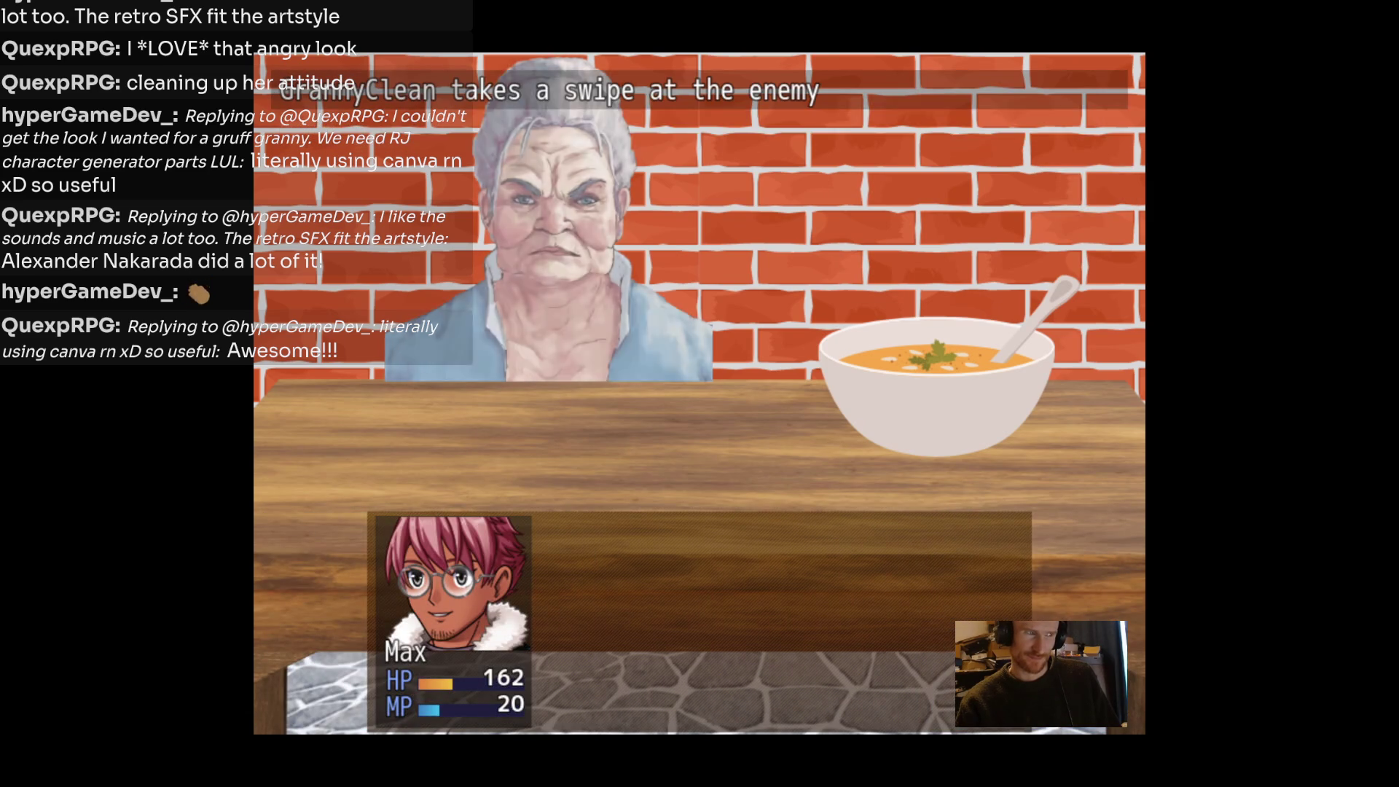
key(Return)
key(Return)
key(Return)
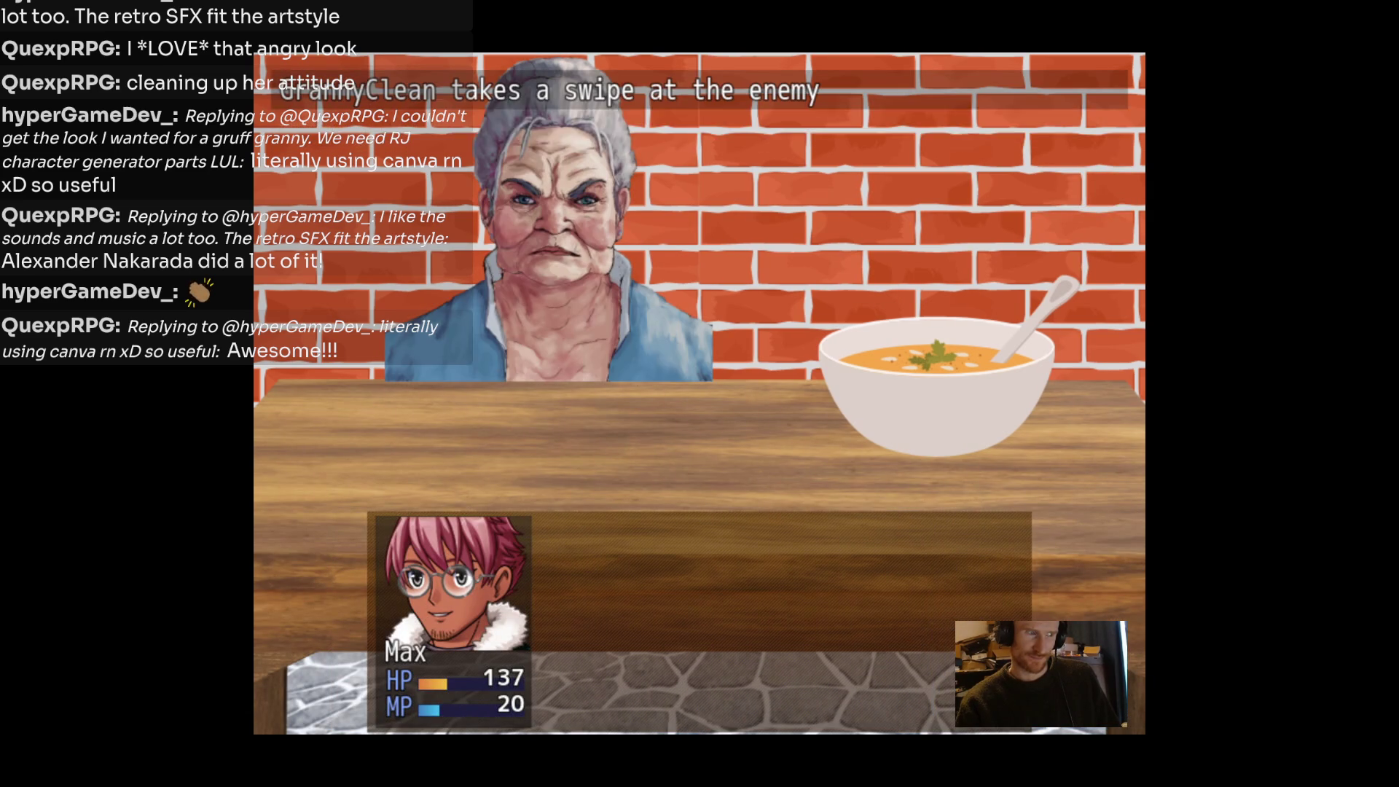
Heal Max with Restorative Sip, then strike Granny with Clean again.
key(Return)
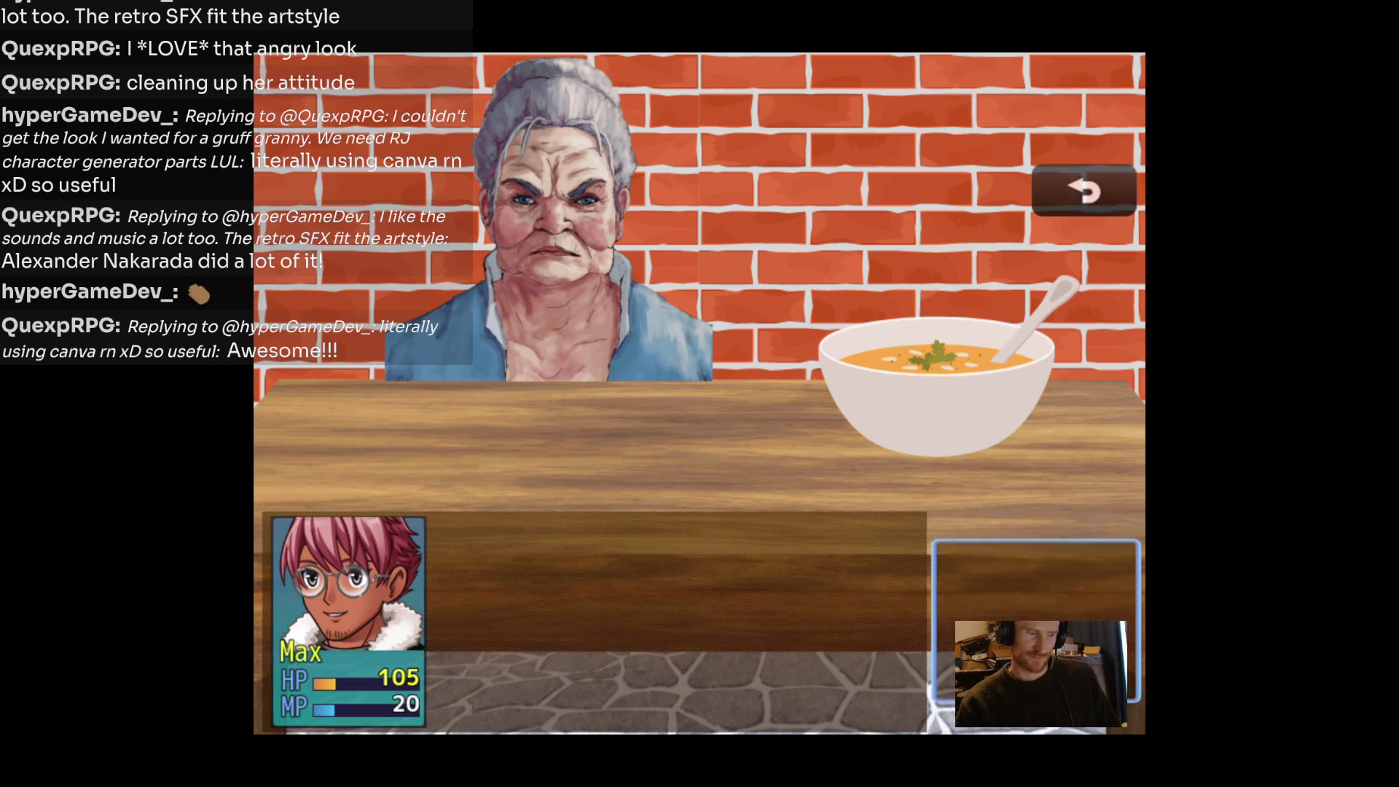
key(Return)
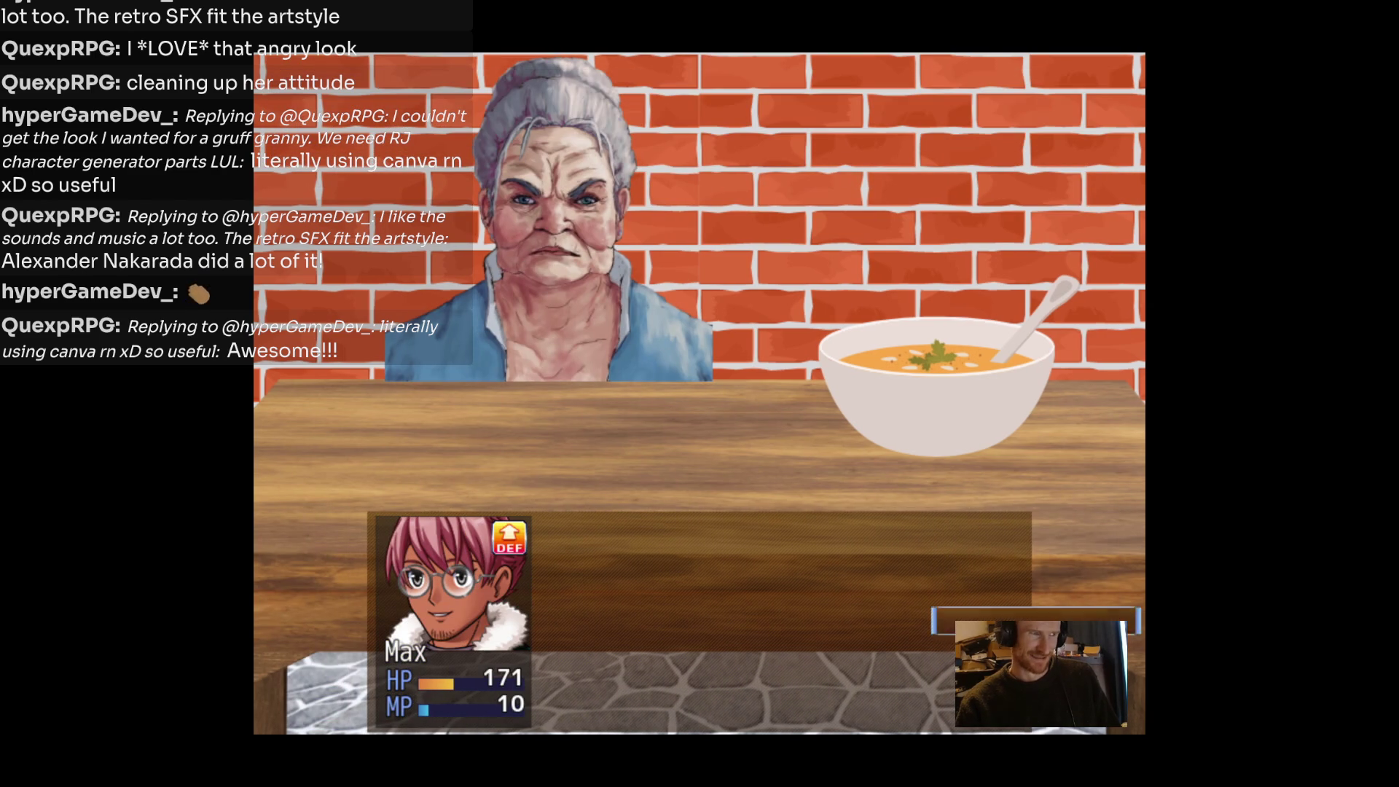
key(Return)
key(Return)
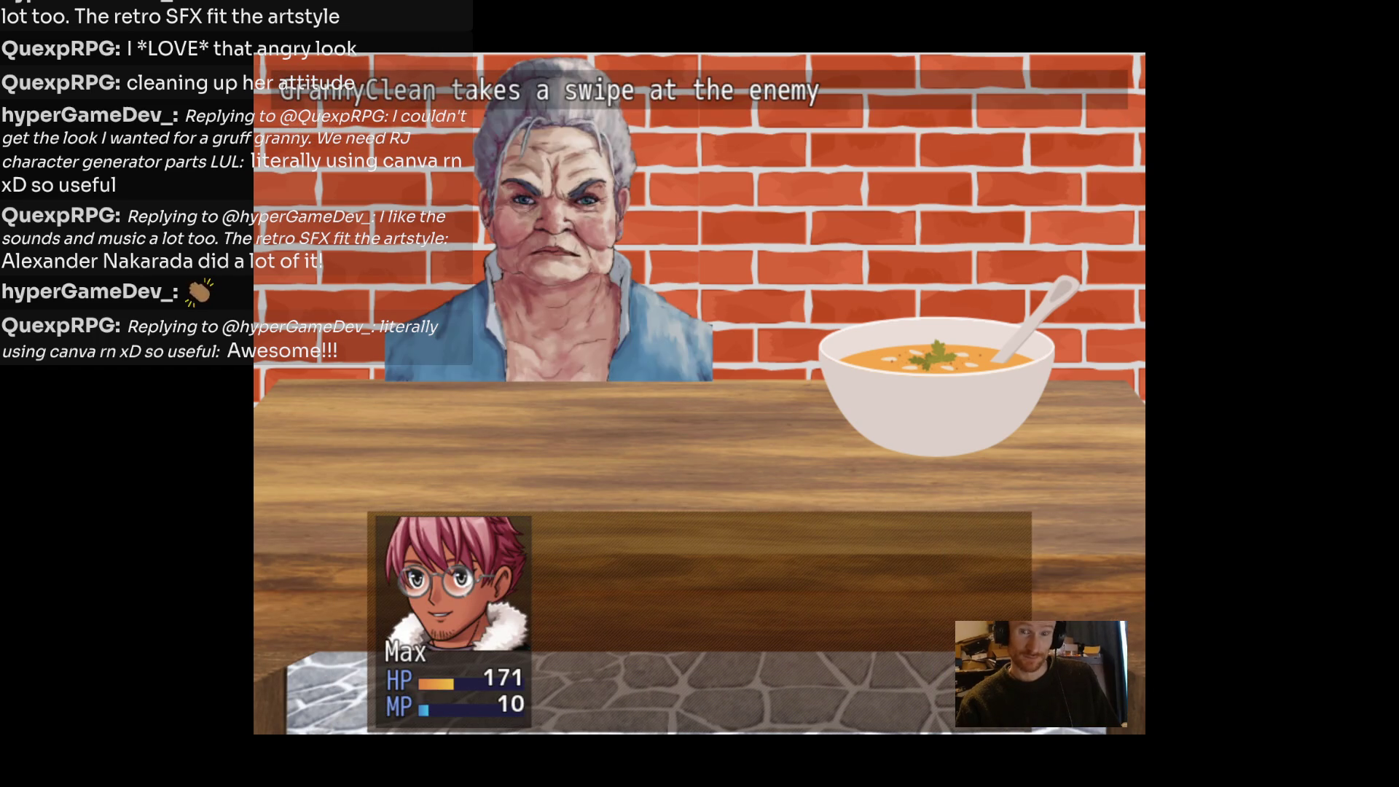
key(Return)
key(Return)
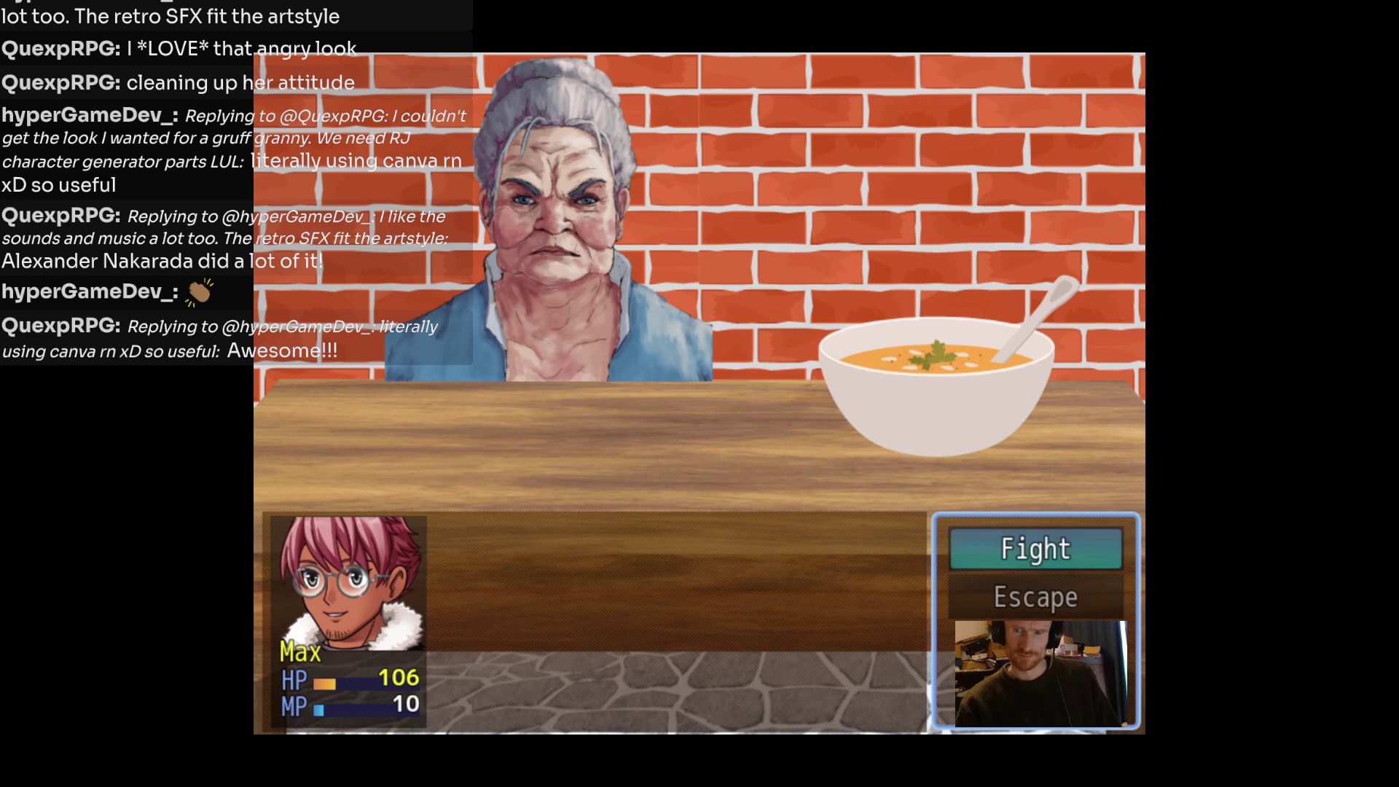
Drink another Restorative Sip, emptying Max's MP, then finish Granny off with Clean.
key(Return)
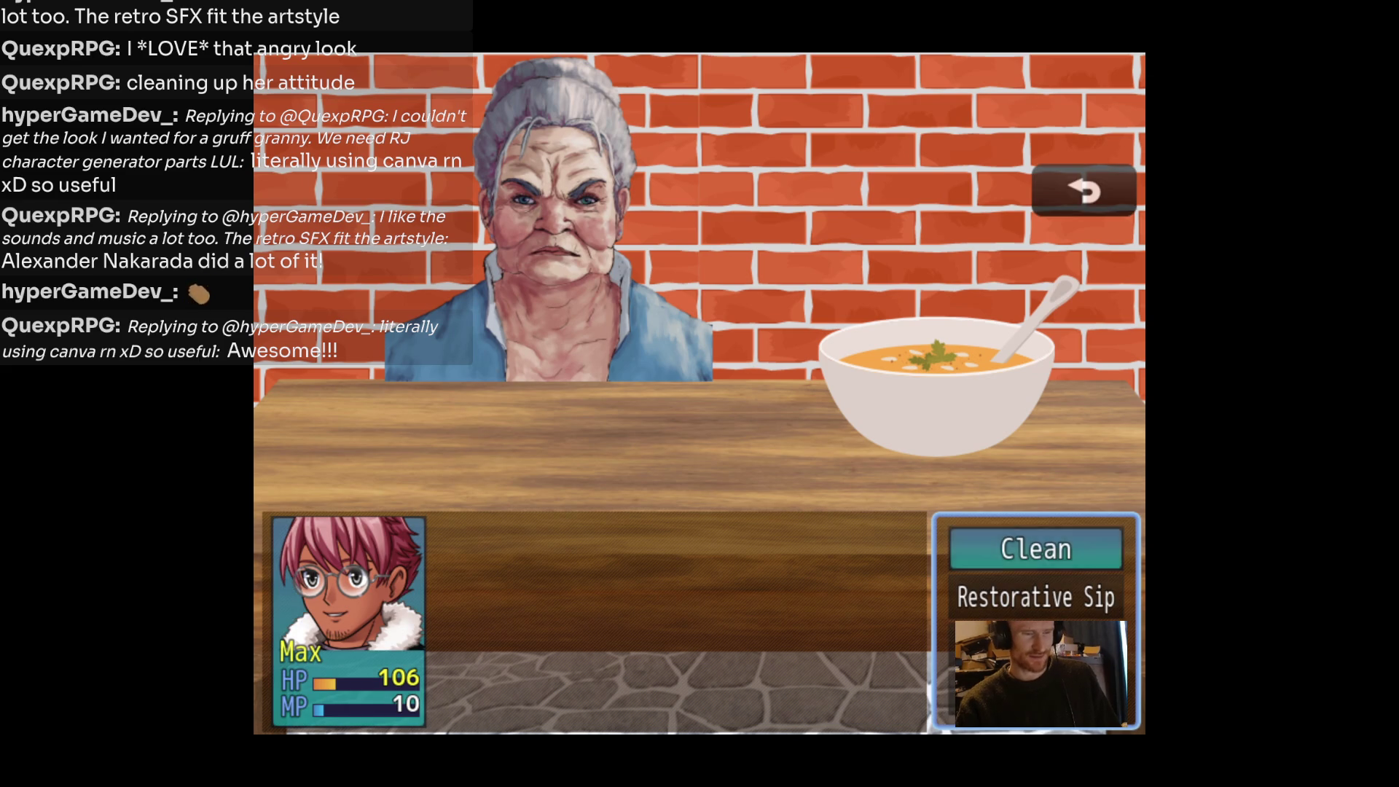
key(Down)
key(Return)
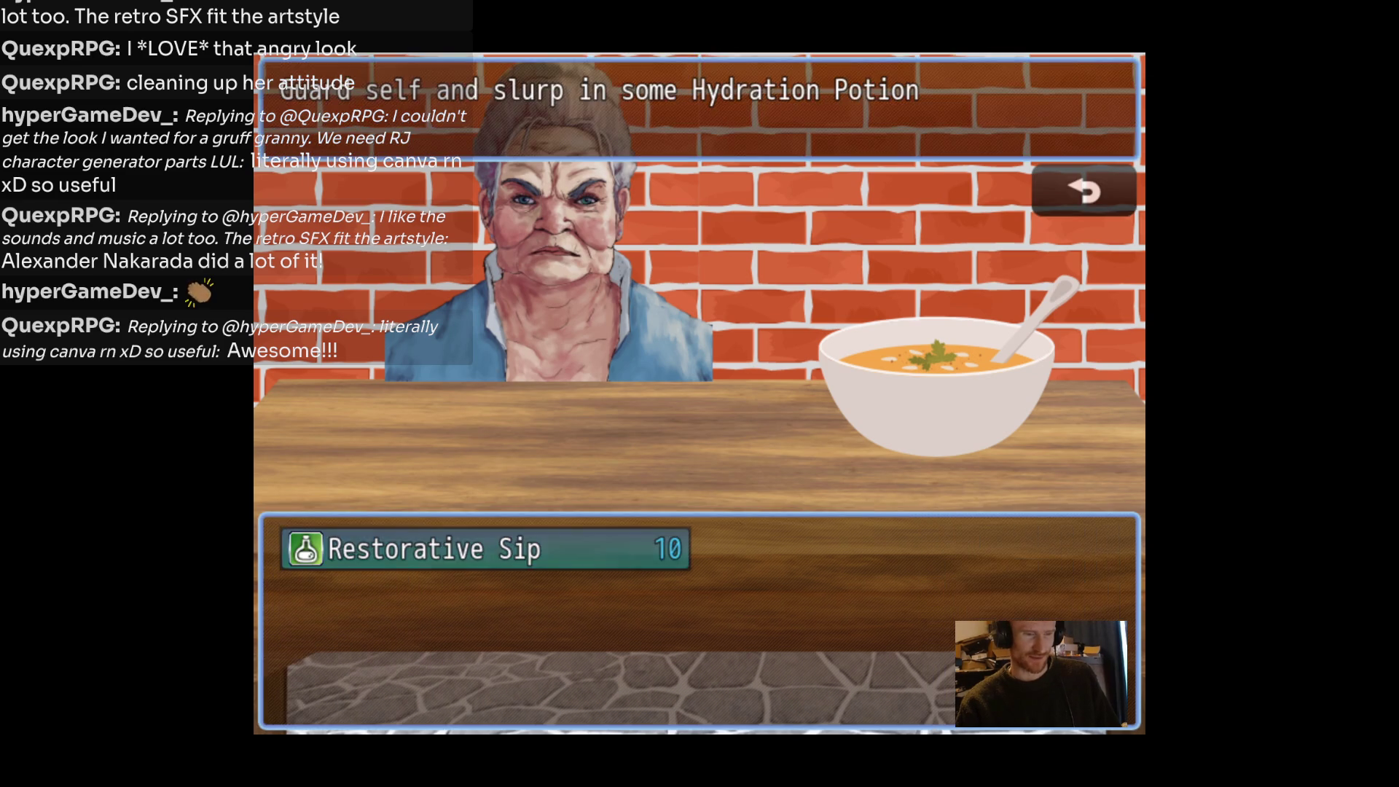
key(Return)
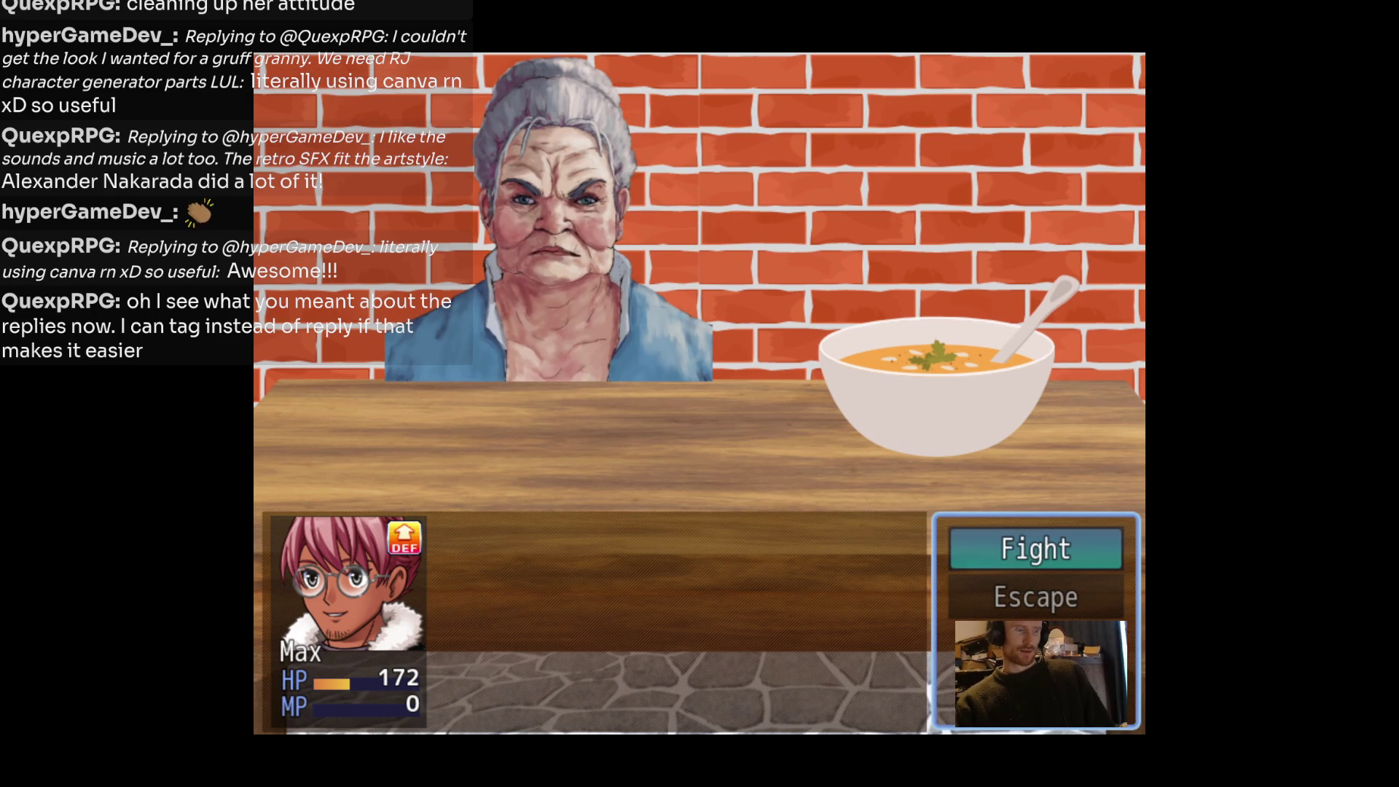
key(Return)
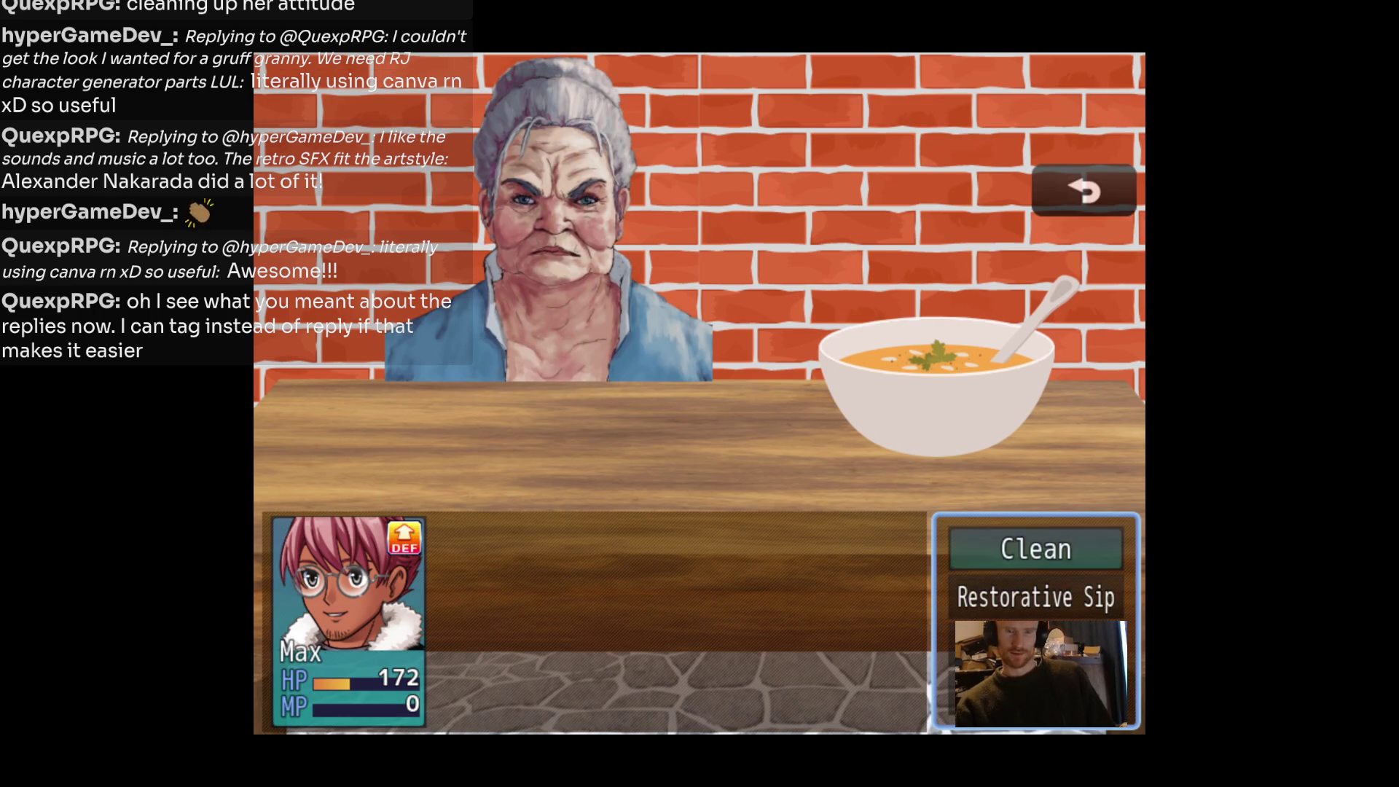
key(Return)
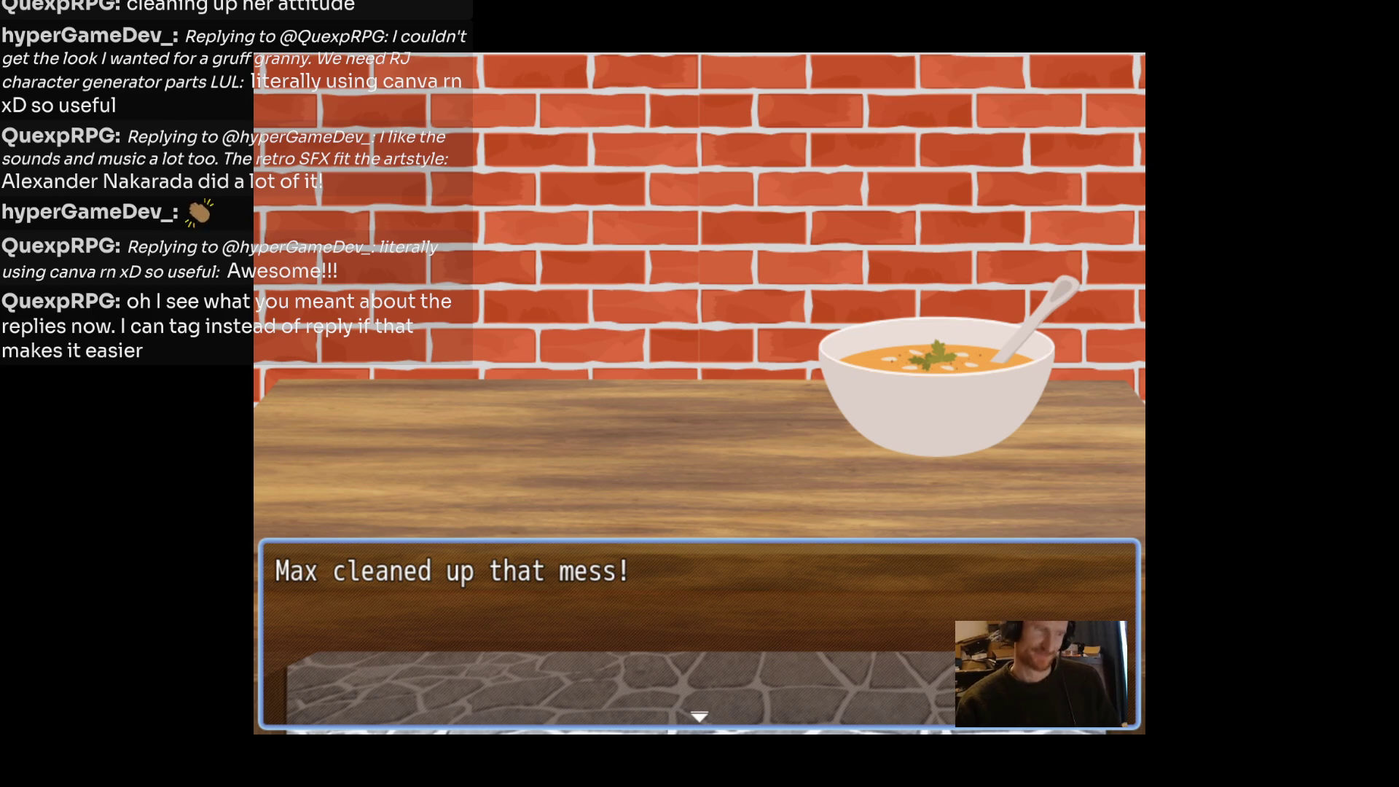
Advance past the victory, Granny's line and congratulations to the 'Go get 'em, tiger!' message.
key(Return)
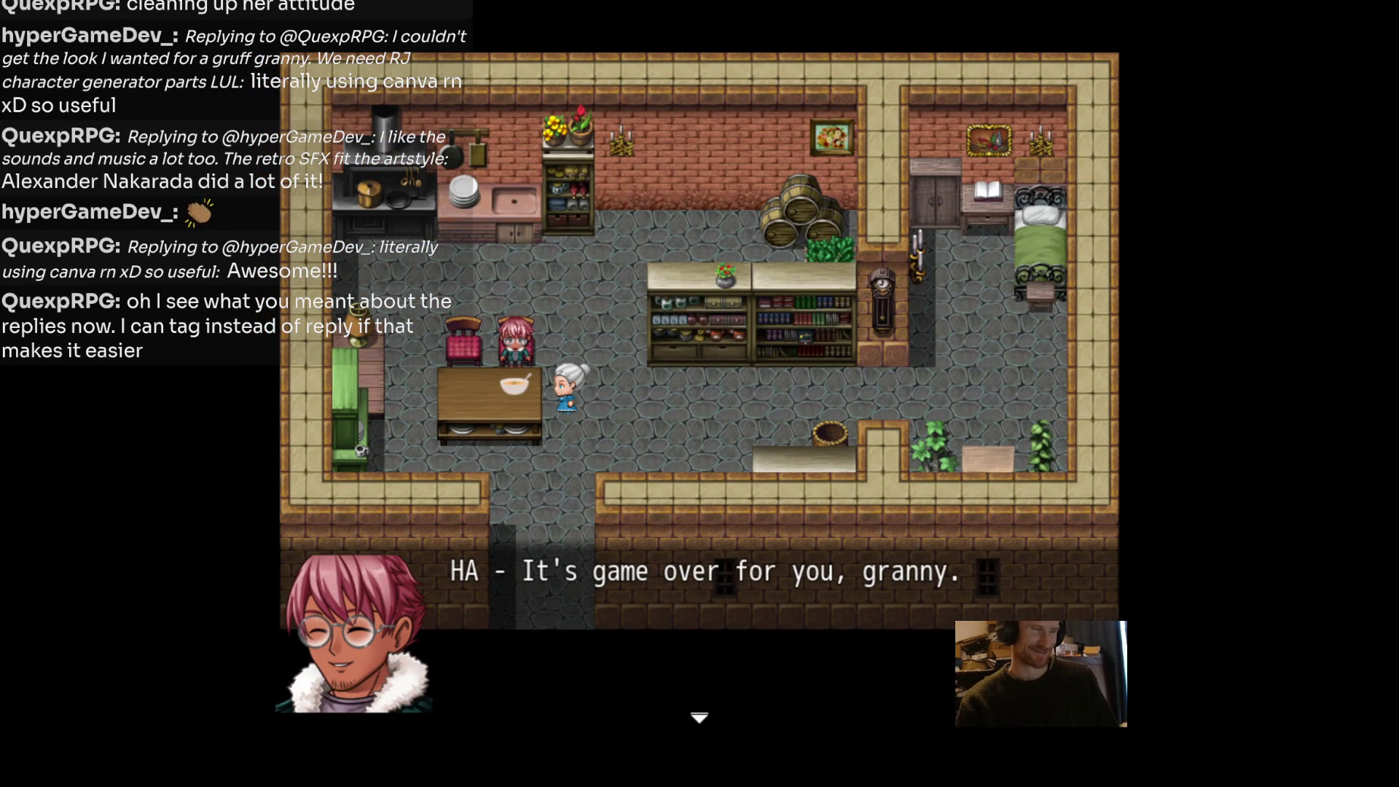
key(Return)
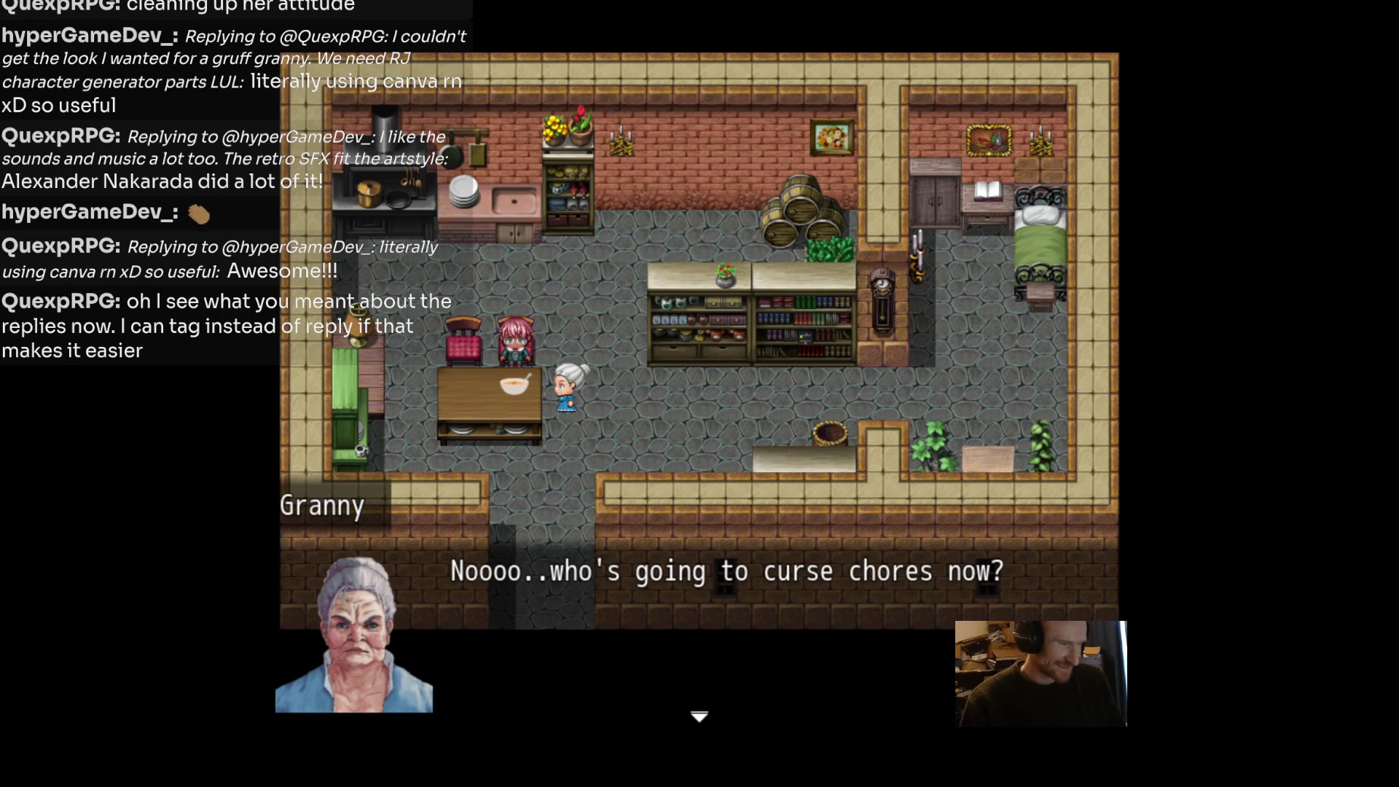
key(Return)
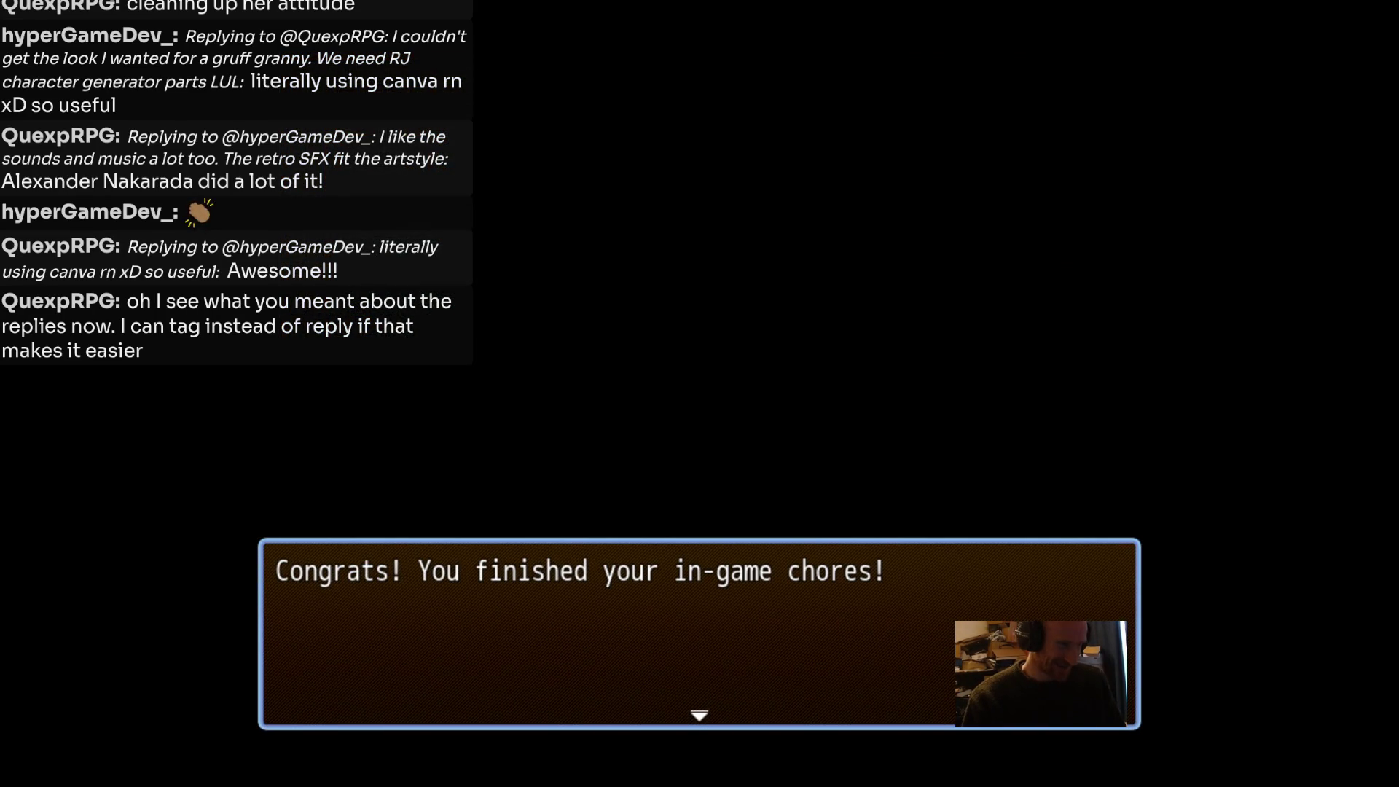
key(Return)
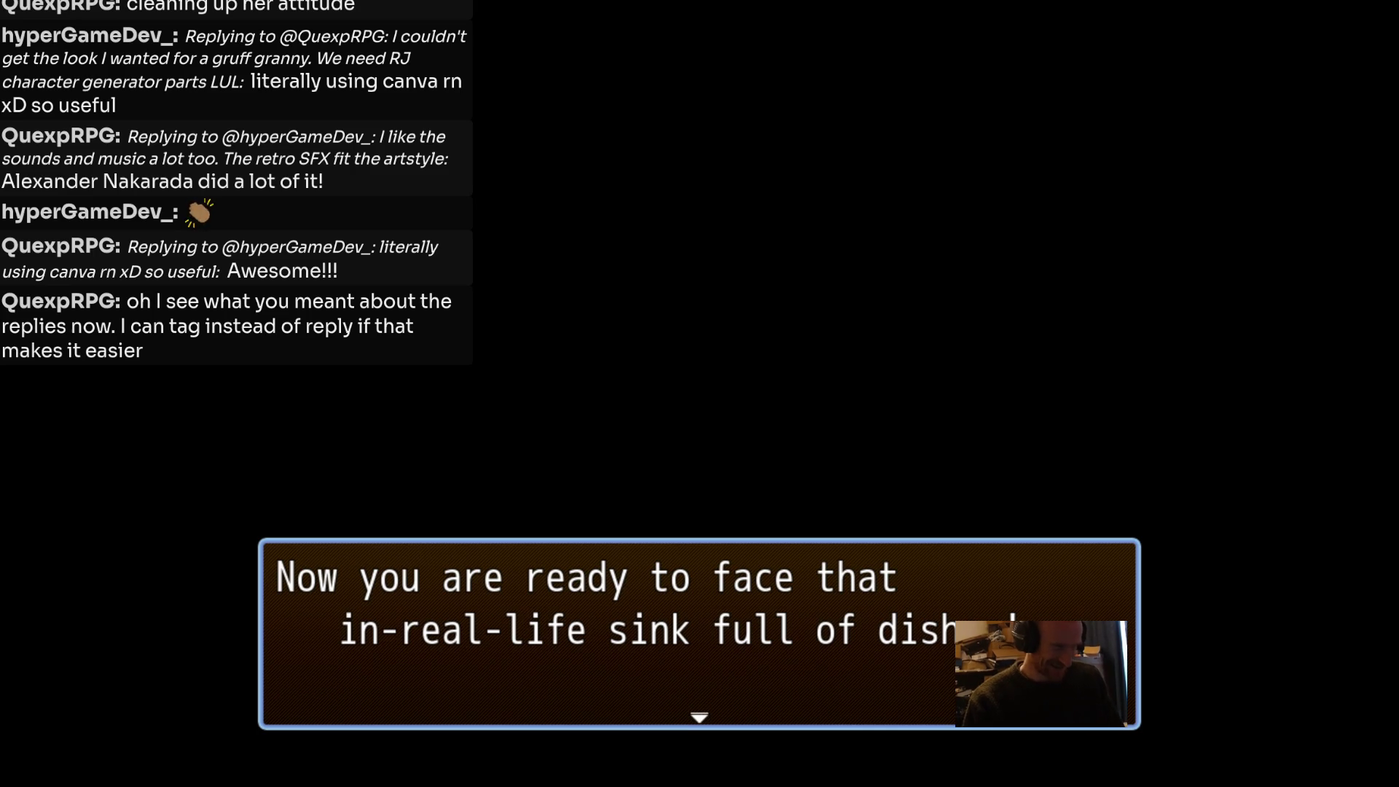
key(Return)
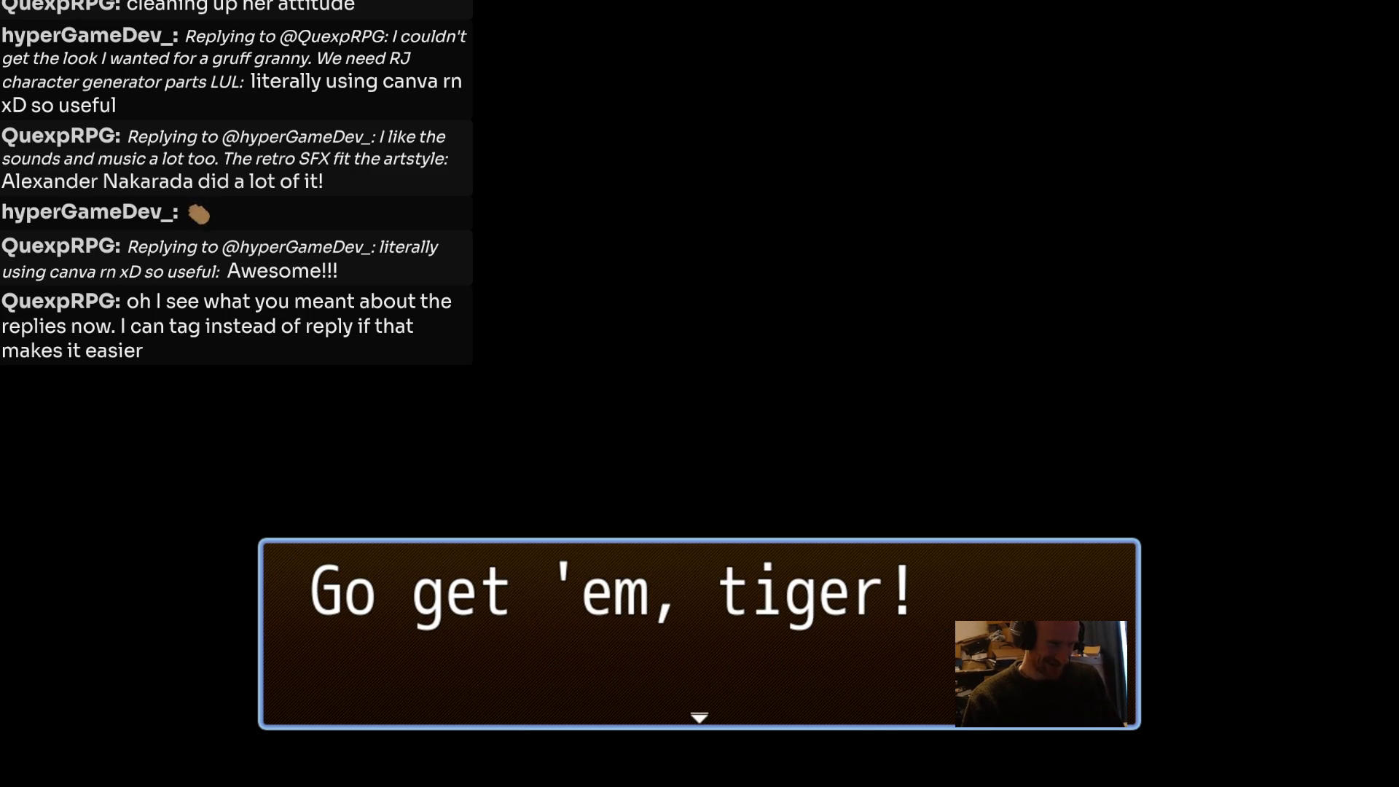
key(Return)
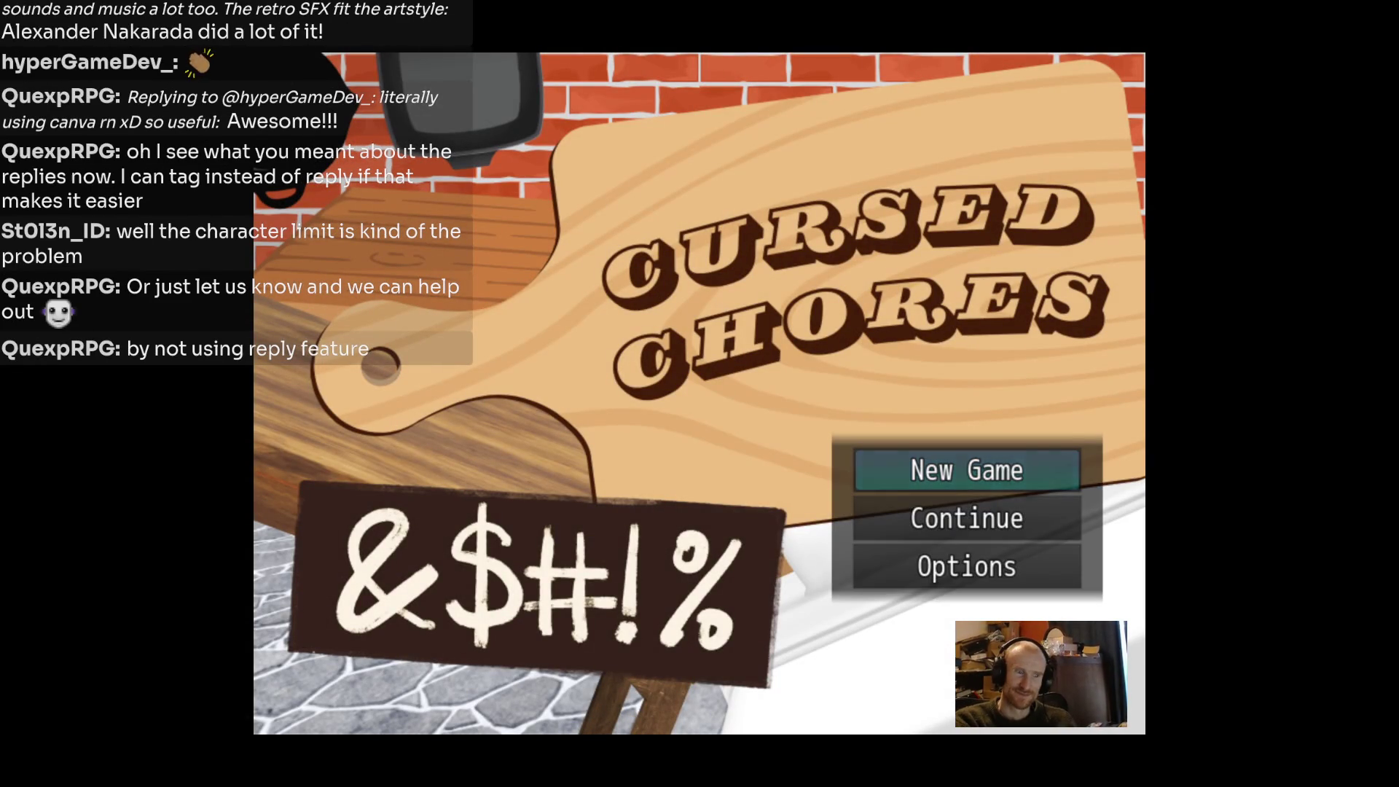
Let the credits roll back to the Cursed Chores title screen, then exit fullscreen.
key(Escape)
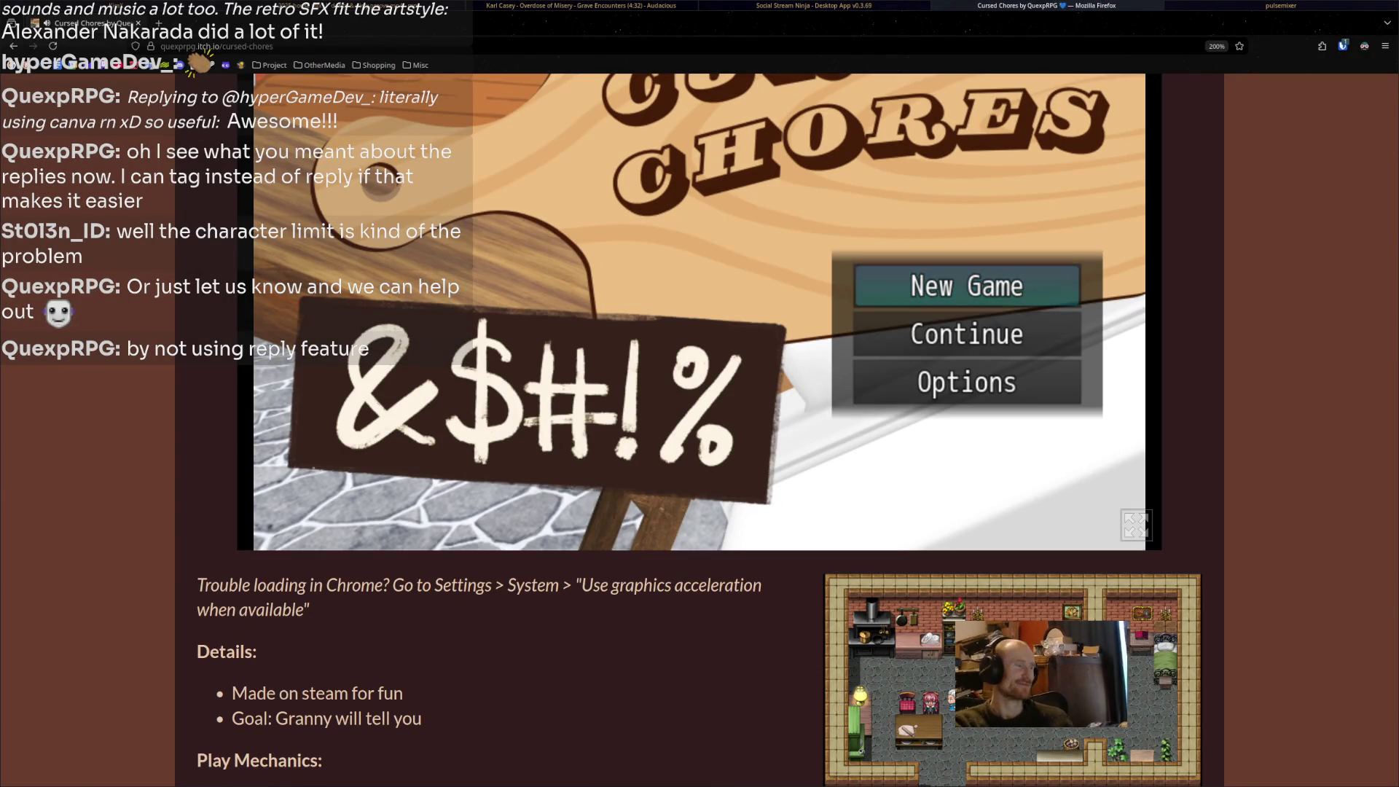
Zoom the page out and post the comment 'great work!' on Cursed Chores.
scroll(699, 430, down, 15)
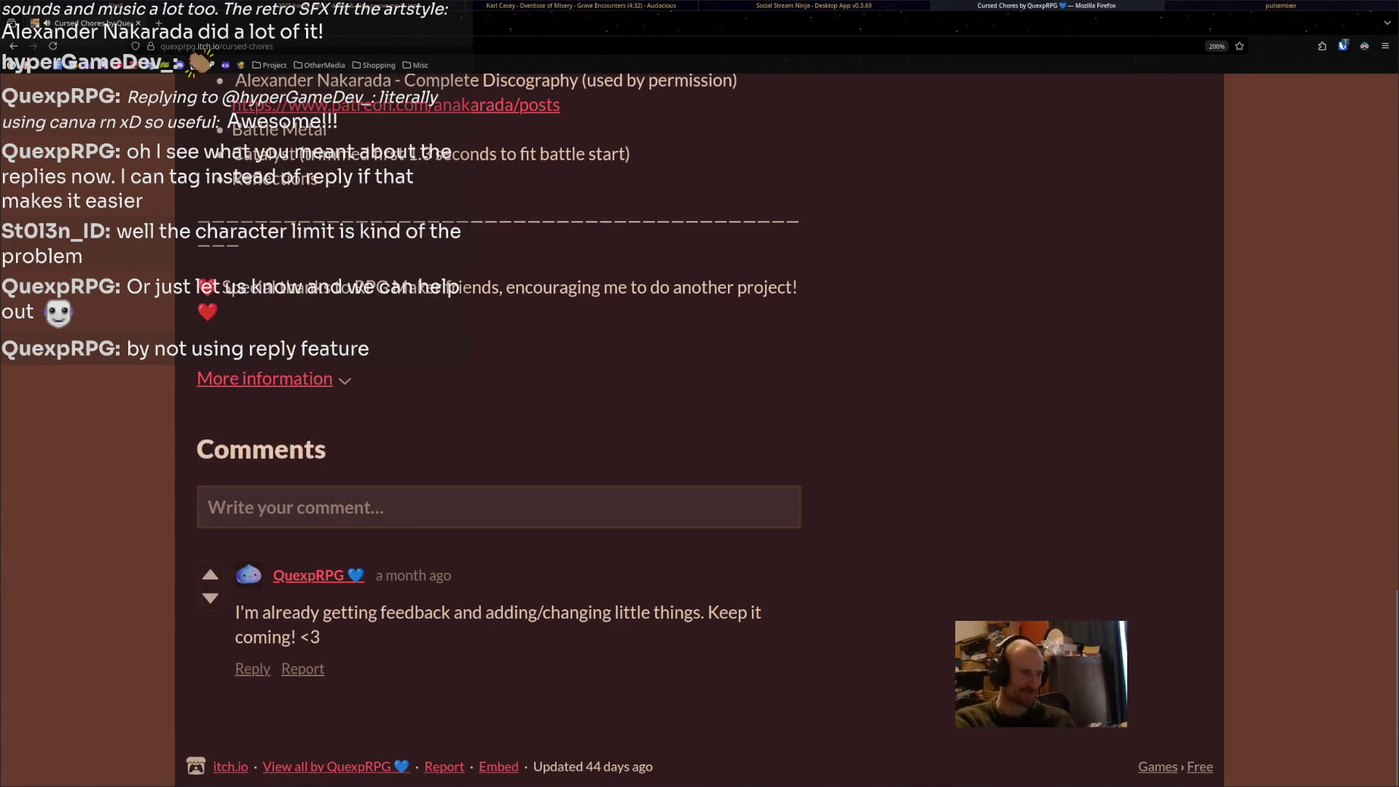
key(ctrl+minus)
key(ctrl+minus)
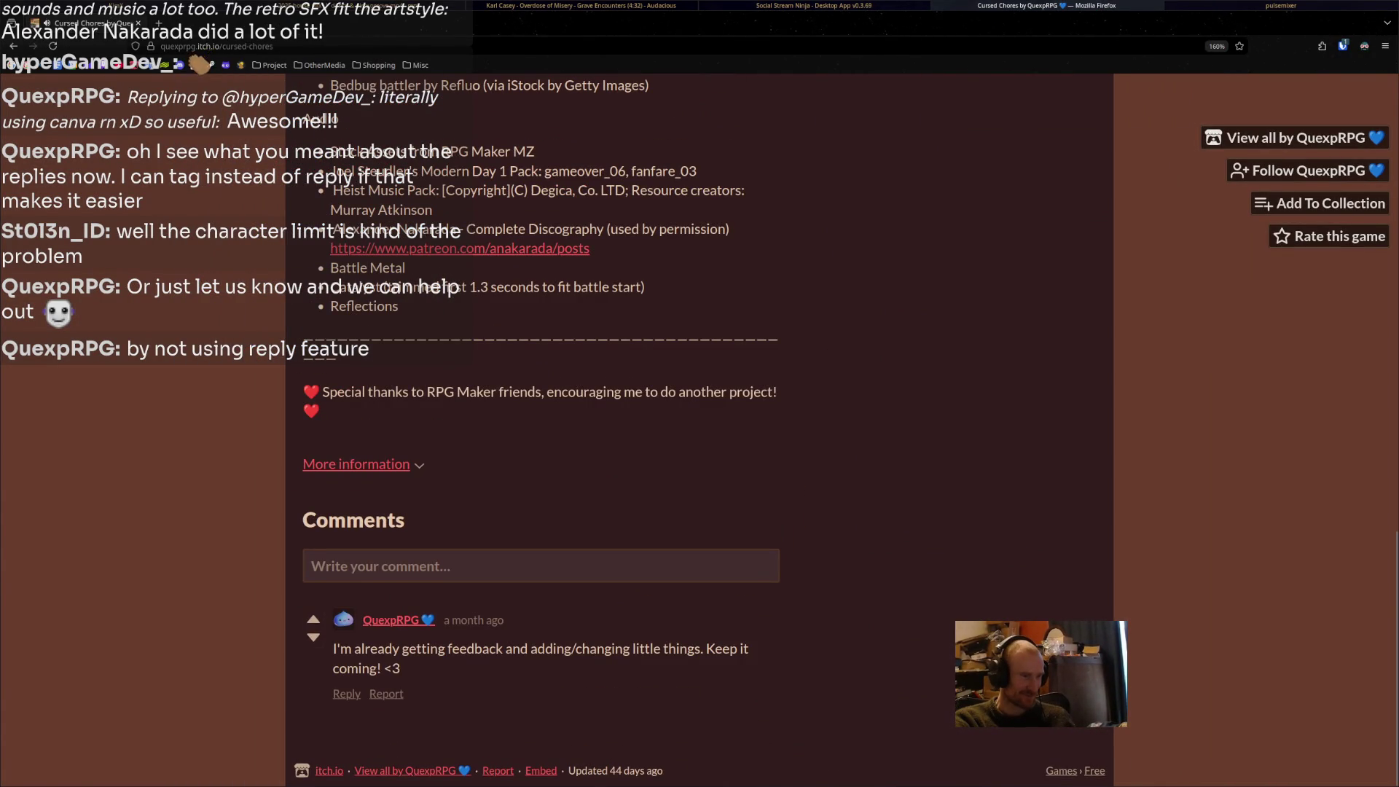
click(437, 566)
text(great)
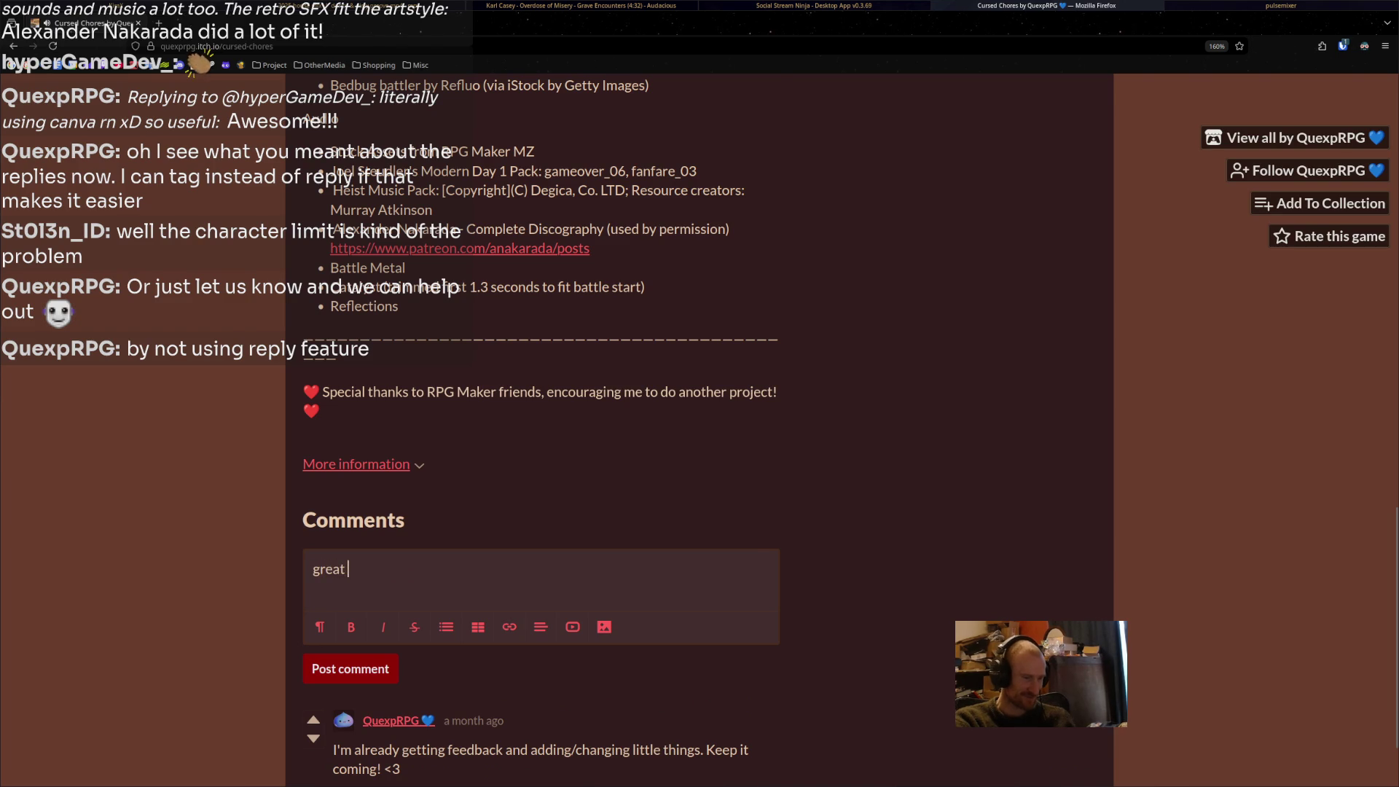
text(work!)
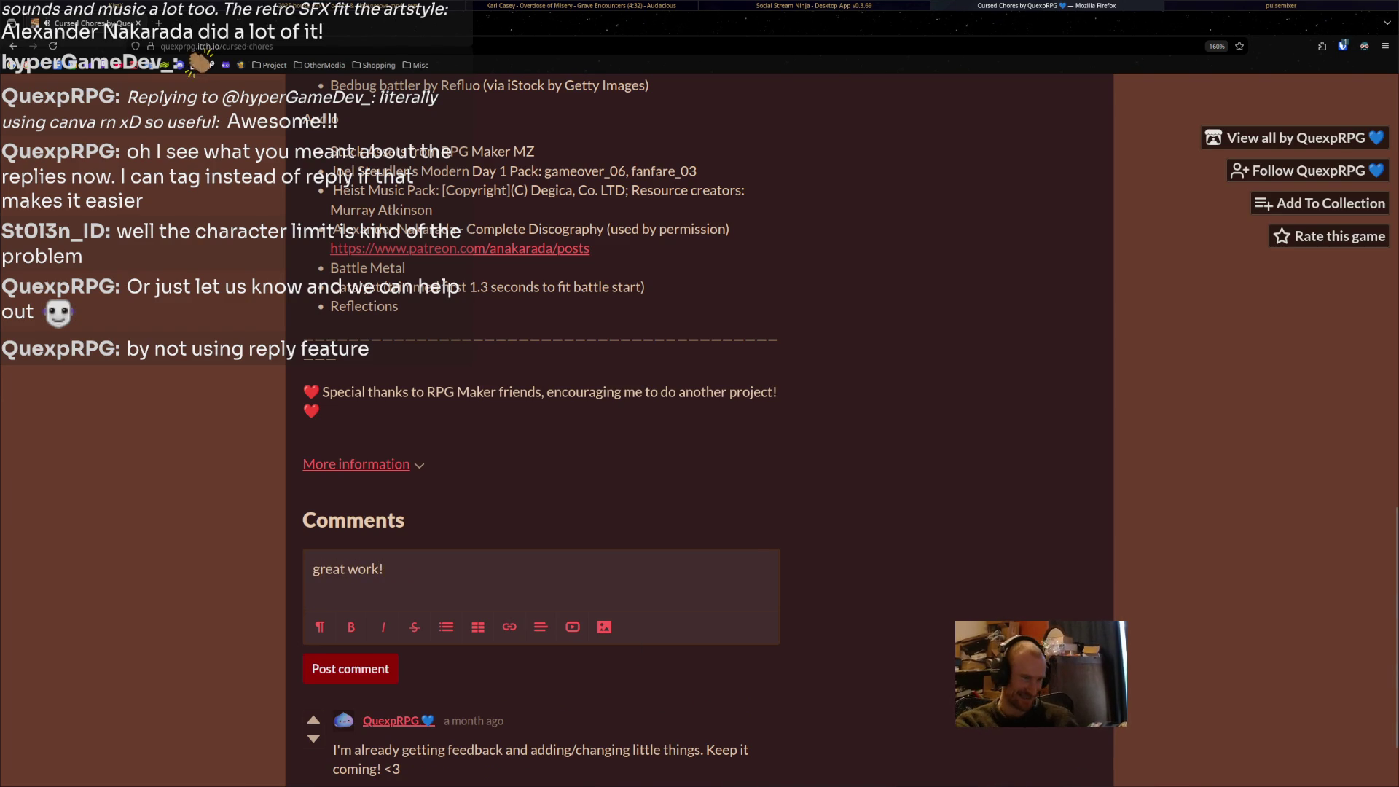
key(ctrl+Return)
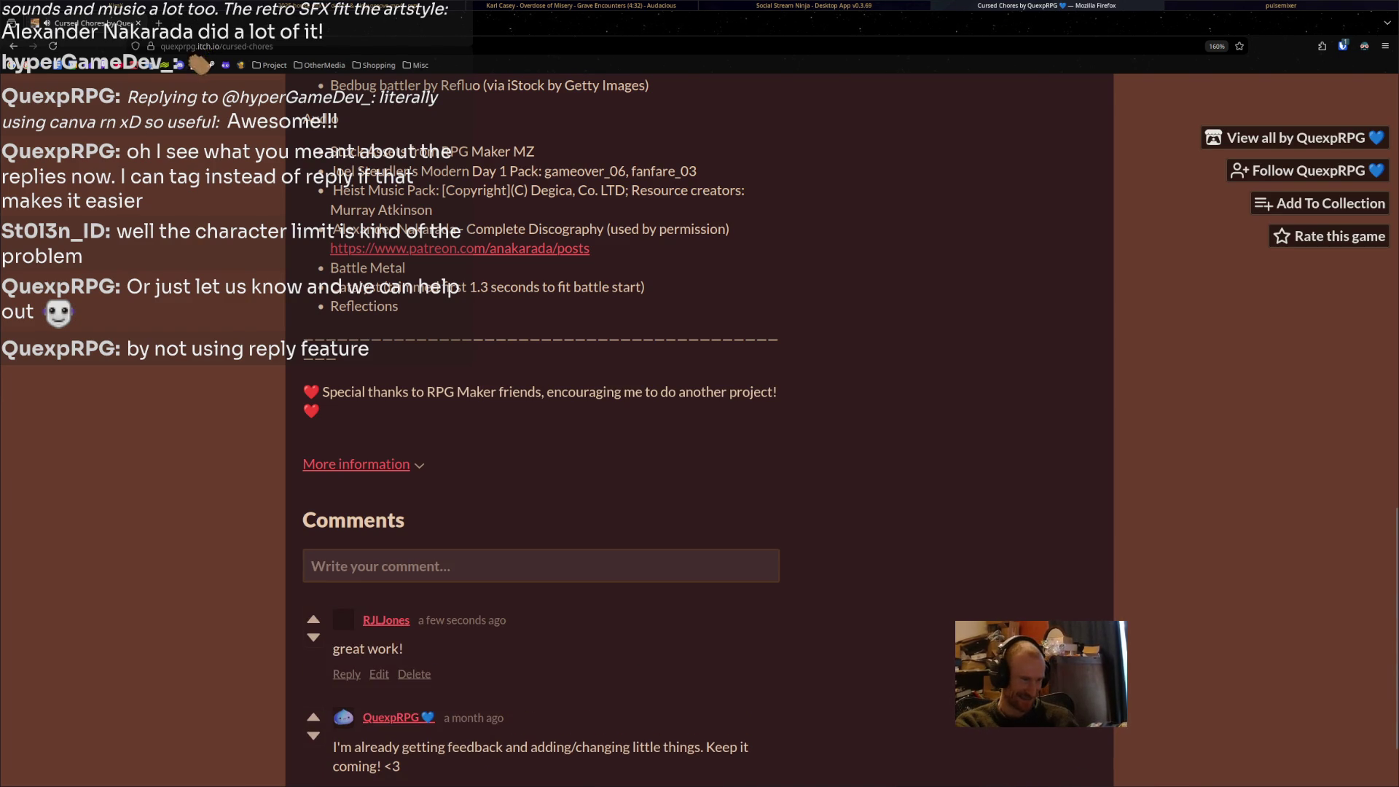
Follow the creator and rate the game 5 stars with review 'Best game of 2025'.
key(Home)
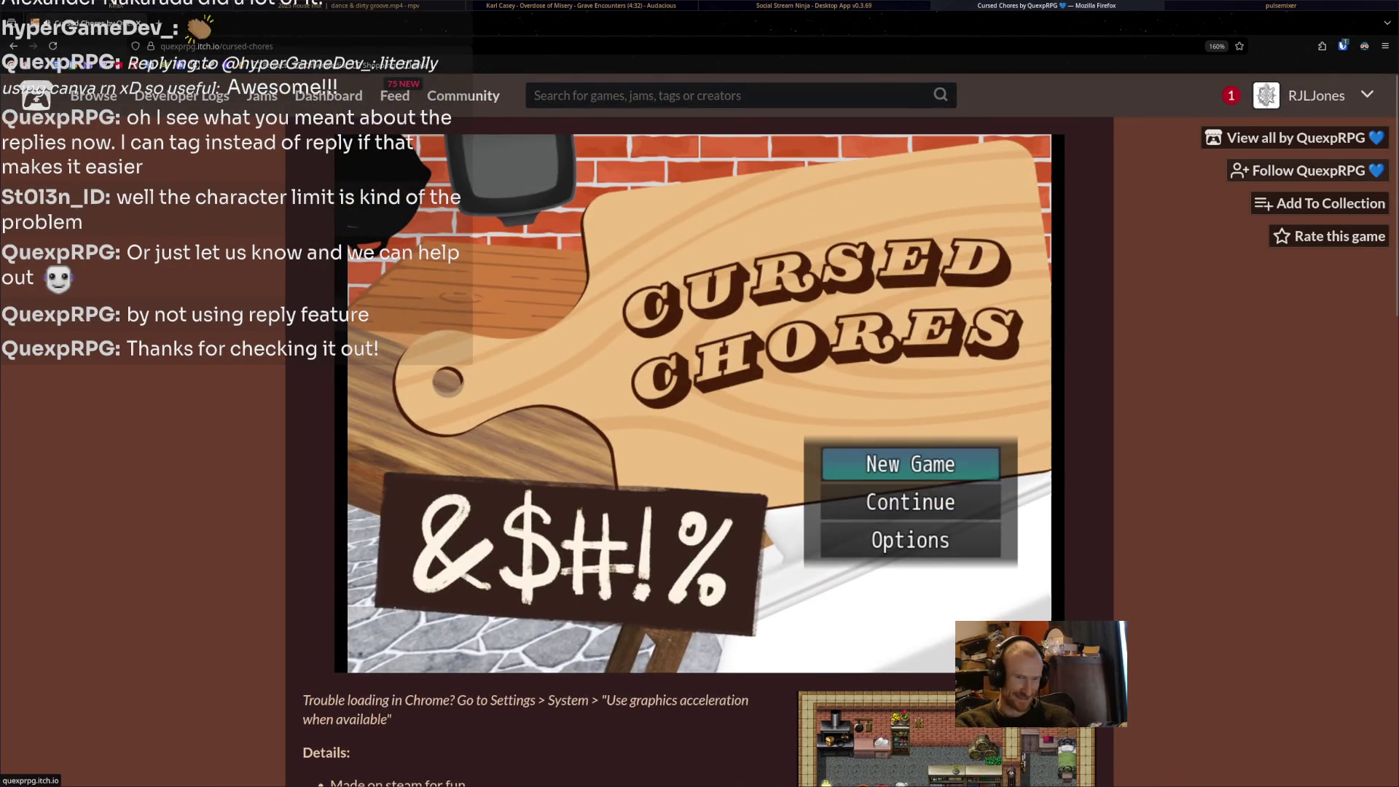
click(1308, 170)
click(1330, 236)
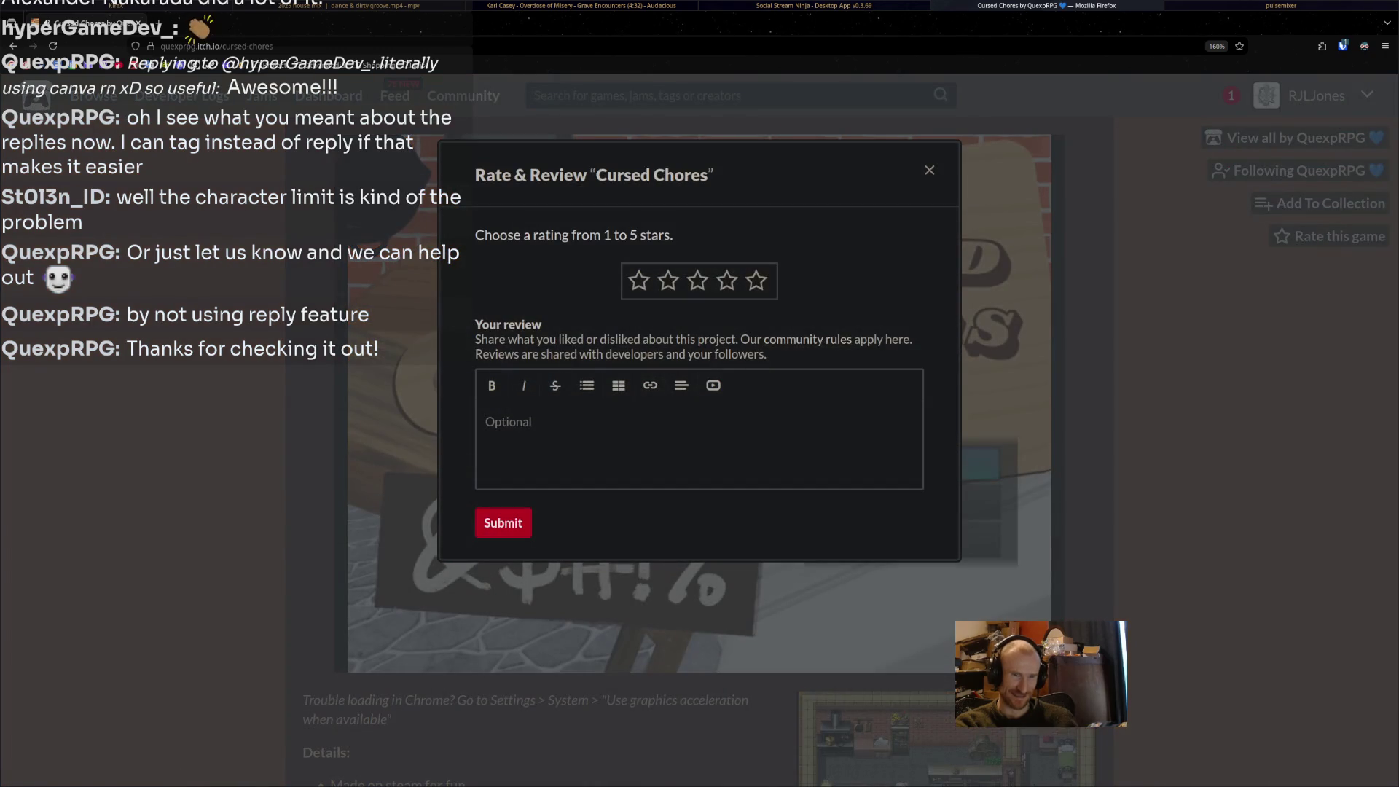
click(757, 280)
text(Best game of 2025)
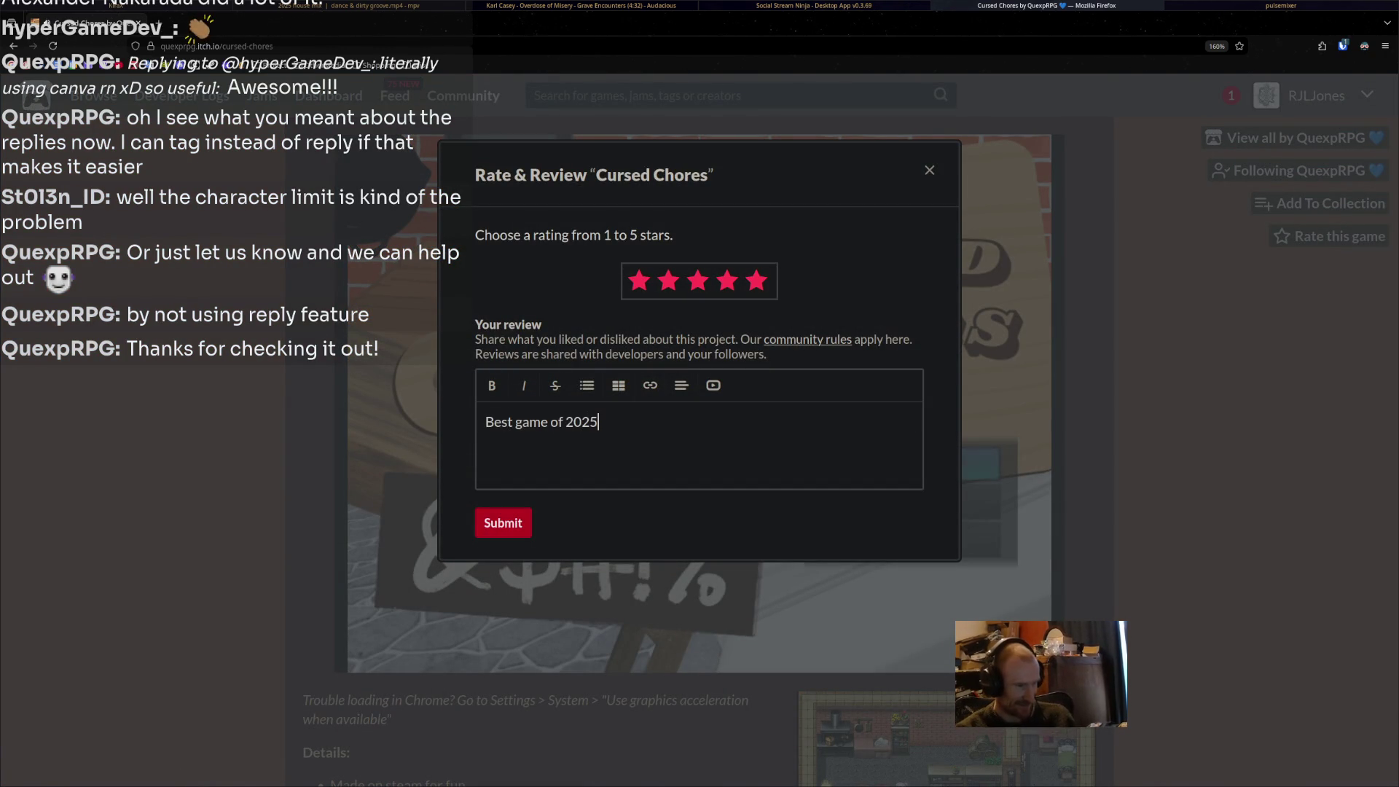
click(503, 522)
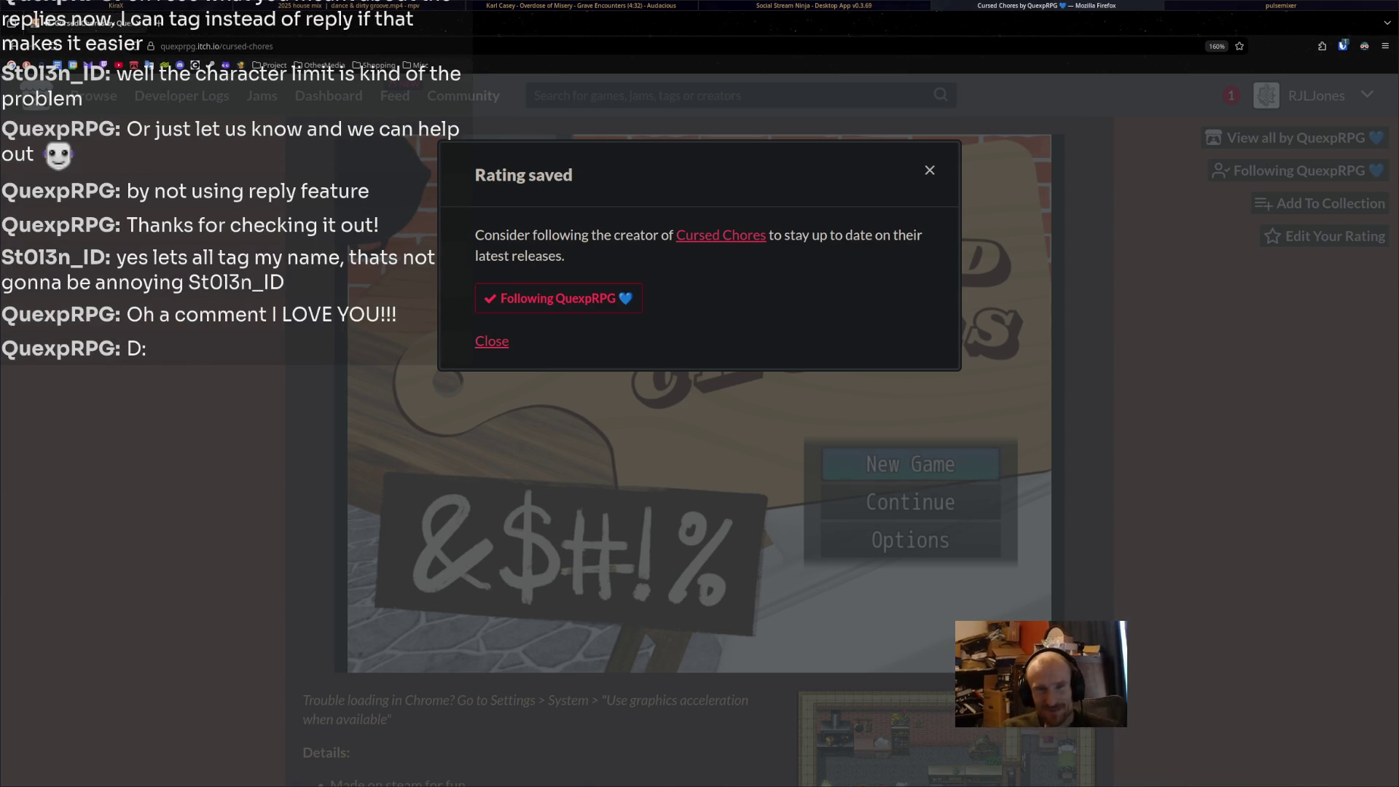
key(Escape)
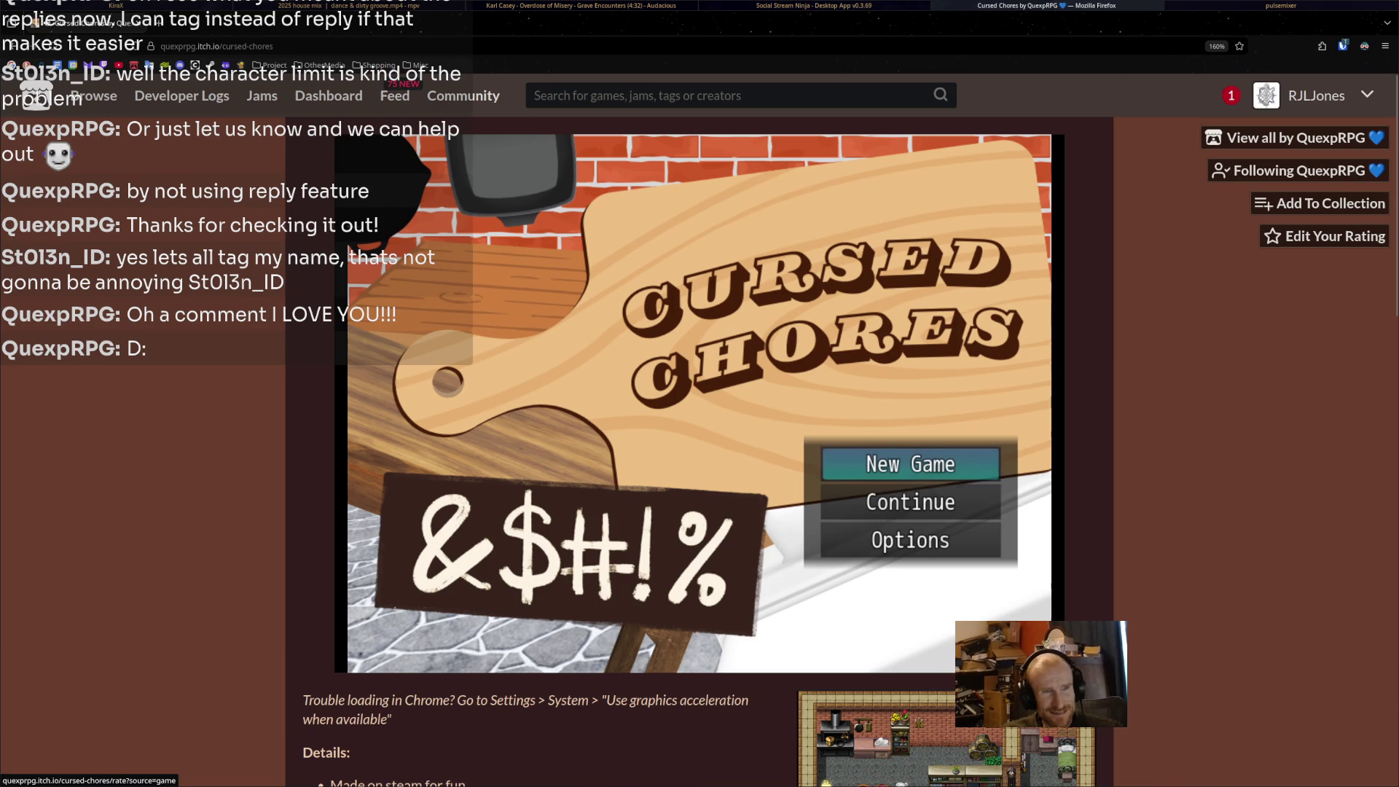
key(alt+Tab)
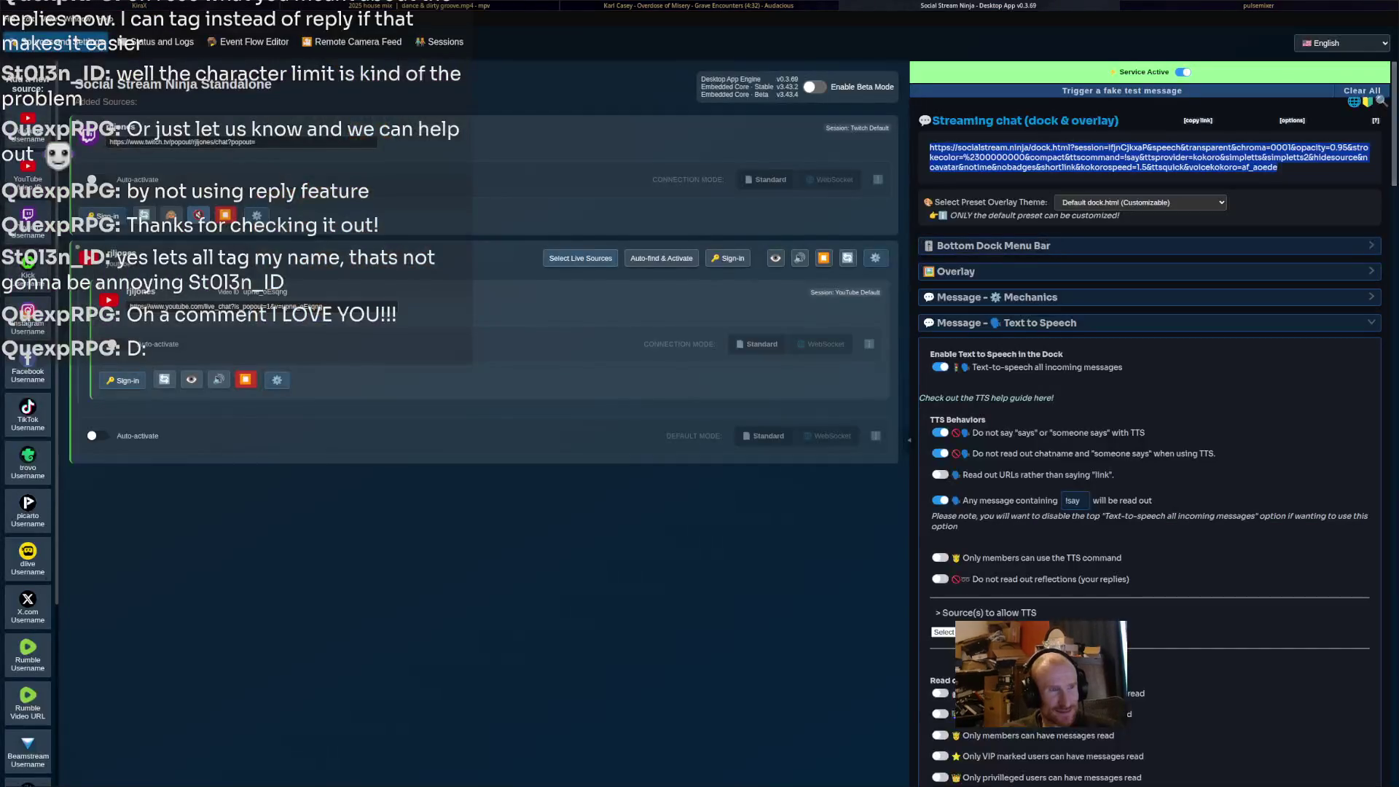
Look over the Text to Speech settings and select the chat dock URL.
scroll(1150, 423, down, 9)
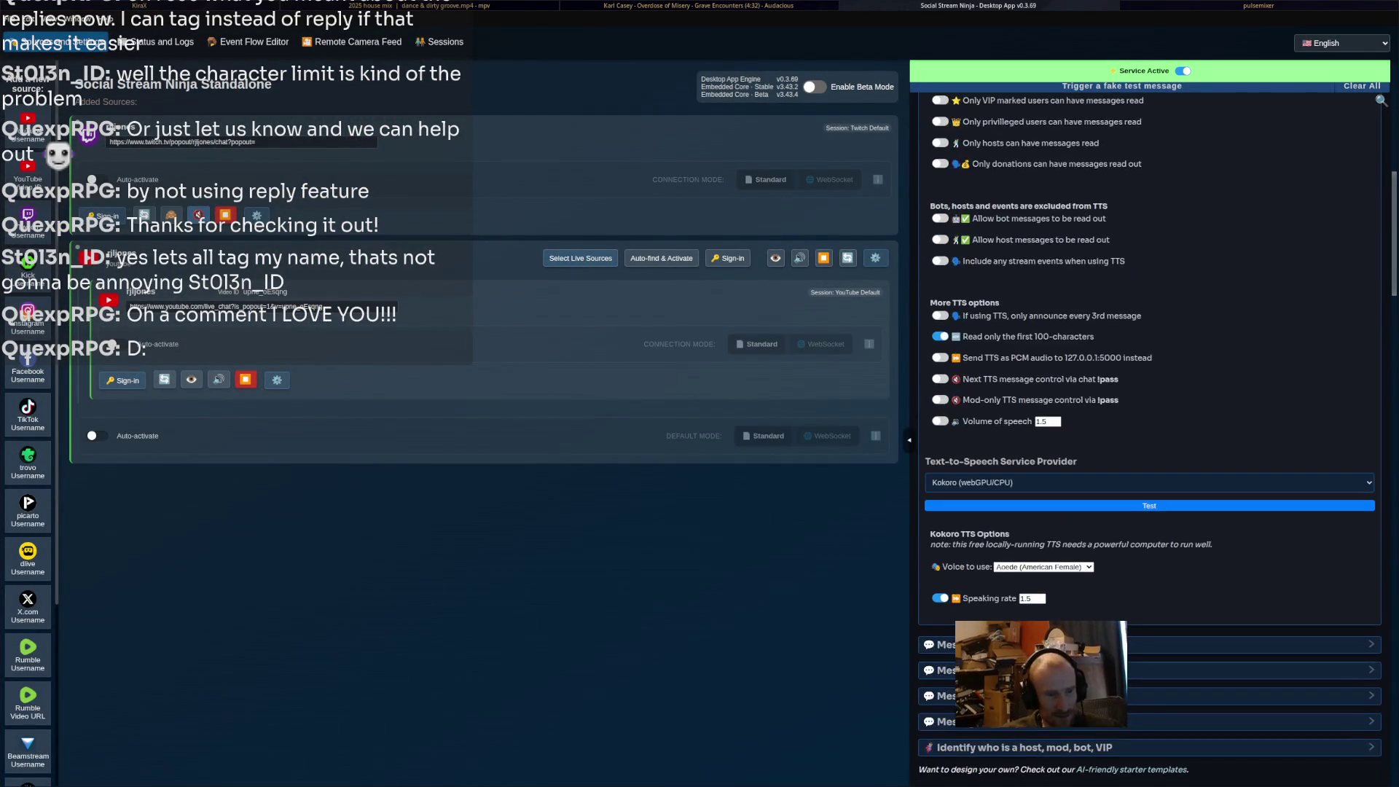
scroll(1150, 445, down, 1)
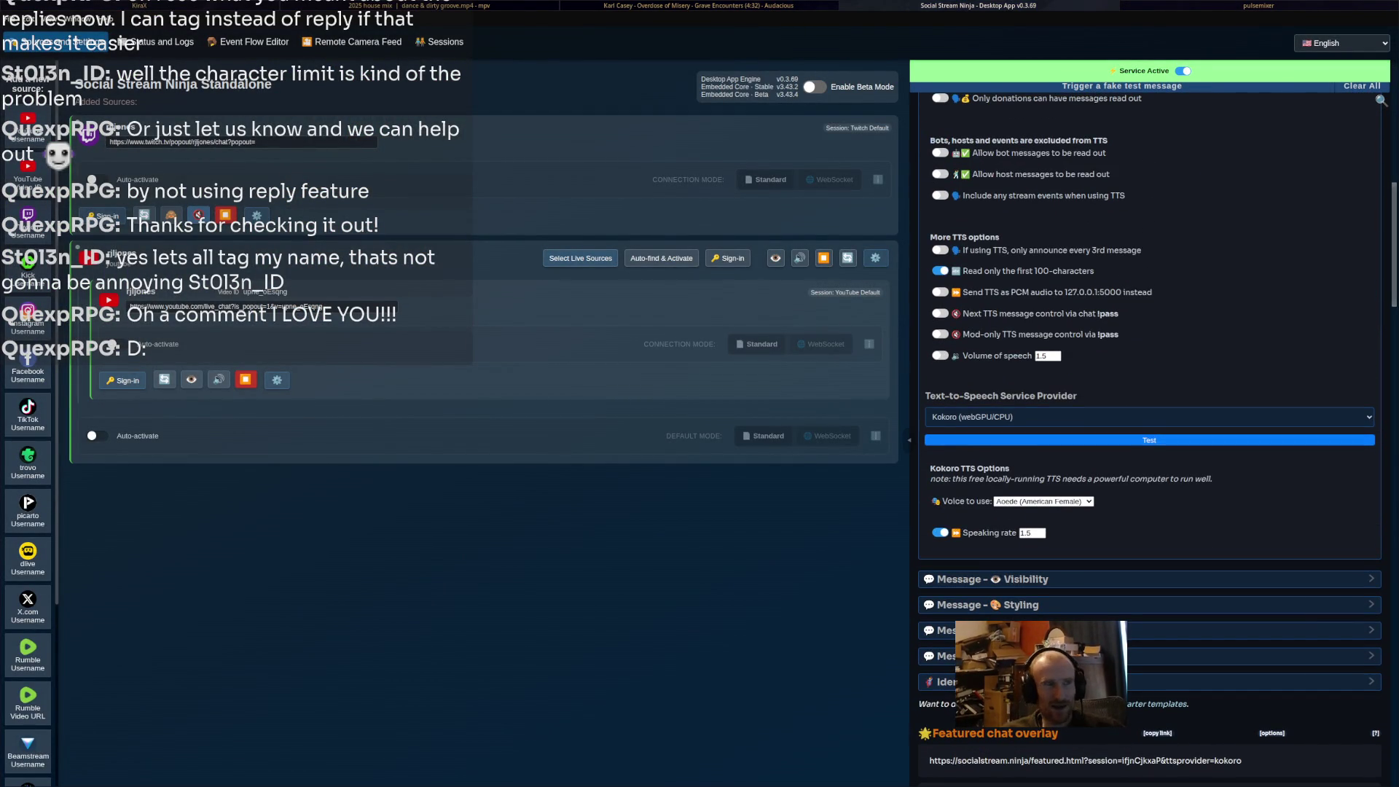
scroll(1150, 438, up, 10)
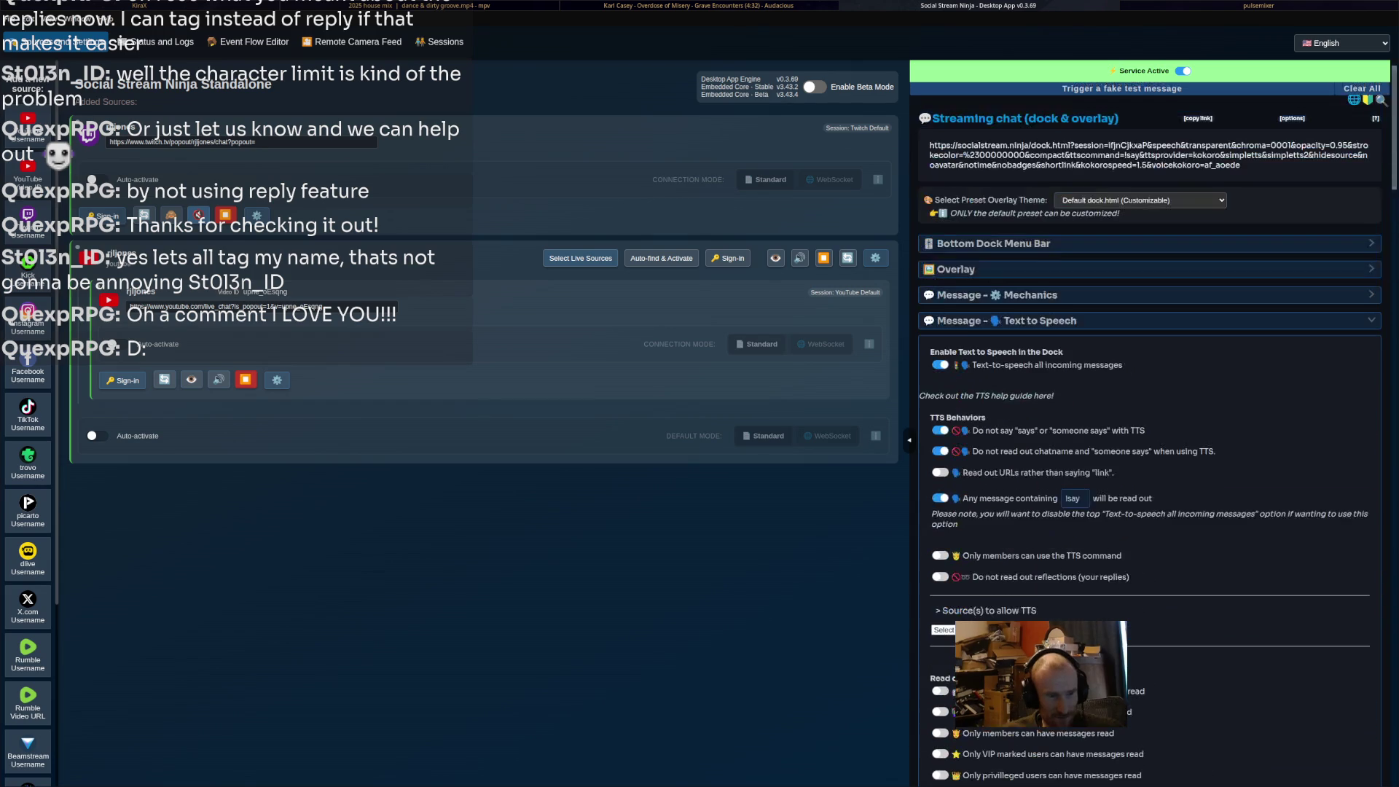
click(1149, 157)
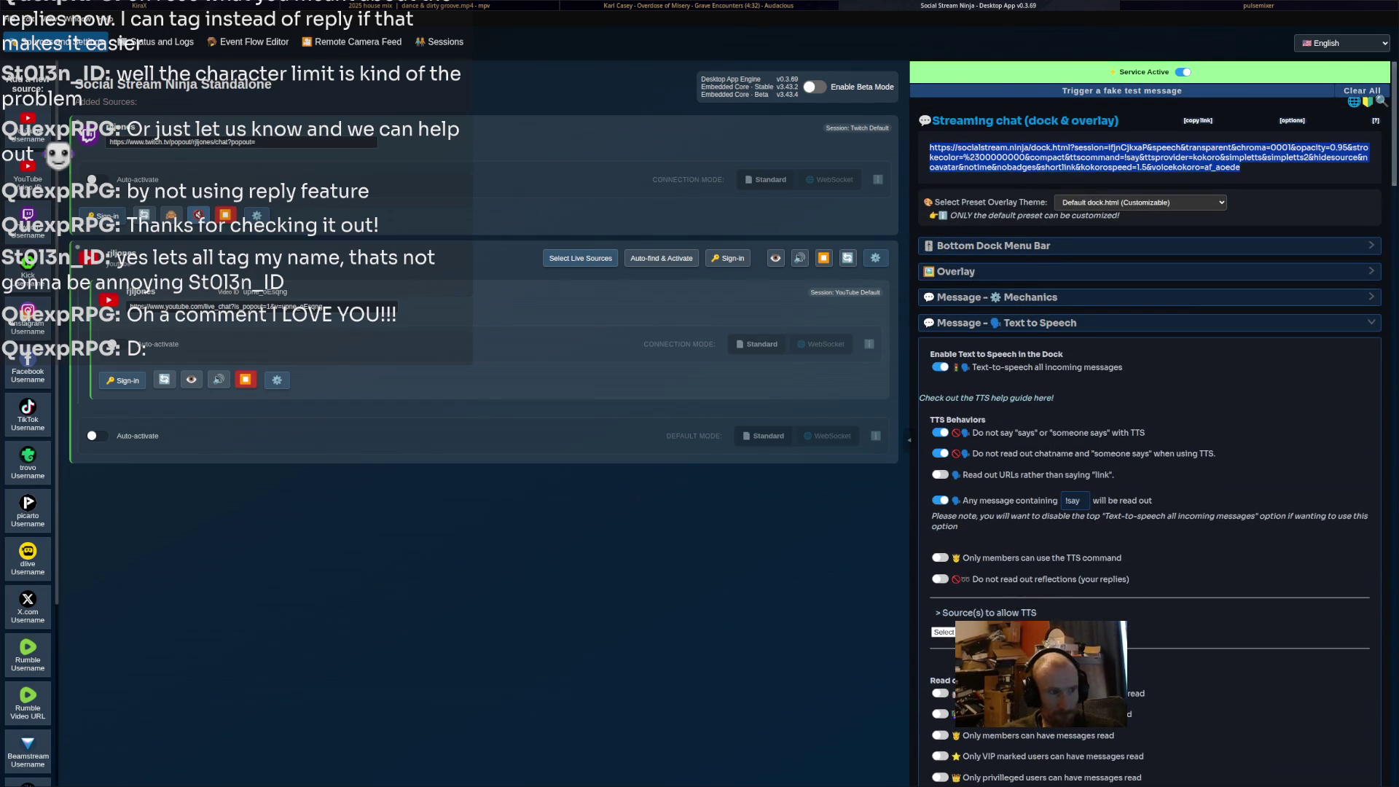
Cycle through the open windows back to the Blender dragon rig.
key(alt+Tab)
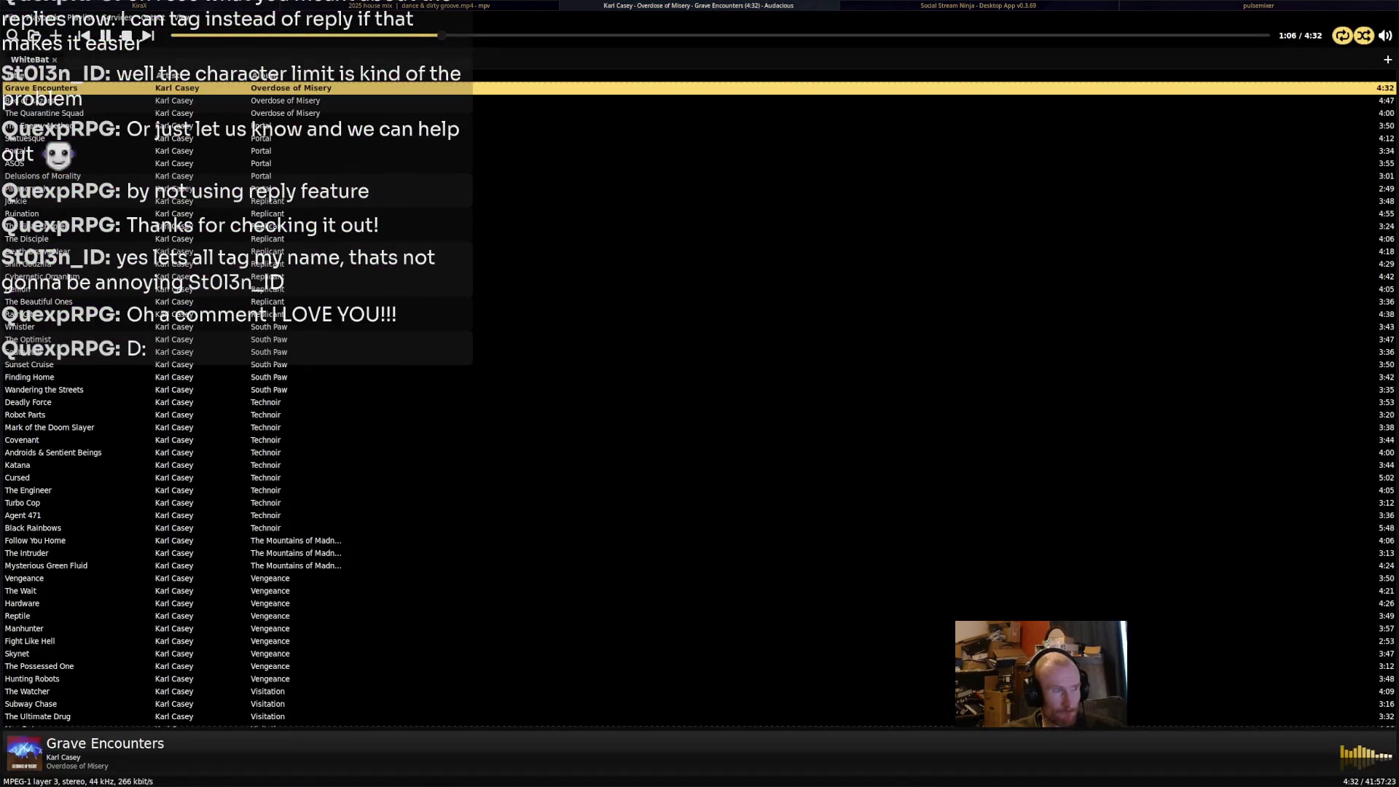
key(alt+Tab)
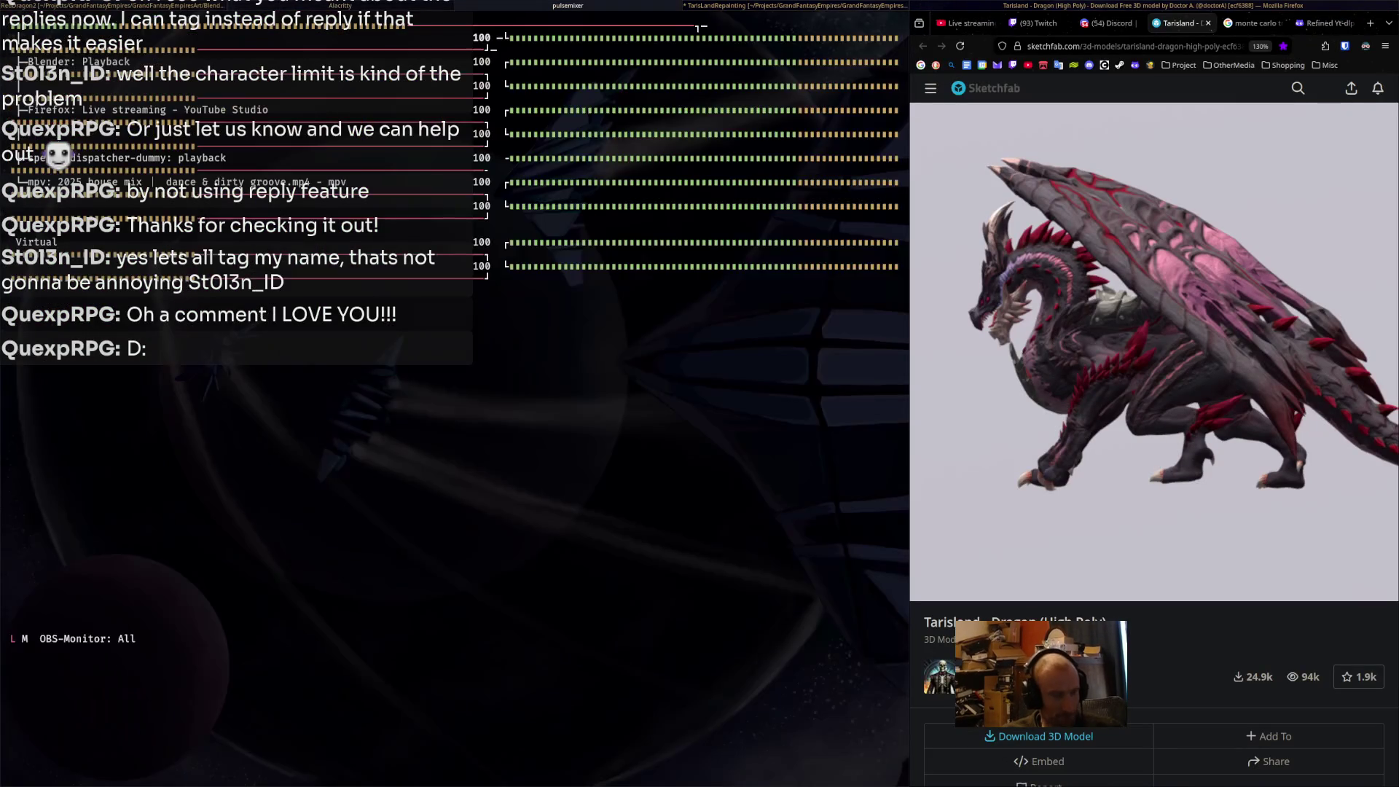
key(alt+Tab)
key(alt+Tab)
key(alt+Tab)
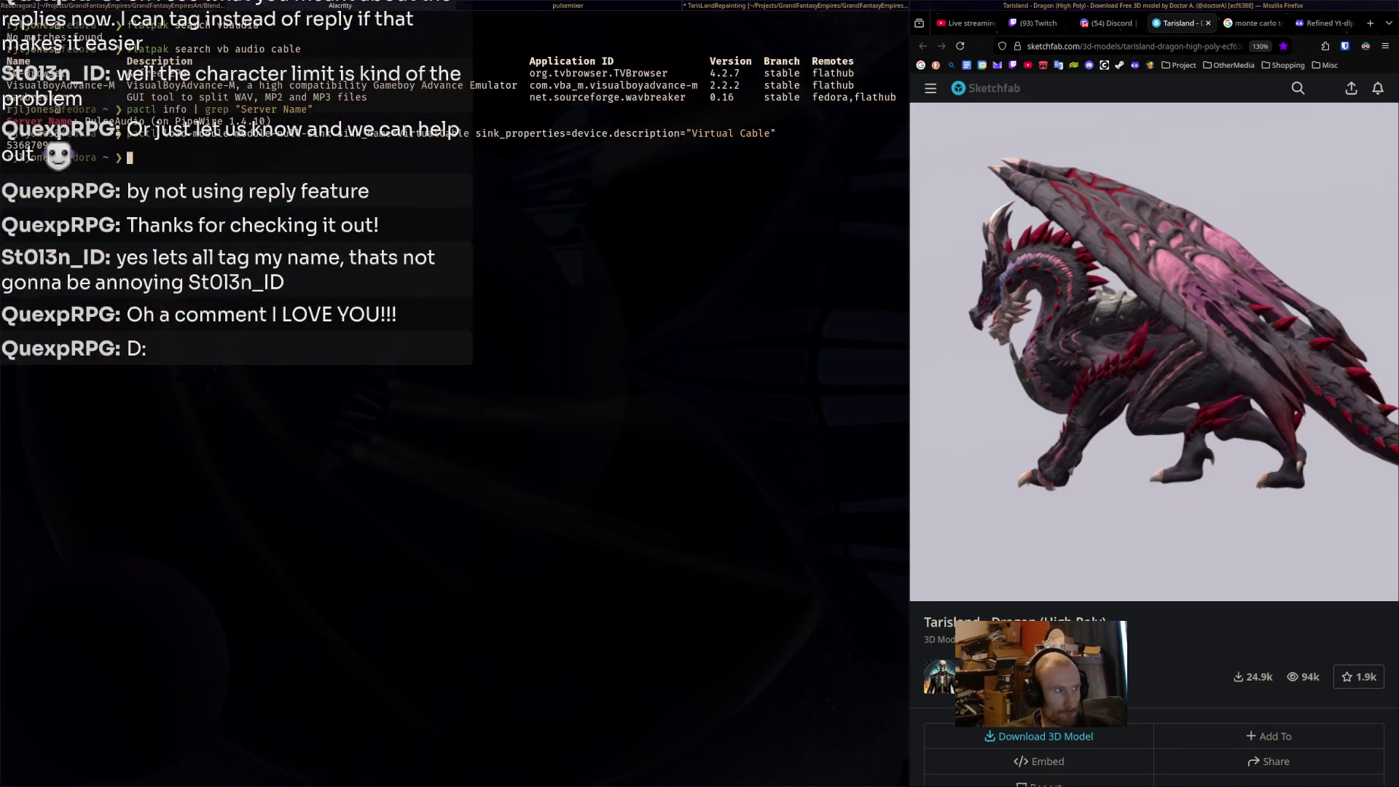
key(alt+Tab)
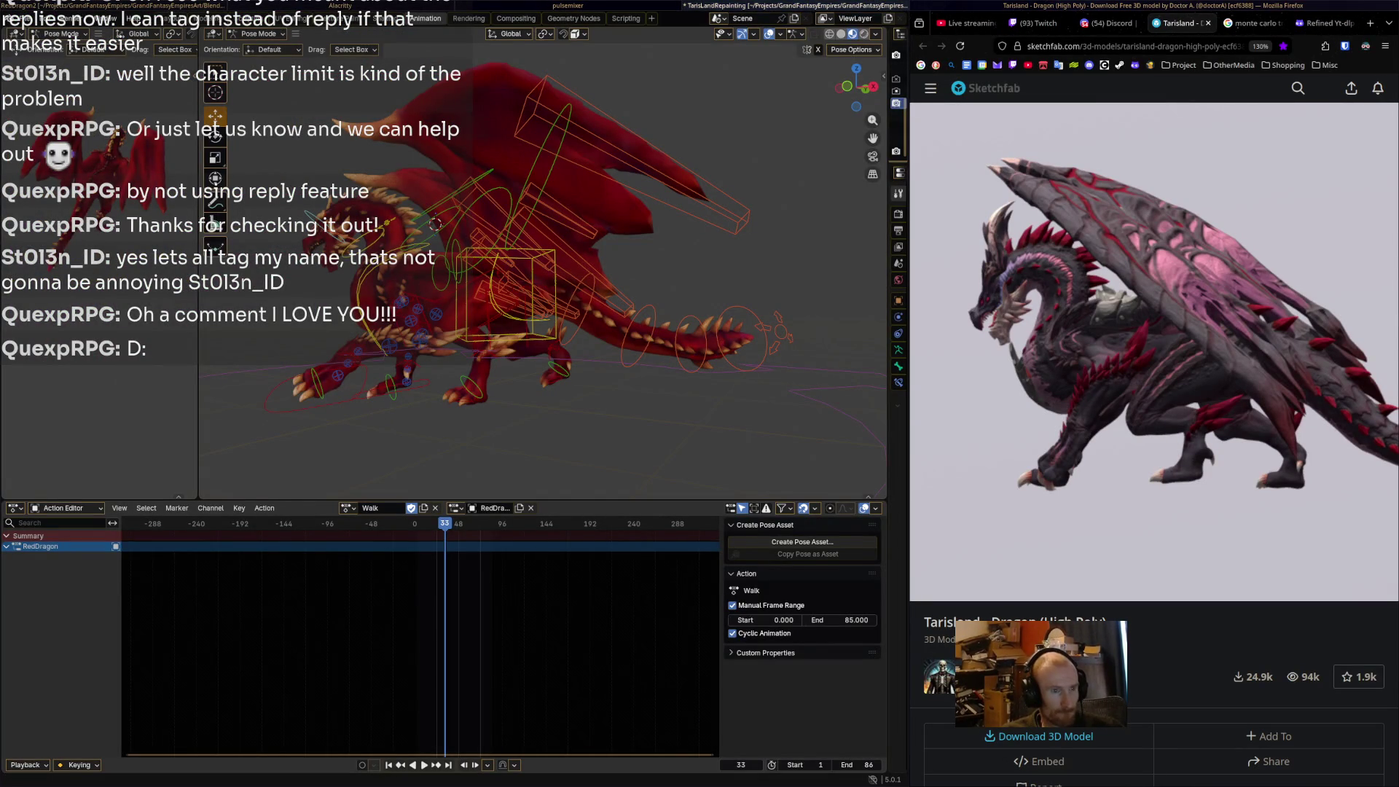
Bring up Blender's Walk action with foot_ik.L keys and switch Firefox to Discord.
key(alt+Tab)
key(alt+Tab)
key(alt+Tab)
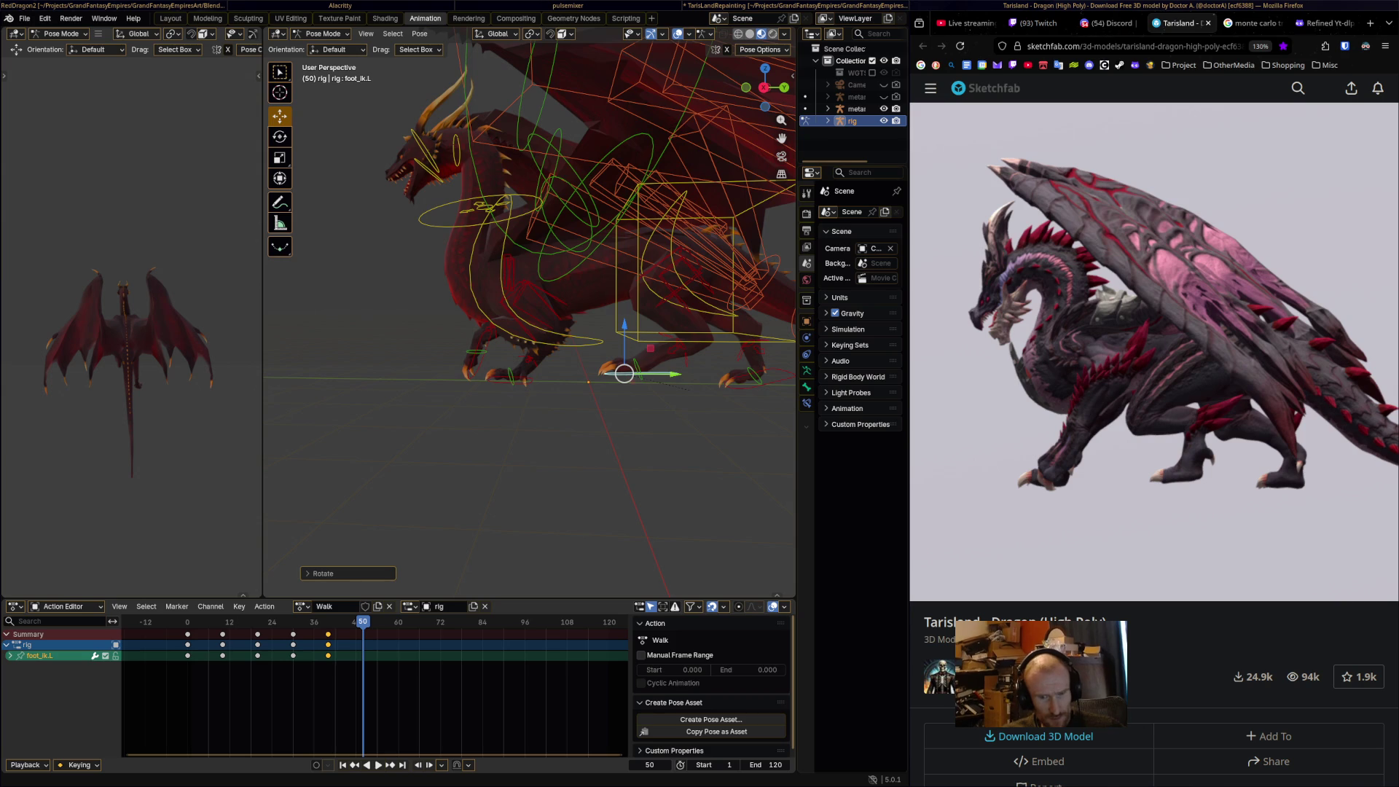
key(ctrl+shift+Tab)
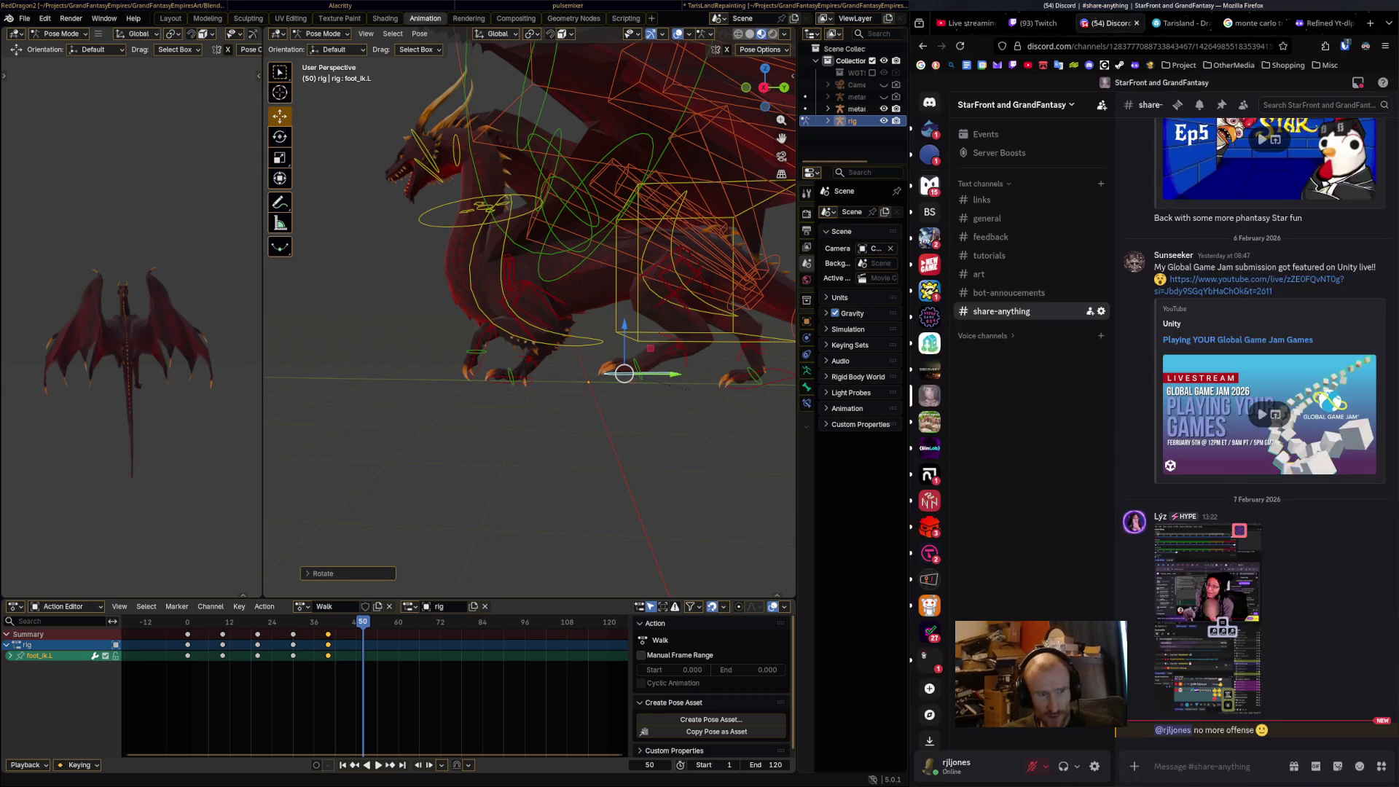
In Twitch chat, send a /shoutout command with the creator's username.
key(ctrl+shift+Tab)
text(/sho)
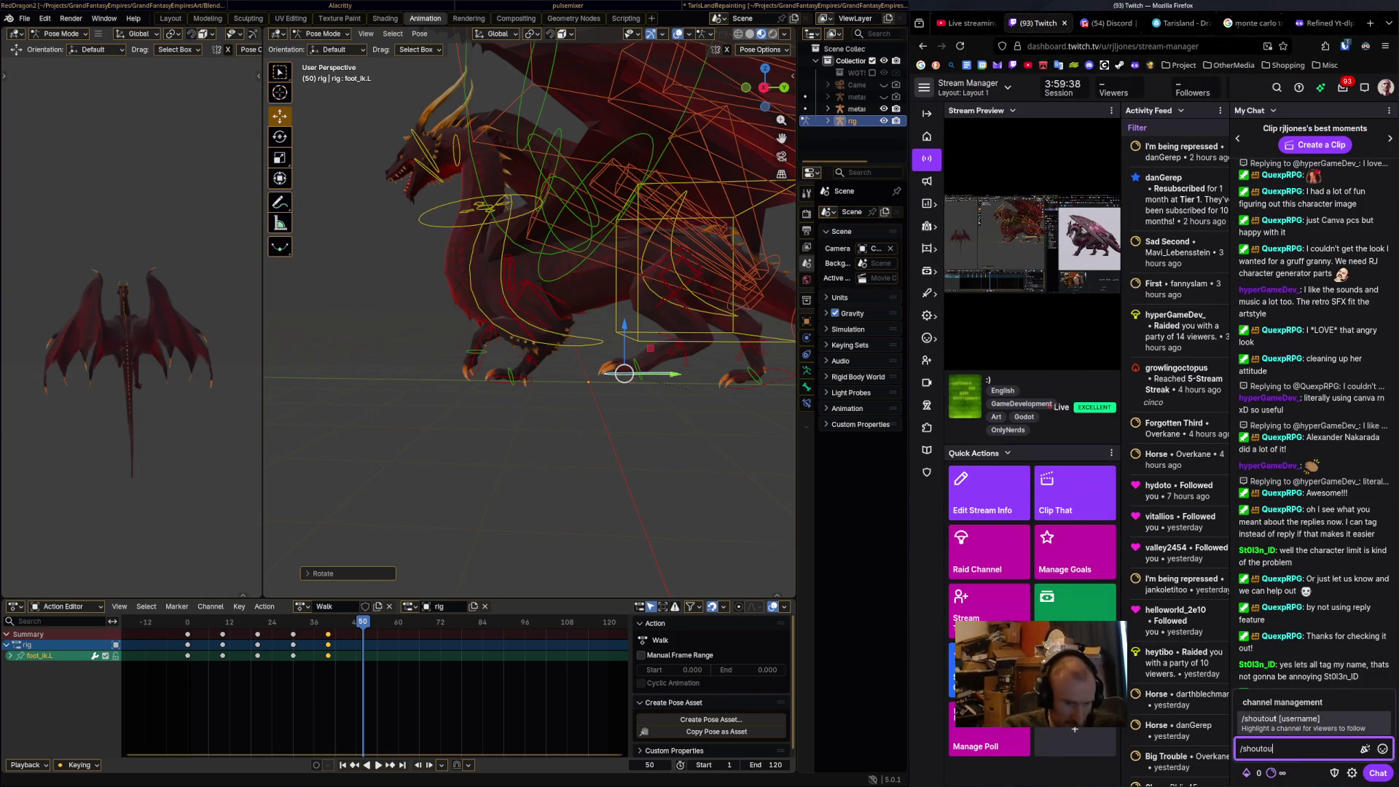
key(Tab)
text(Qu)
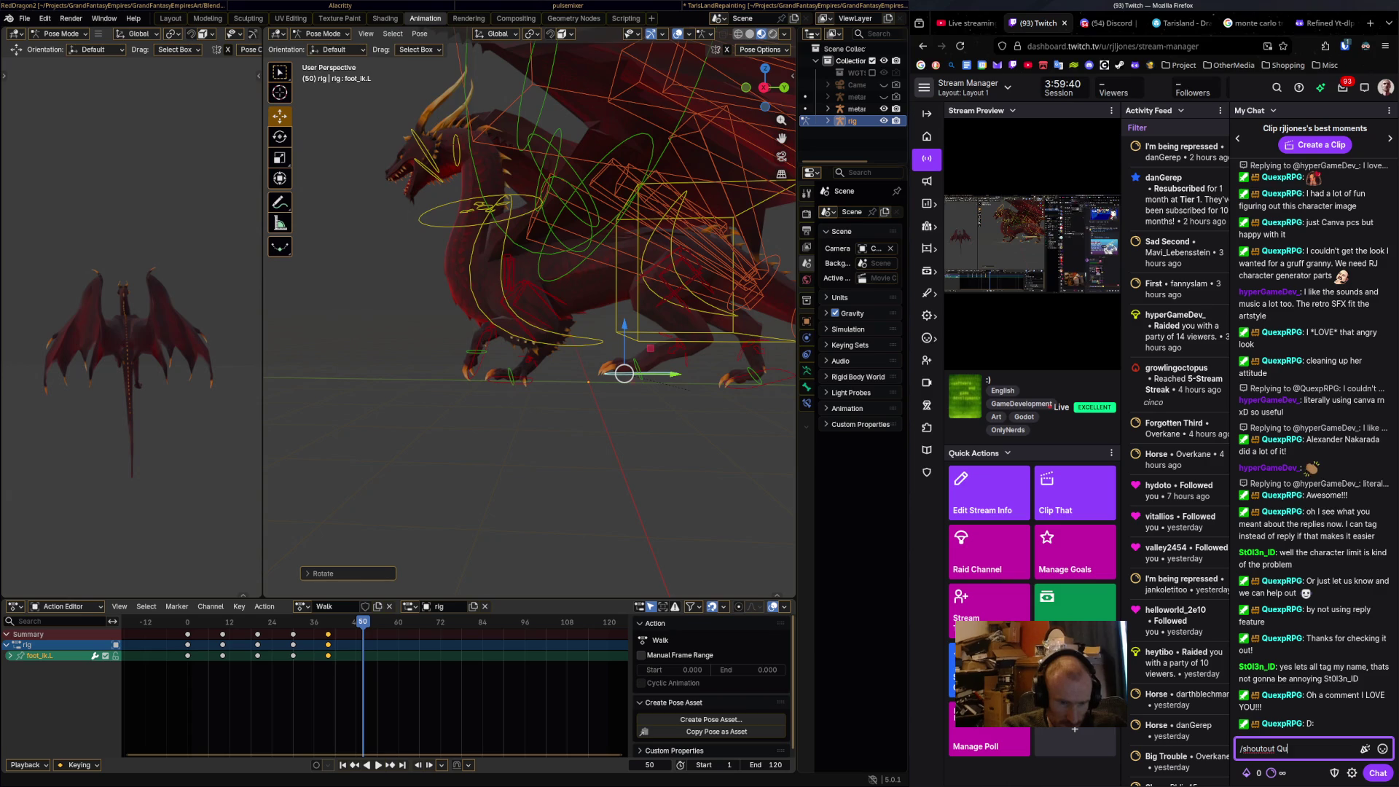
text(exp)
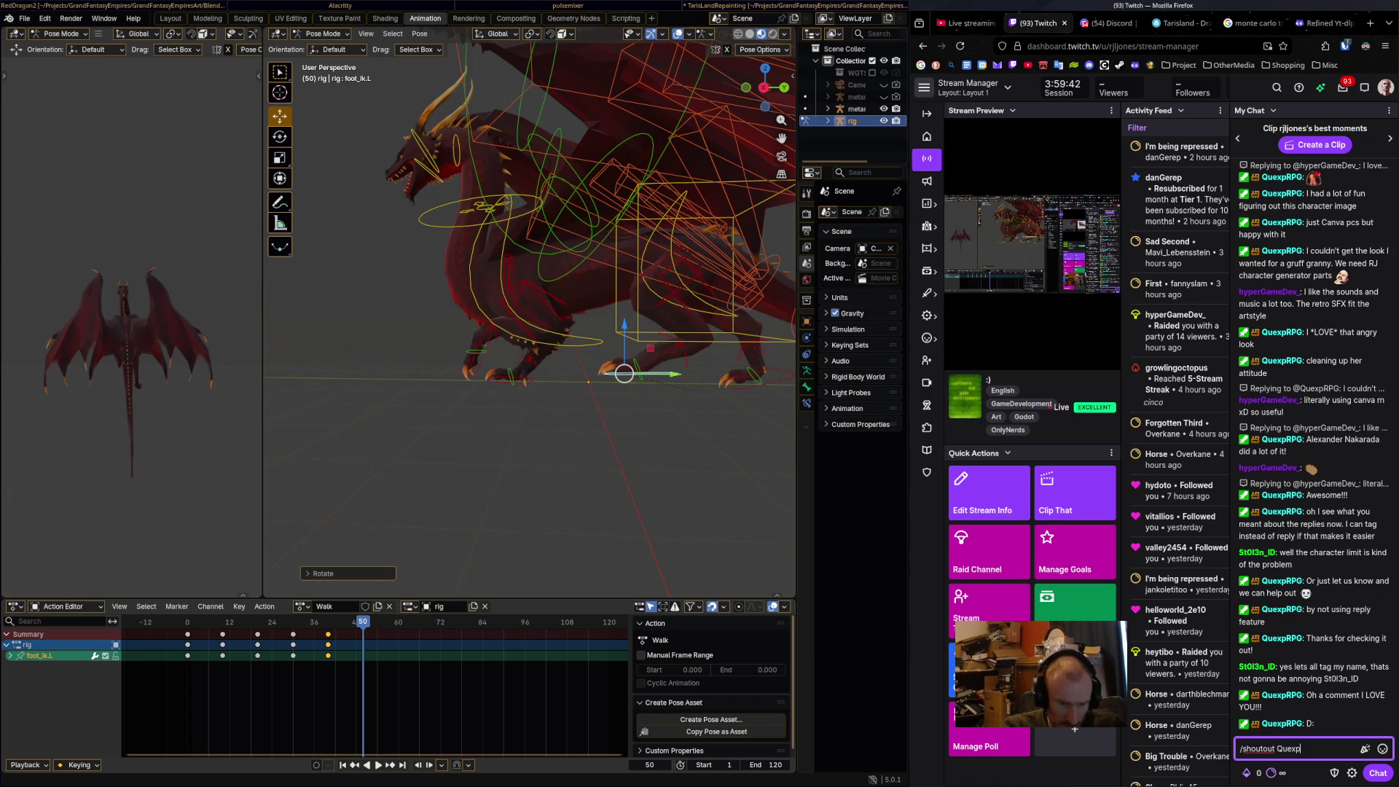
text(RP)
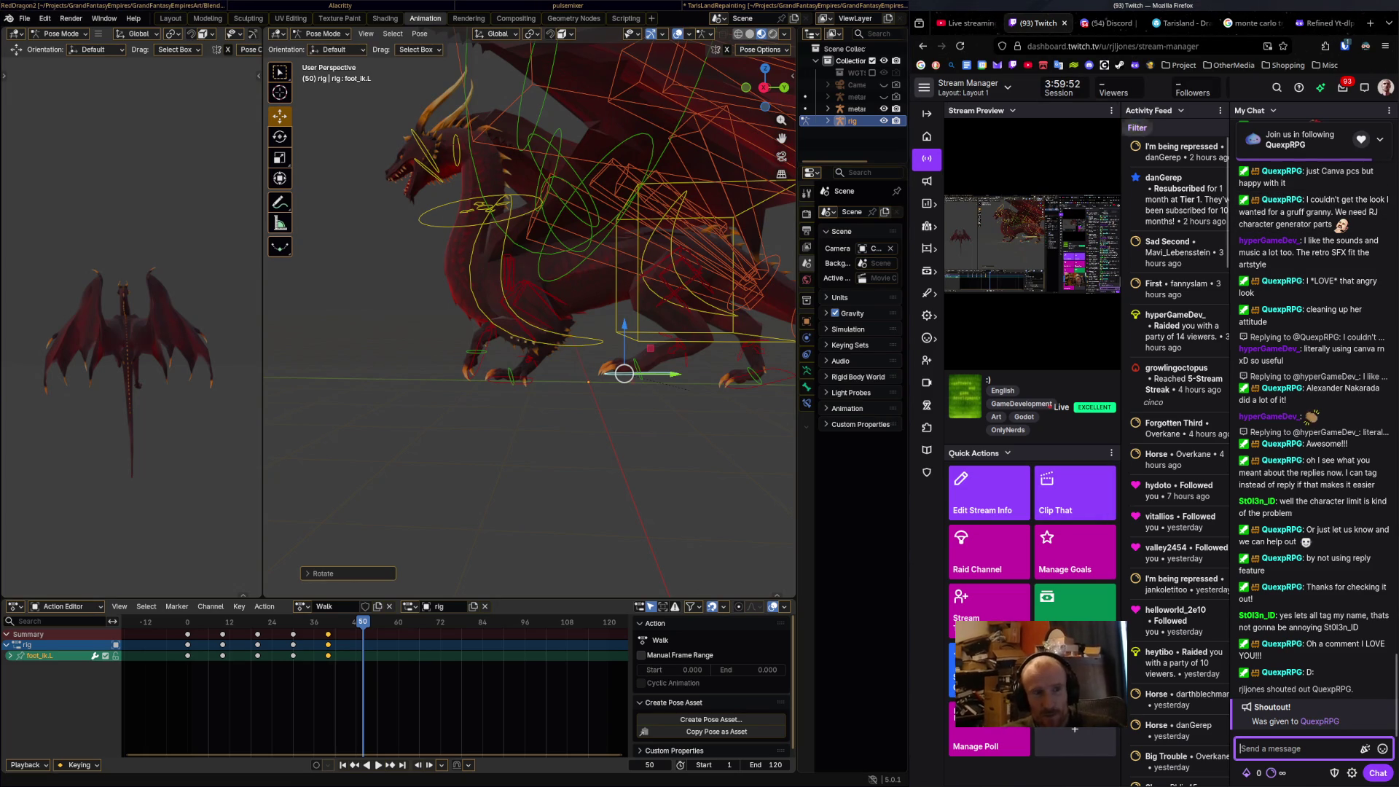
Move through the YouTube Studio and Discord tabs to the Sketchfab dragon reference.
key(ctrl+Page_Up)
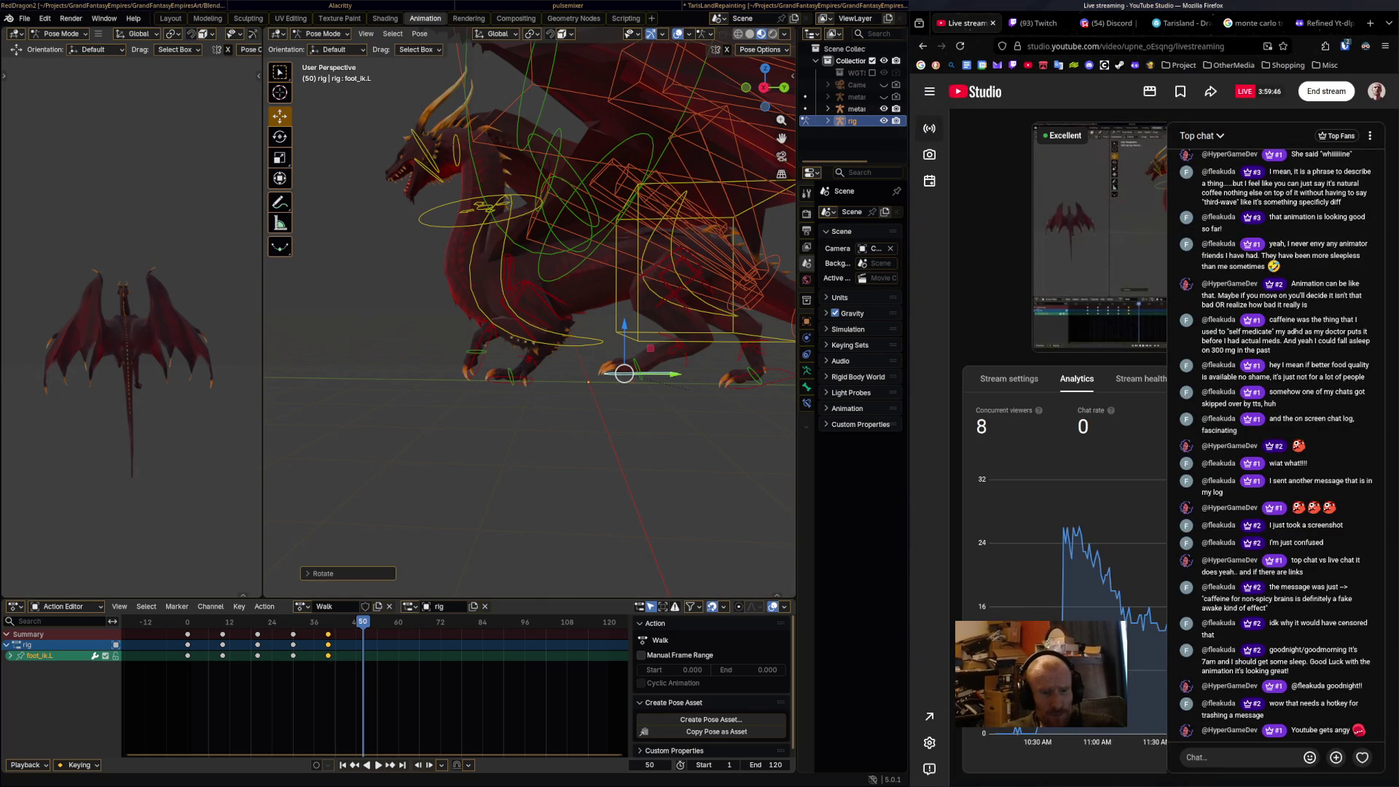
key(ctrl+Page_Down)
key(ctrl+Page_Down)
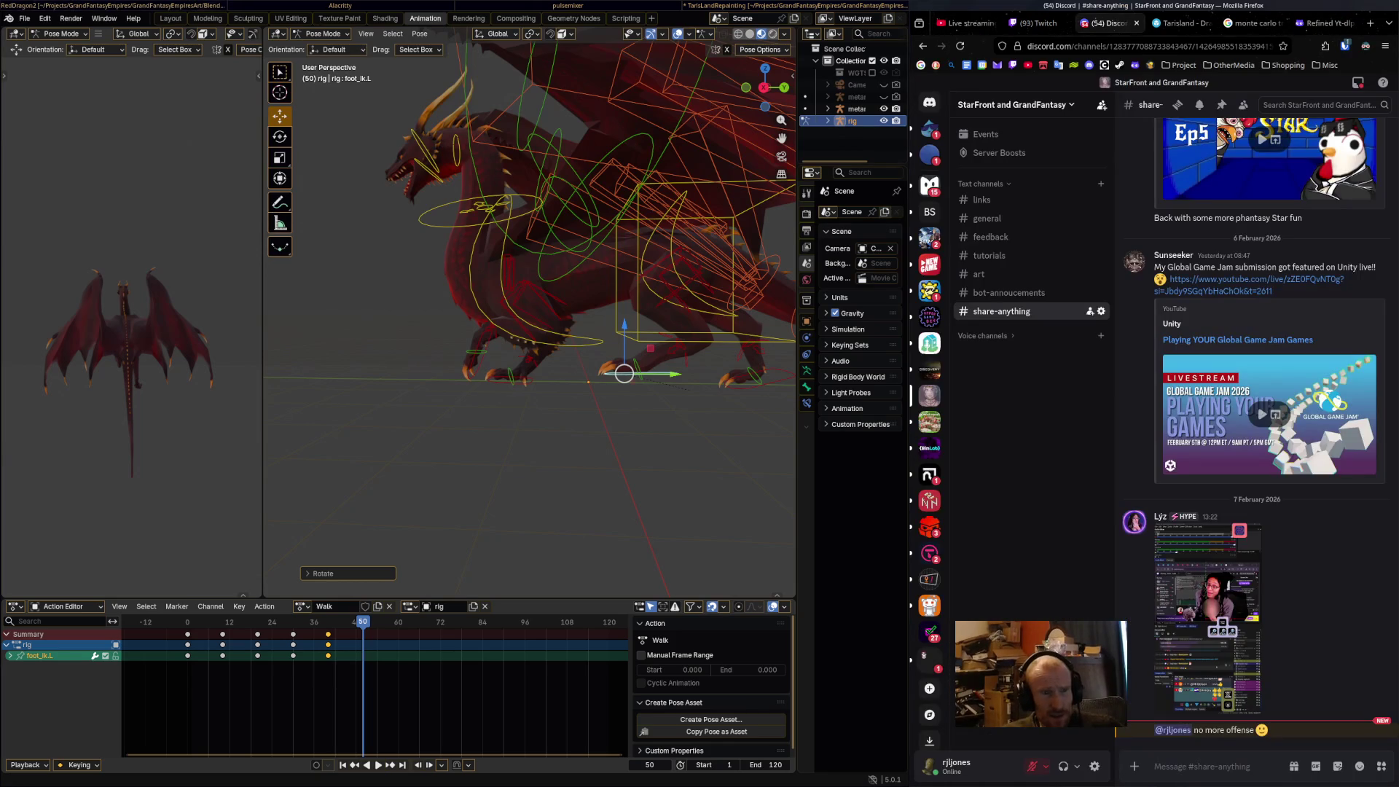
key(ctrl+Page_Down)
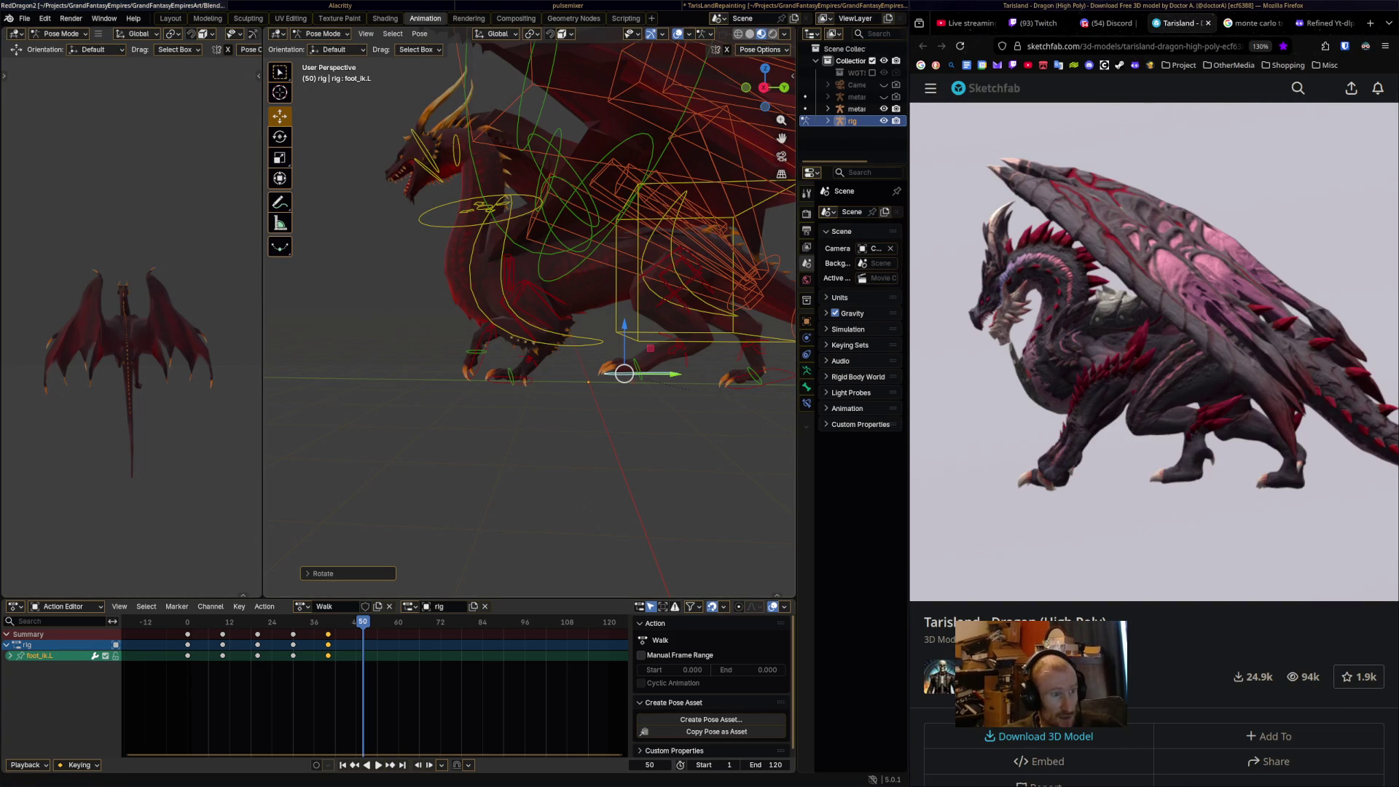
Return to the Blender and reference workspace and orbit around the dragon rig.
key(super+Right)
key(super+Right)
key(super+Right)
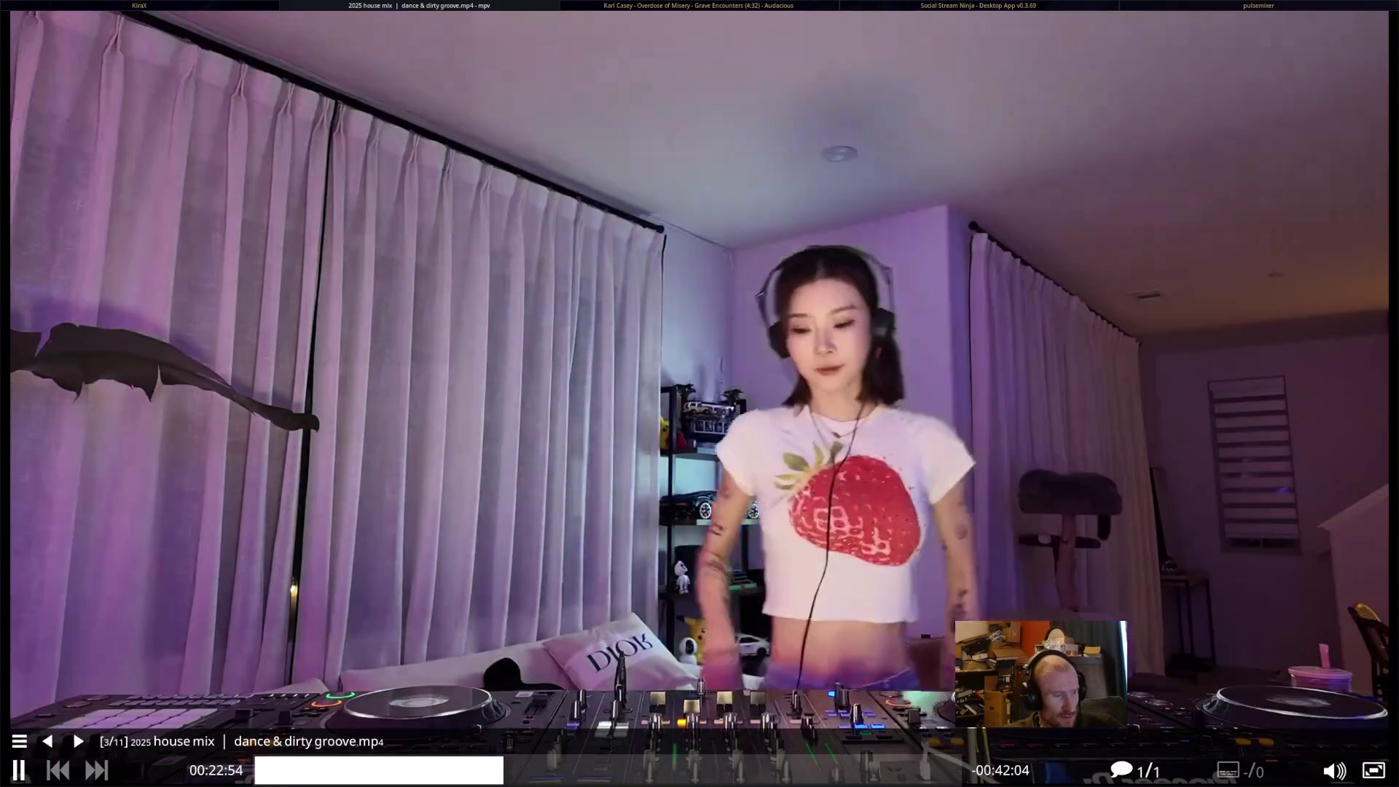
key(super+Left)
scroll(529, 321, down, 5)
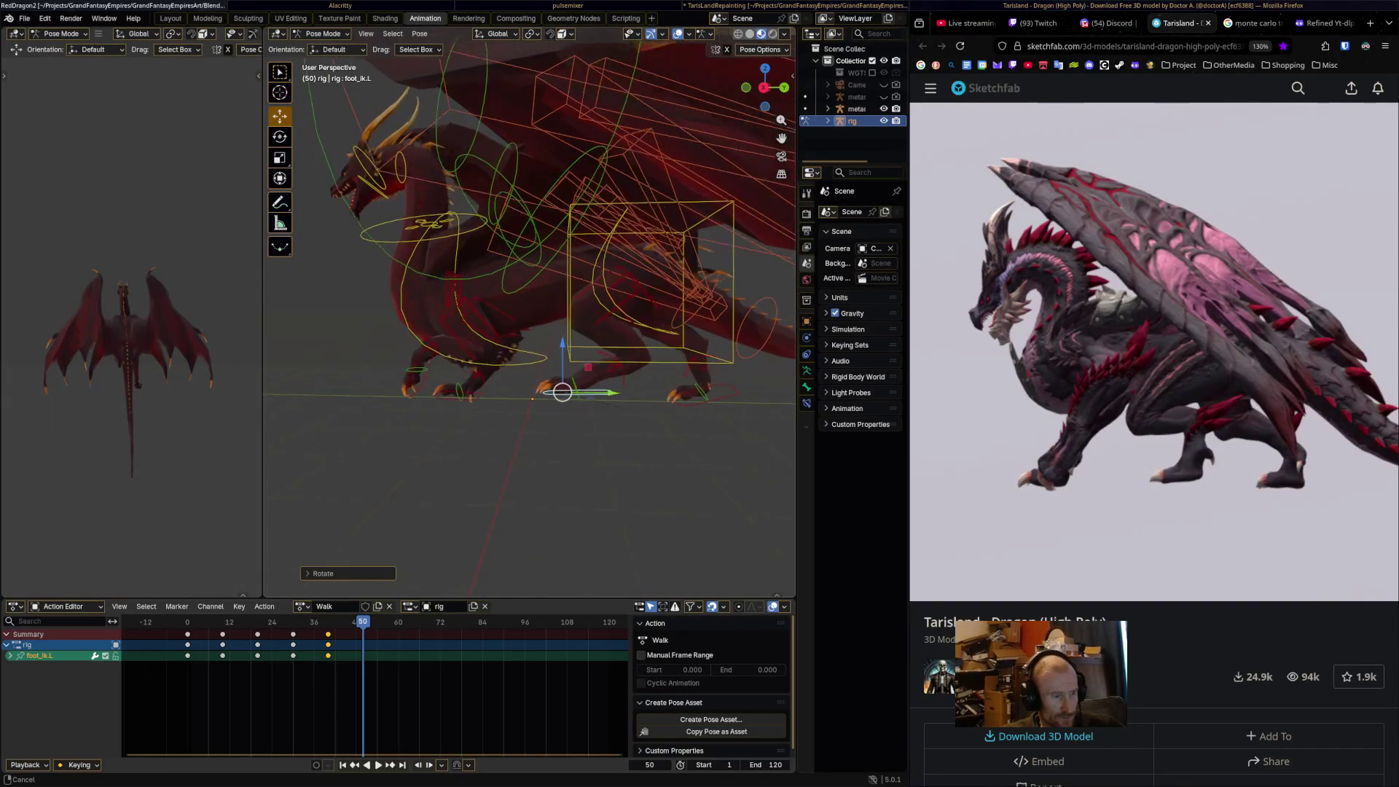
scroll(529, 321, down, 3)
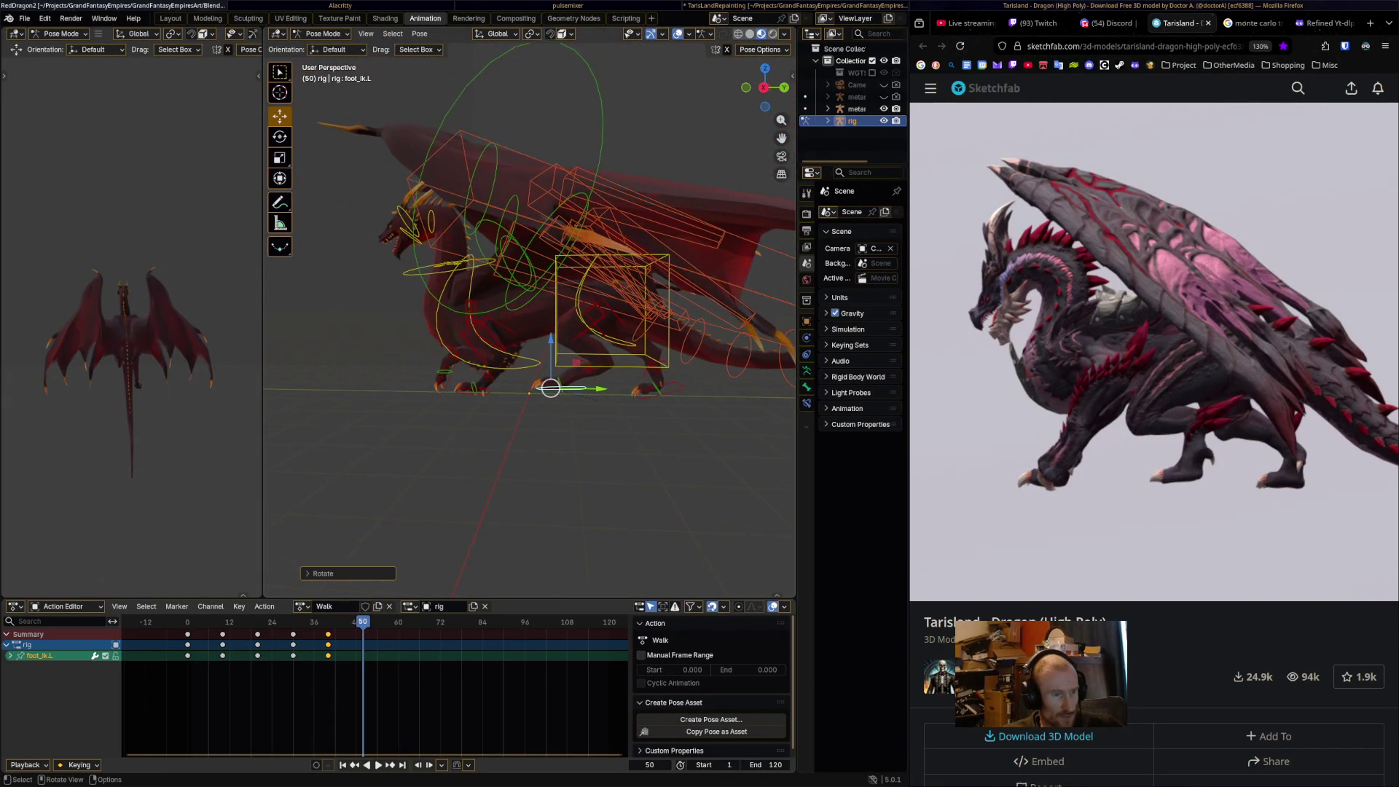
middle_drag(529, 320, 598, 330)
Play the walk animation, then stop playback with the playhead on frame 40.
key(space)
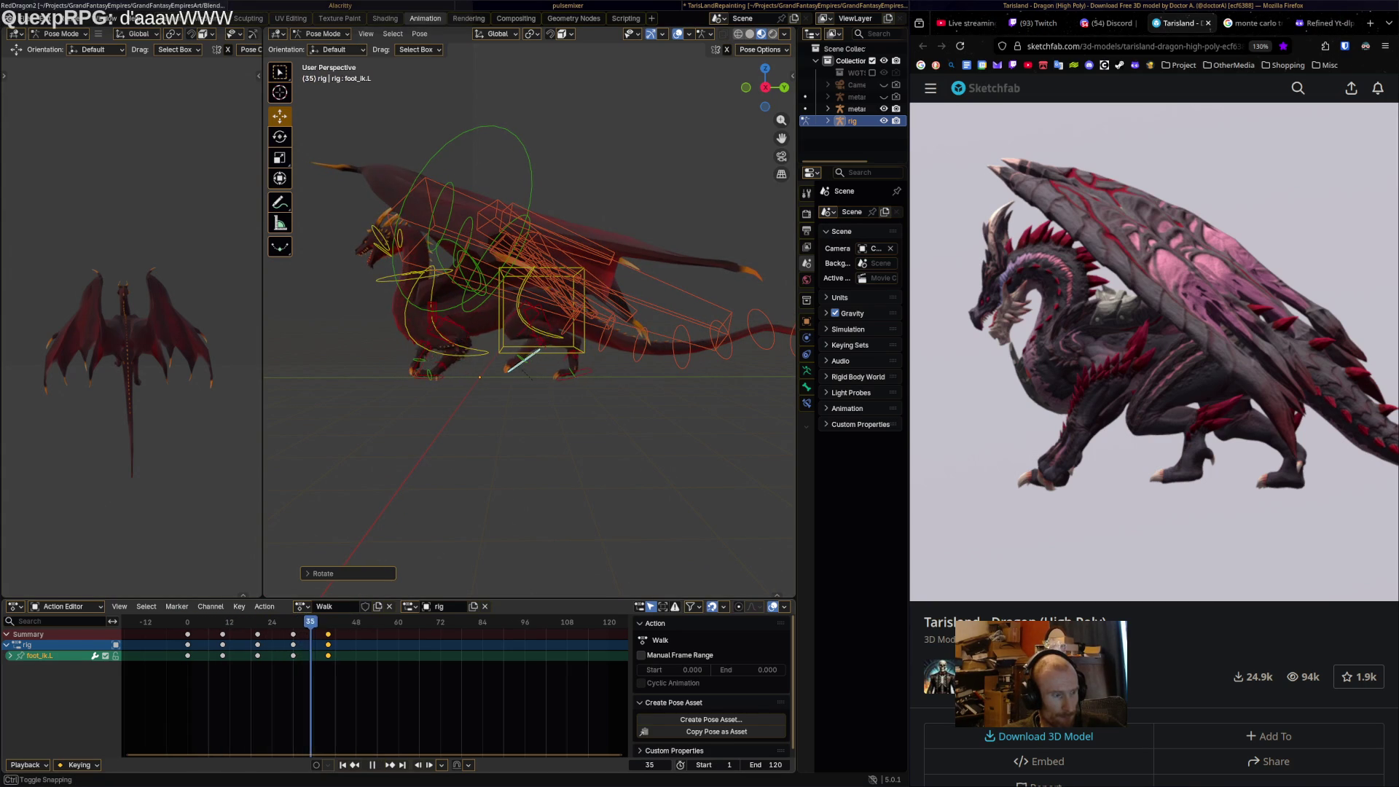
key(space)
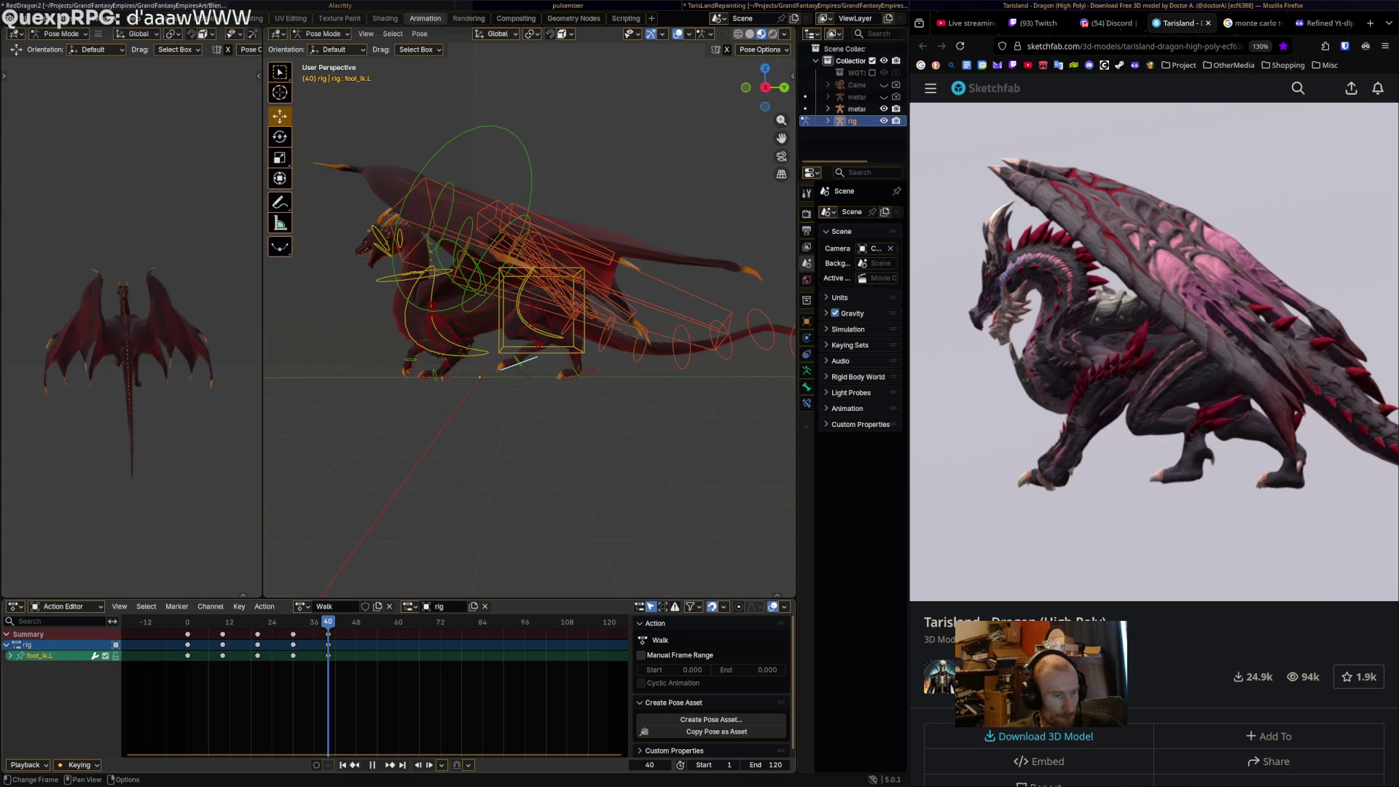
key(Escape)
mouse_move(1152, 349)
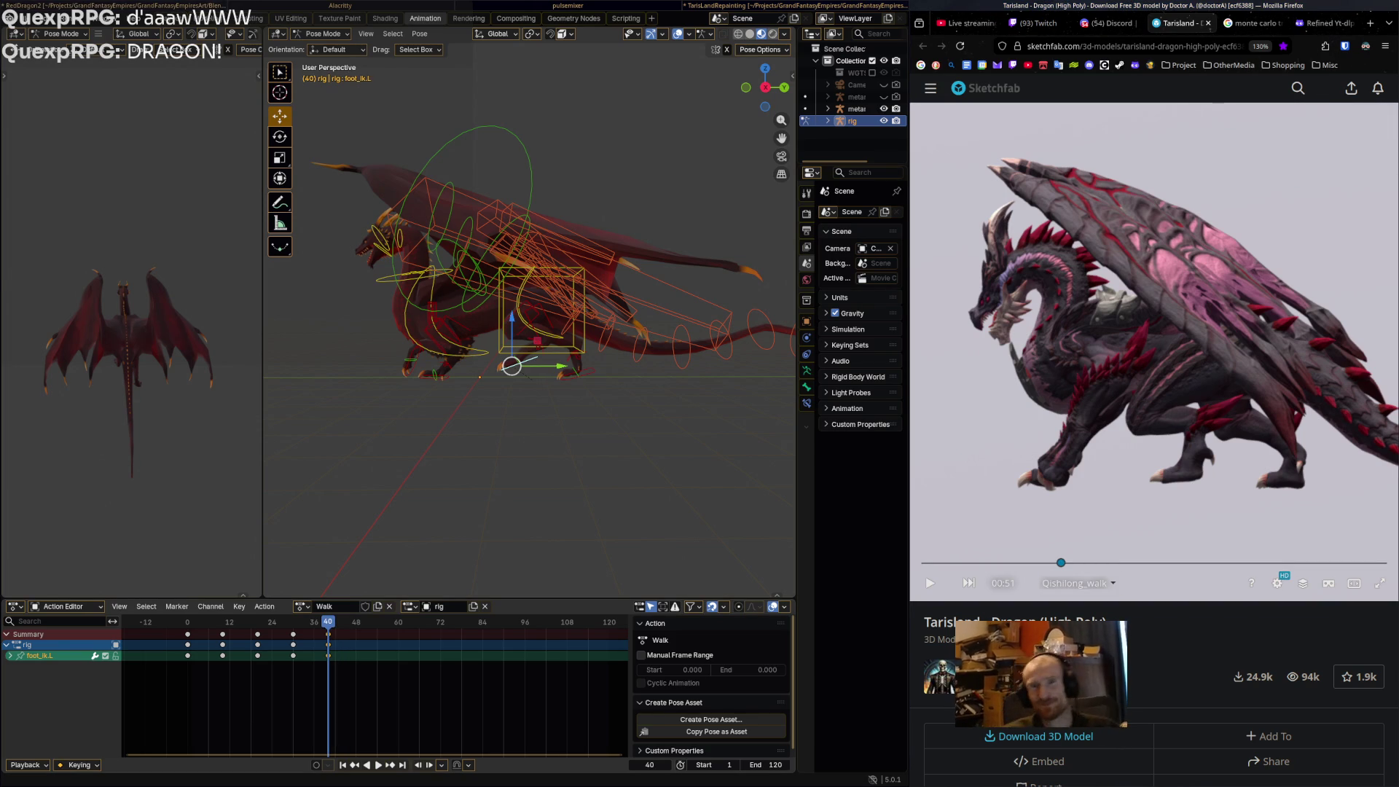
Scrub the Sketchfab walk to the matching pose and step Blender to frame 50.
drag(1060, 563, 1023, 563)
middle_drag(656, 437, 634, 430)
middle_drag(524, 291, 437, 299)
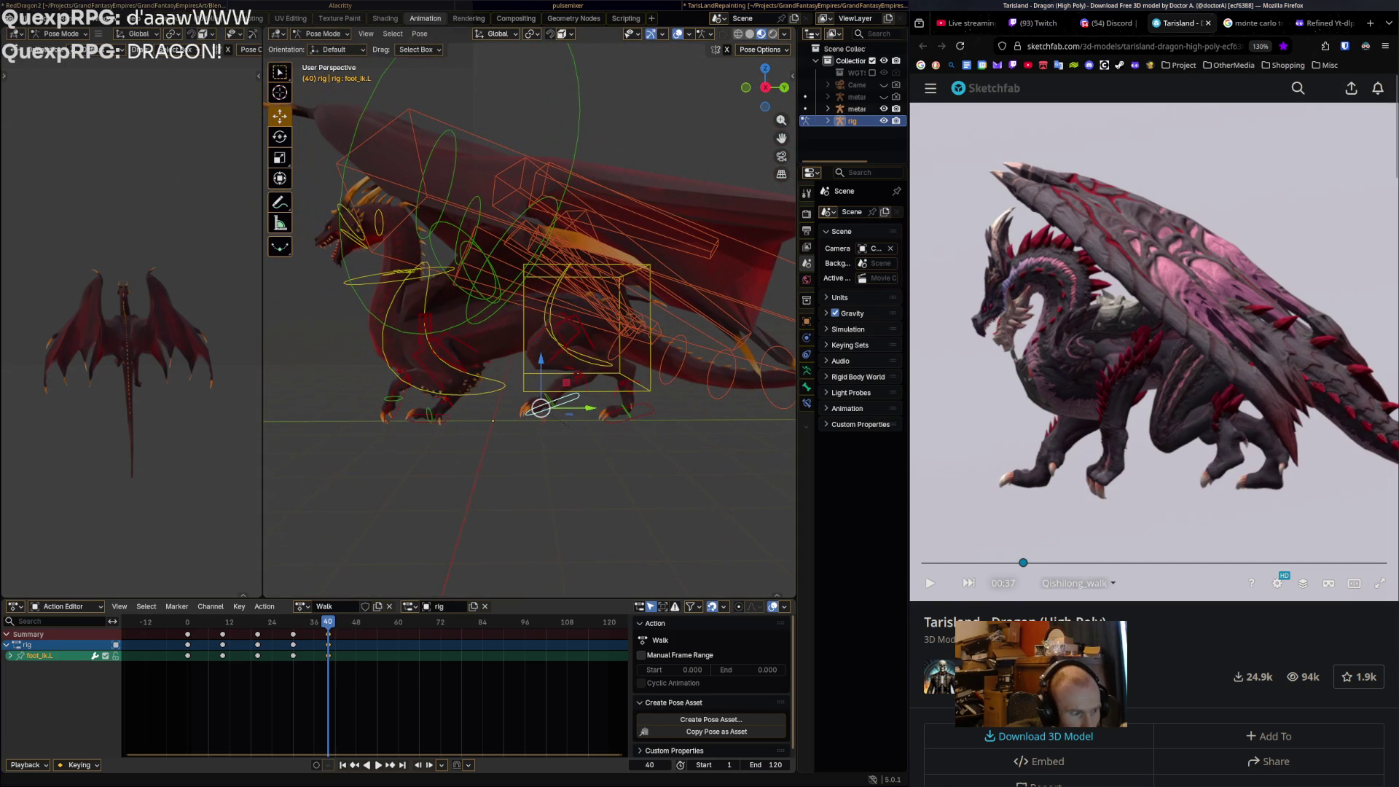
click(1039, 562)
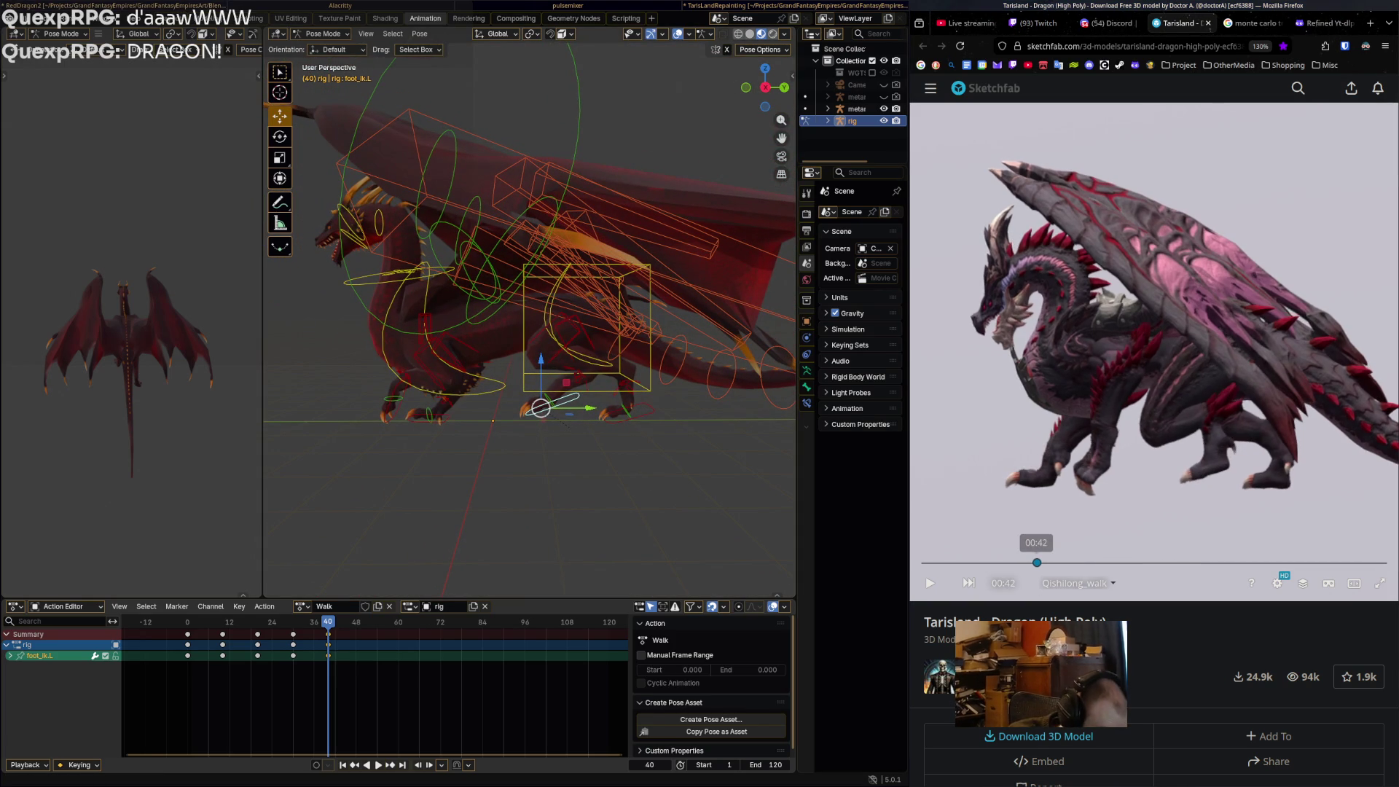
drag(1038, 562, 1063, 563)
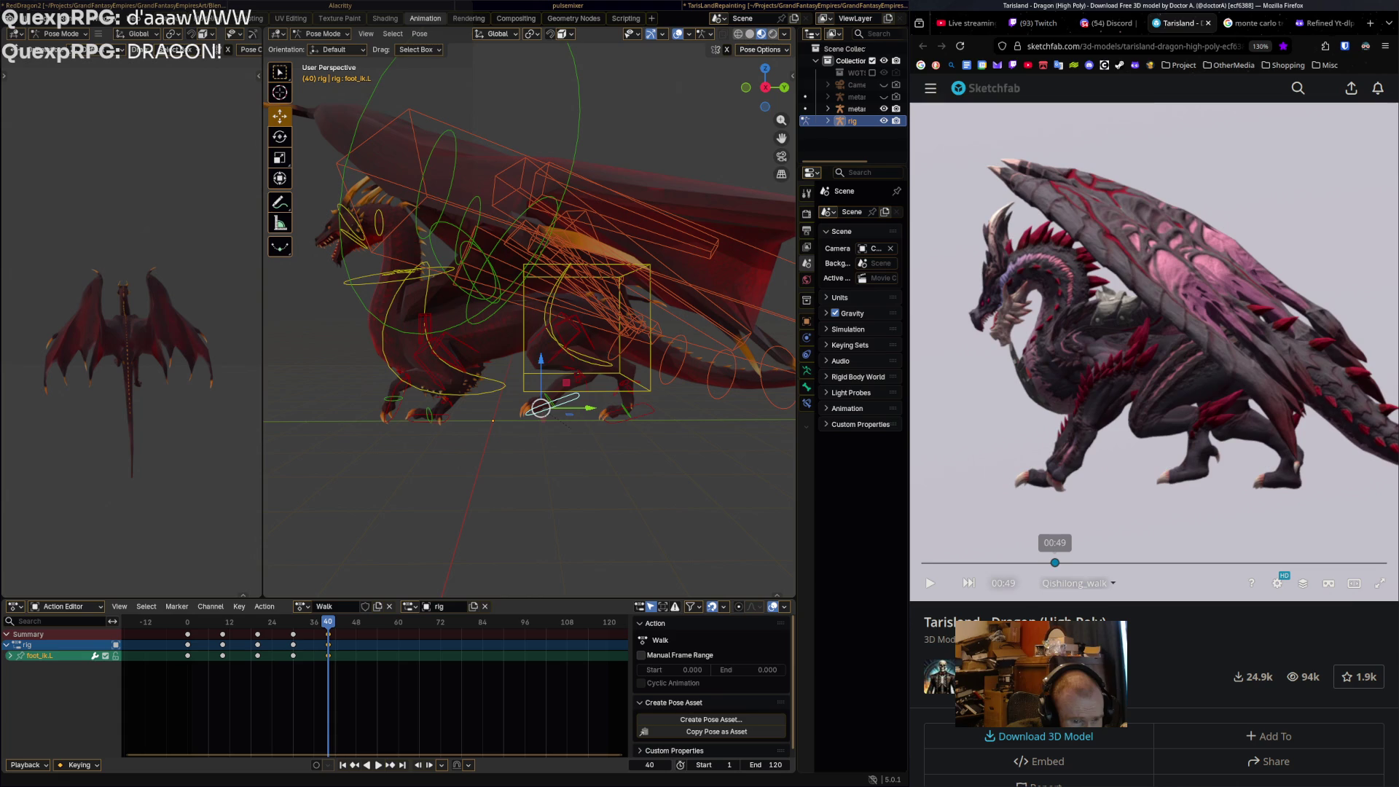
key(Right)
key(Right)
key(Right)
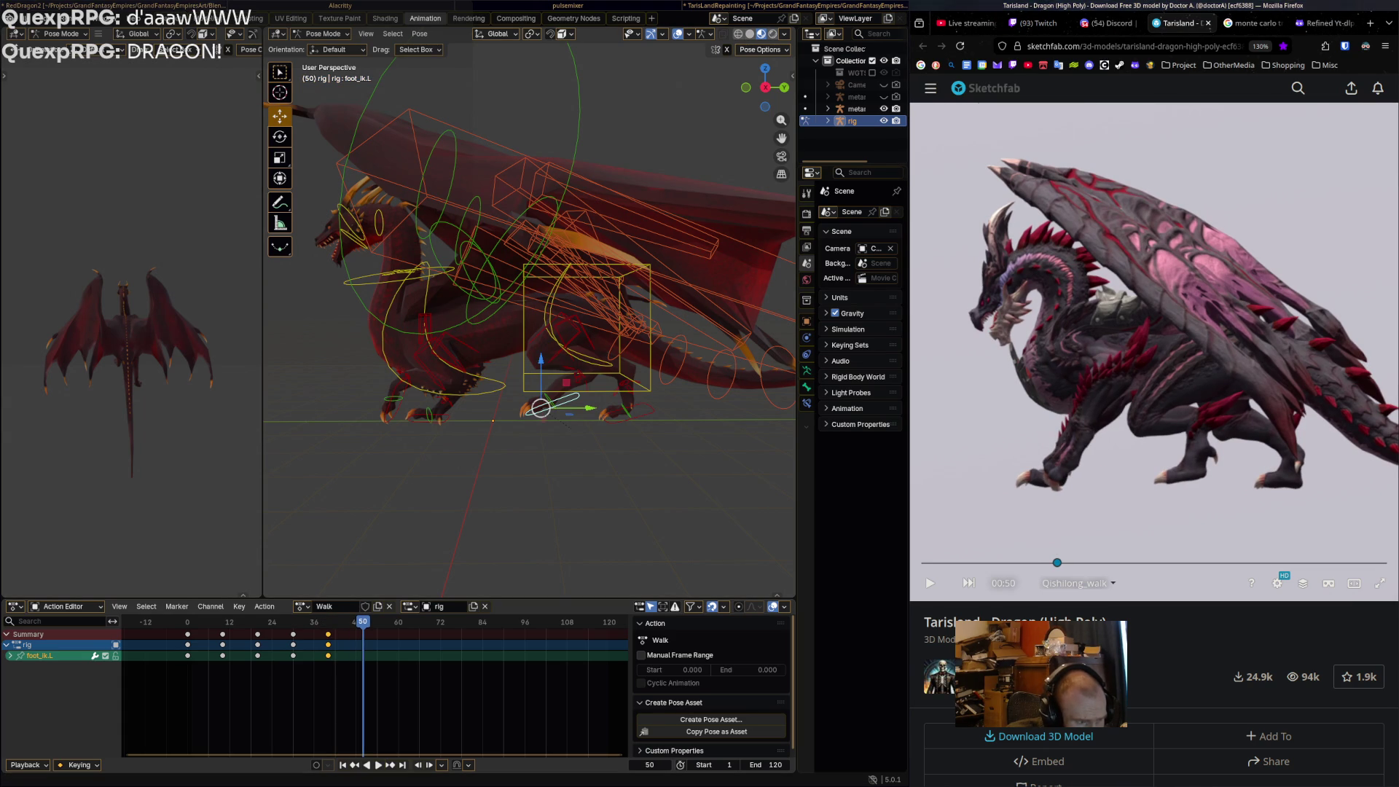
mouse_move(1057, 563)
mouse_down()
mouse_move(1017, 563)
mouse_move(1062, 563)
mouse_up()
Select front_foot_ik.R and move it along X to match the reference.
middle_drag(511, 328, 561, 318)
click(475, 403)
click(474, 406)
click(466, 407)
click(462, 408)
click(460, 410)
drag(459, 409, 474, 410)
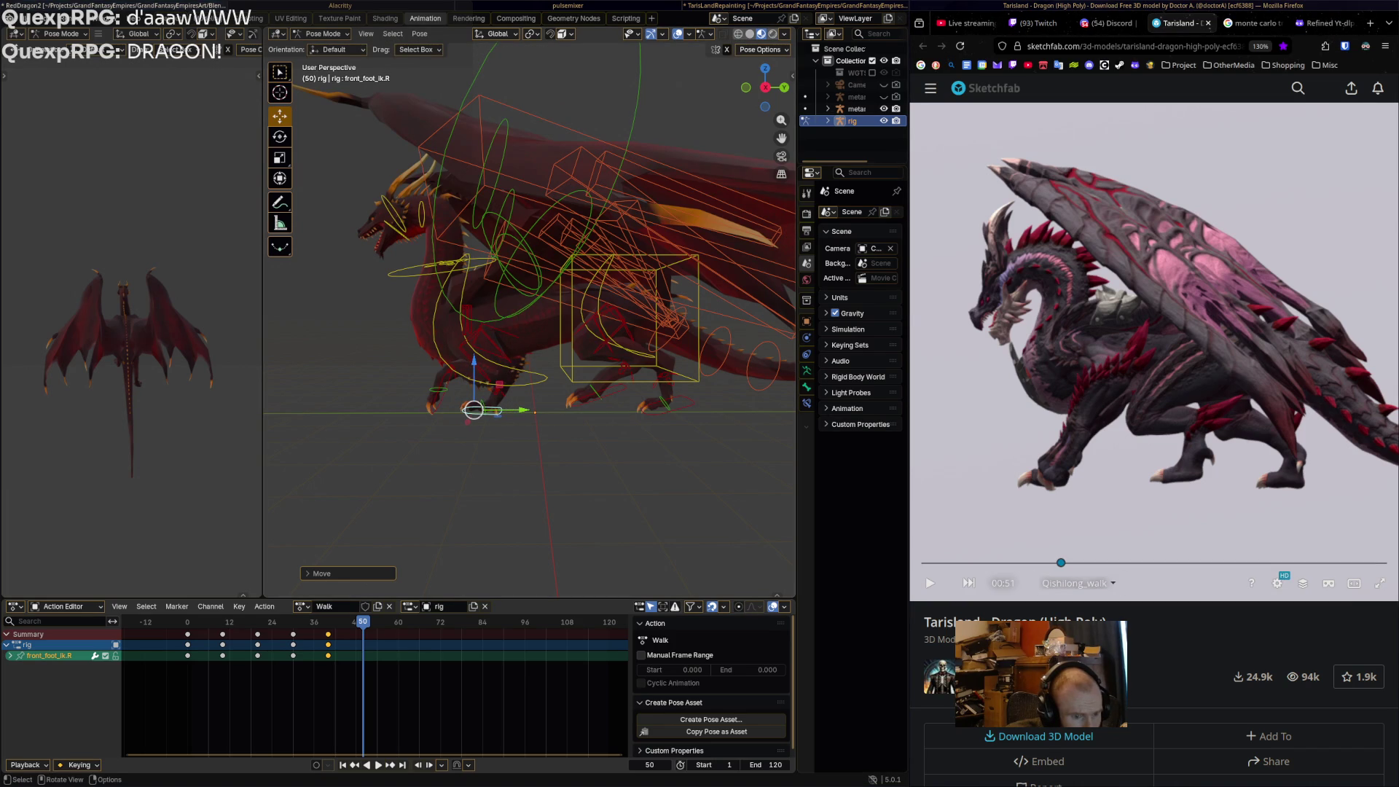
Rotate and reposition the left front foot IK control at frame 50 to follow the reference.
click(468, 406)
shift+middle_drag(437, 381, 481, 348)
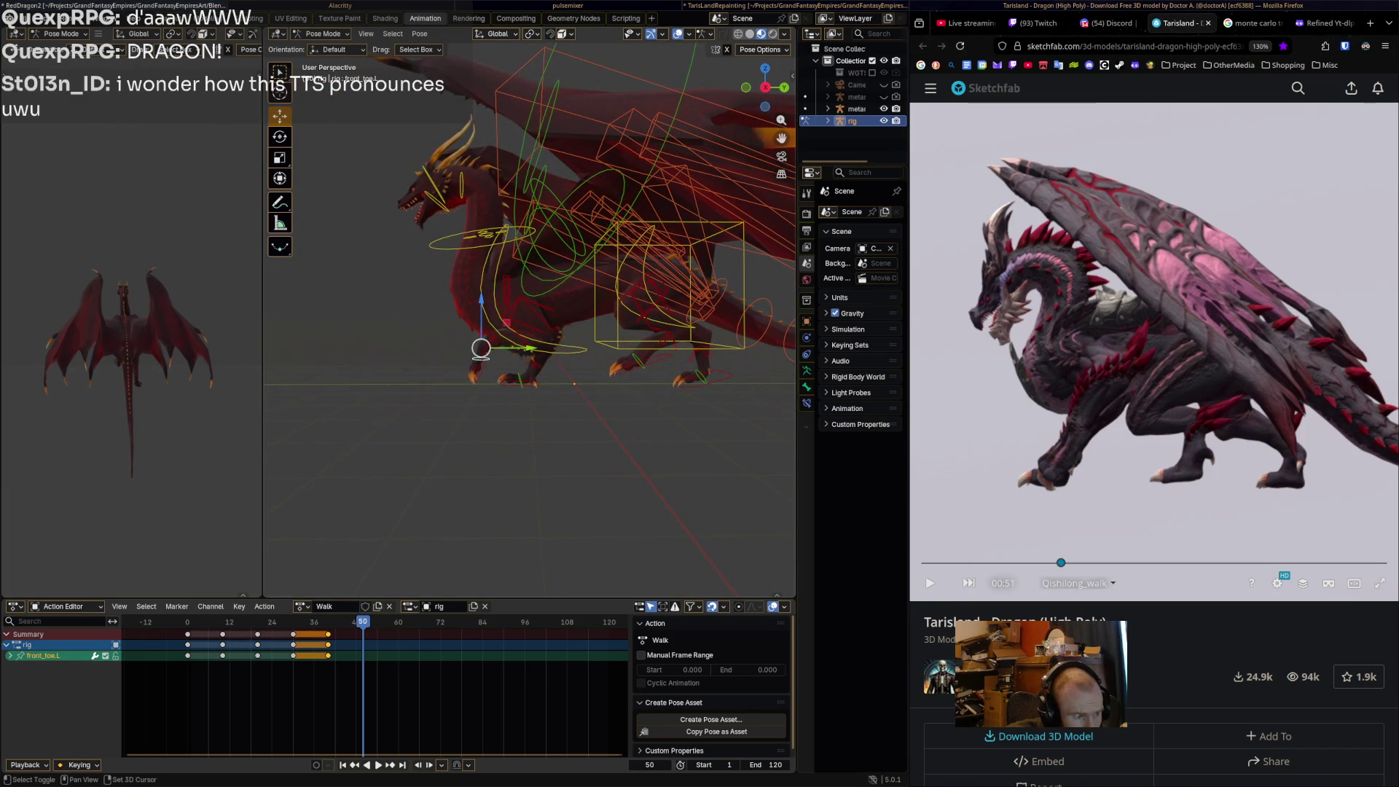
click(484, 358)
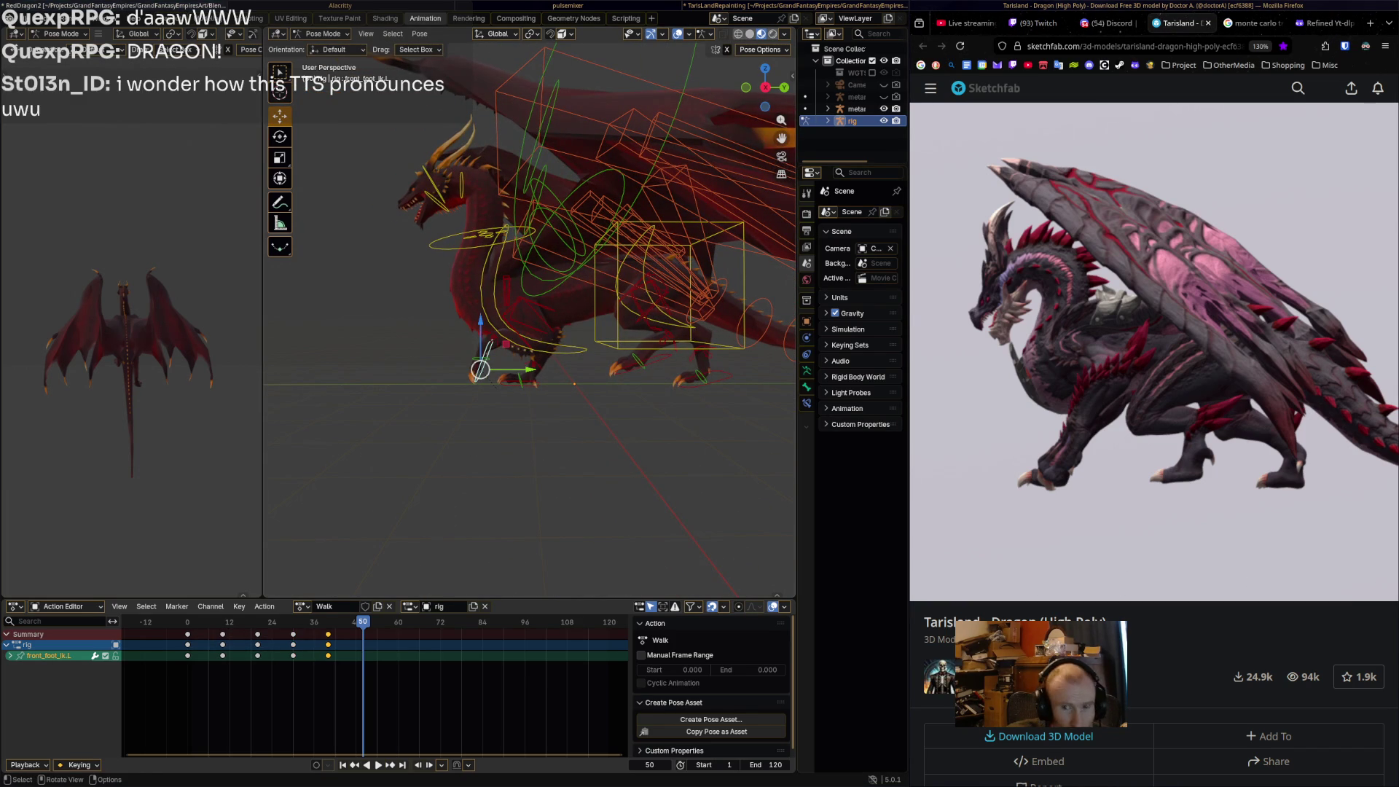
key(r)
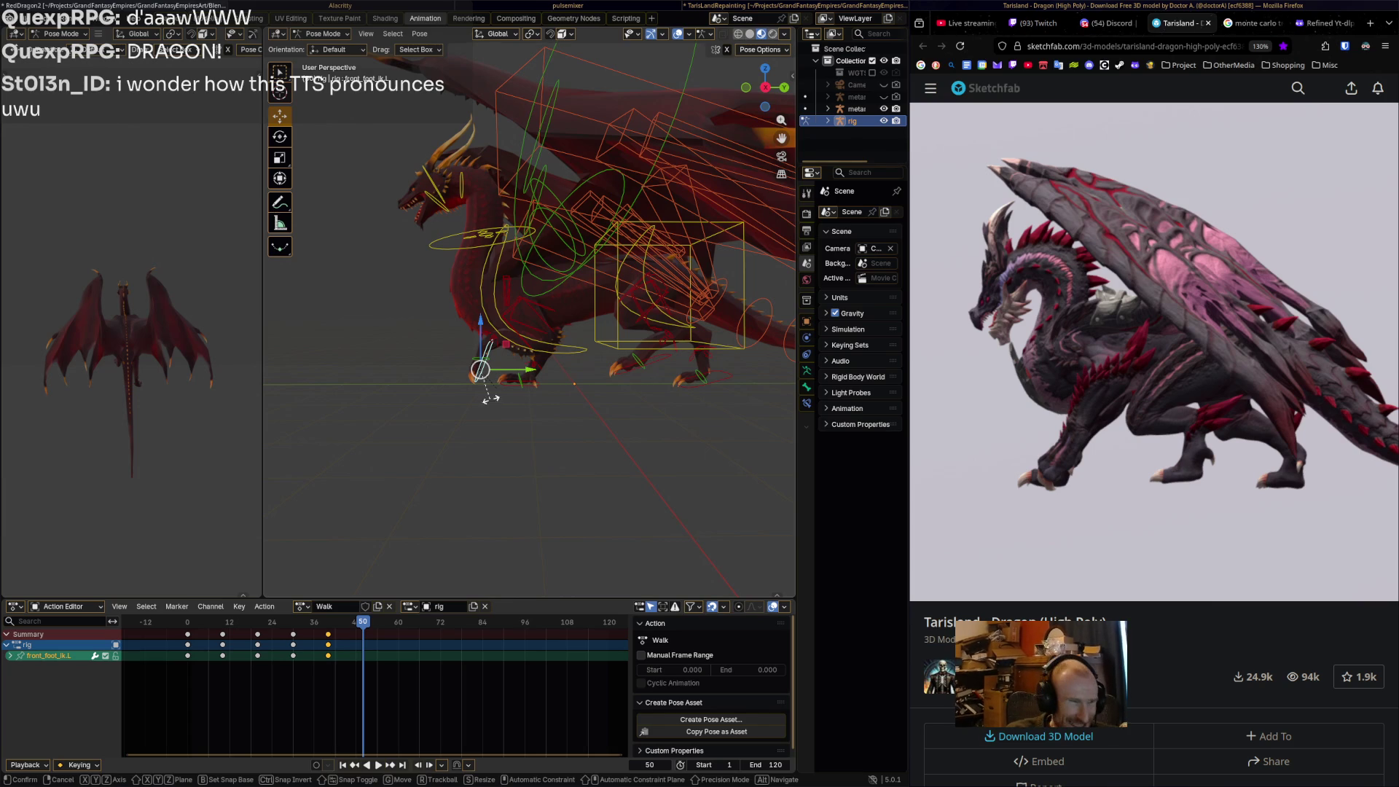
key(Return)
key(g)
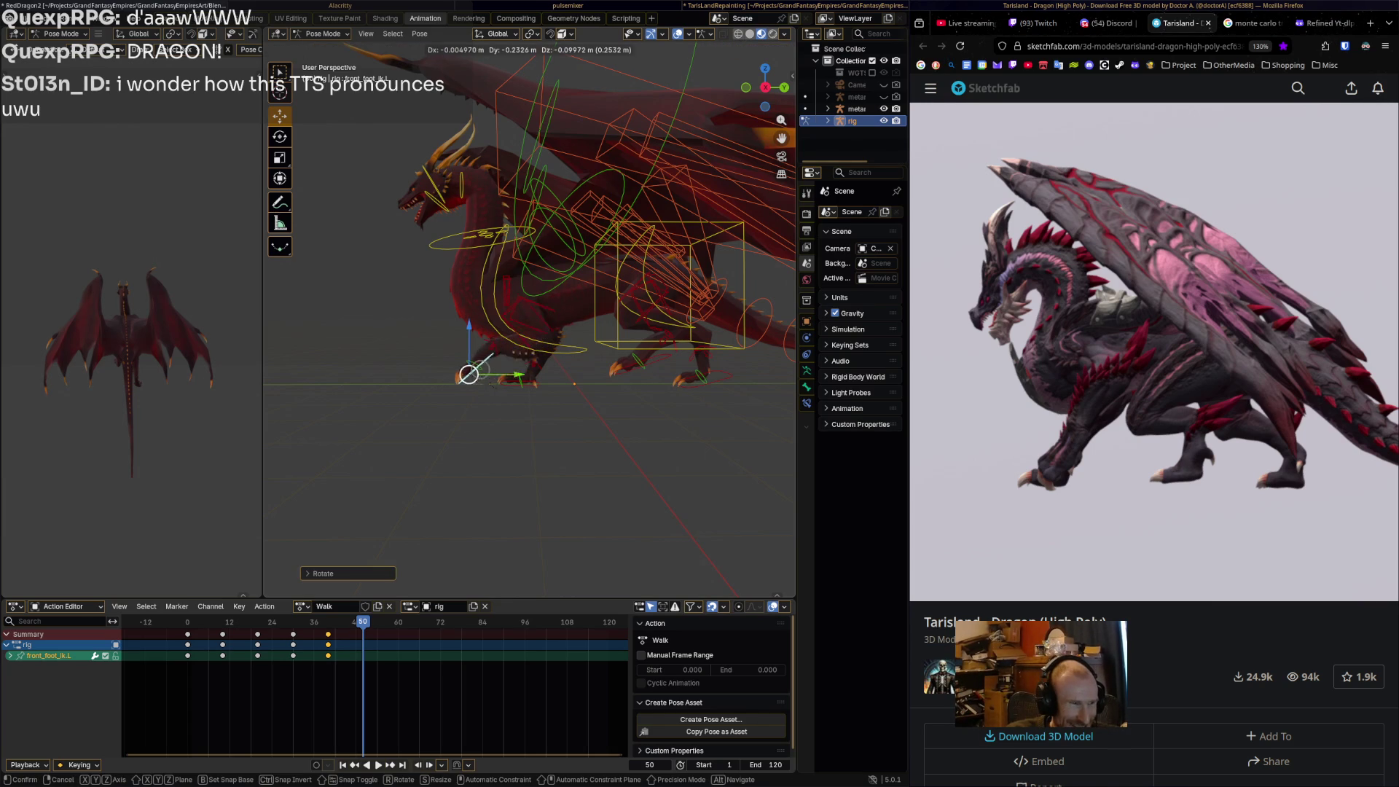
key(Return)
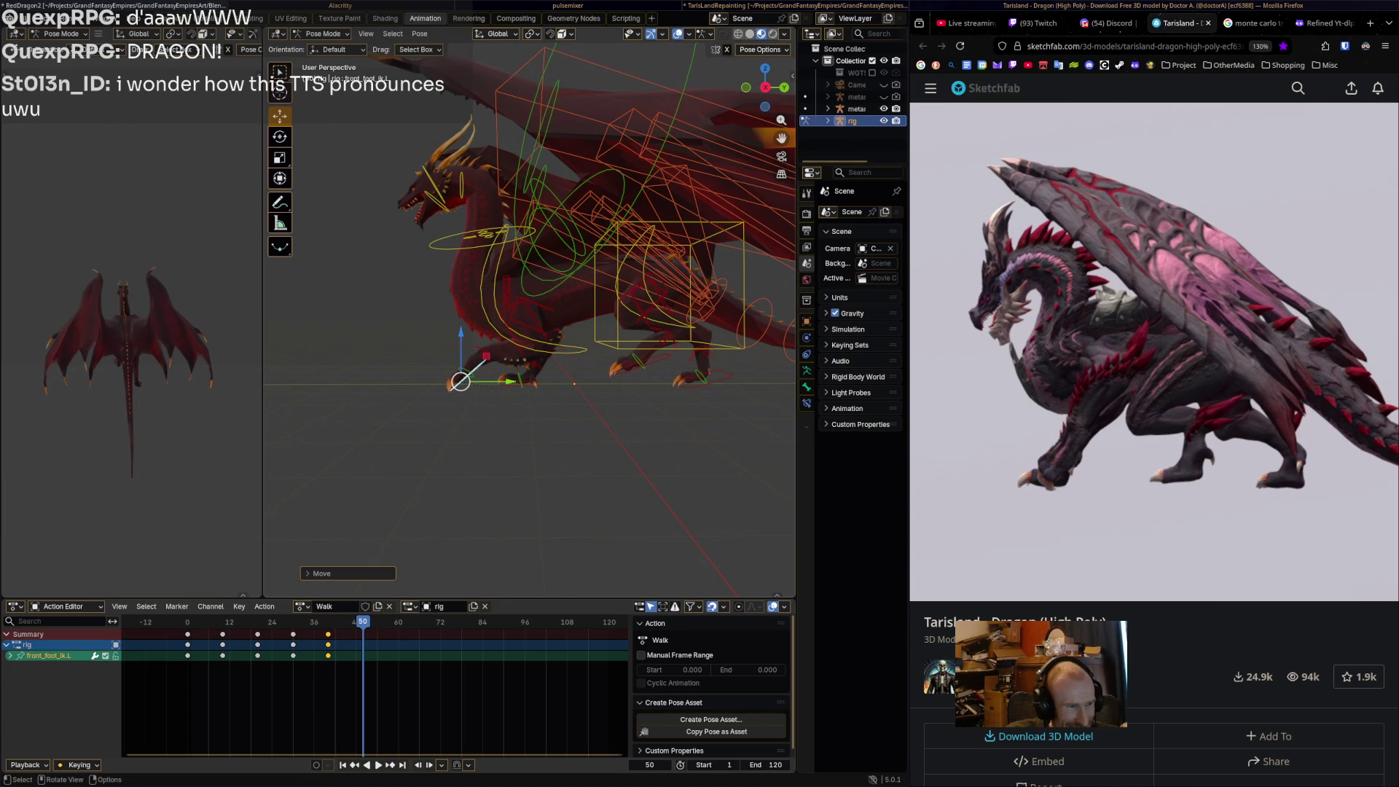
Move the left hind foot IK control down and forward, then rotate it.
middle_drag(530, 291, 506, 288)
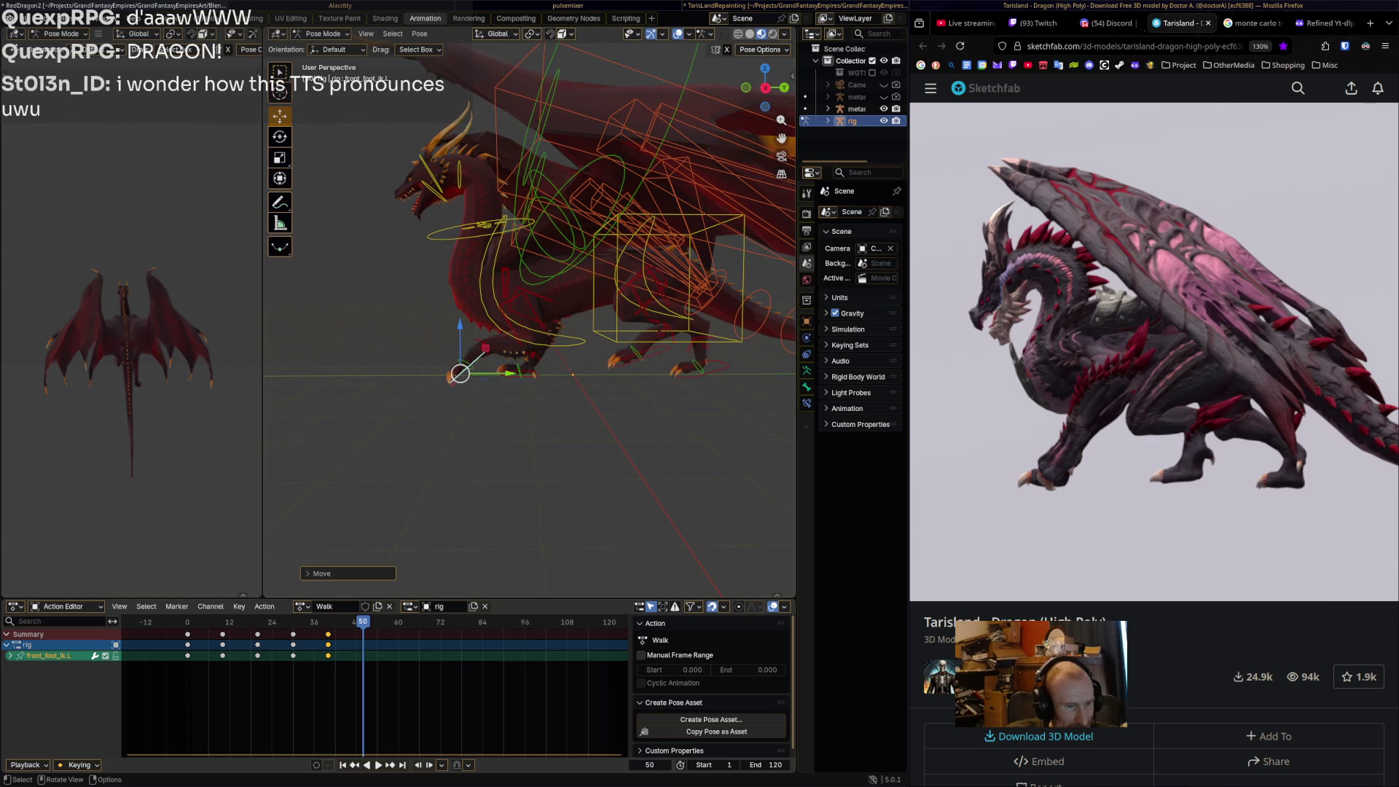
shift+middle_drag(511, 306, 474, 295)
click(616, 344)
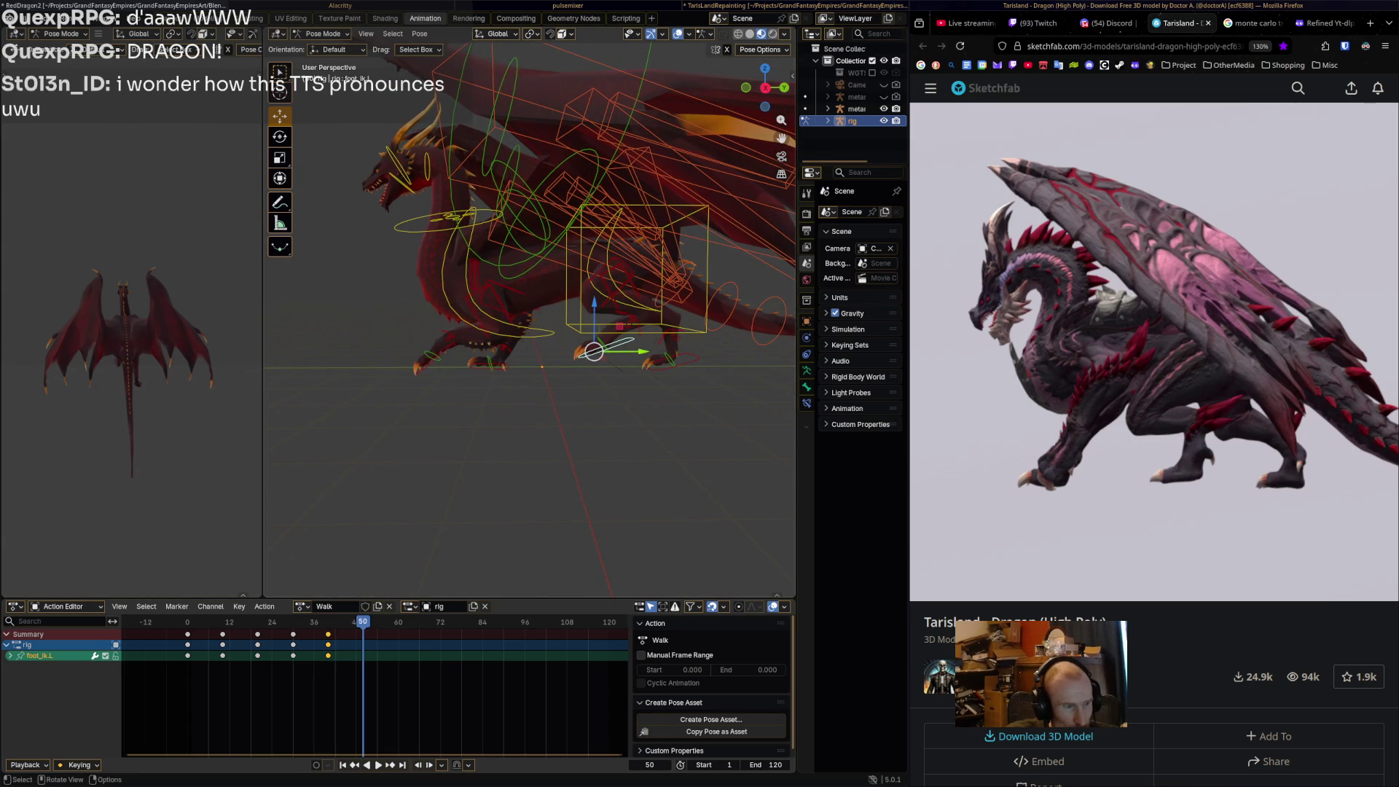
drag(593, 351, 578, 365)
key(r)
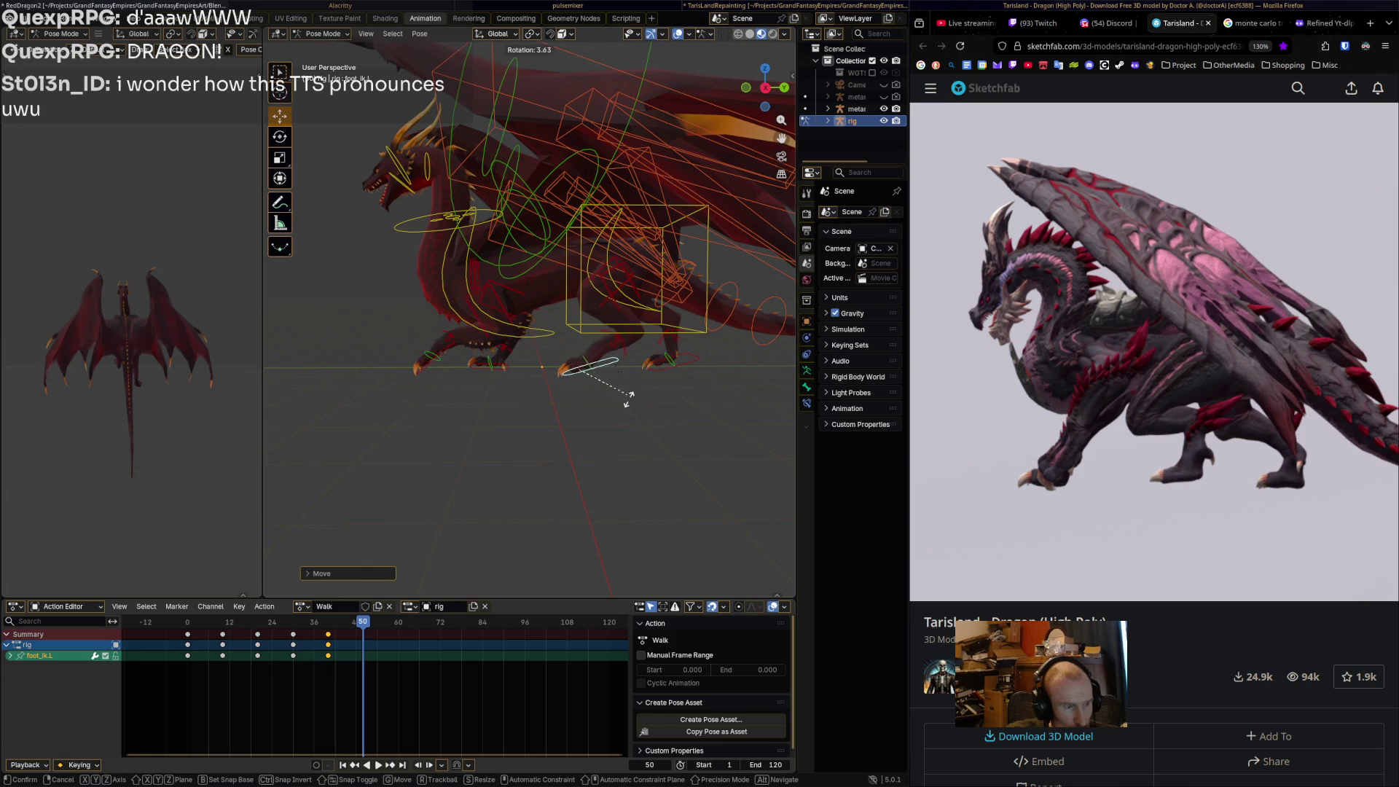
click(621, 410)
Shift the right hind foot IK control along the Y axis.
middle_drag(621, 411, 569, 403)
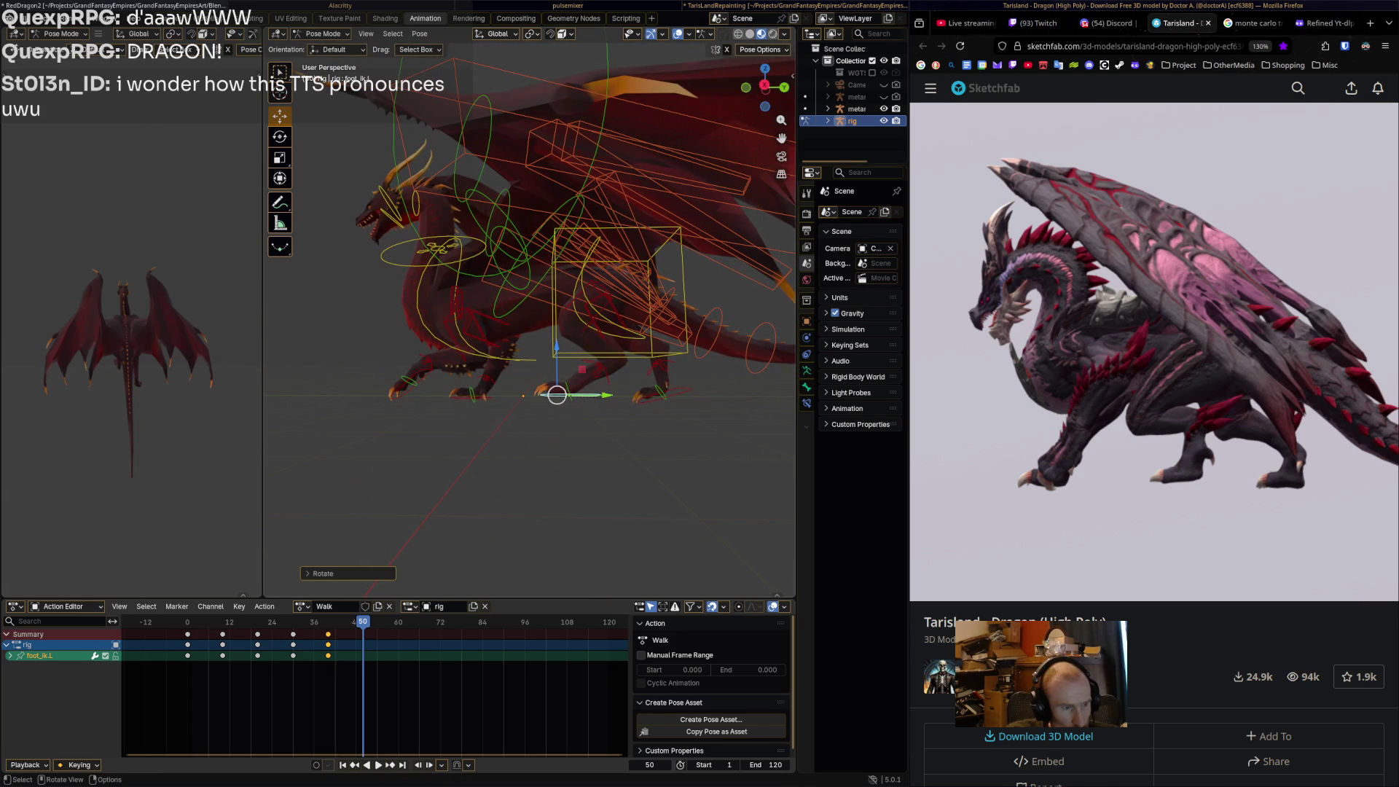
click(665, 395)
key(g)
key(y)
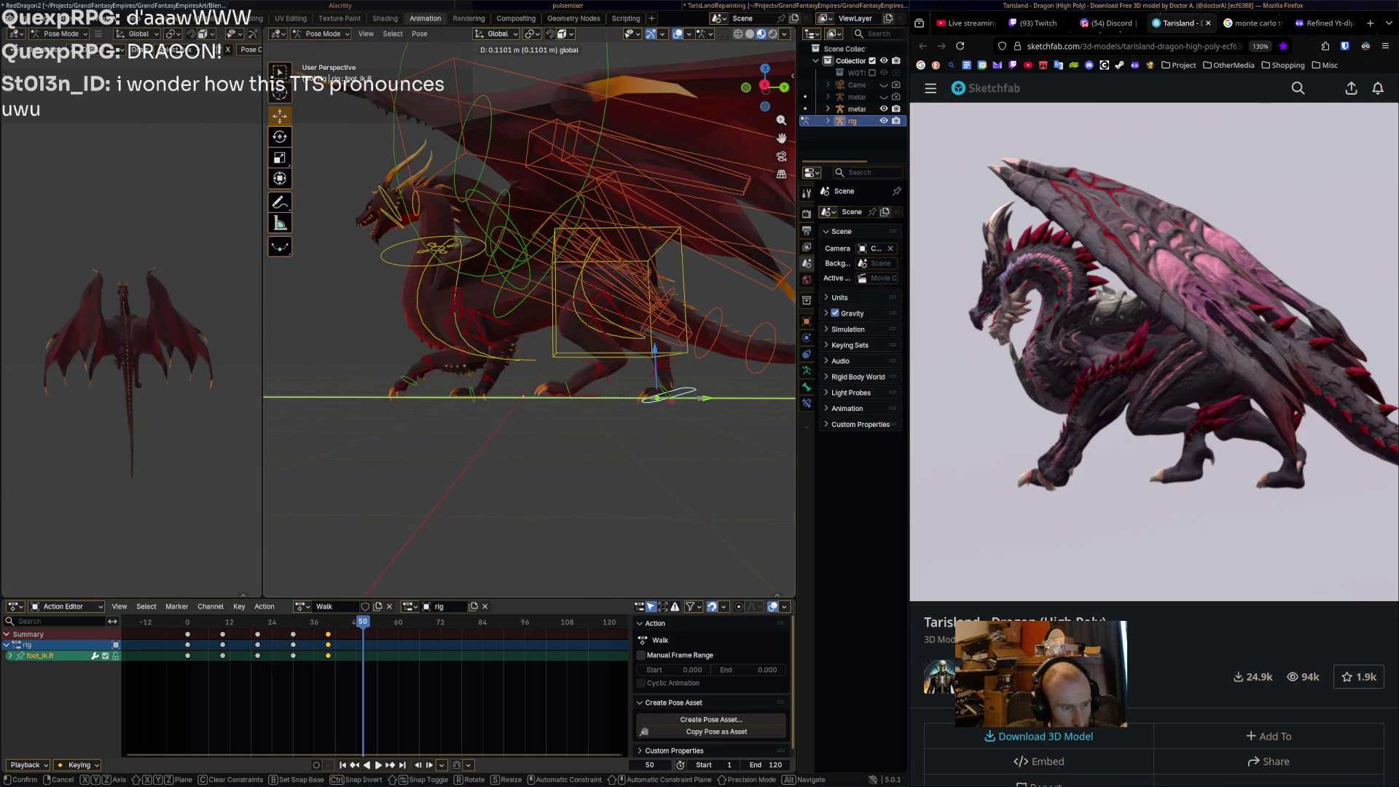
click(660, 396)
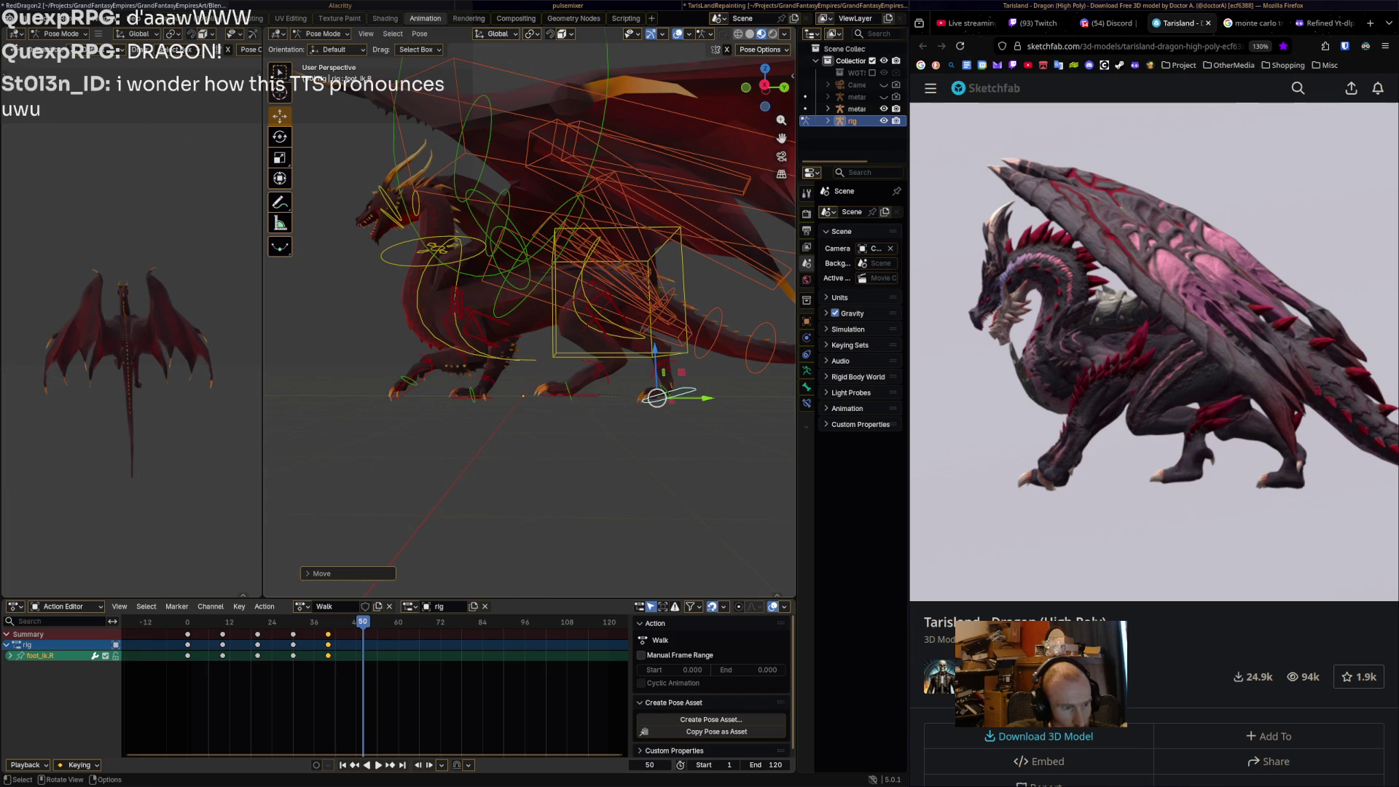
Select all pose bones and play the walk, stopping at frame 60.
key(a)
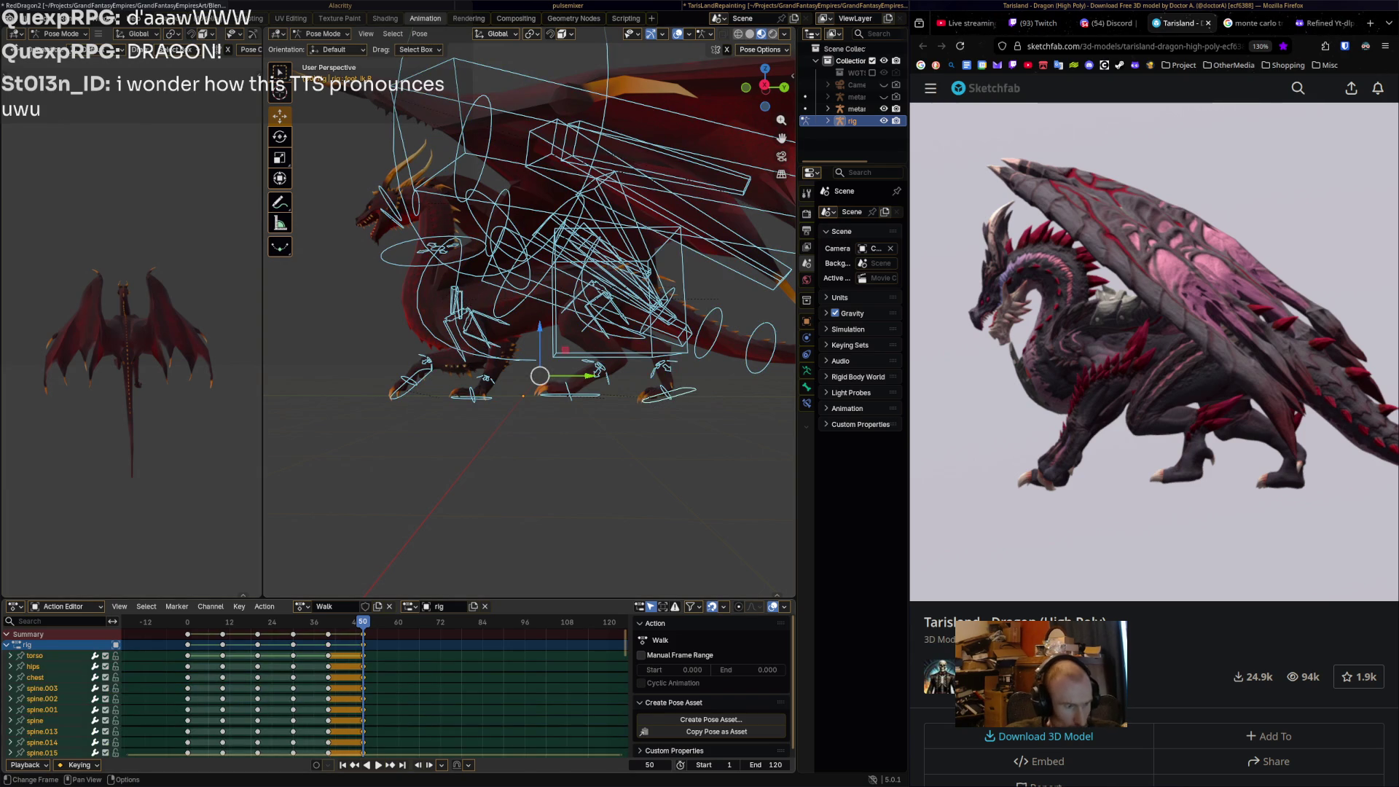
key(space)
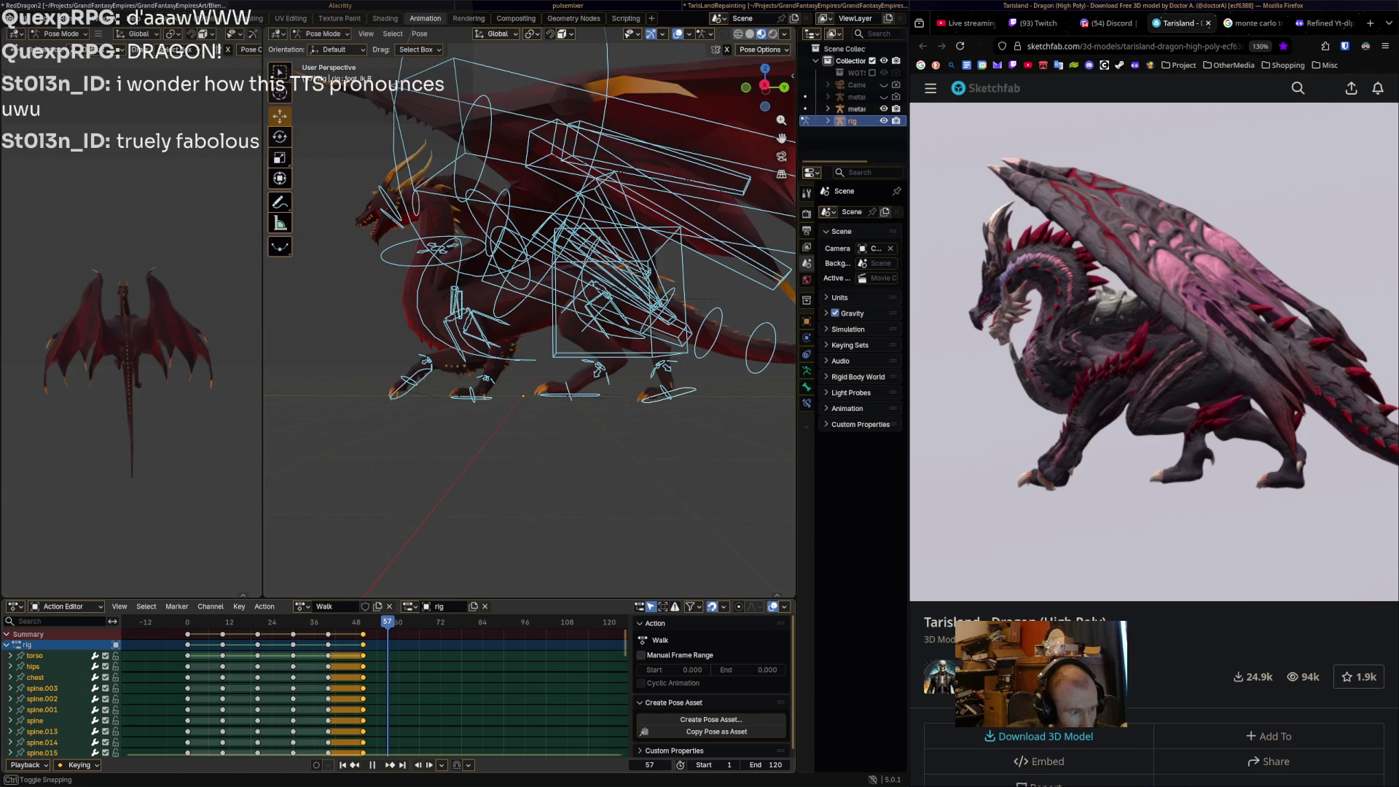
key(space)
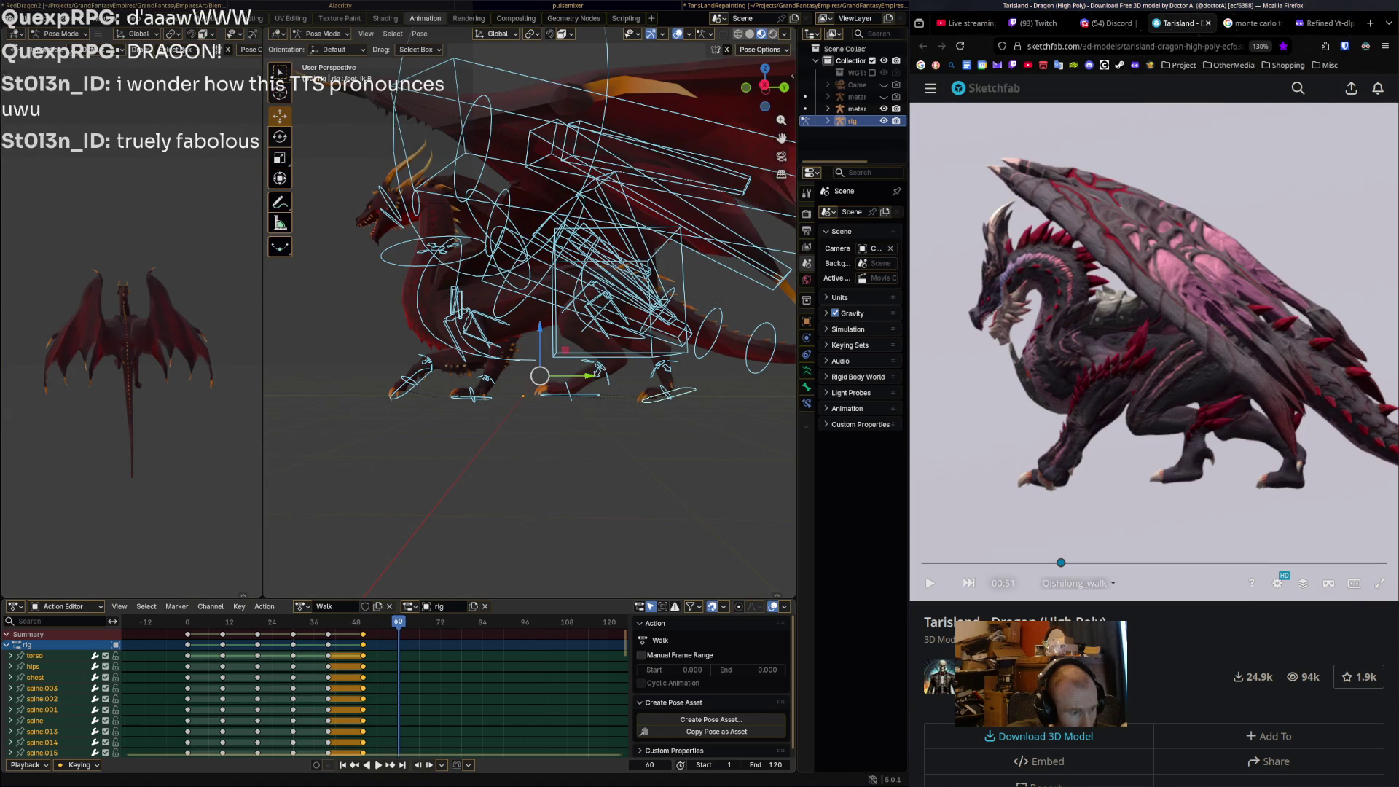
Scrub back to frame 30 and preview the walk from there.
mouse_move(398, 622)
mouse_down()
mouse_move(156, 622)
mouse_move(293, 622)
mouse_up()
middle_drag(568, 350, 597, 347)
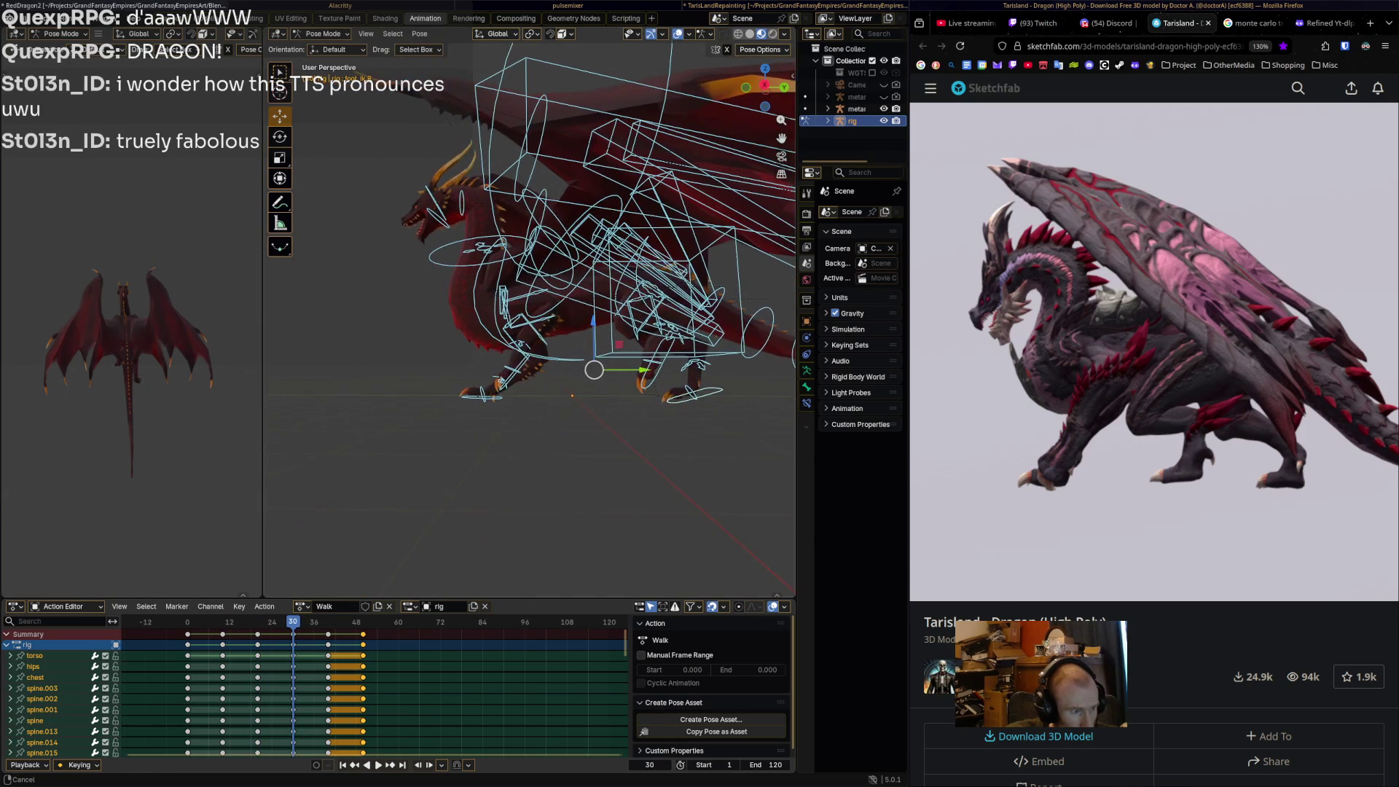
key(space)
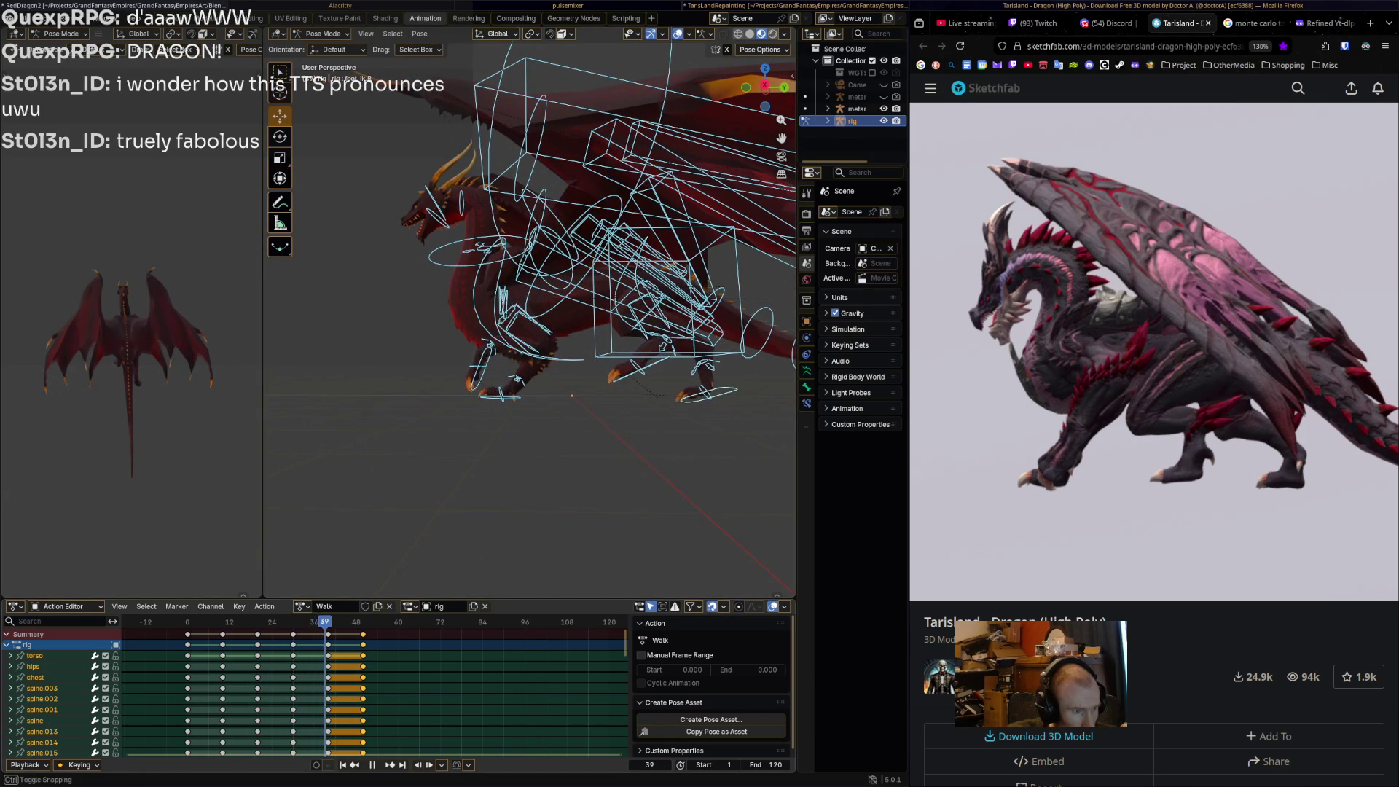
key(Escape)
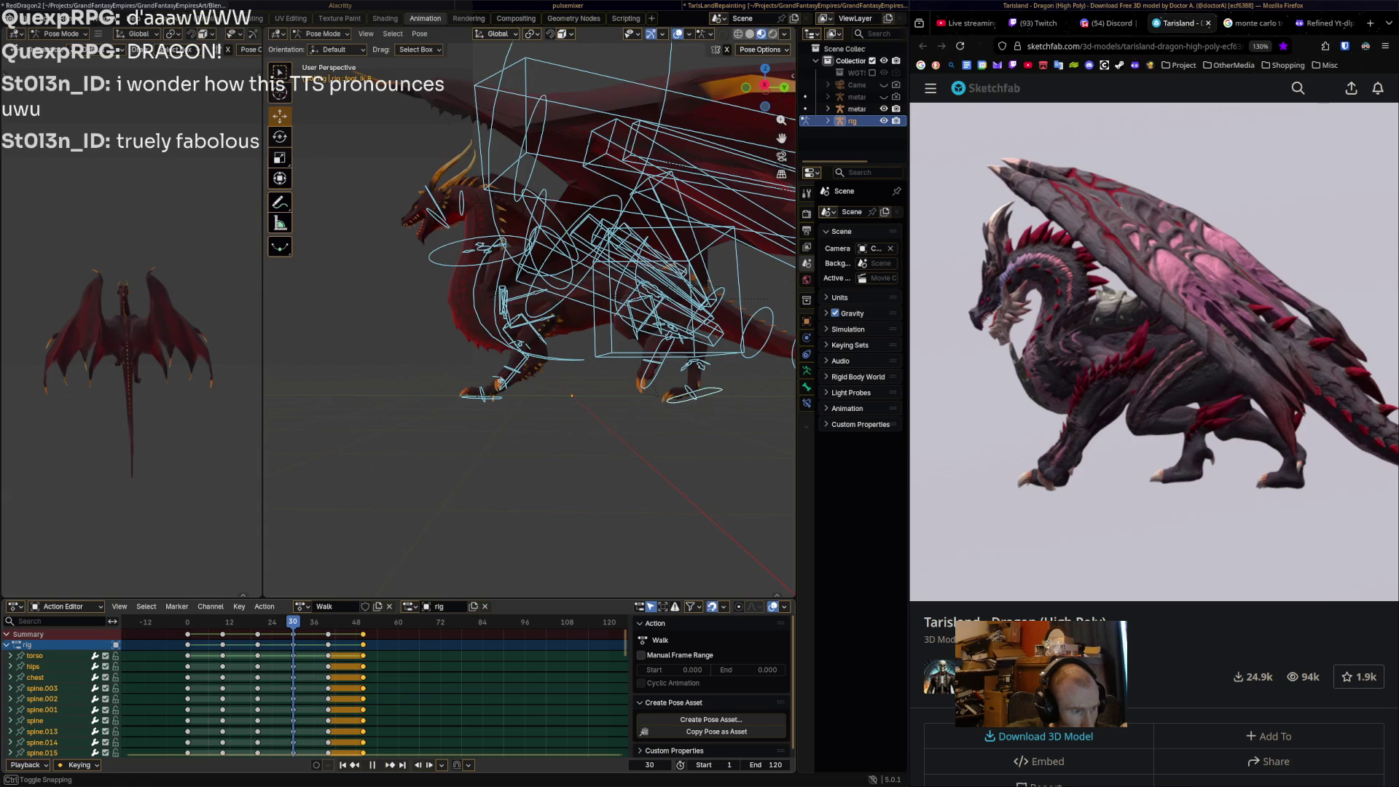
Raise the left front foot IK control about 0.35 m along Y and replay the walk.
click(519, 367)
drag(508, 379, 526, 379)
key(space)
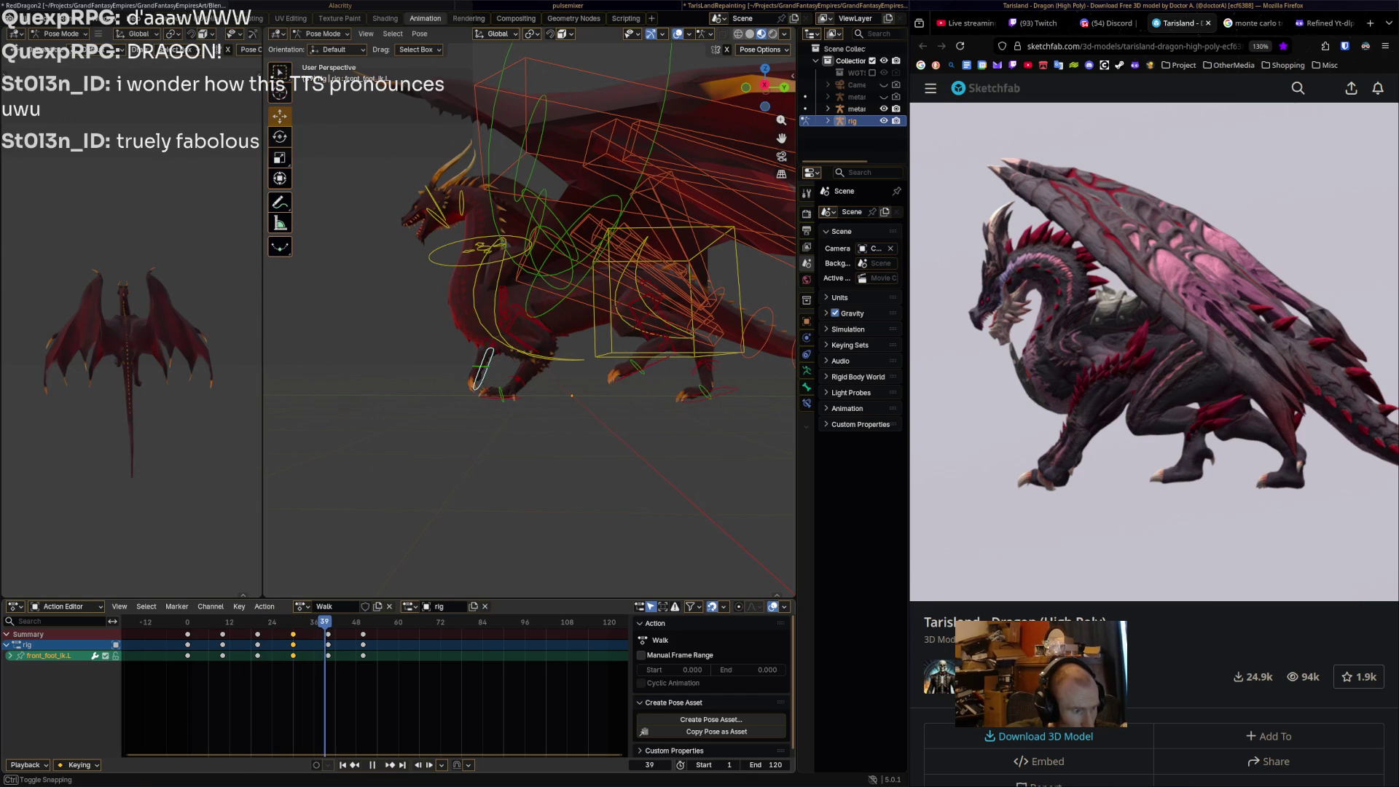
At frame 40, rotate and move the left front foot IK control, then replay.
key(space)
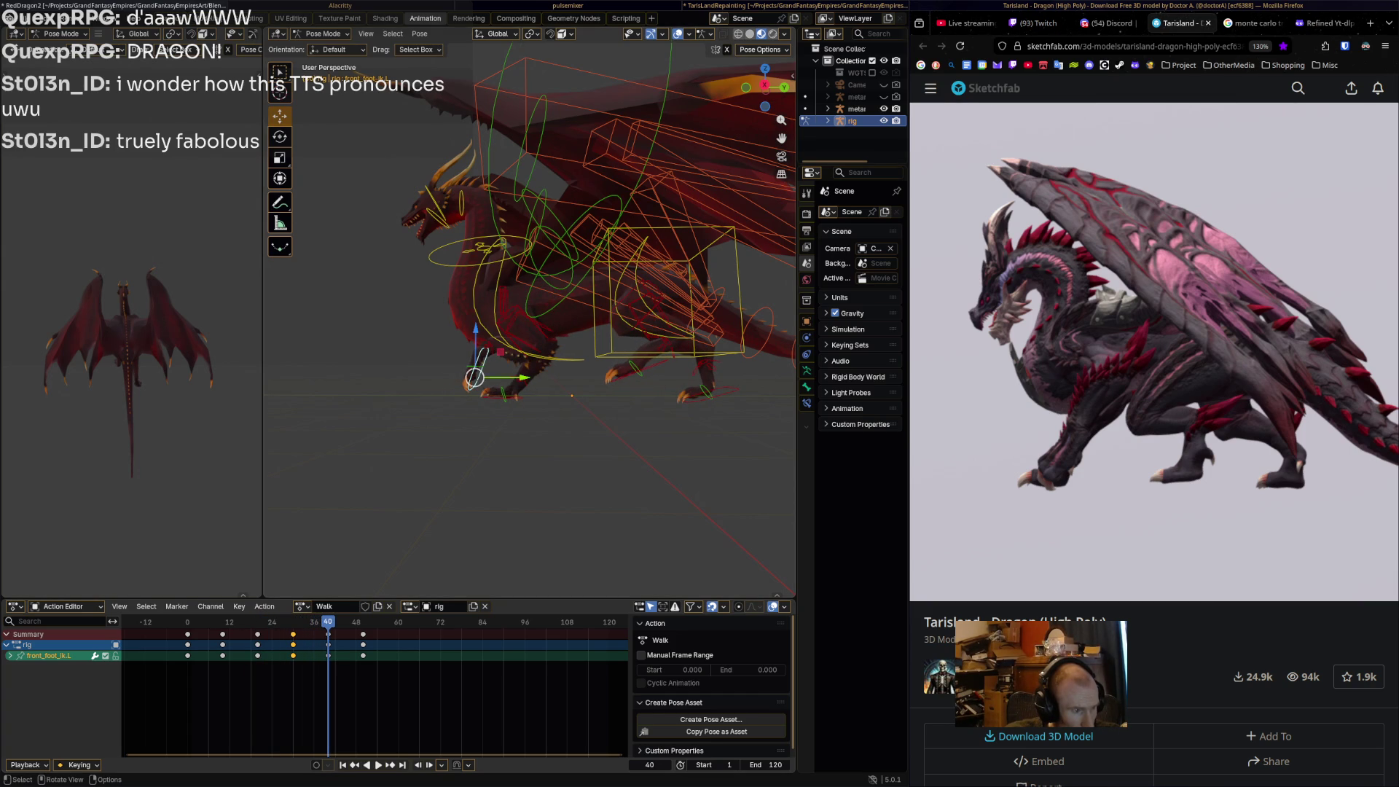
key(r)
click(474, 377)
key(g)
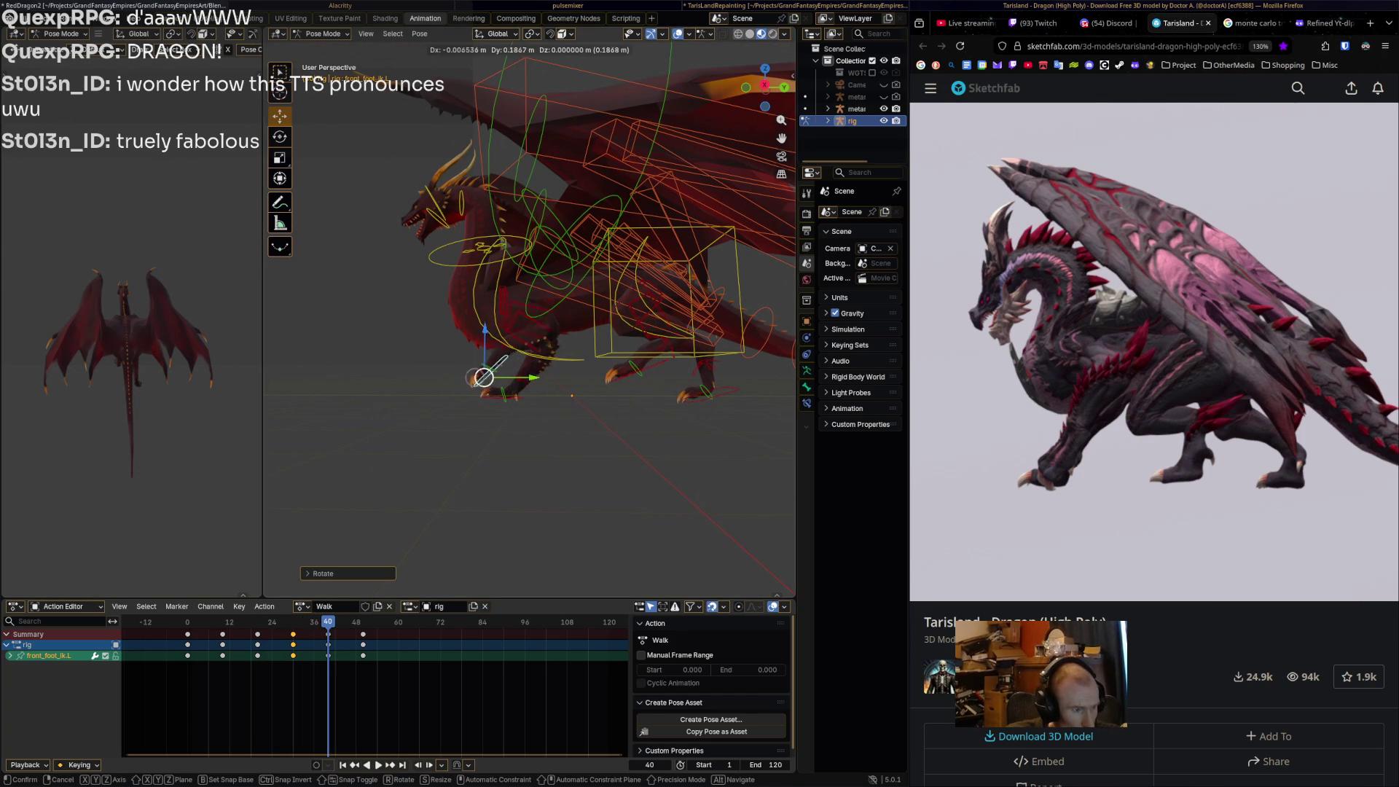
click(474, 377)
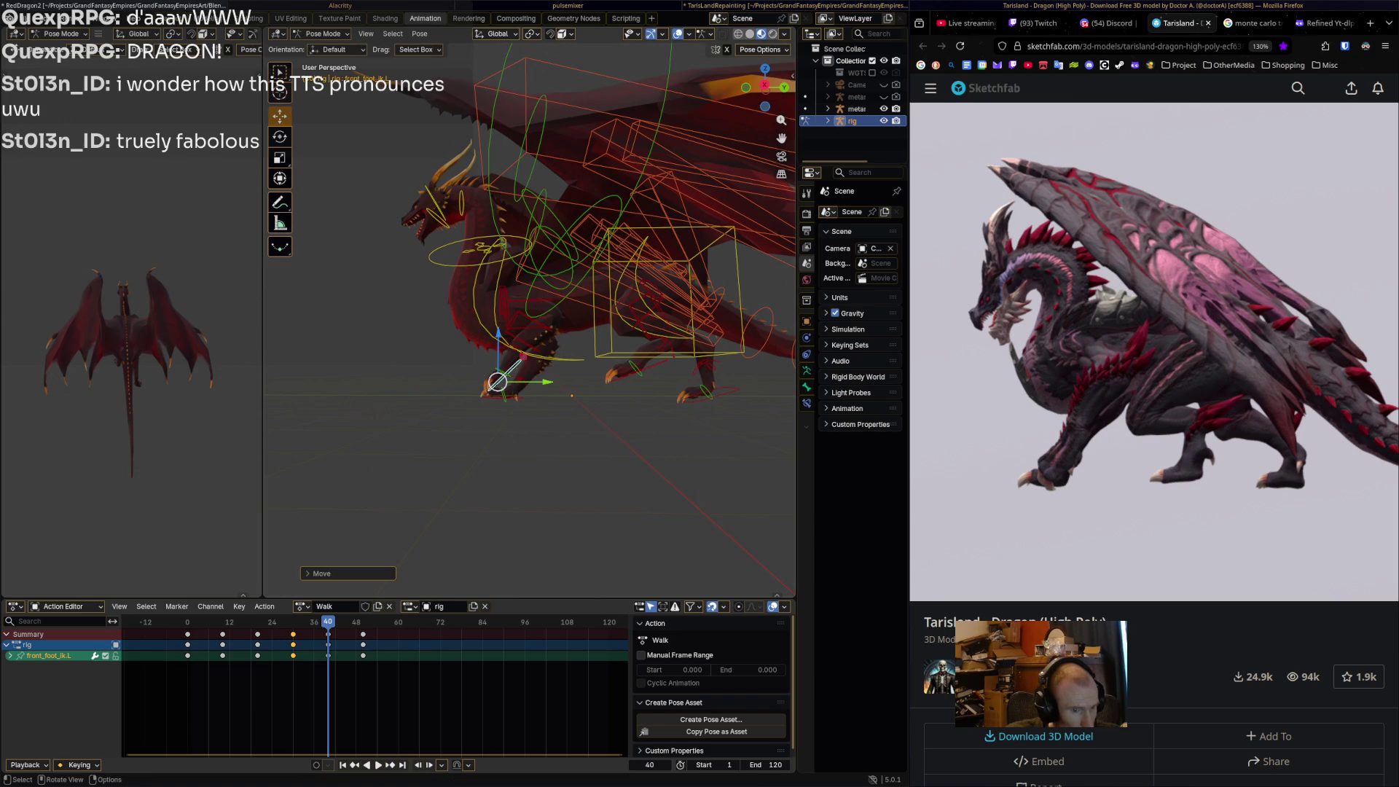
key(space)
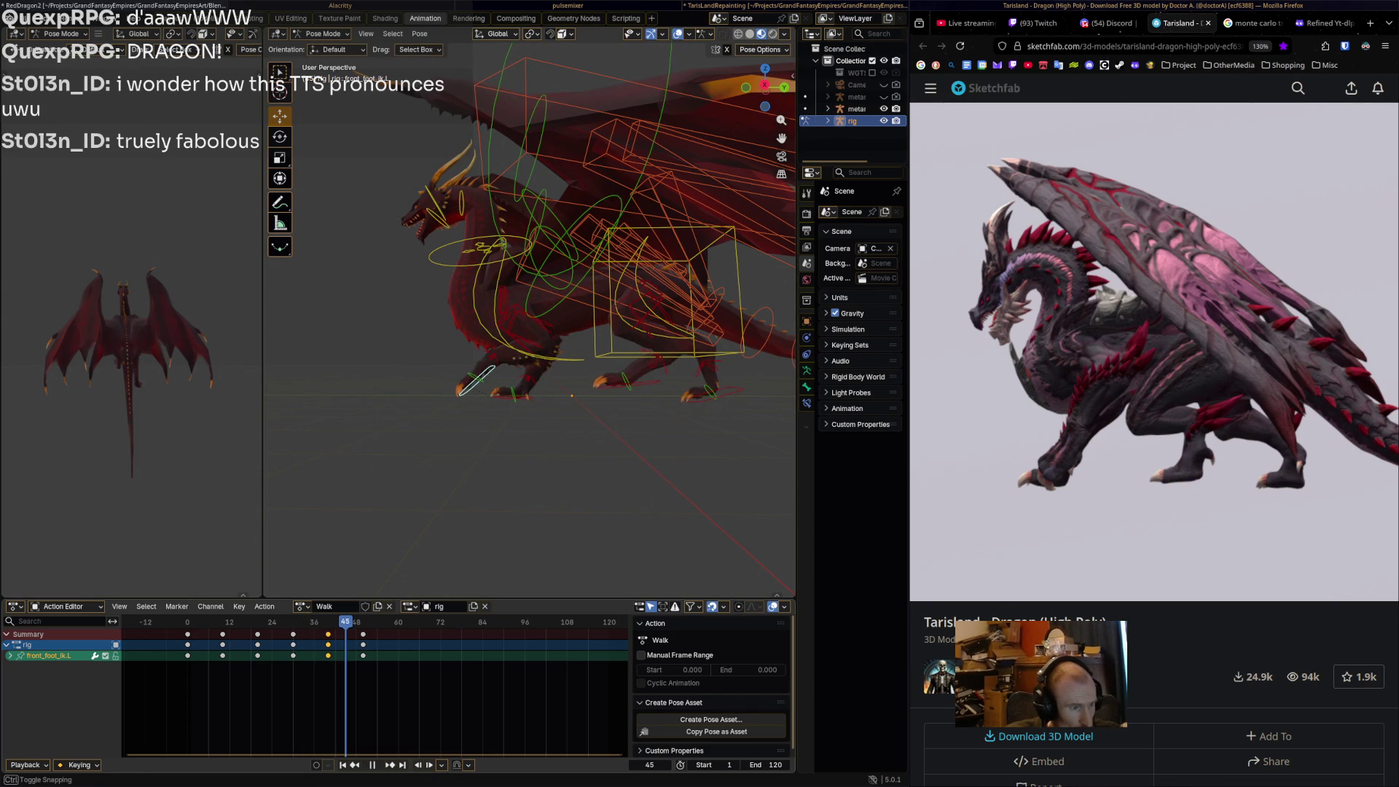
Reposition the left front foot IK control along the ground and keyframe it at frame 50.
key(space)
drag(454, 389, 484, 384)
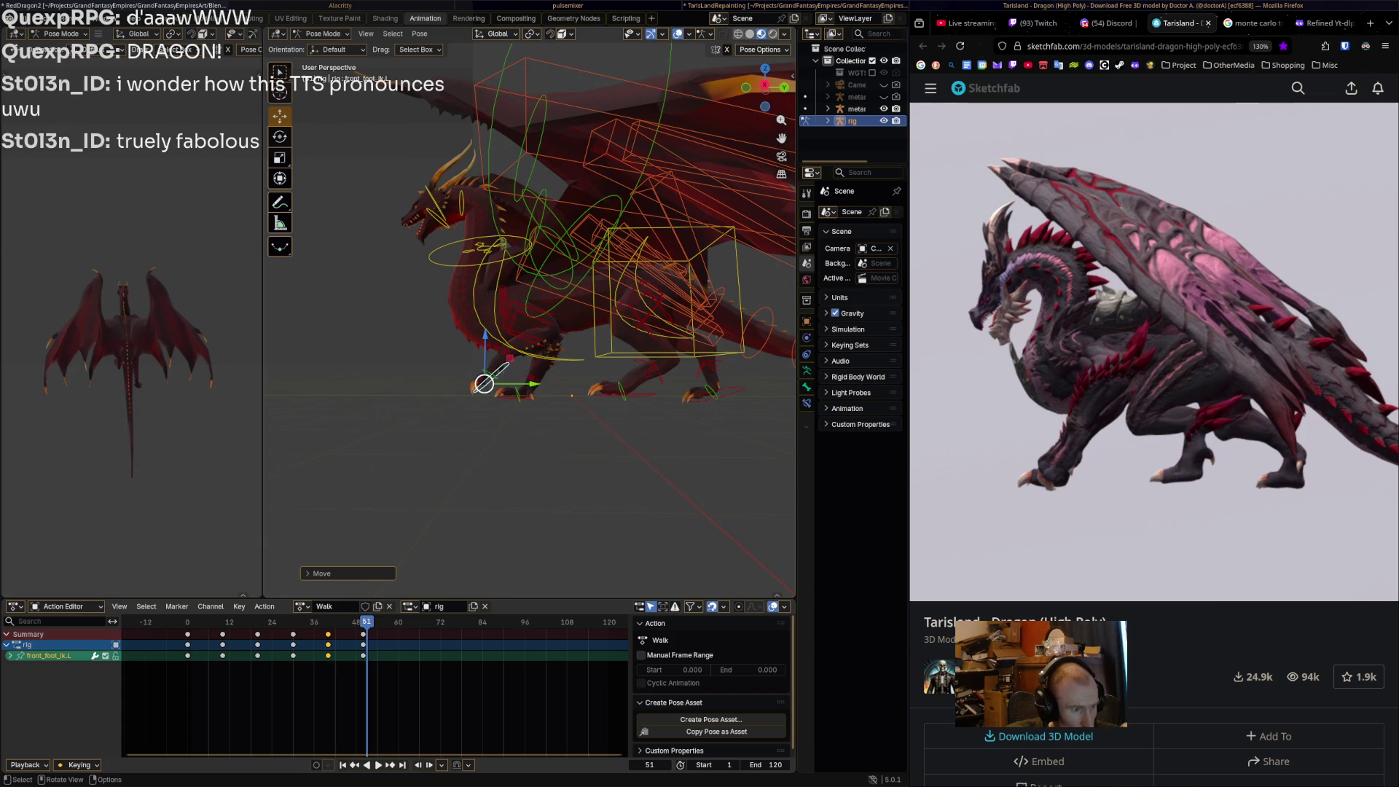
key(Left)
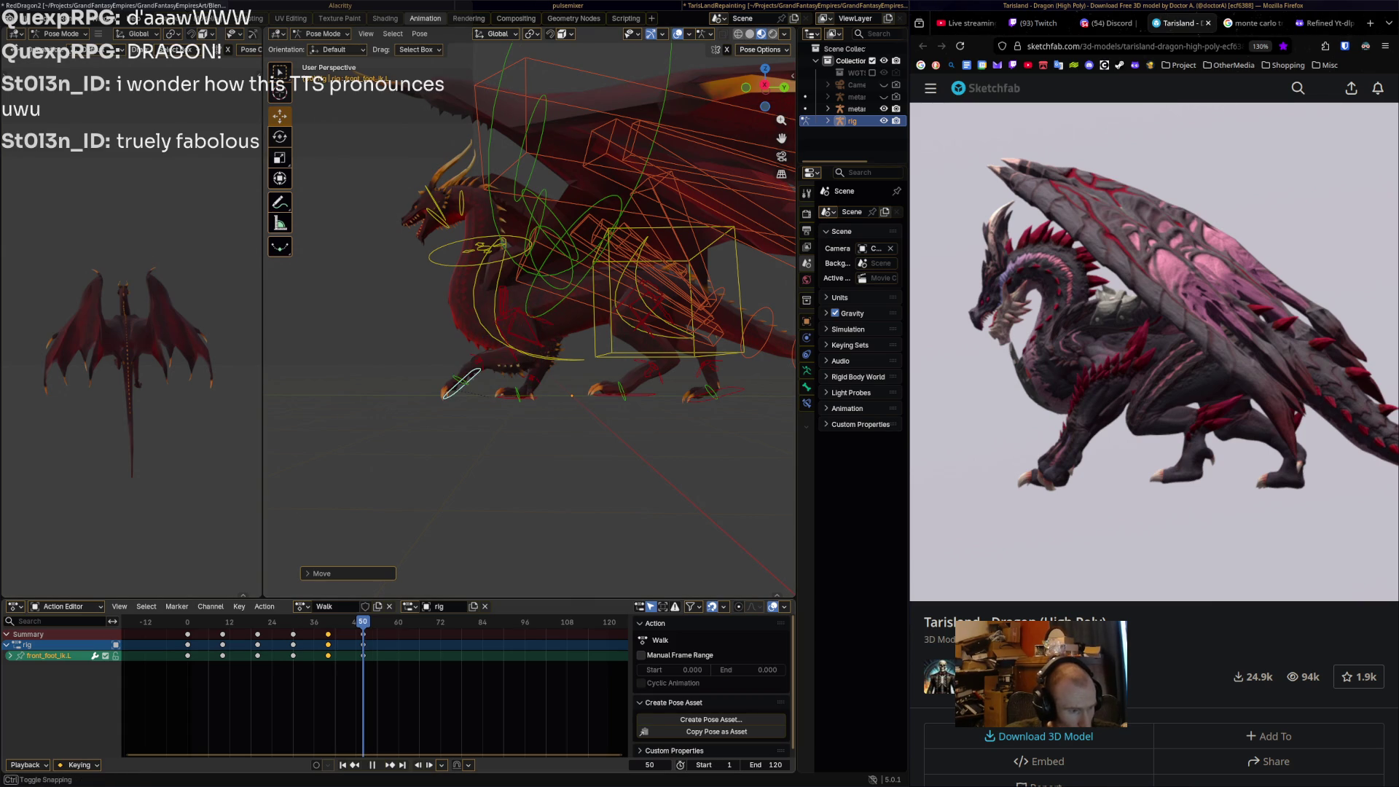
drag(455, 389, 487, 387)
key(i)
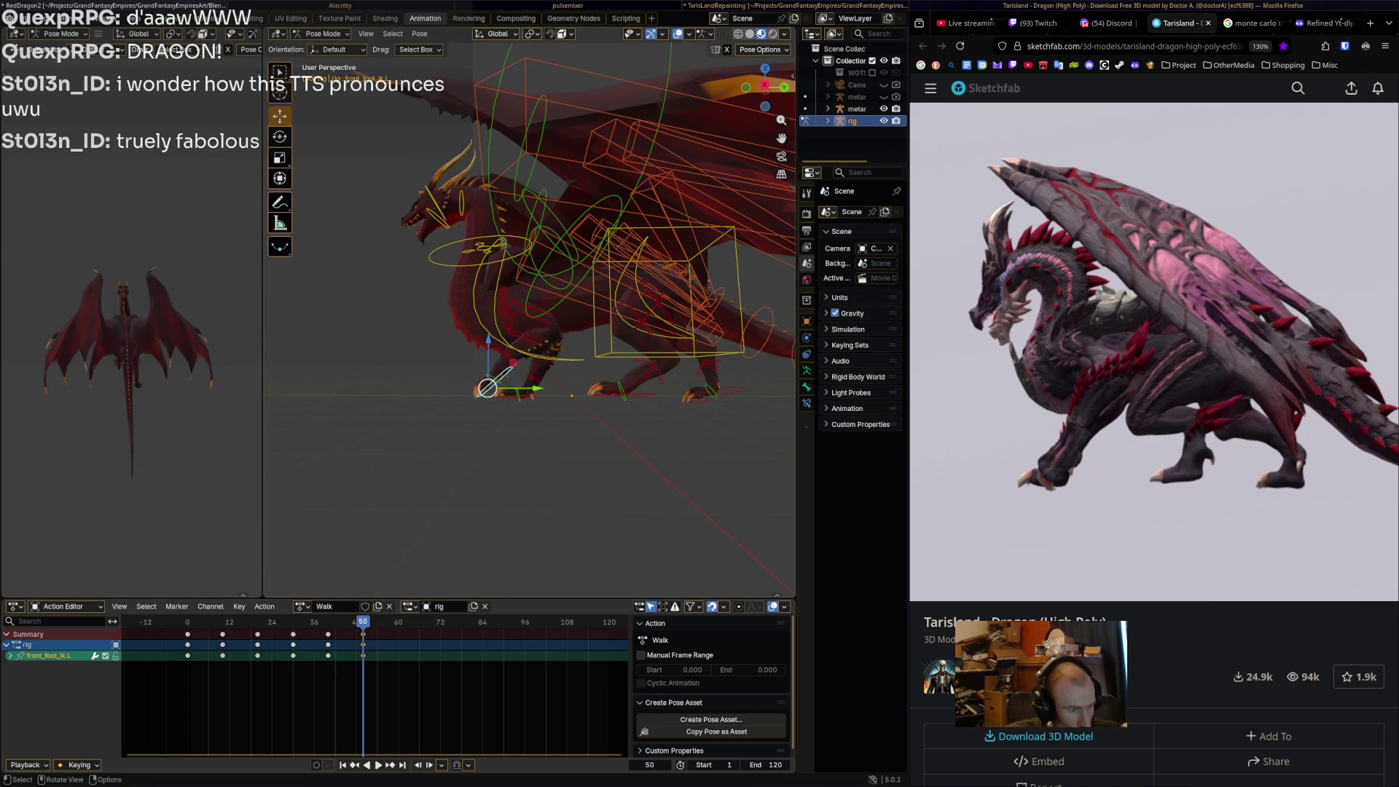
Return to the frame 50 keyframe and set the Sketchfab reference to 00:50.
key(space)
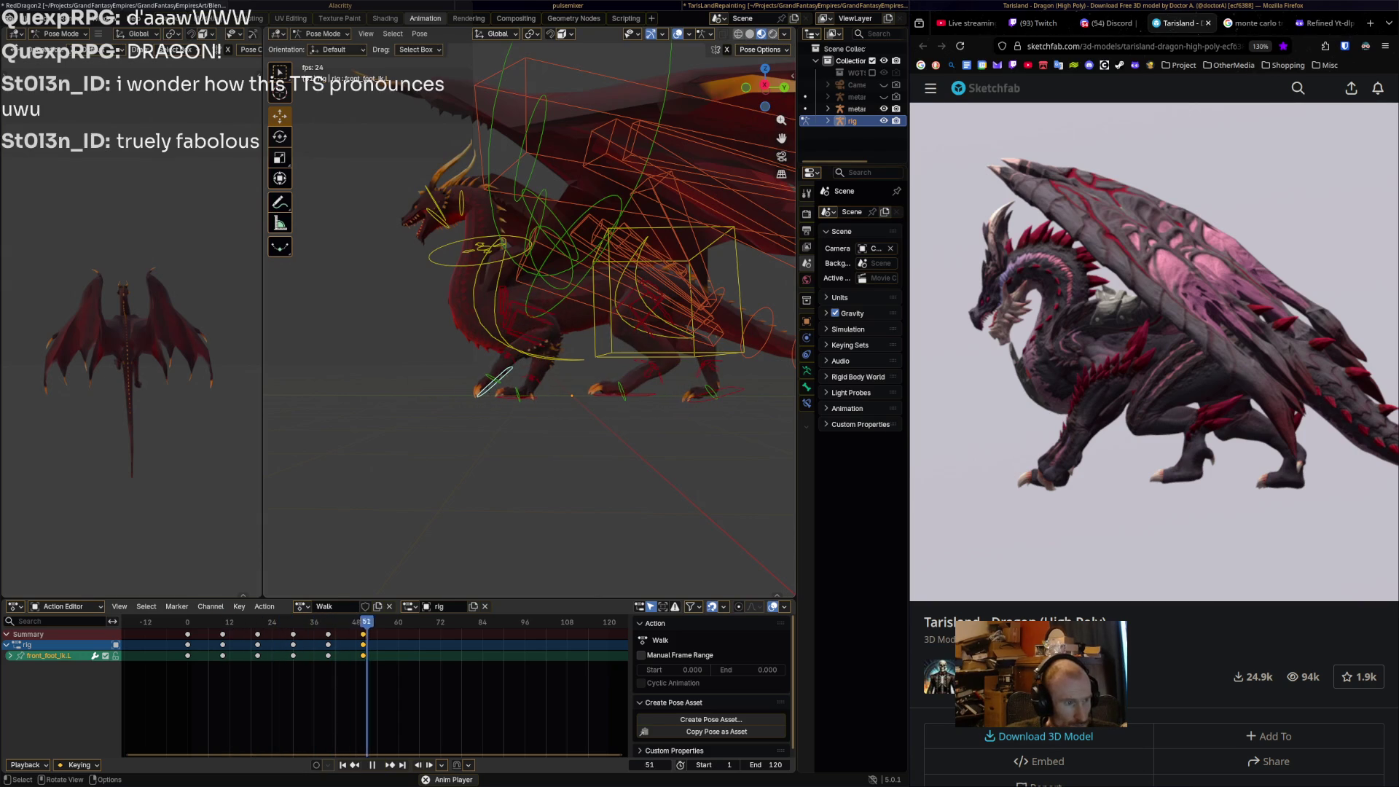
key(space)
key(Down)
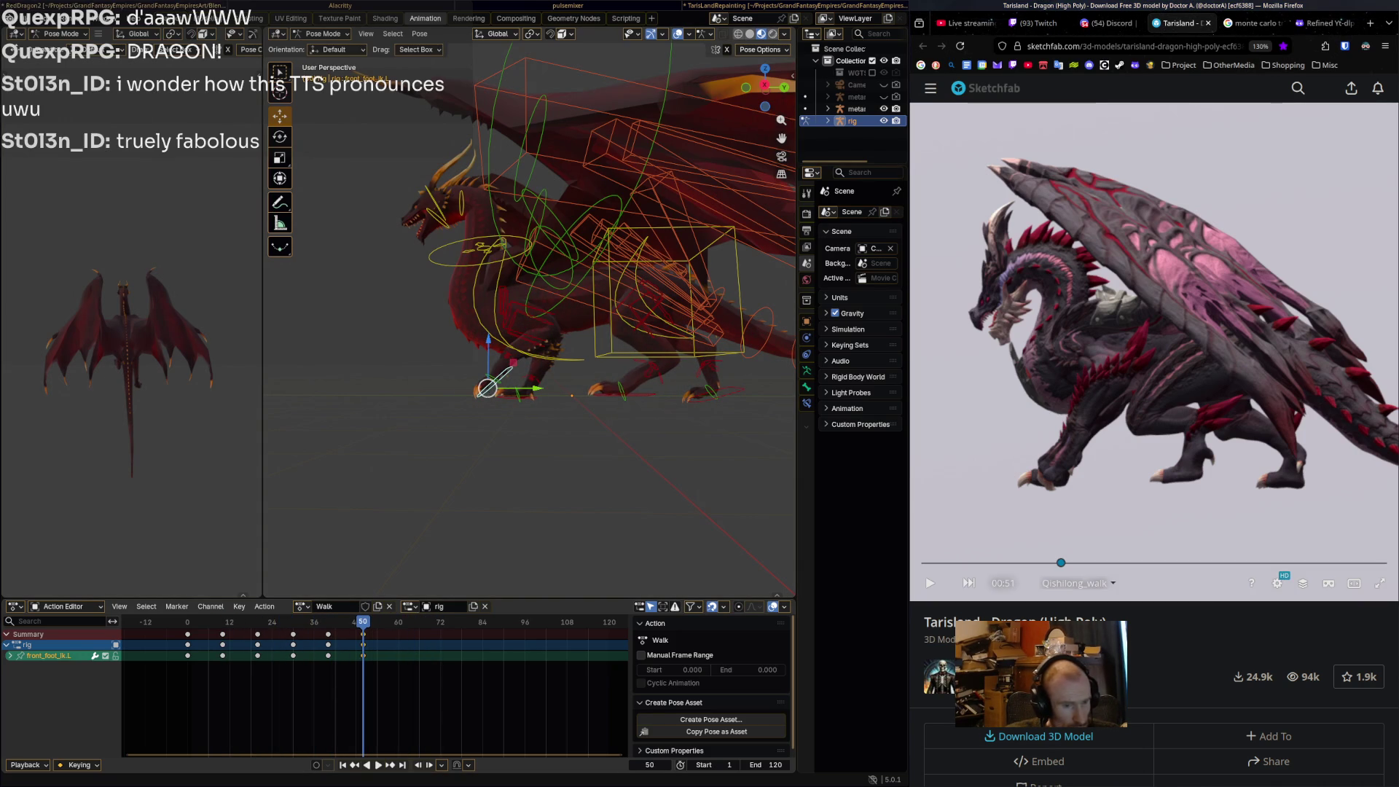
mouse_move(1061, 562)
mouse_down()
mouse_move(1087, 563)
mouse_move(1059, 563)
mouse_up()
middle_drag(656, 474, 623, 476)
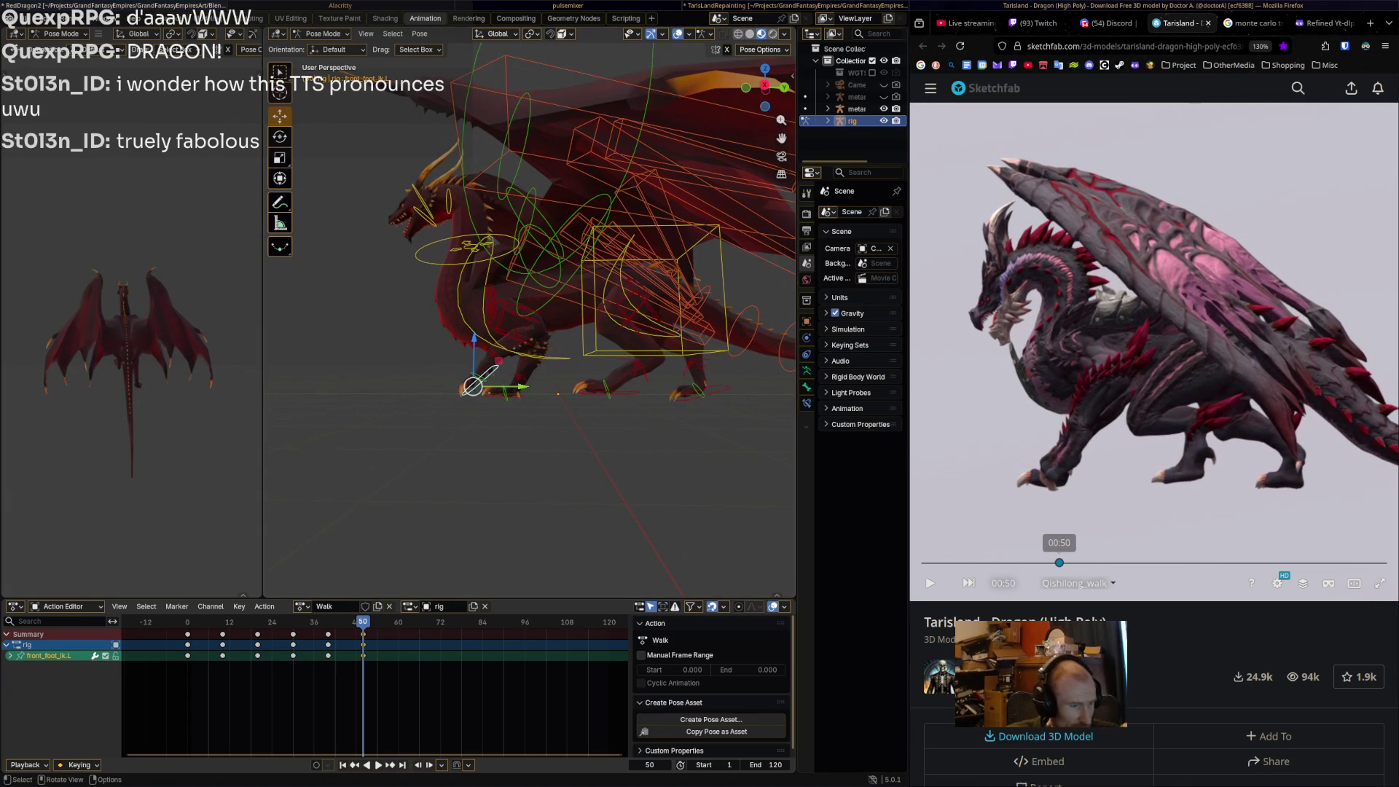
Rotate foot_ik.L and move it down and back, comparing against the reference around 00:59–00:63.
click(612, 384)
drag(612, 384, 618, 383)
key(r)
click(641, 416)
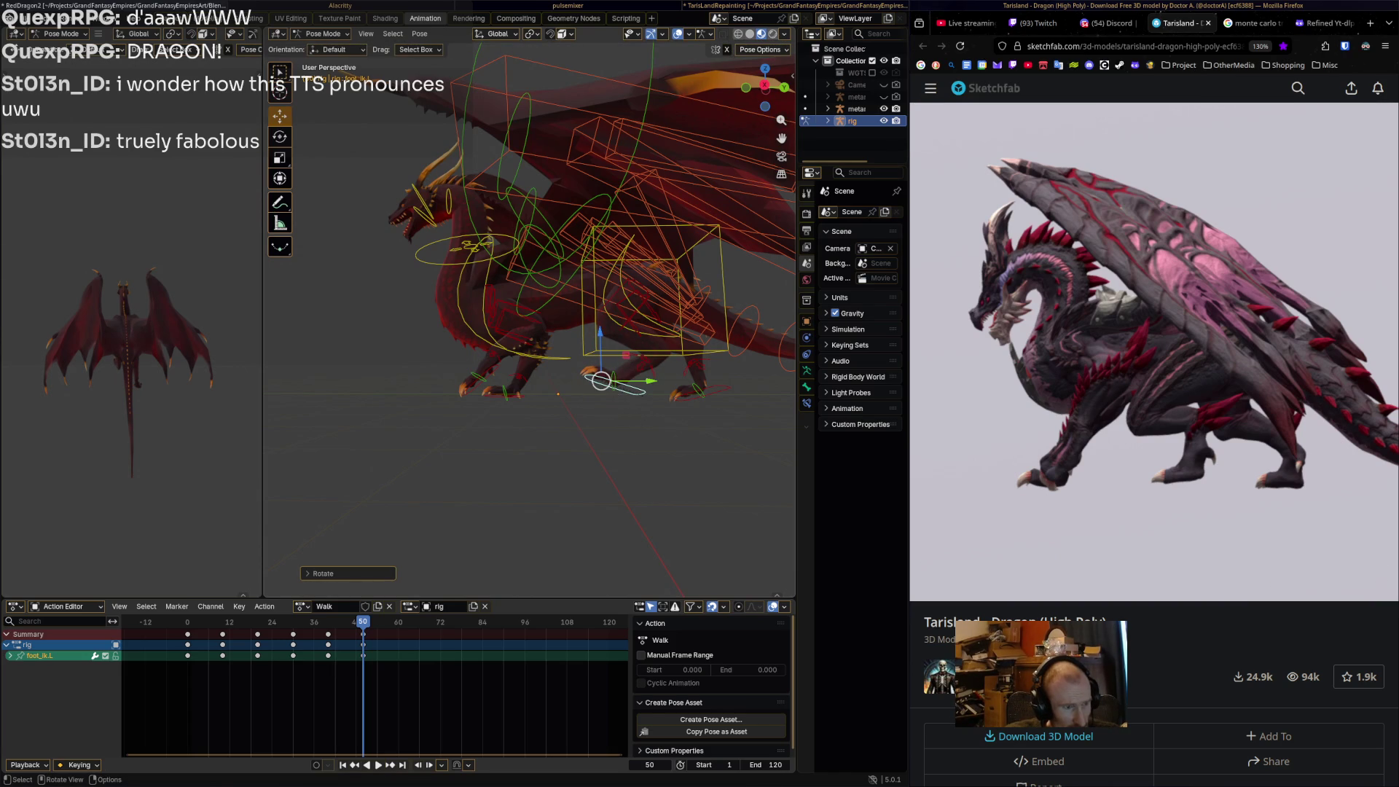
mouse_move(1152, 437)
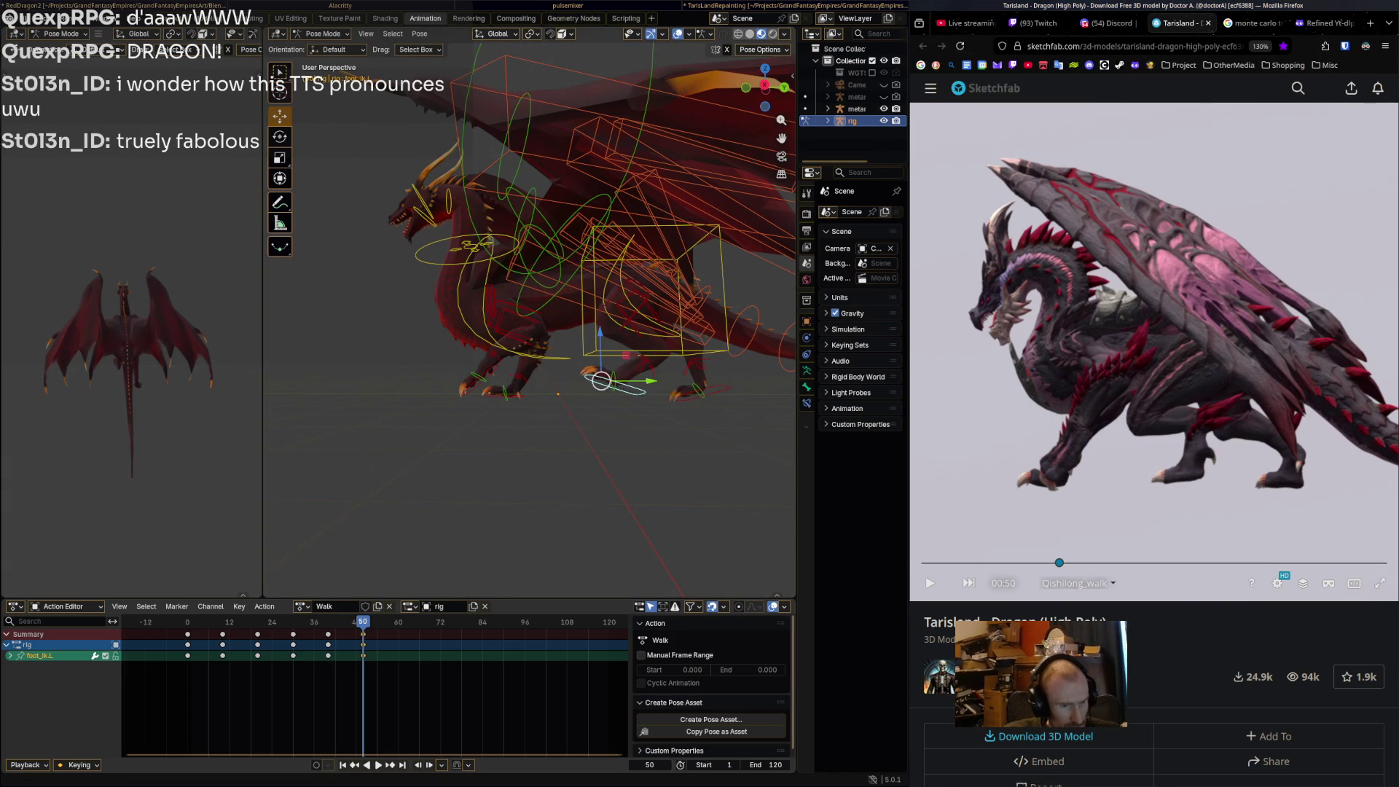
drag(1059, 563, 1087, 563)
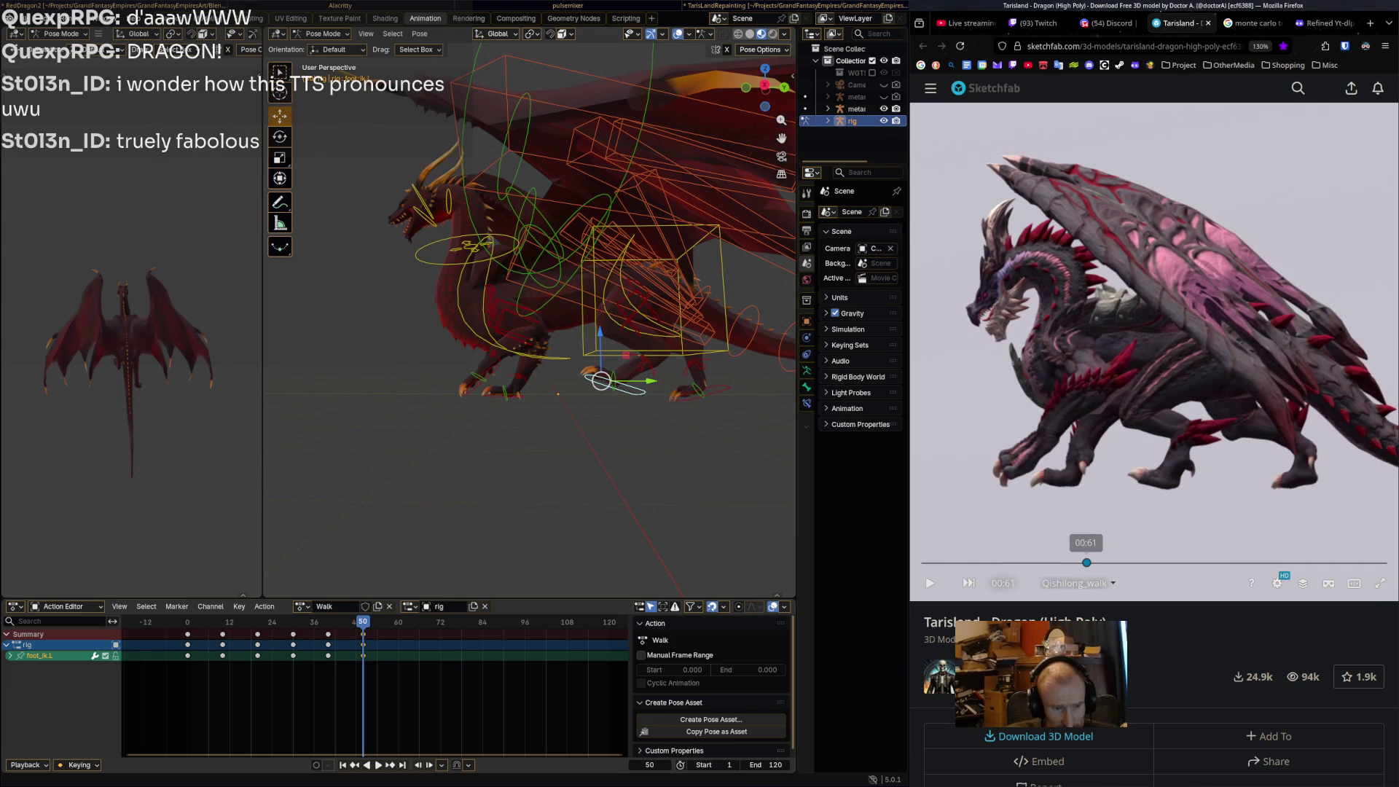
drag(601, 380, 569, 392)
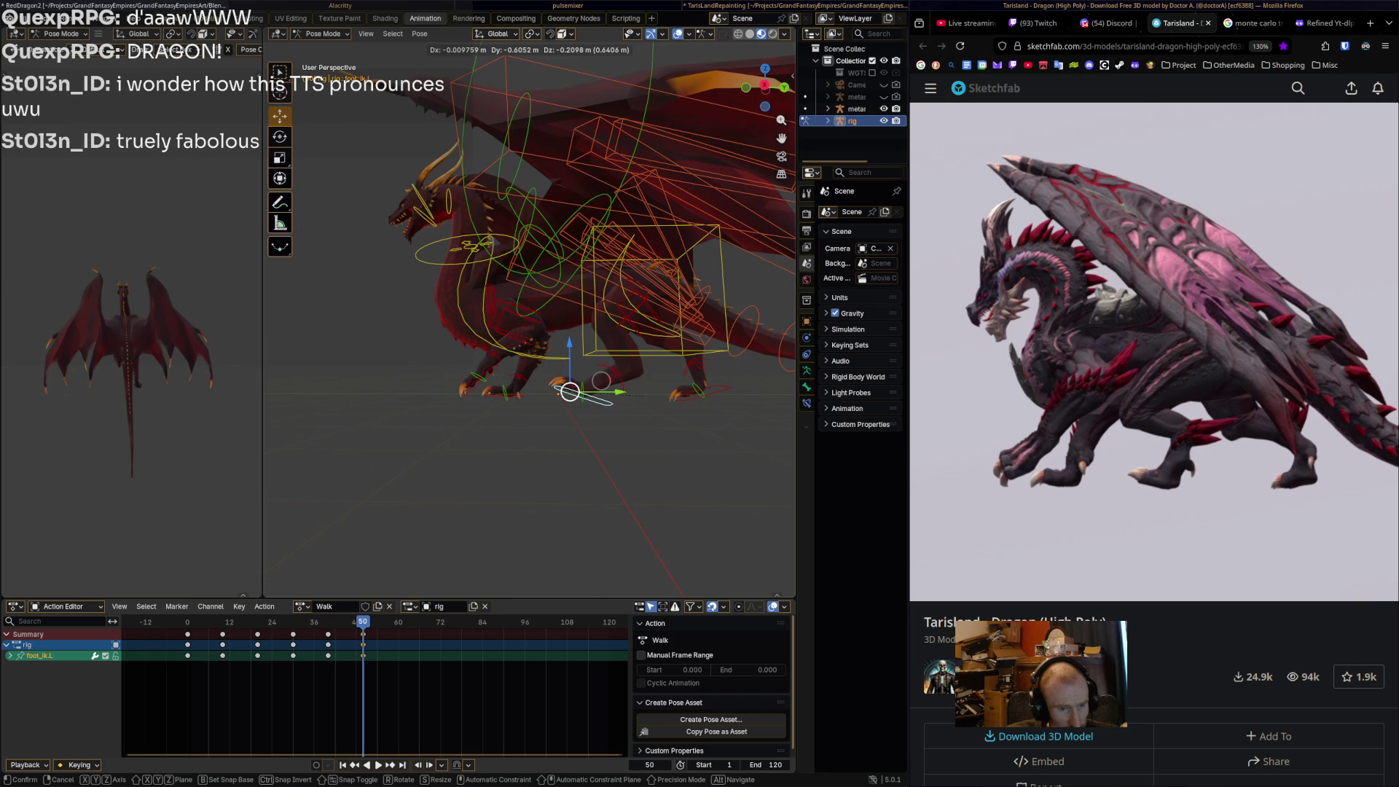
drag(570, 392, 570, 392)
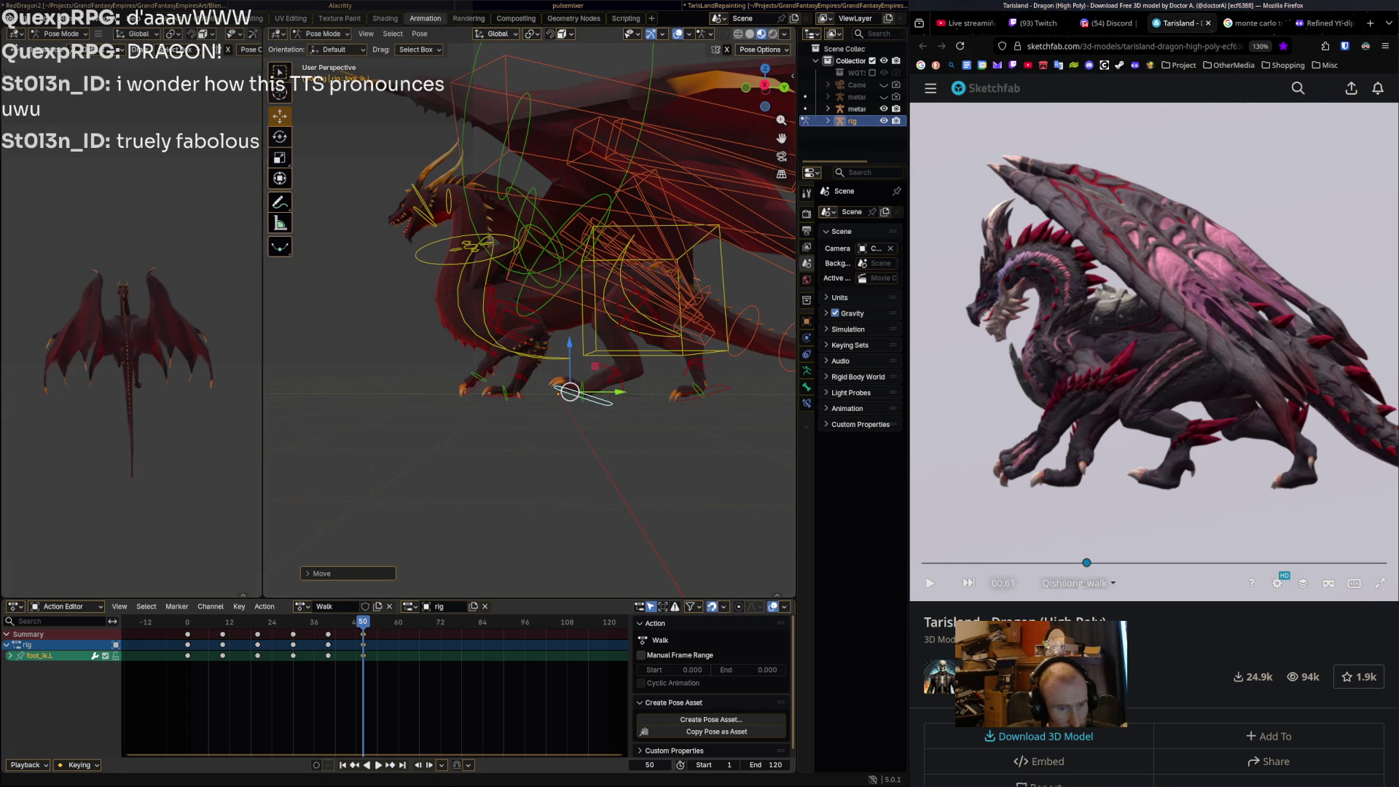
drag(1087, 562, 1086, 562)
Move foot_ik.R and front_foot_ik.R along the Y axis into new positions.
click(714, 395)
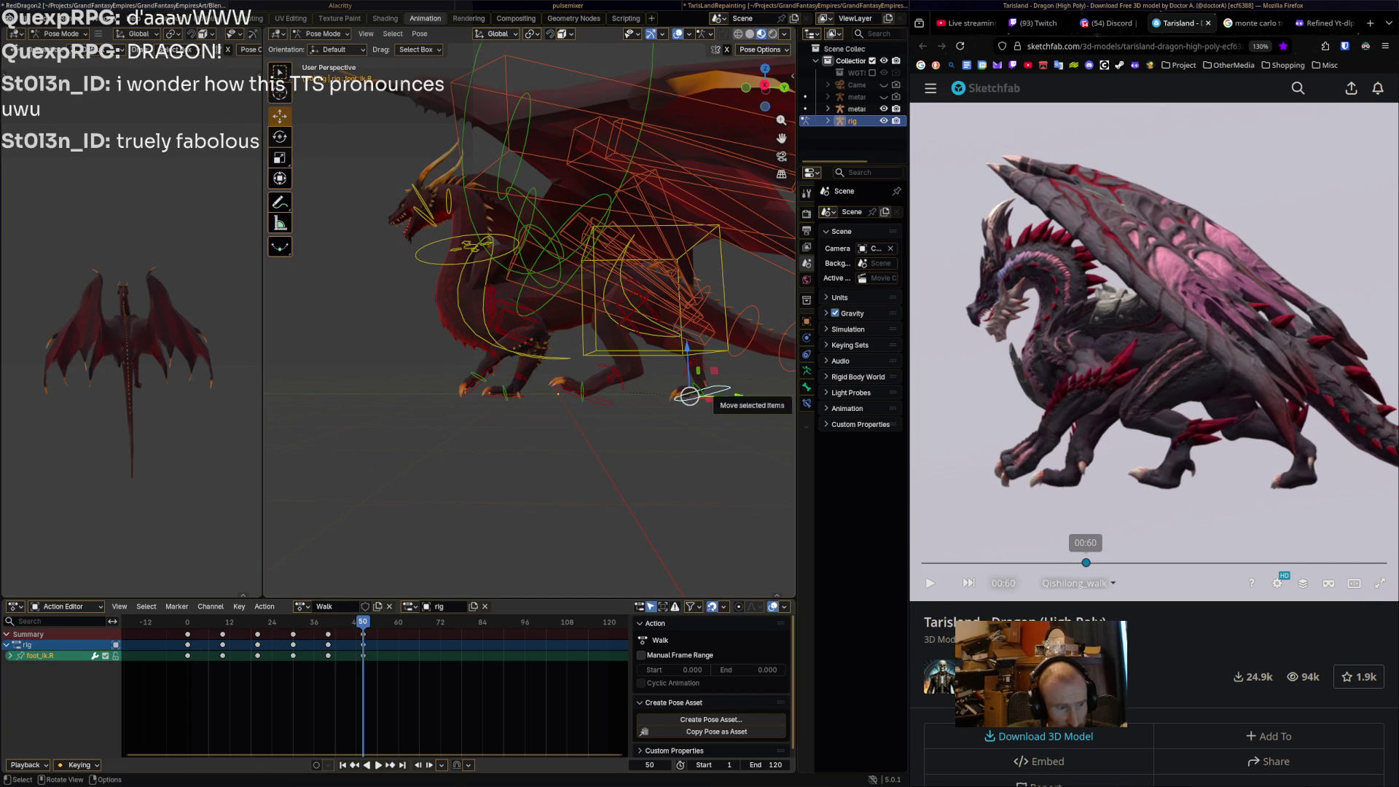
key(g)
key(y)
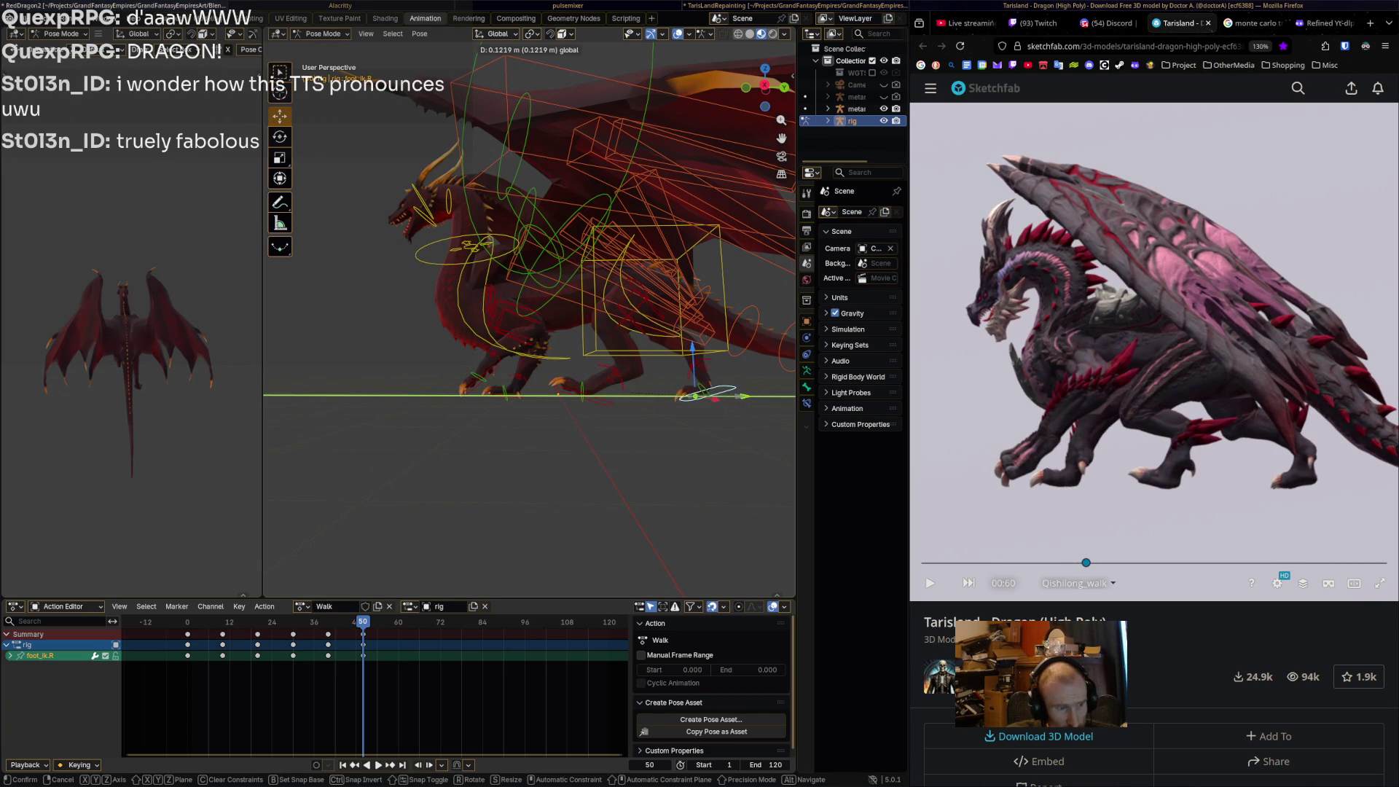
click(695, 396)
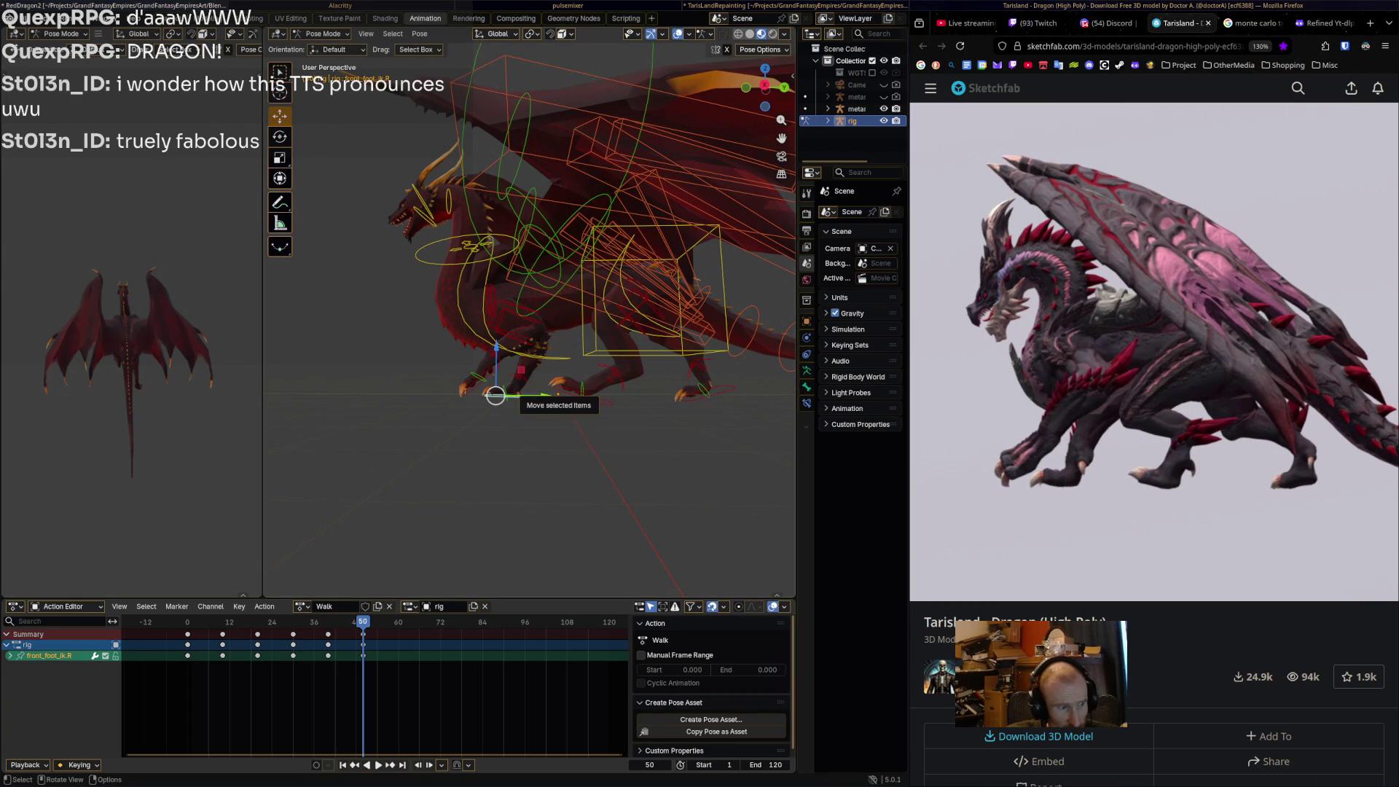
click(494, 394)
key(g)
key(y)
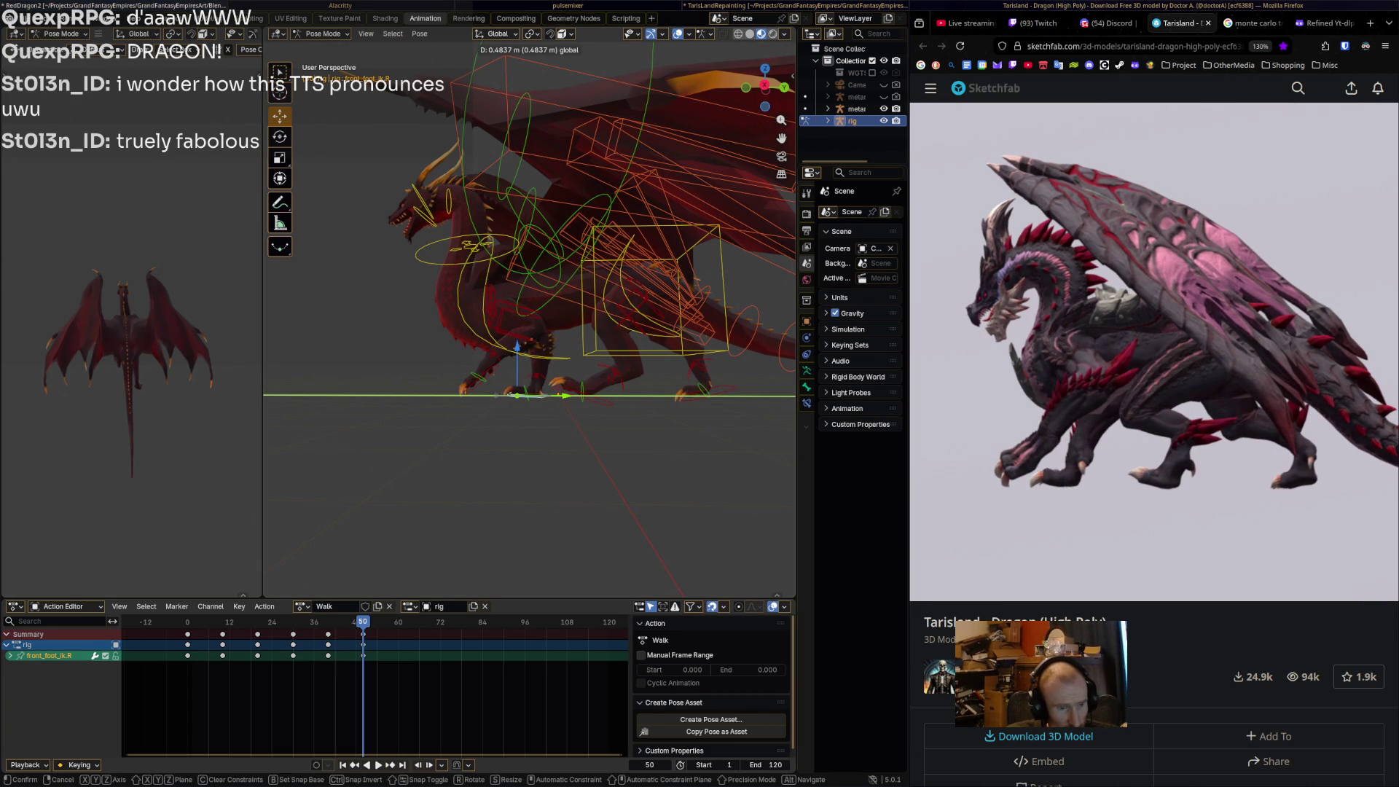
click(543, 396)
Reposition front_foot_ik.L and select every bone in the rig.
click(471, 387)
middle_drag(470, 386, 483, 385)
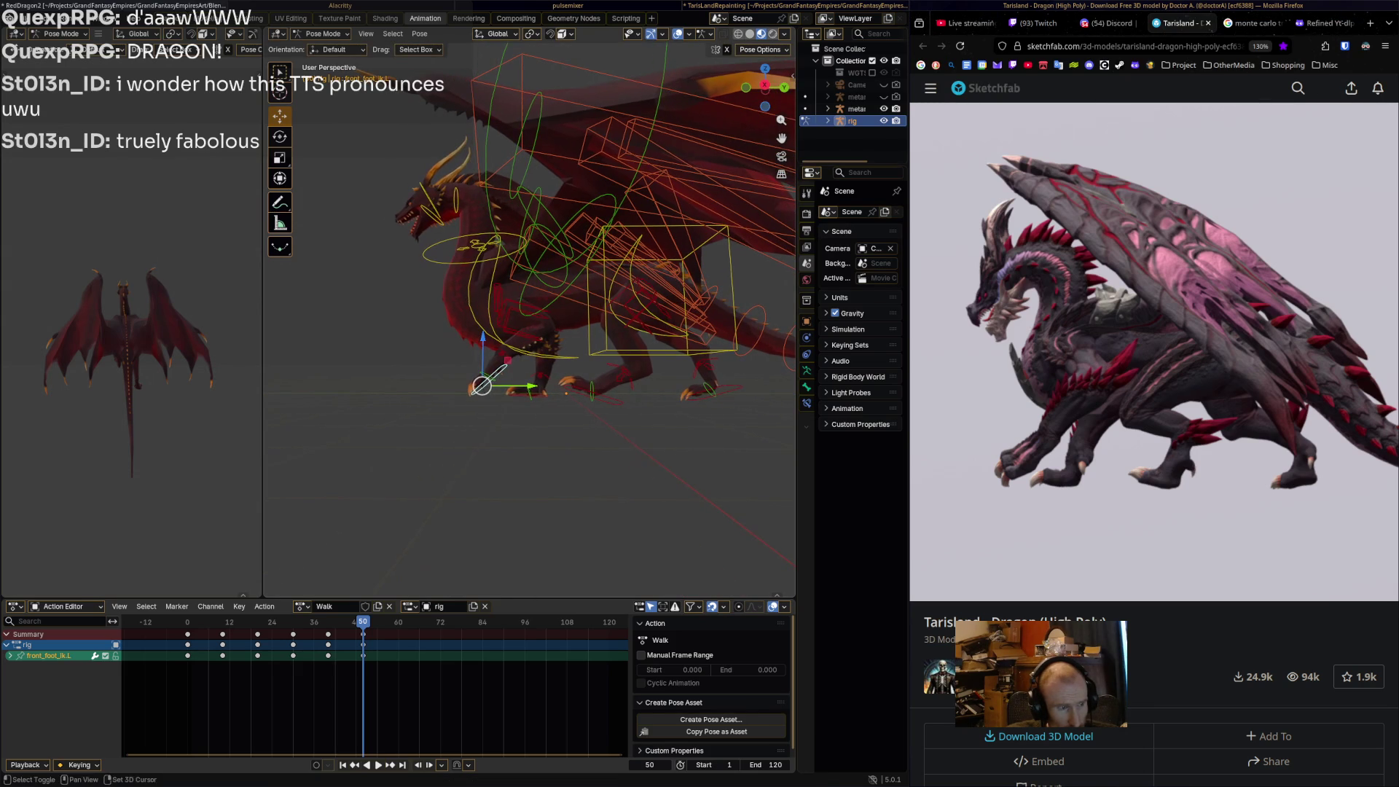
key(g)
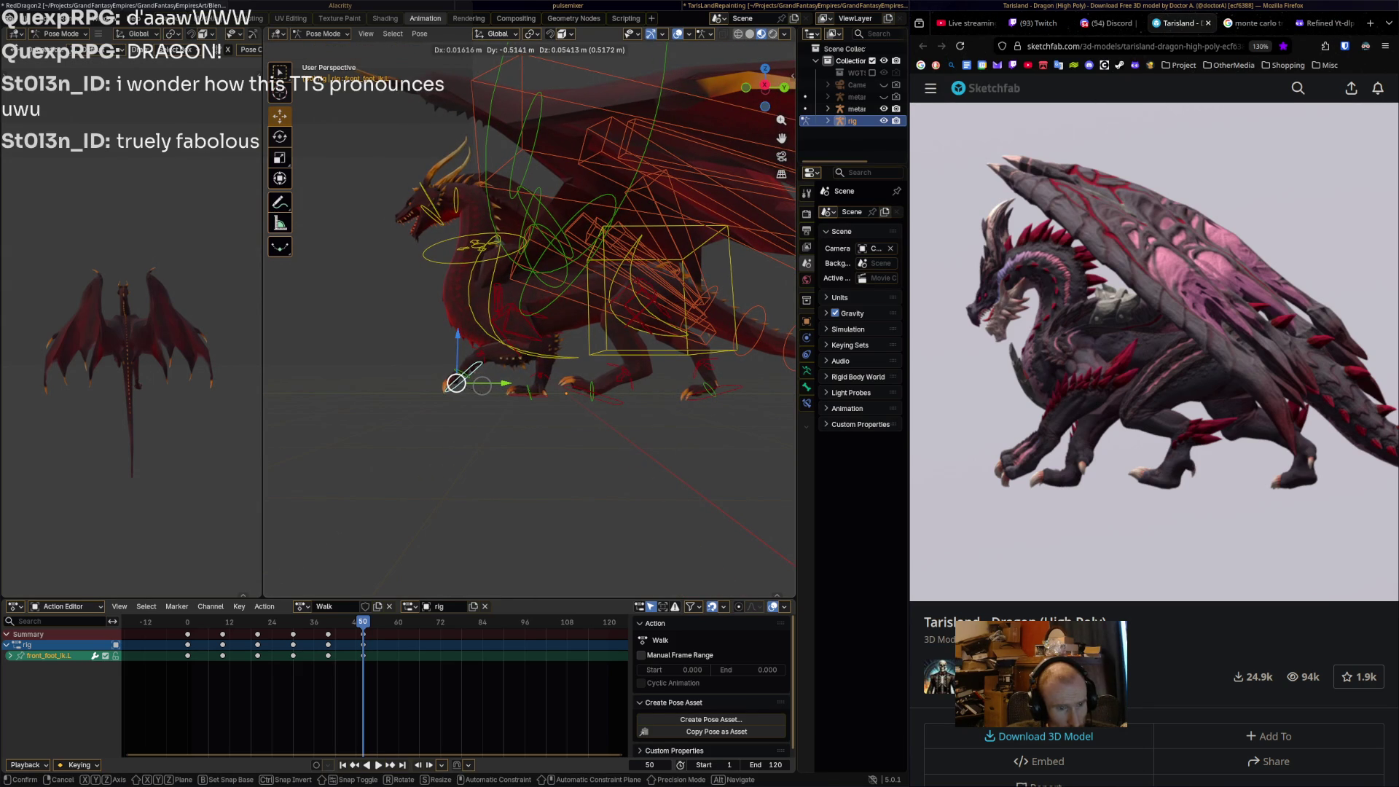
click(482, 385)
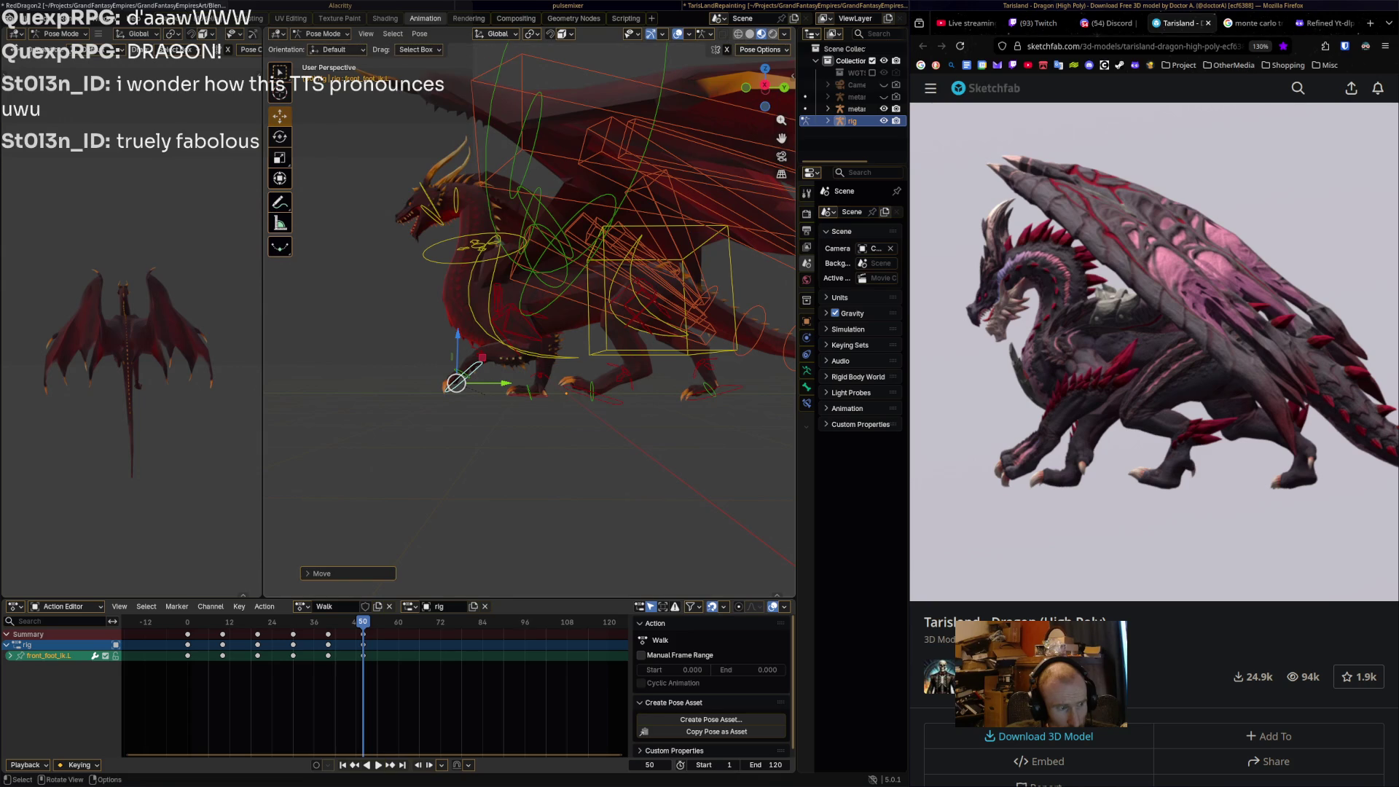
key(a)
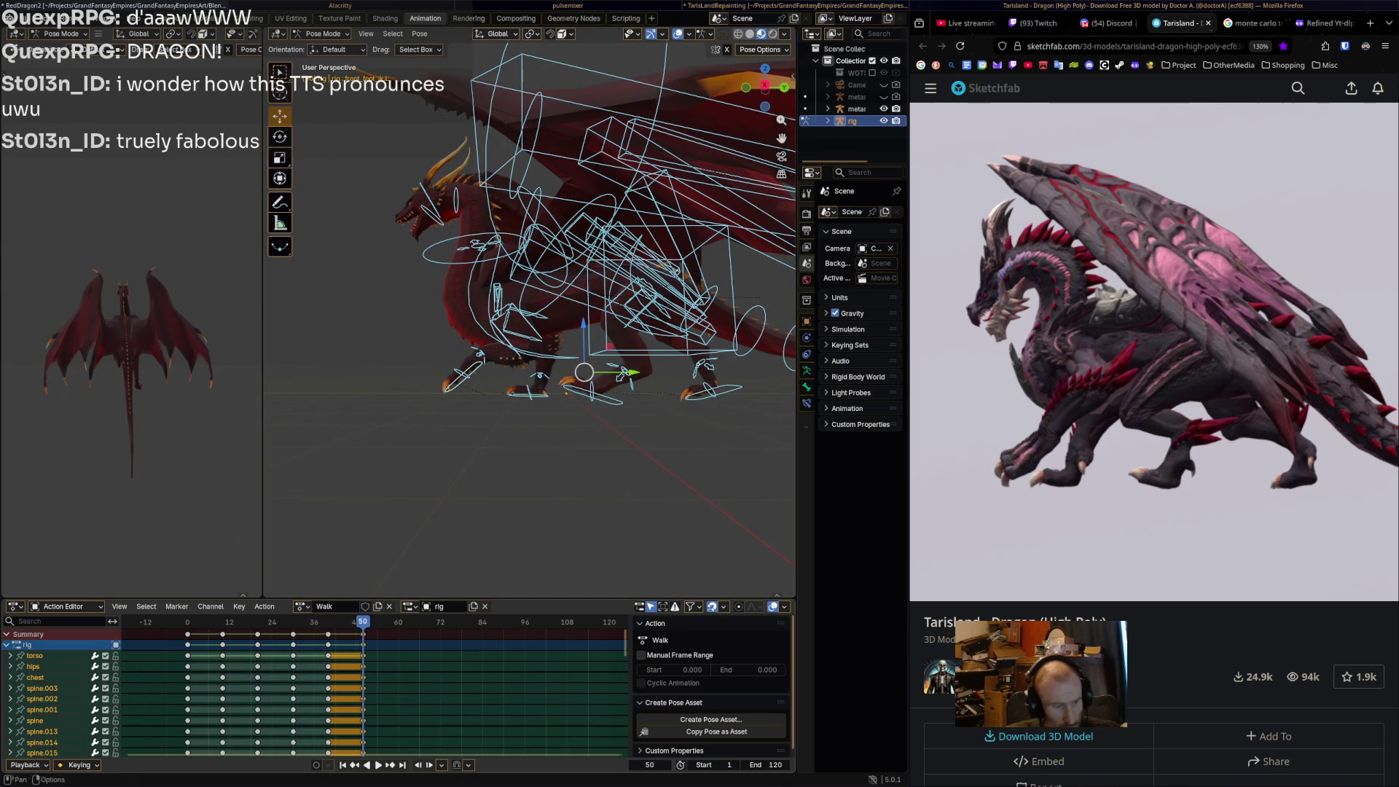
Stop the walk at frame 60 and pull the left hind foot IK control down and back.
mouse_move(1152, 437)
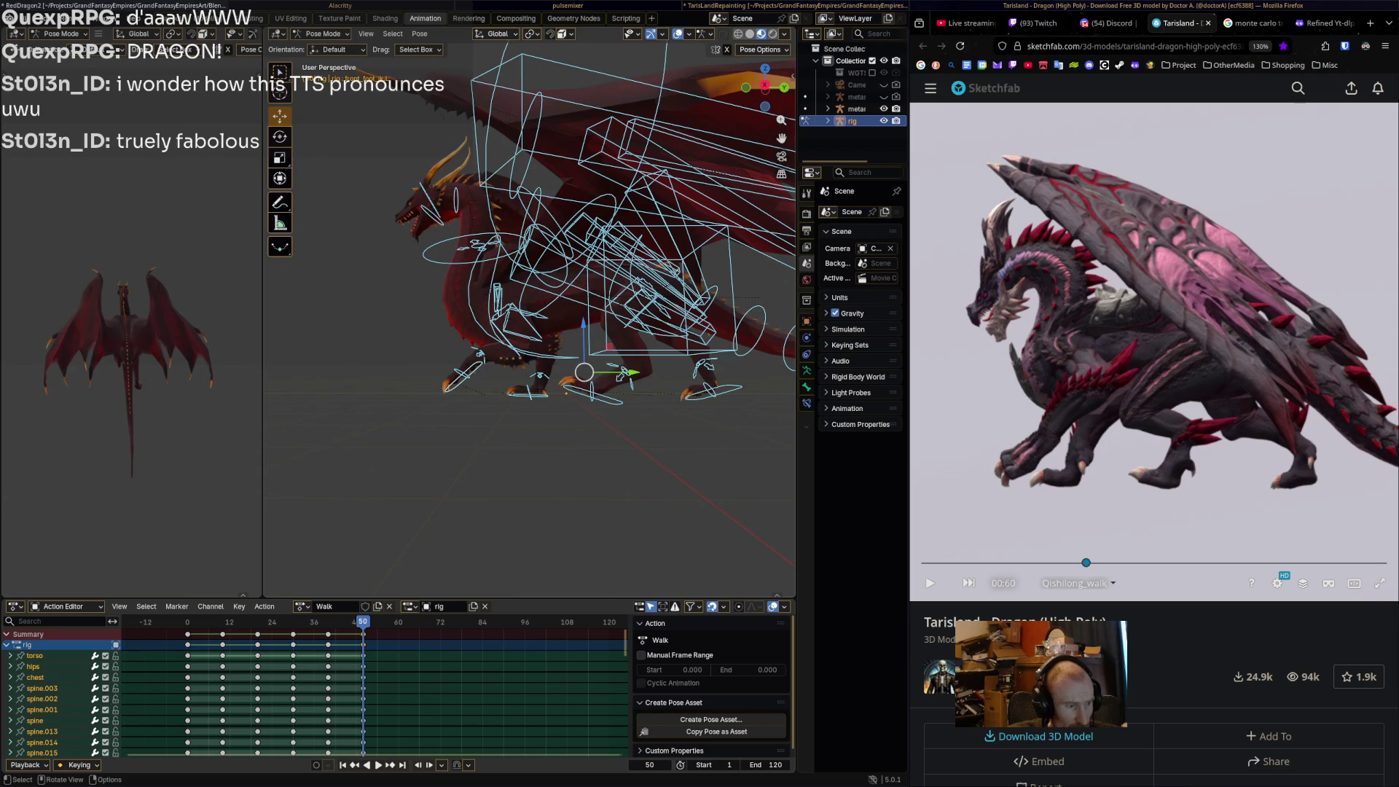
key(space)
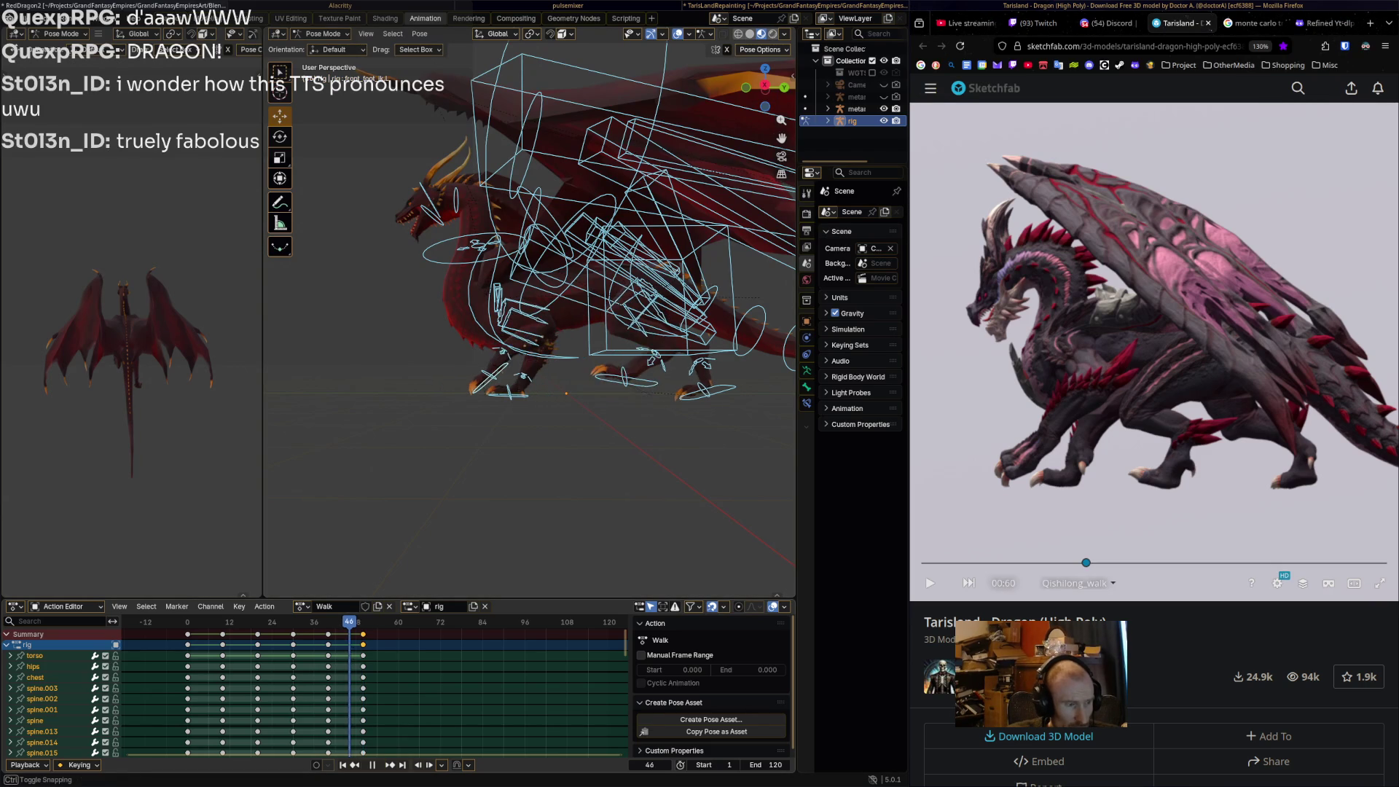
key(space)
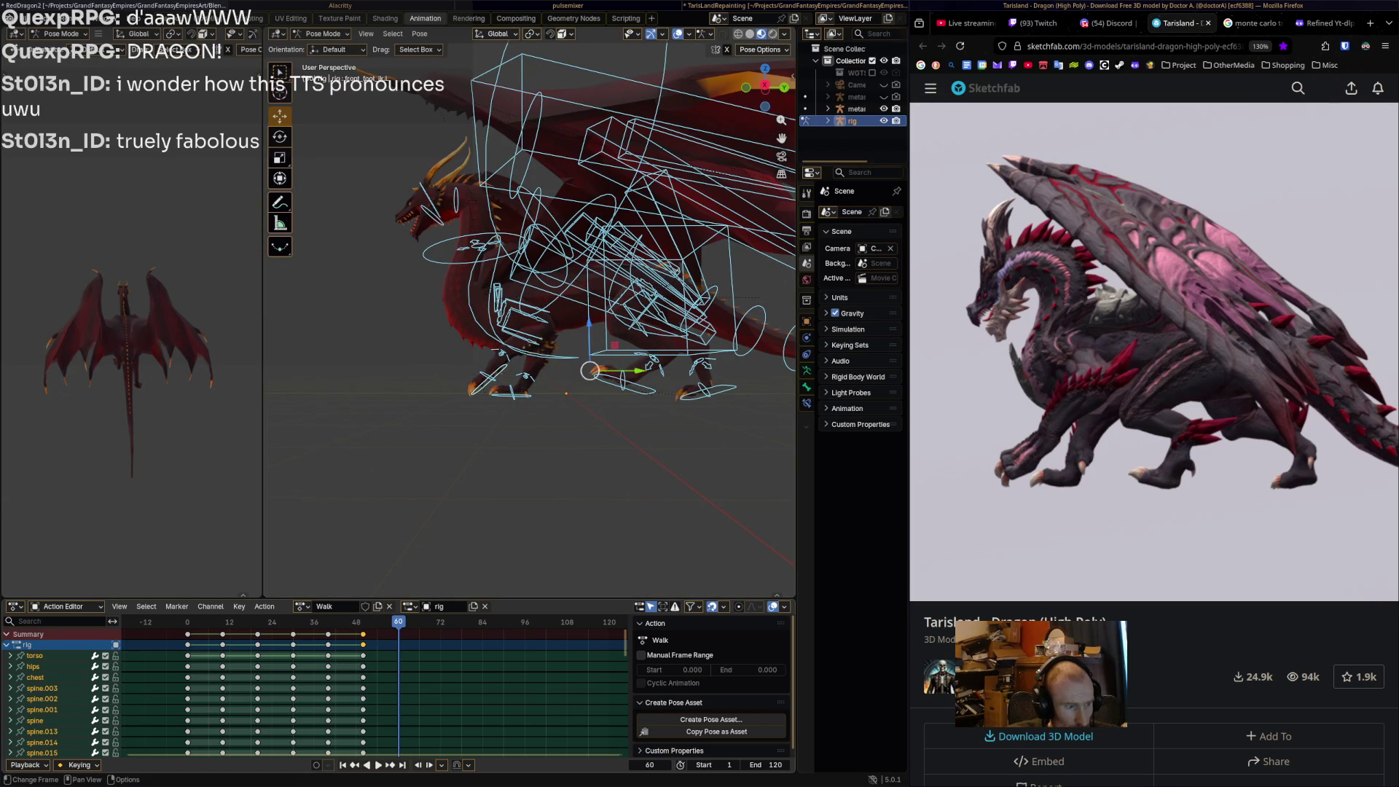
click(634, 386)
drag(611, 379, 588, 390)
click(587, 391)
middle_drag(587, 391, 671, 393)
Nudge foot_ik.R forward, move front_foot_ik.L back, and keyframe all bones at frame 60.
click(703, 395)
drag(704, 394, 712, 394)
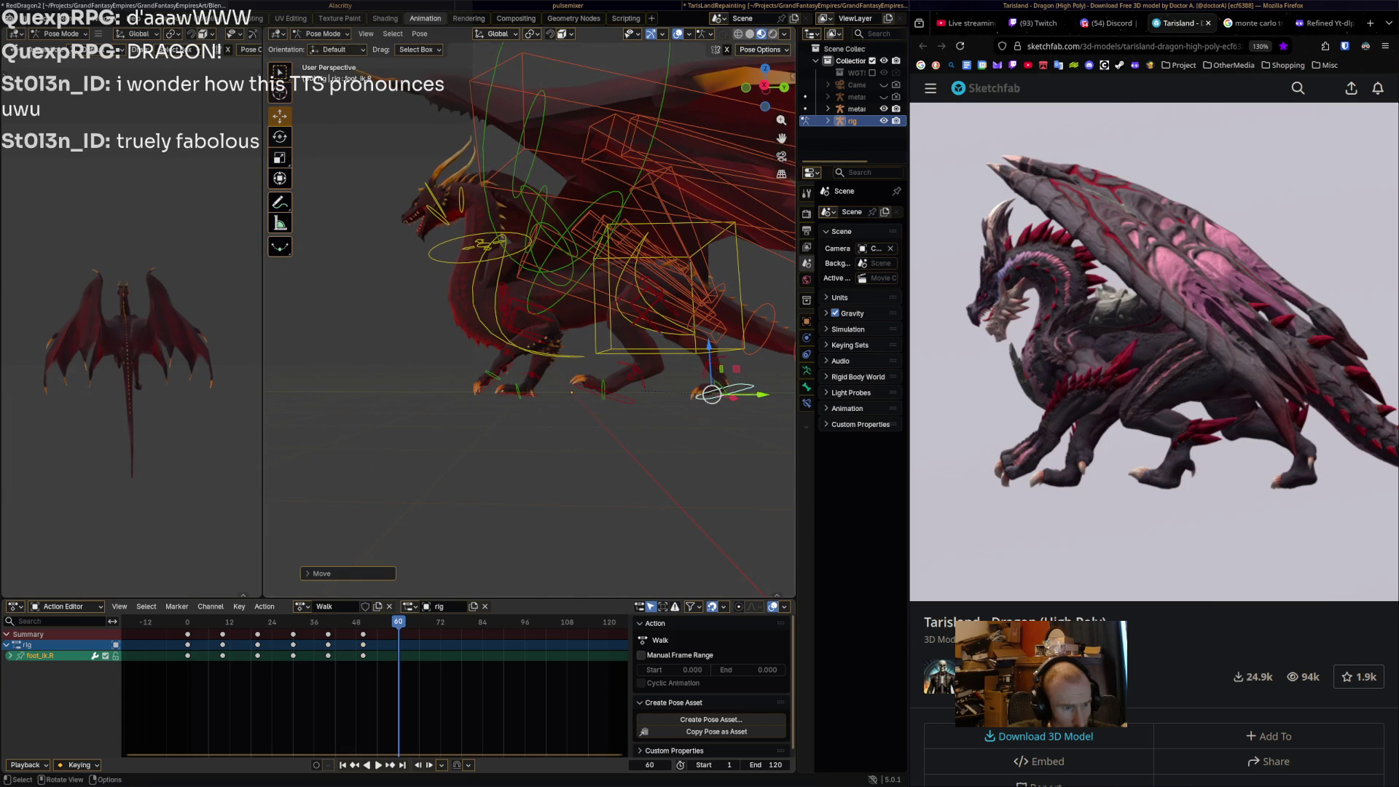
click(509, 390)
mouse_move(509, 390)
mouse_down()
mouse_move(530, 391)
mouse_move(464, 375)
mouse_up()
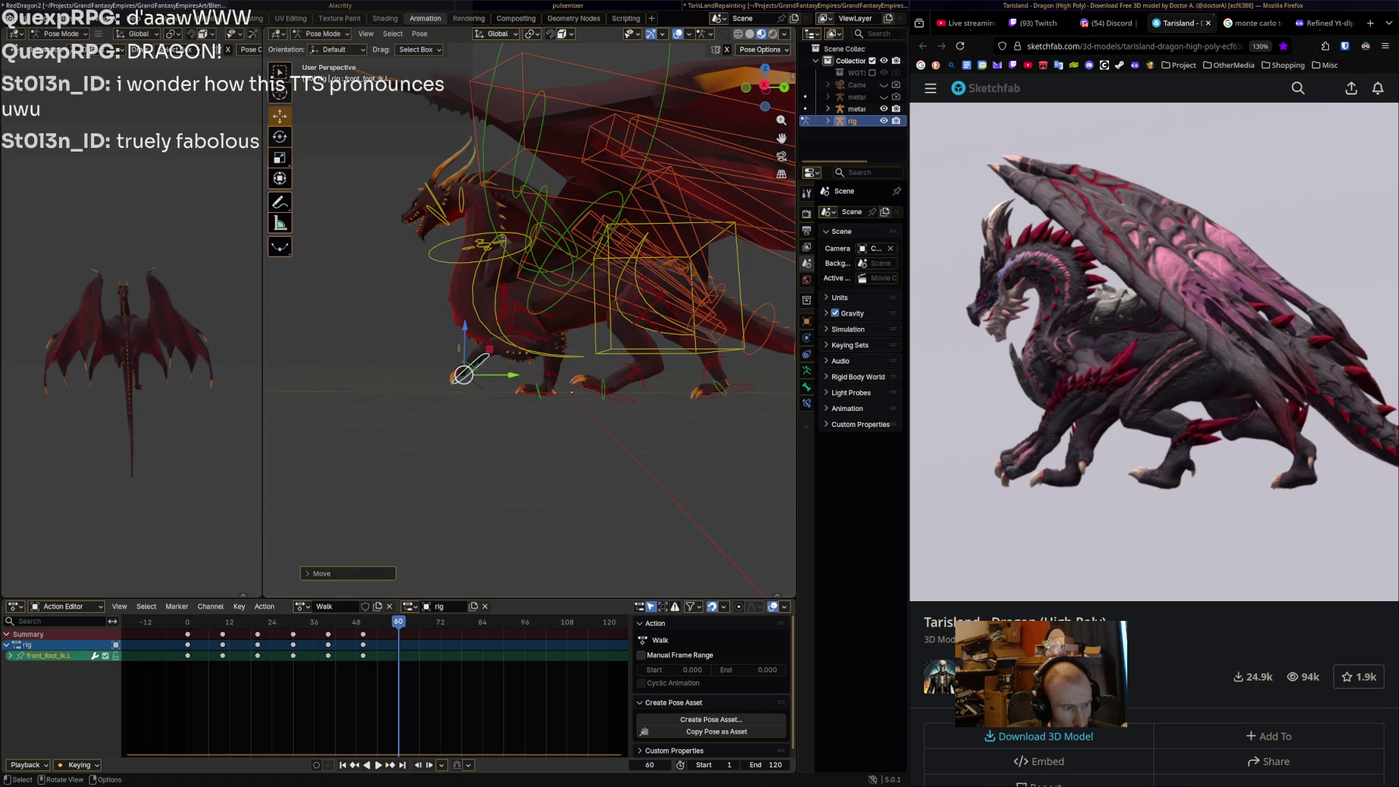
key(a)
key(i)
mouse_move(1080, 563)
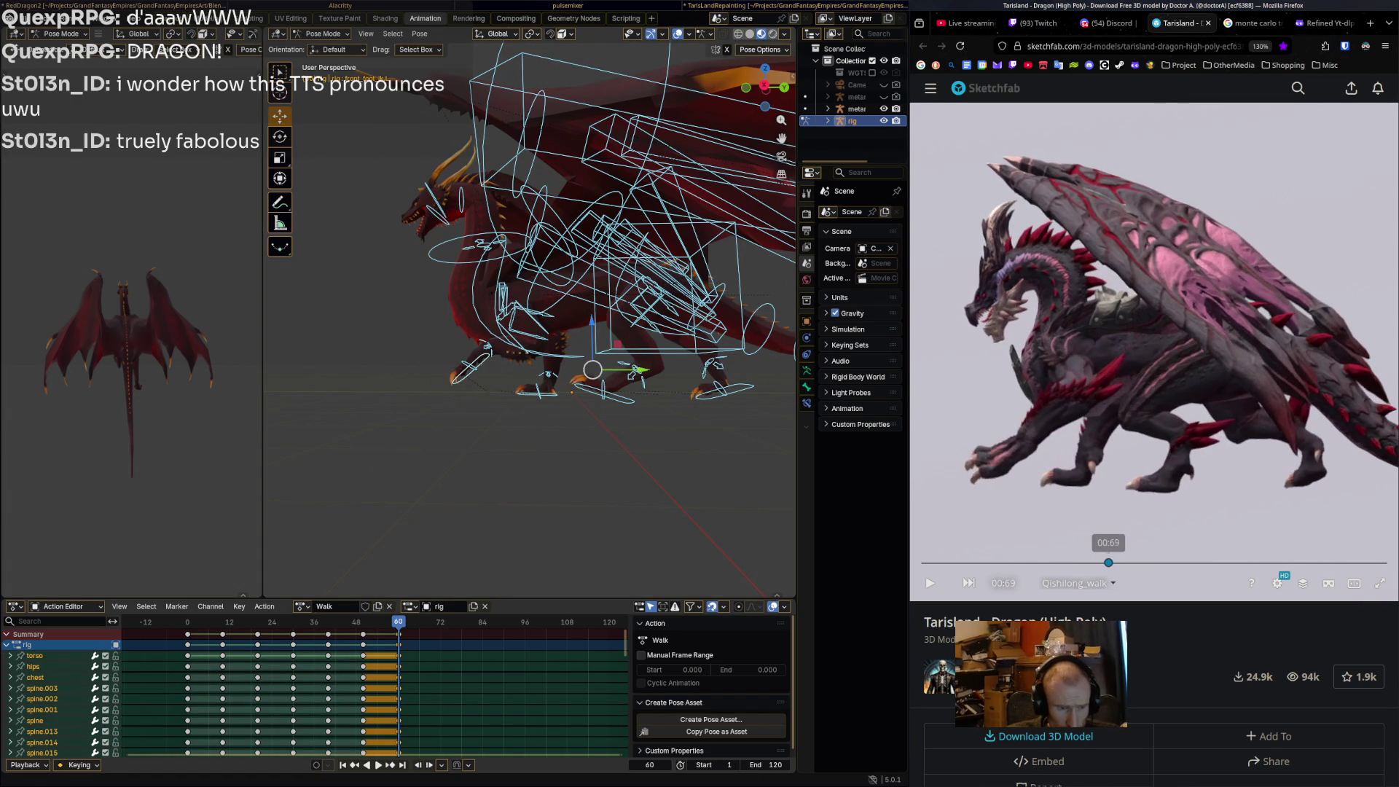
At frame 70, move, rotate and slide the left front foot IK control into place.
key(space)
key(Escape)
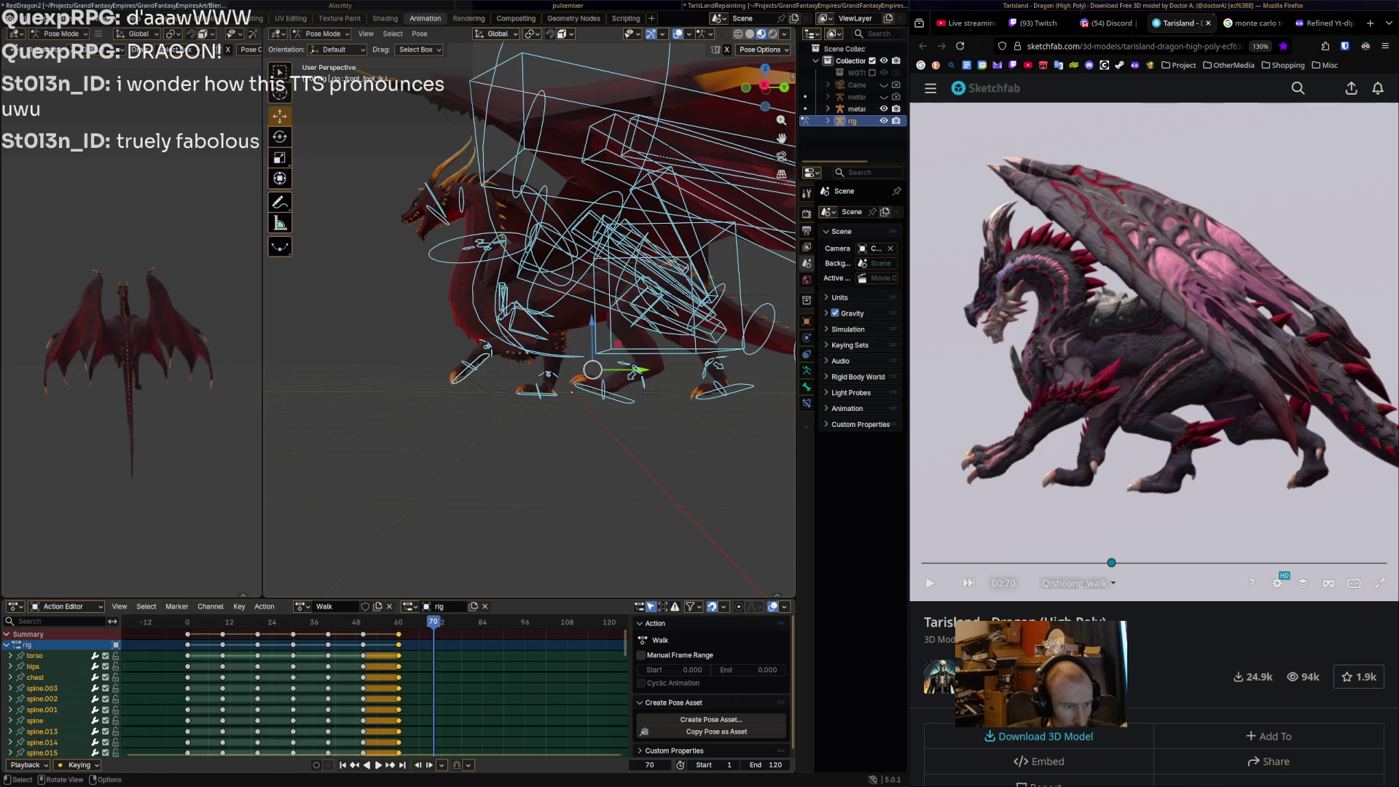
click(467, 368)
key(g)
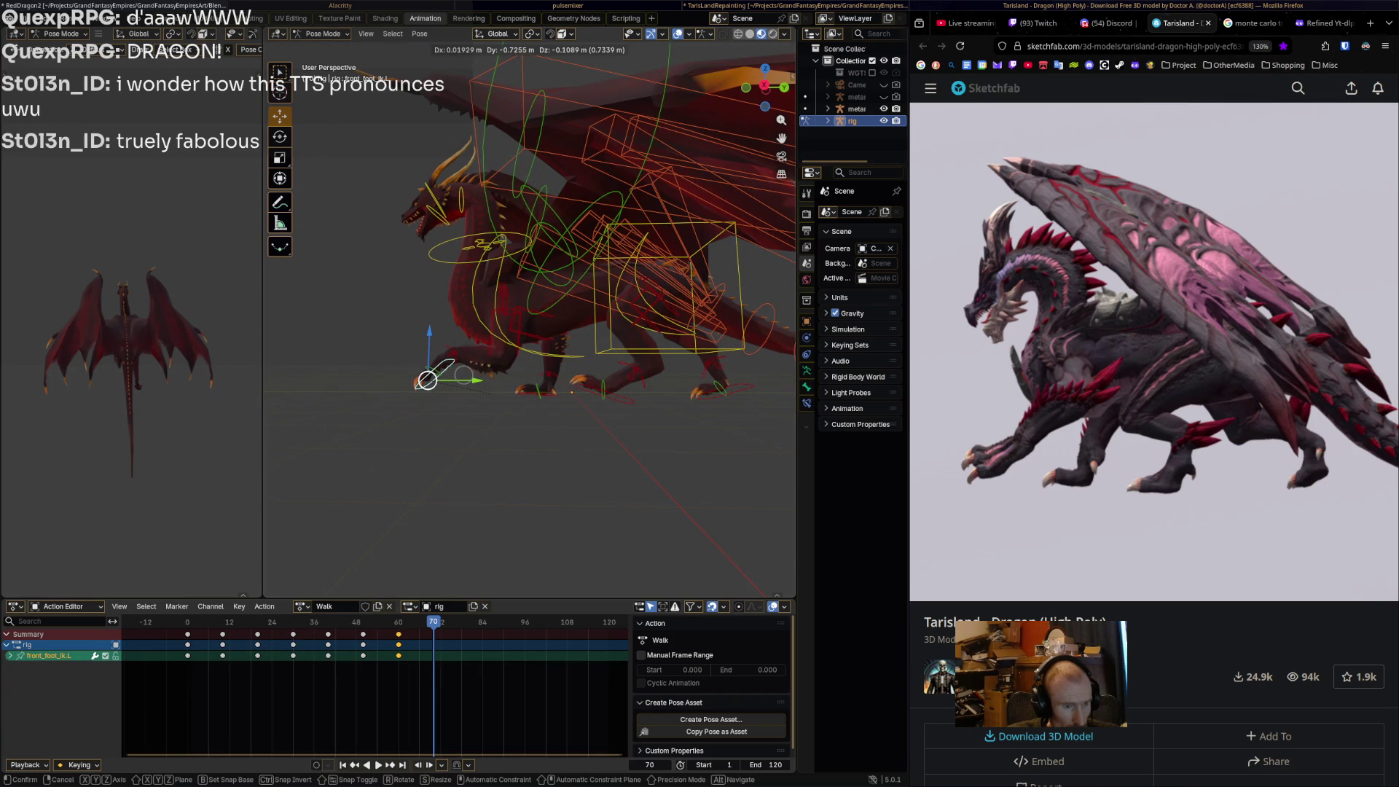
click(427, 379)
key(r)
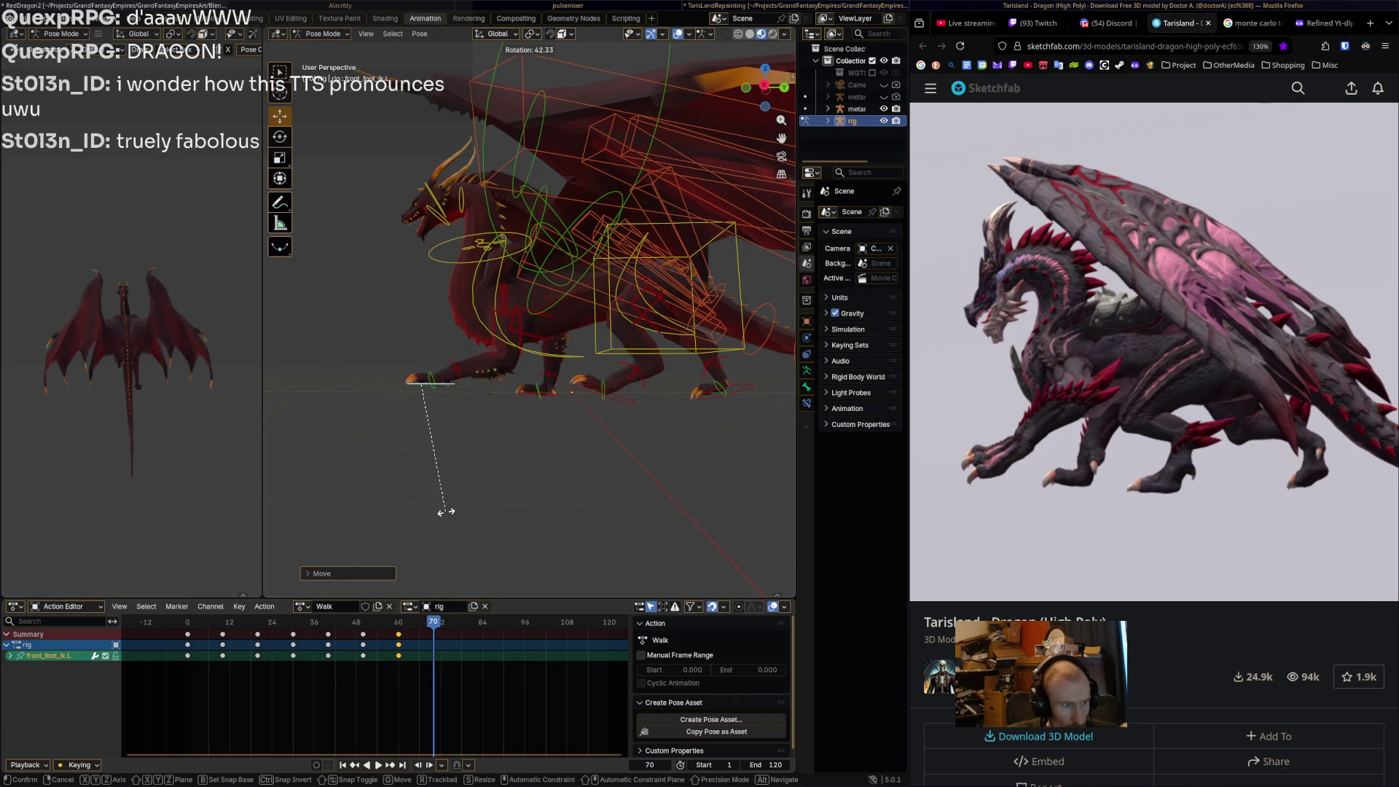
click(446, 512)
key(r)
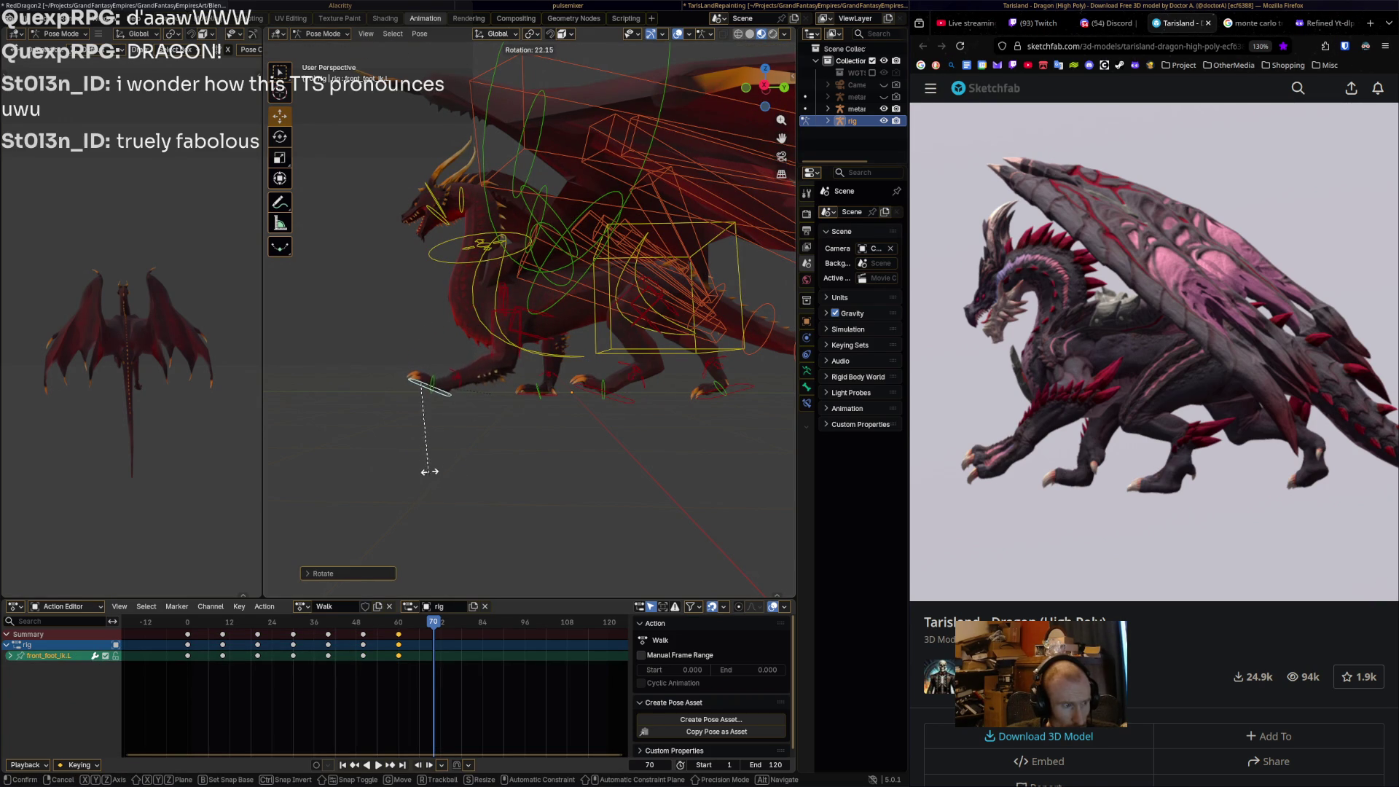
click(431, 394)
drag(416, 381, 414, 379)
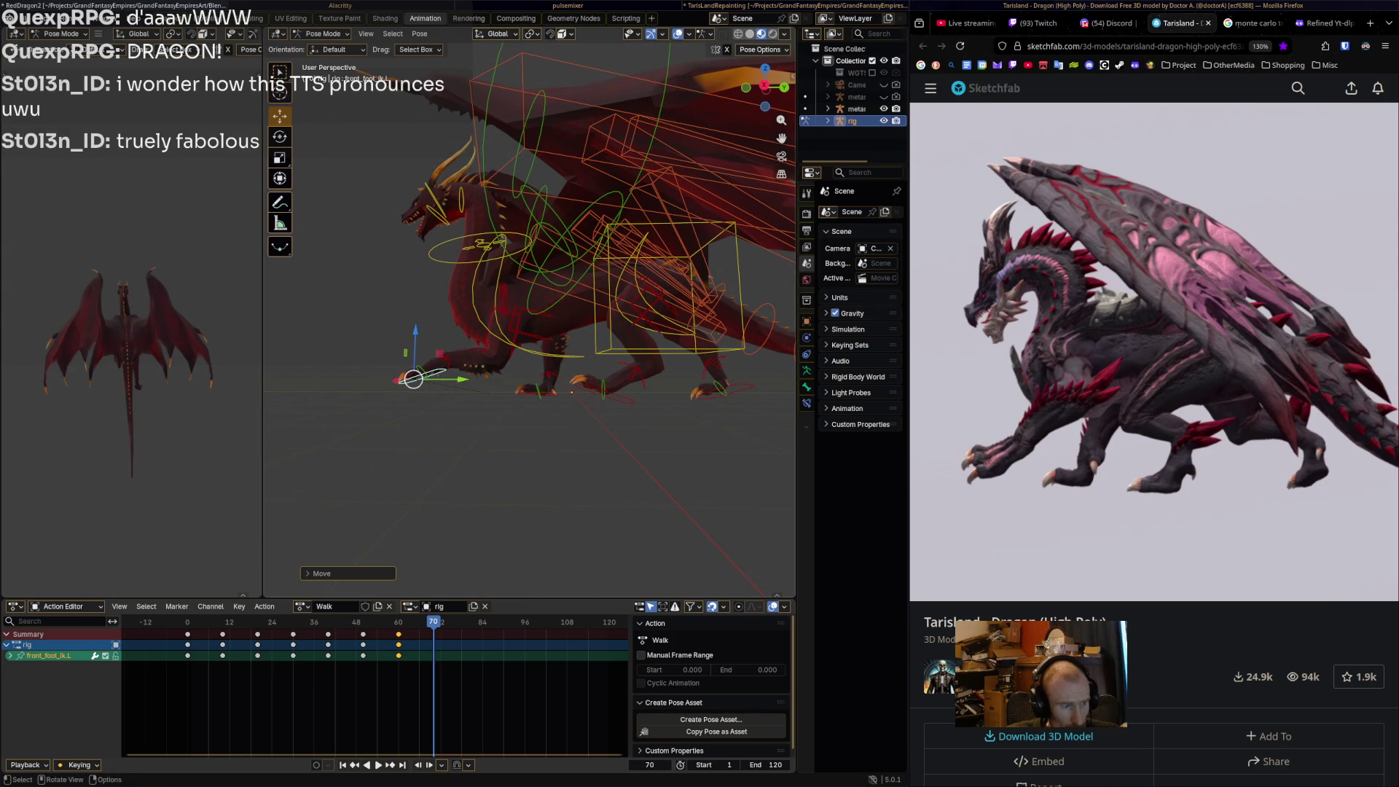
Shift the right front foot IK control slightly and move the right hind foot into place.
click(547, 389)
click(535, 392)
drag(534, 392, 535, 394)
click(712, 392)
middle_drag(712, 392, 685, 394)
mouse_move(686, 394)
mouse_down()
mouse_move(700, 365)
mouse_move(696, 391)
mouse_up()
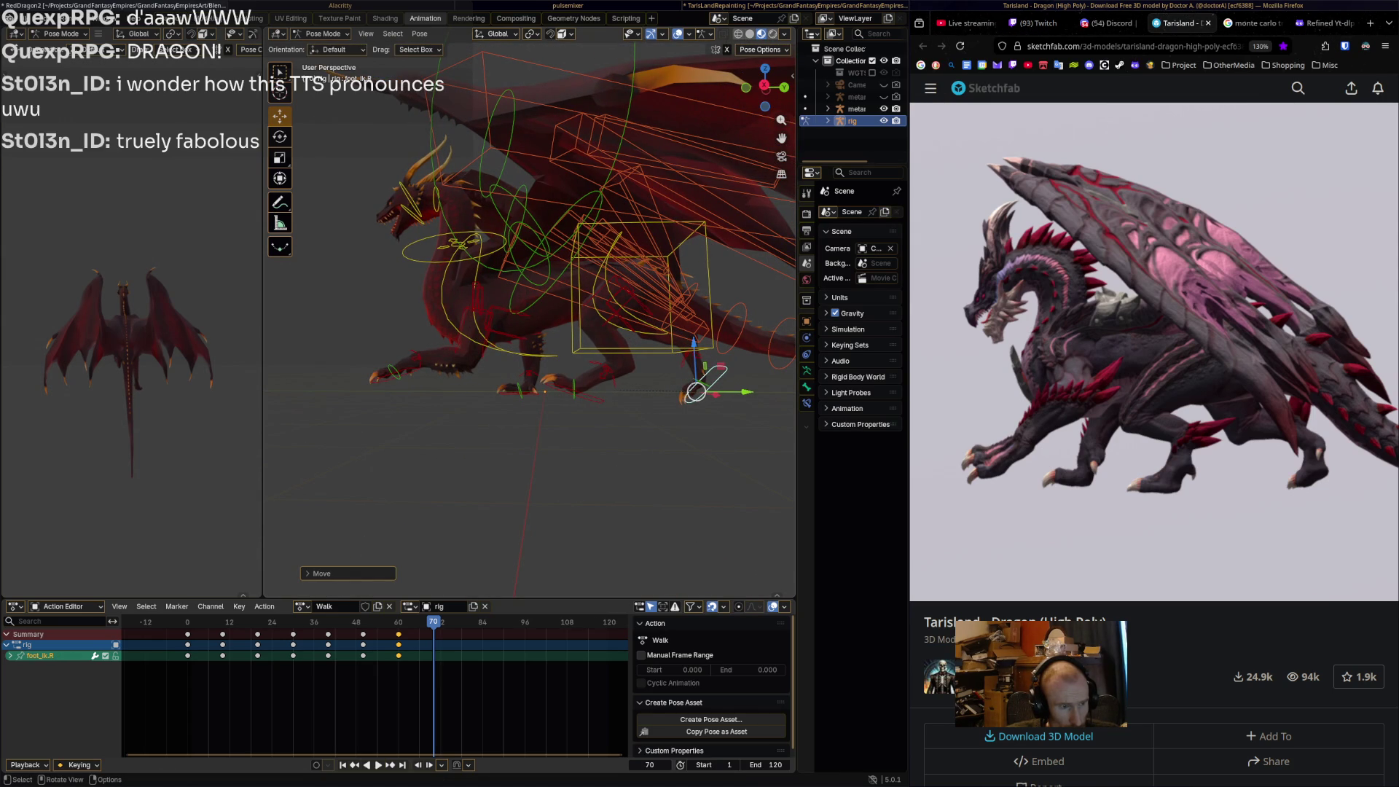
Rotate the left hind foot IK control, move it down and back, and tilt it slightly.
click(561, 390)
key(r)
click(561, 389)
drag(561, 389, 575, 396)
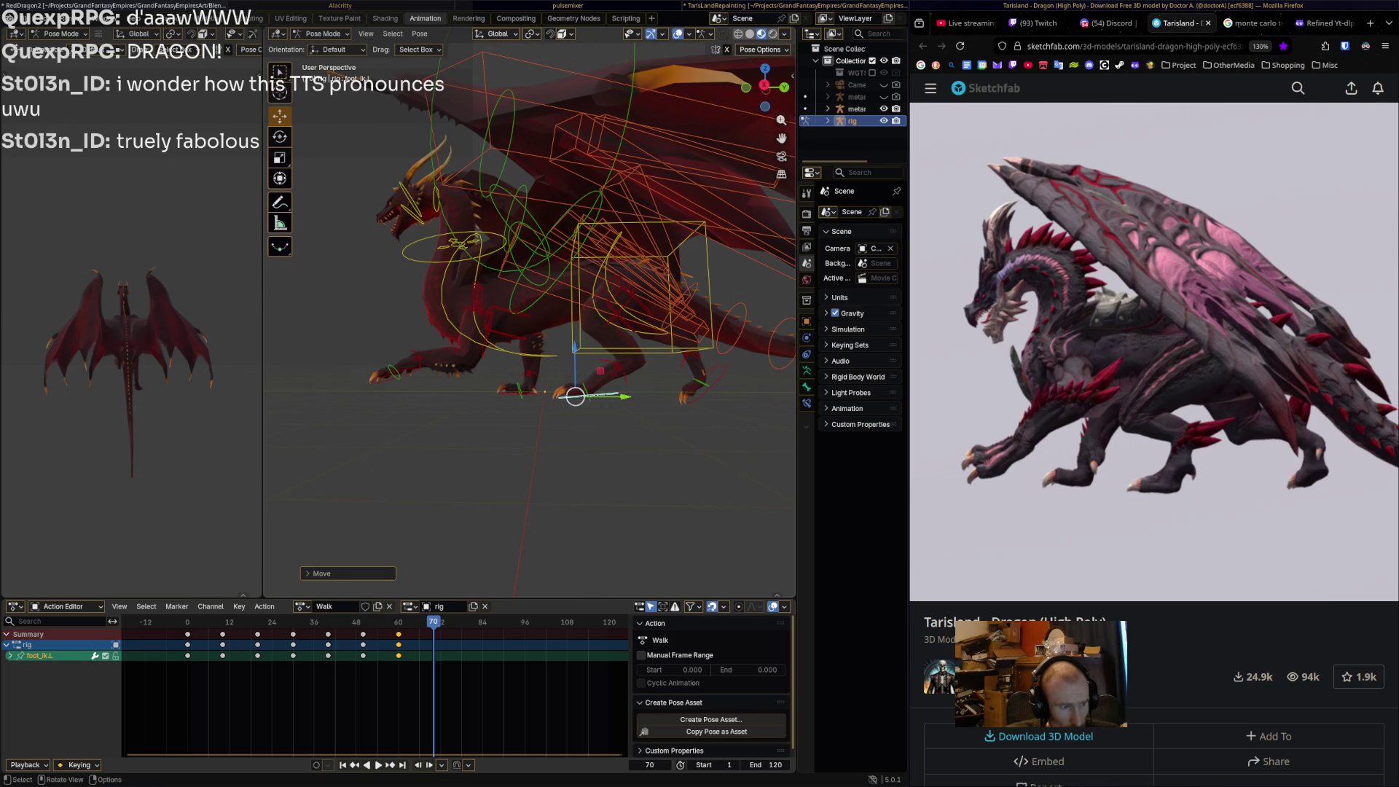
key(r)
click(626, 430)
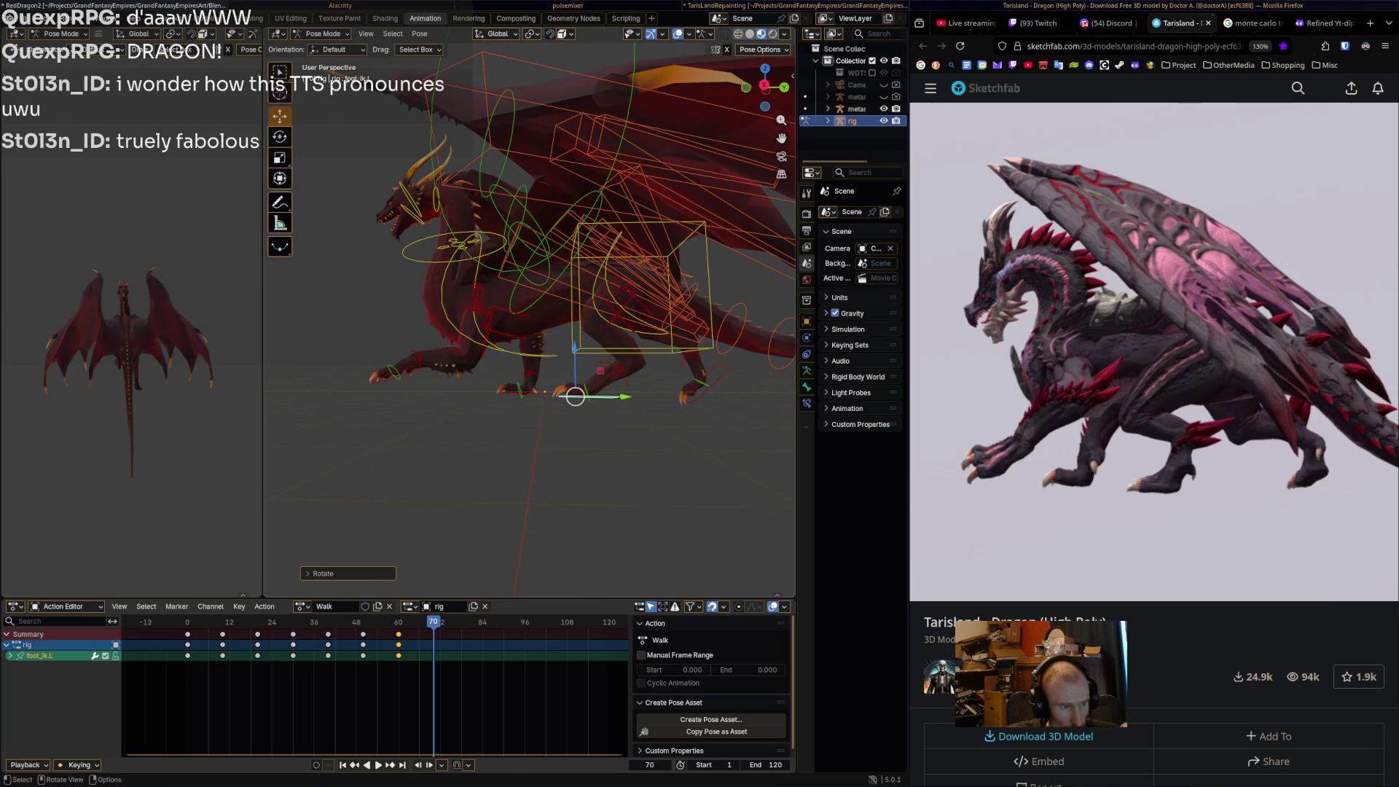